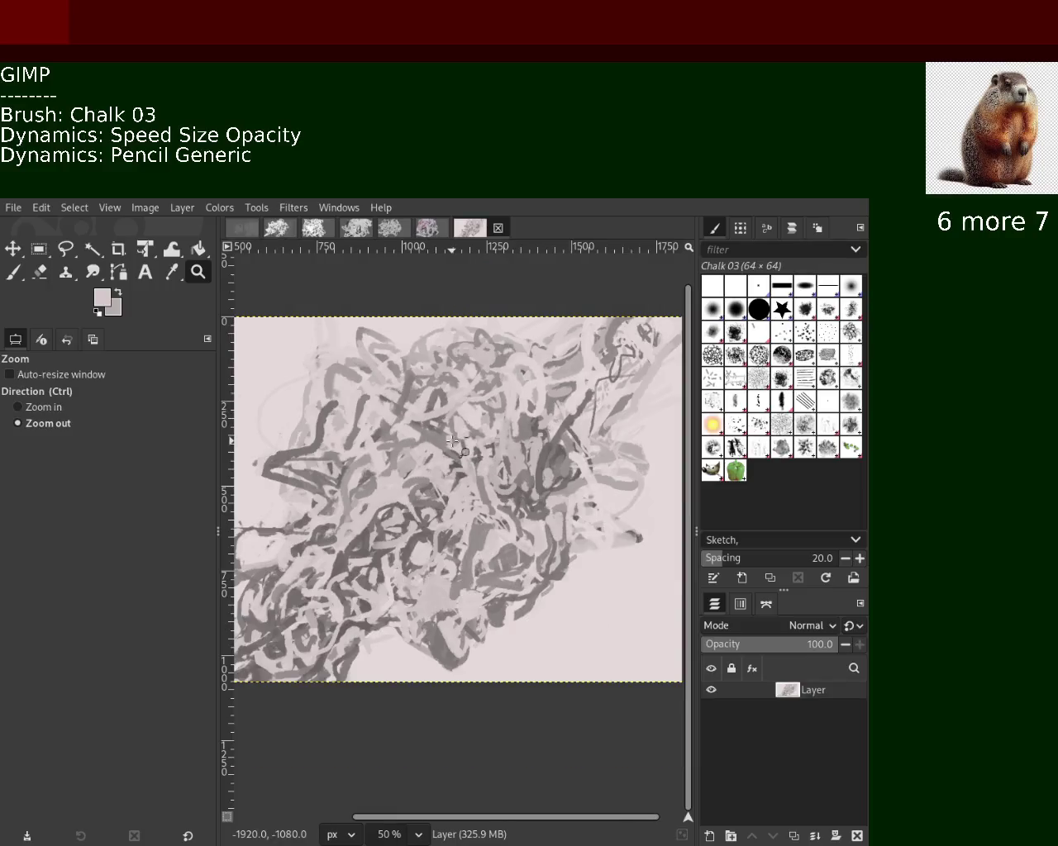
Zoom the scribble in and out back to 50%, then take the Chalk 03 brush with a dark grey.
{"action": "left_click", "coordinate": [479, 458]}
{"action": "scroll", "coordinate": [454, 443], "scroll_direction": "down", "scroll_amount": 4}
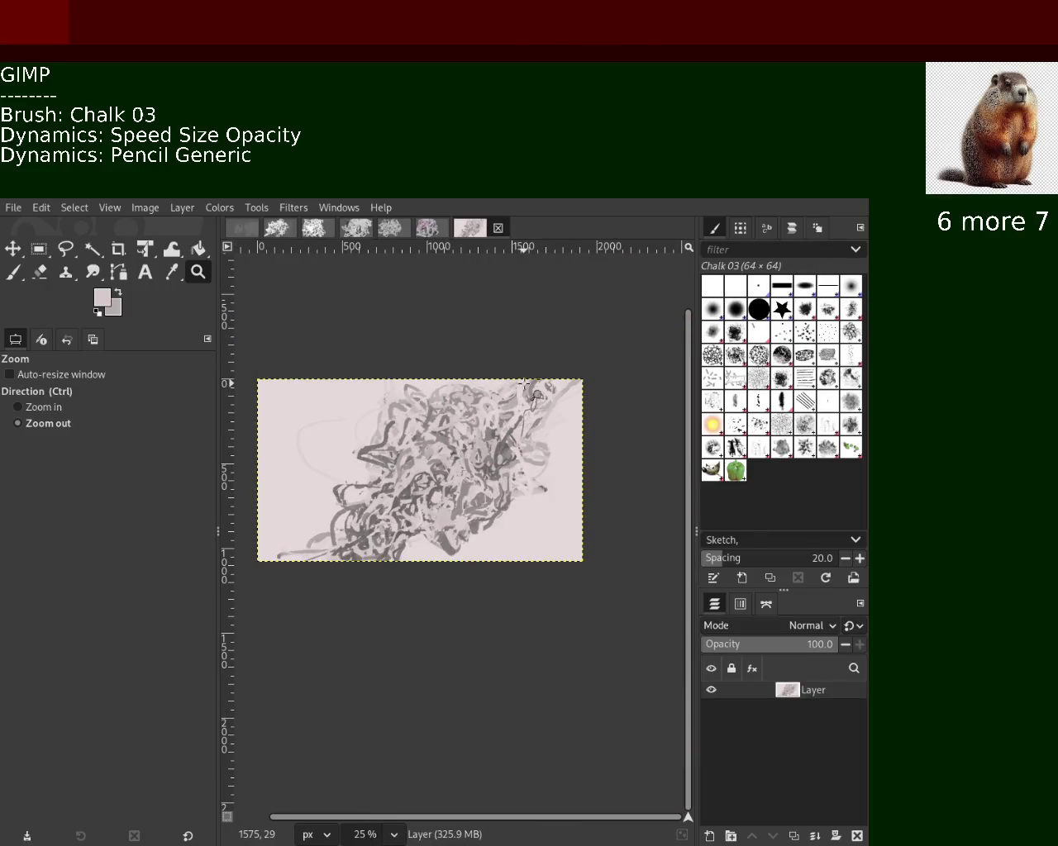
{"action": "scroll", "coordinate": [499, 406], "scroll_direction": "down", "scroll_amount": 3}
{"action": "scroll", "coordinate": [525, 383], "scroll_direction": "up", "scroll_amount": 4}
{"action": "scroll", "coordinate": [525, 383], "scroll_direction": "up", "scroll_amount": 2}
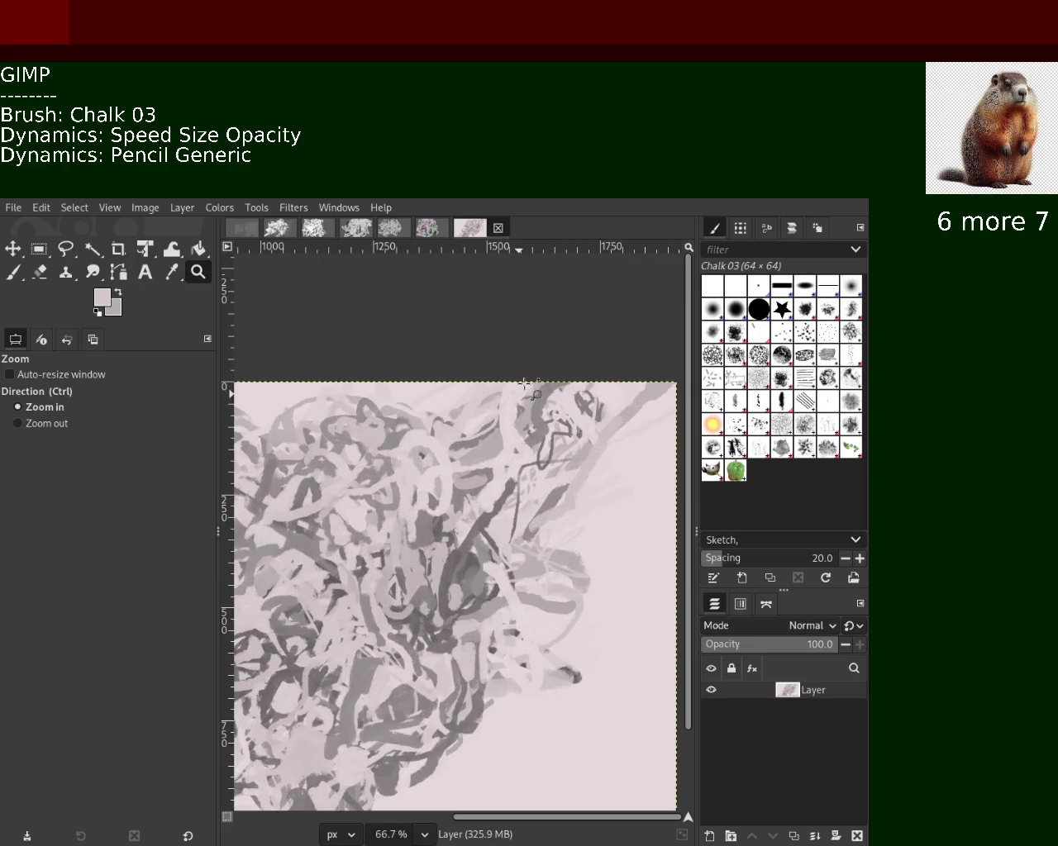
{"action": "scroll", "coordinate": [525, 382], "scroll_direction": "up", "scroll_amount": 1}
{"action": "scroll", "coordinate": [525, 383], "scroll_direction": "down", "scroll_amount": 1}
{"action": "scroll", "coordinate": [462, 437], "scroll_direction": "down", "scroll_amount": 3}
{"action": "scroll", "coordinate": [399, 488], "scroll_direction": "down", "scroll_amount": 1}
{"action": "scroll", "coordinate": [387, 479], "scroll_direction": "down", "scroll_amount": 1}
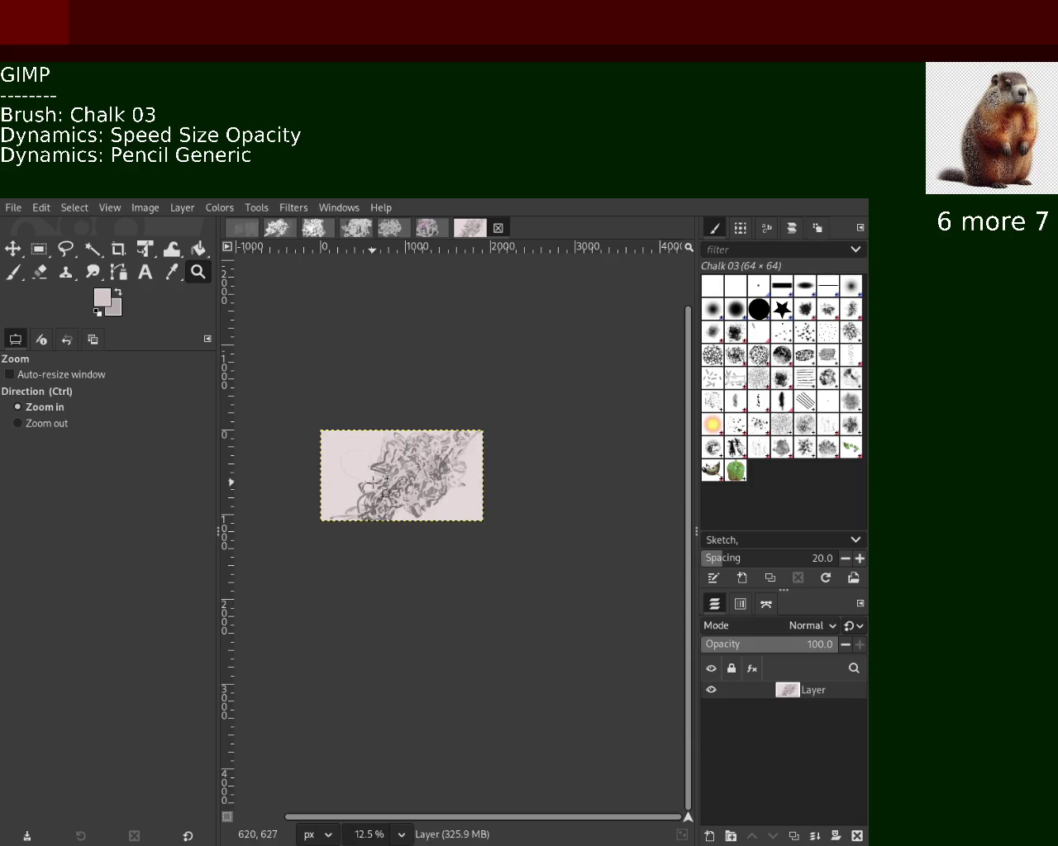
{"action": "scroll", "coordinate": [384, 481], "scroll_direction": "up", "scroll_amount": 3}
{"action": "scroll", "coordinate": [379, 482], "scroll_direction": "up", "scroll_amount": 1}
{"action": "scroll", "coordinate": [373, 483], "scroll_direction": "up", "scroll_amount": 1}
{"action": "scroll", "coordinate": [374, 483], "scroll_direction": "down", "scroll_amount": 2}
{"action": "scroll", "coordinate": [373, 484], "scroll_direction": "up", "scroll_amount": 1}
{"action": "scroll", "coordinate": [374, 484], "scroll_direction": "up", "scroll_amount": 1}
{"action": "scroll", "coordinate": [374, 483], "scroll_direction": "down", "scroll_amount": 4}
{"action": "scroll", "coordinate": [483, 450], "scroll_direction": "up", "scroll_amount": 1}
{"action": "scroll", "coordinate": [483, 450], "scroll_direction": "down", "scroll_amount": 1}
{"action": "scroll", "coordinate": [483, 450], "scroll_direction": "down", "scroll_amount": 2}
{"action": "scroll", "coordinate": [479, 449], "scroll_direction": "up", "scroll_amount": 3}
{"action": "scroll", "coordinate": [487, 454], "scroll_direction": "up", "scroll_amount": 2}
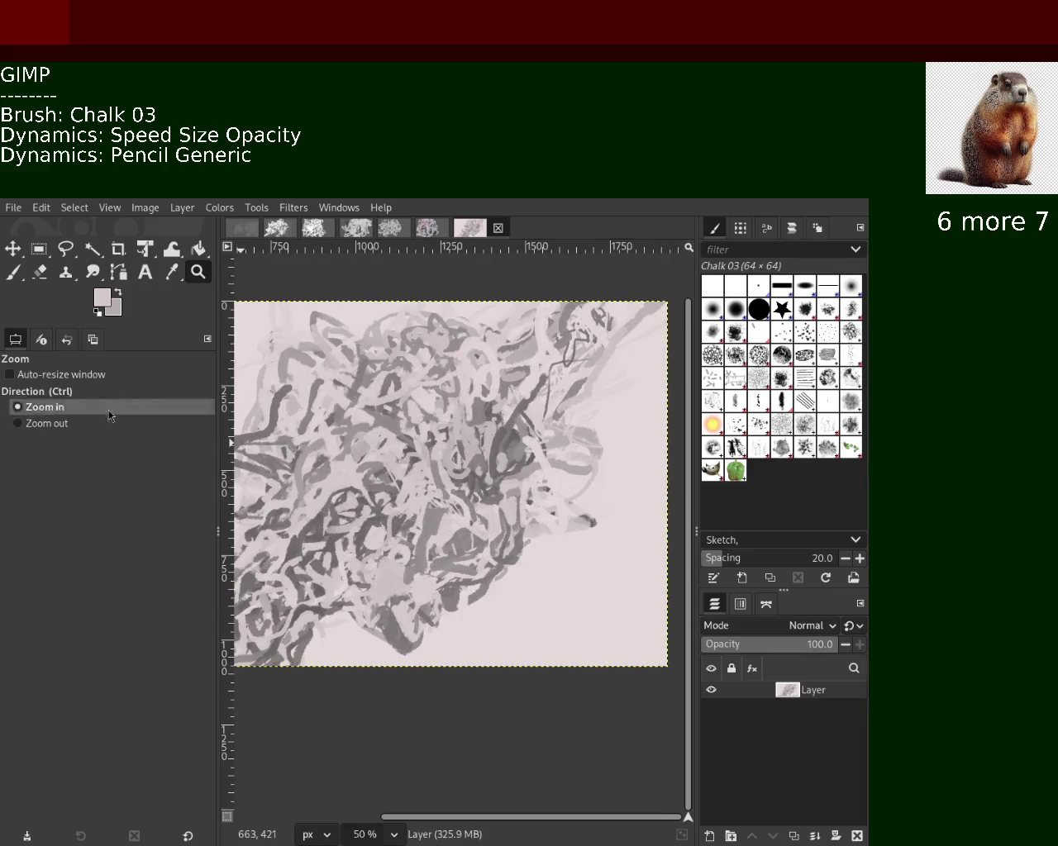
{"action": "left_click", "coordinate": [14, 272]}
{"action": "left_click", "coordinate": [377, 508], "text": "ctrl"}
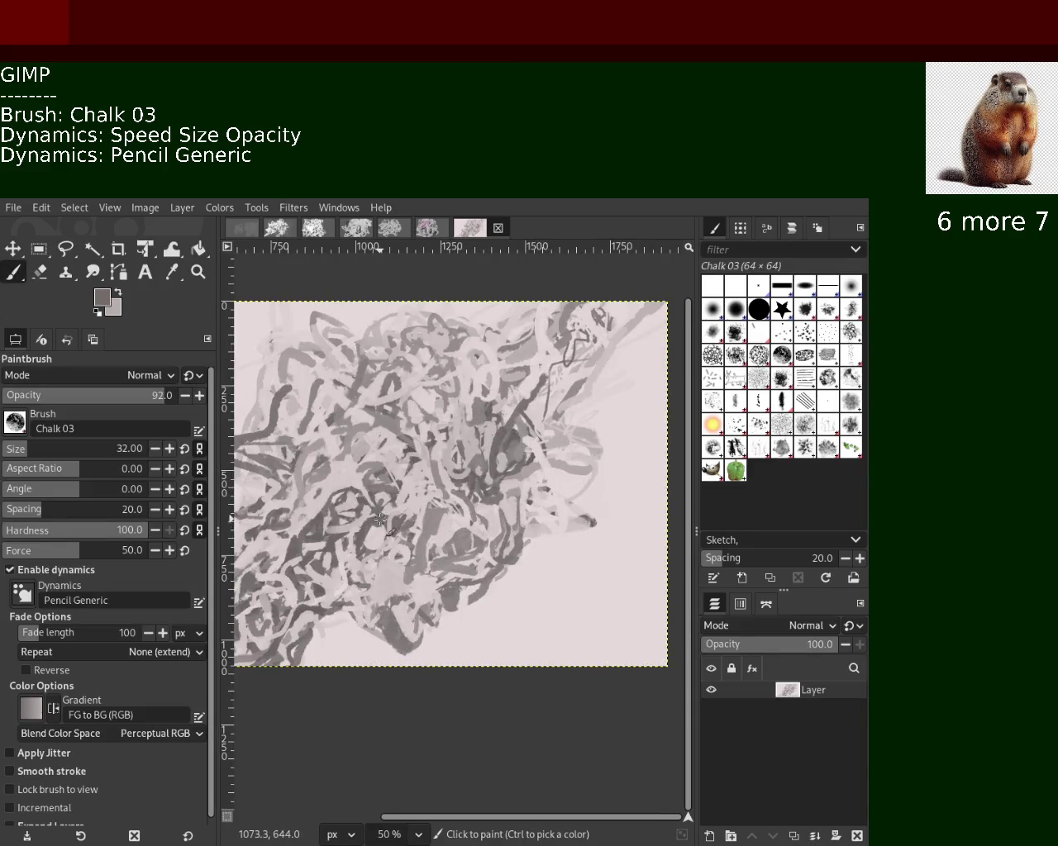
Paint a dark diagonal chalk stroke, then scribble light pink strokes over the centre.
{"action": "left_click_drag", "start_coordinate": [452, 368], "coordinate": [335, 527]}
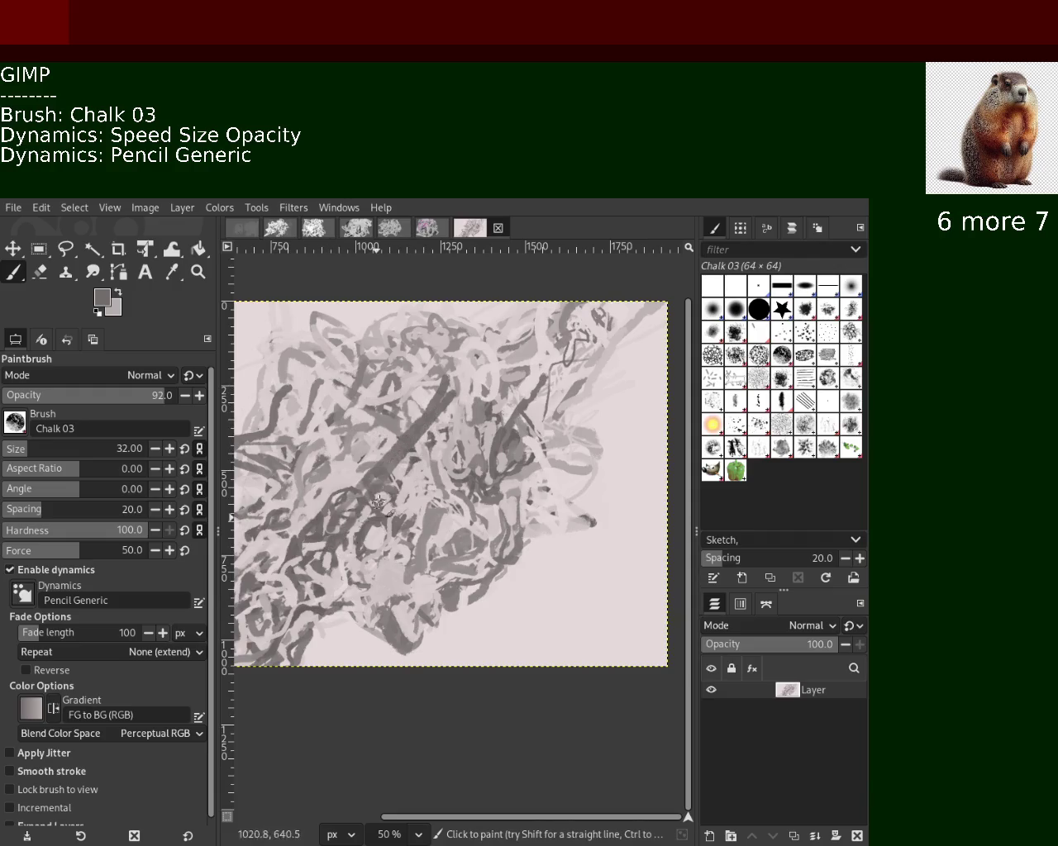
{"action": "left_click", "coordinate": [372, 444], "text": "ctrl"}
{"action": "mouse_move", "coordinate": [387, 444]}
{"action": "left_mouse_down"}
{"action": "mouse_move", "coordinate": [355, 503]}
{"action": "mouse_move", "coordinate": [395, 469]}
{"action": "mouse_move", "coordinate": [352, 453]}
{"action": "mouse_move", "coordinate": [411, 491]}
{"action": "mouse_move", "coordinate": [388, 463]}
{"action": "mouse_move", "coordinate": [434, 423]}
{"action": "left_mouse_up"}
{"action": "left_click_drag", "start_coordinate": [467, 374], "coordinate": [475, 483]}
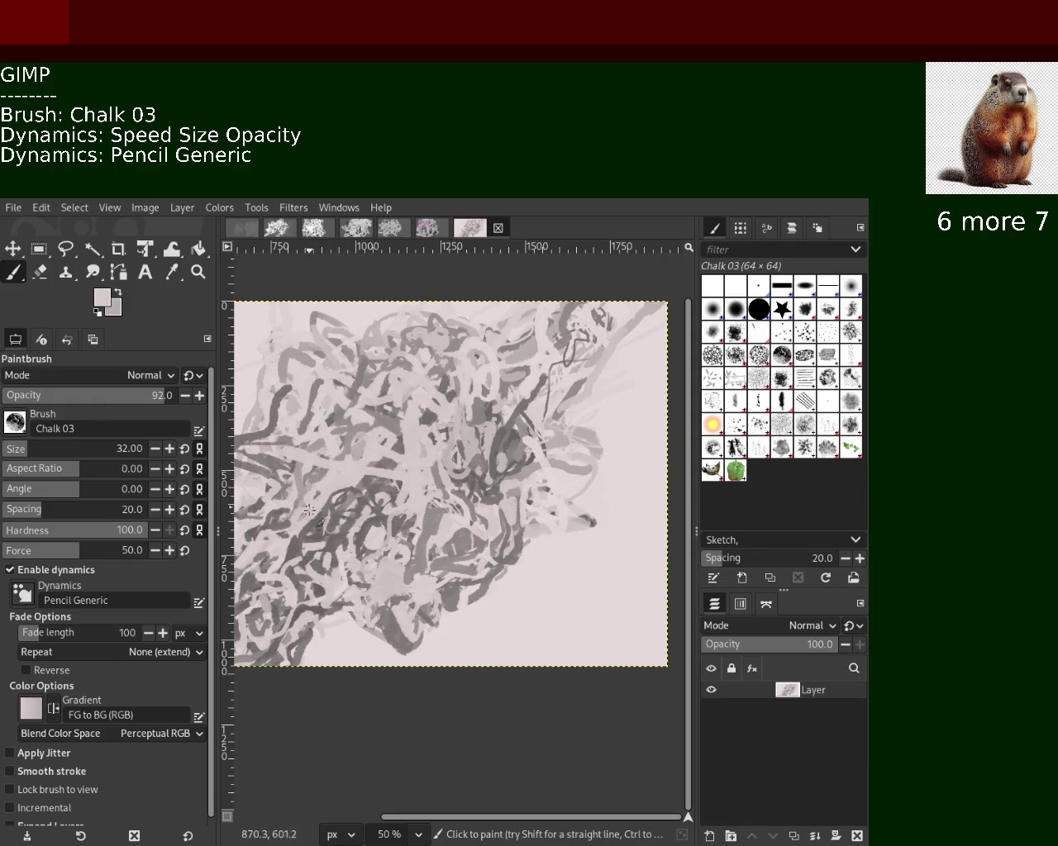
Sample greys and pinks from the canvas, then paint a darker chalk stroke running downward.
{"action": "left_click", "coordinate": [316, 481], "text": "ctrl"}
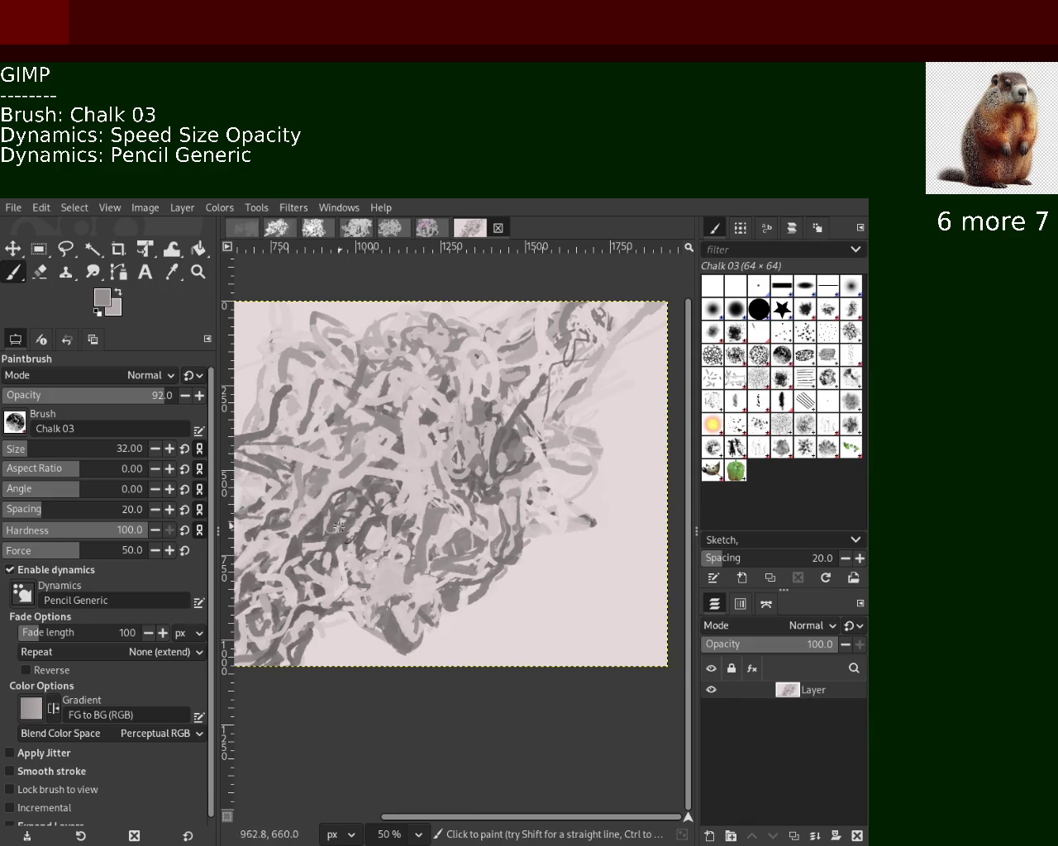
{"action": "left_click", "coordinate": [281, 397], "text": "ctrl"}
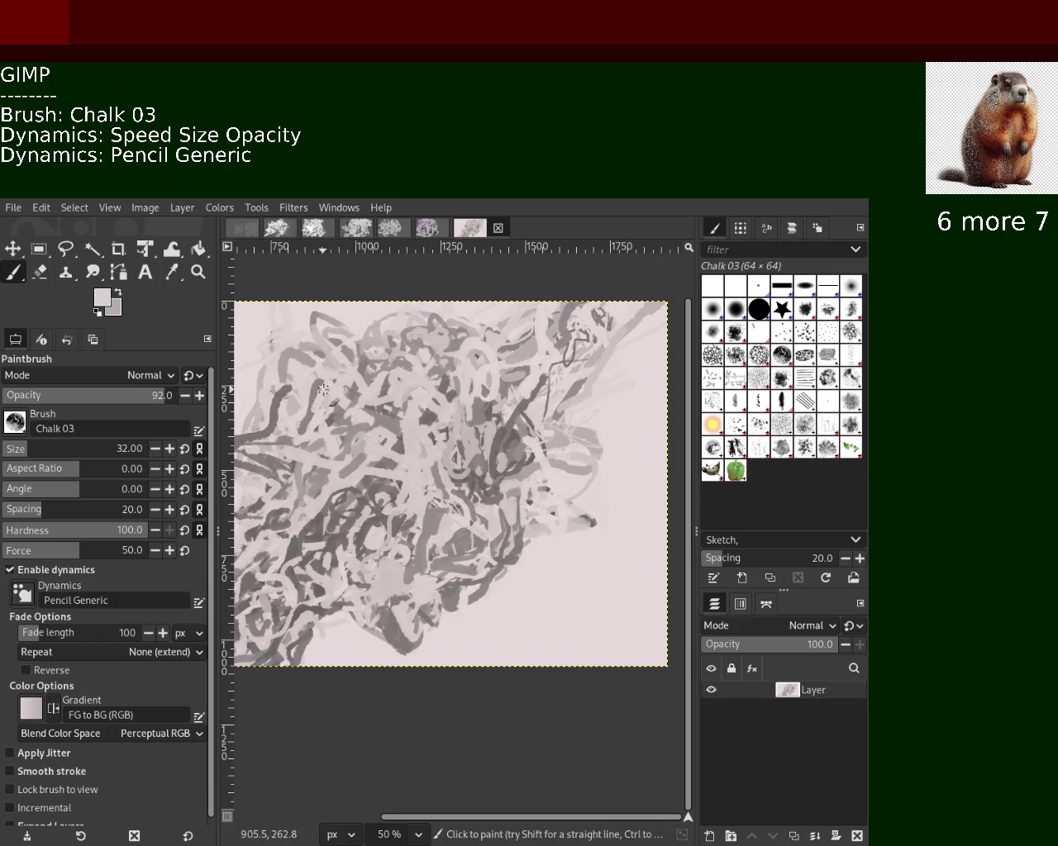
{"action": "left_click", "coordinate": [354, 427], "text": "ctrl"}
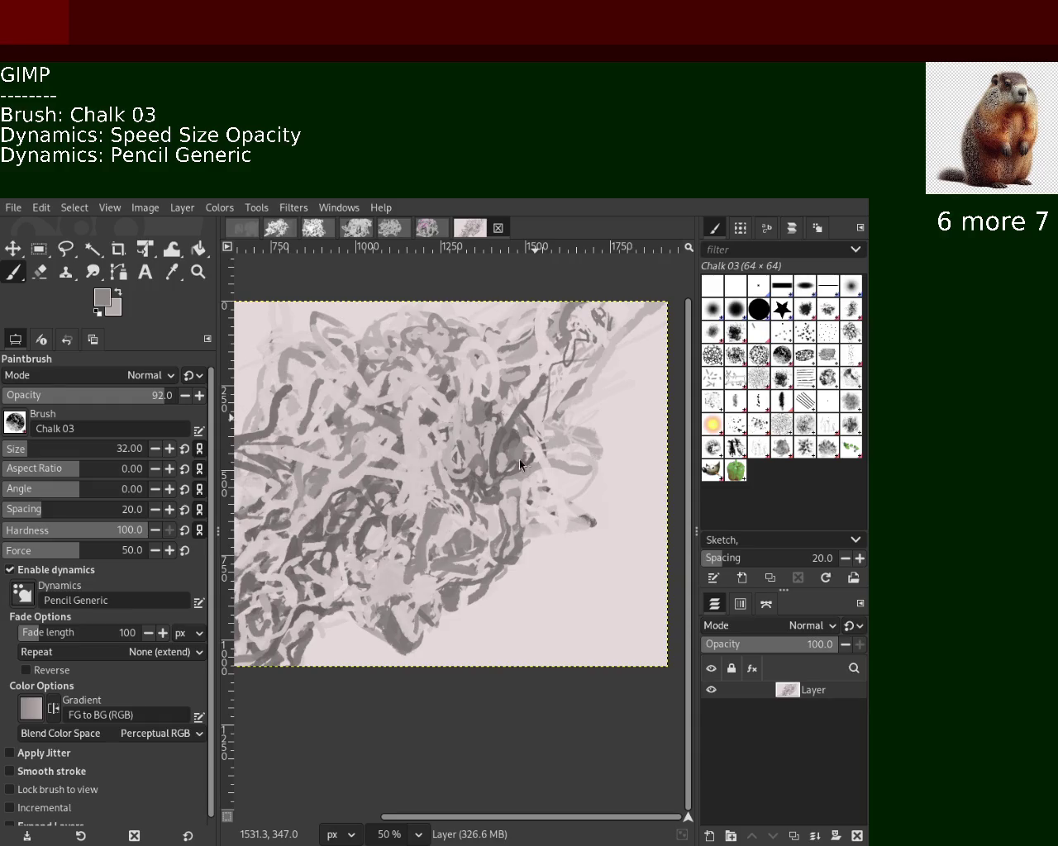
{"action": "left_click", "coordinate": [500, 549], "text": "ctrl"}
{"action": "left_click", "coordinate": [523, 530], "text": "ctrl"}
{"action": "left_click_drag", "start_coordinate": [523, 533], "coordinate": [496, 609]}
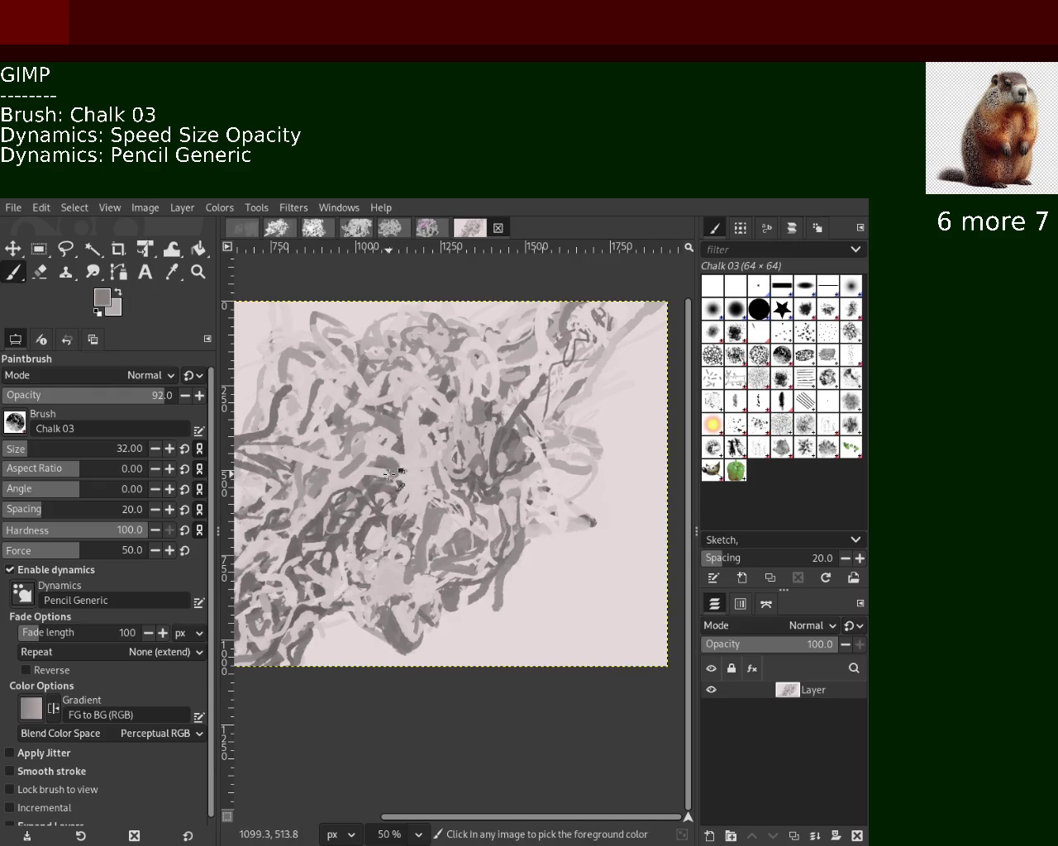
Sample further pink and grey tones from the canvas and set the brush size to 3.
{"action": "left_click", "coordinate": [364, 445], "text": "ctrl"}
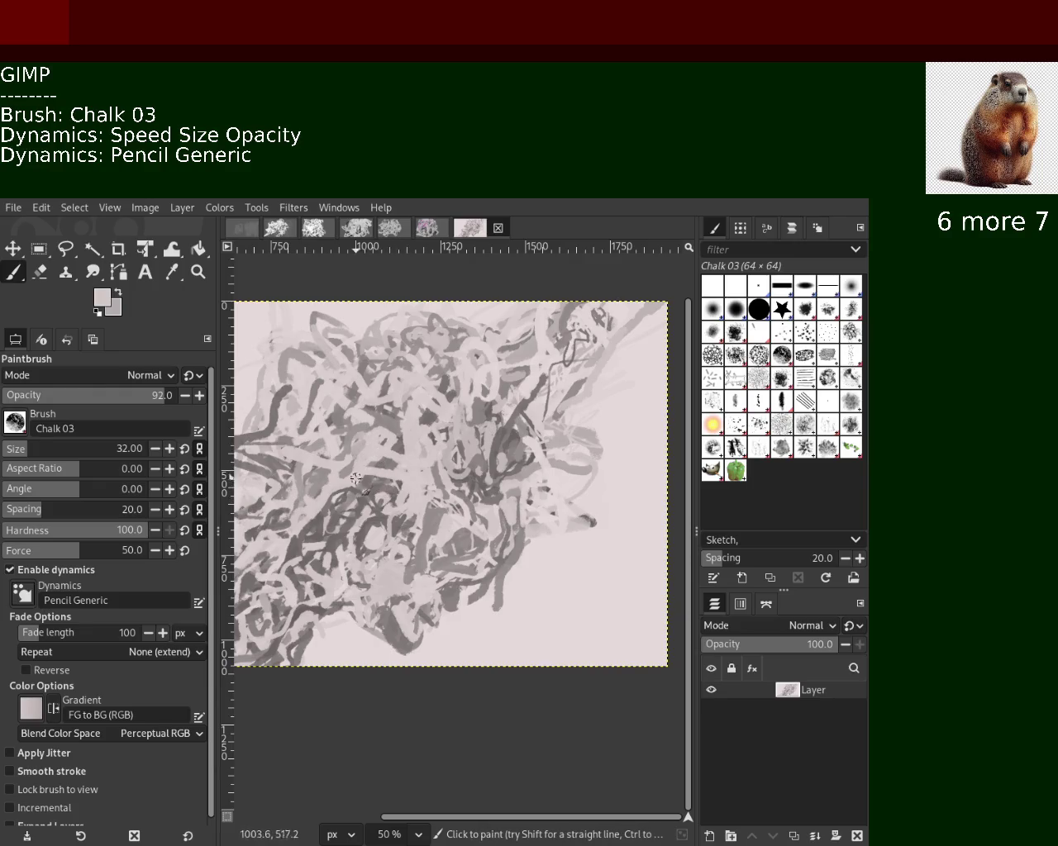
{"action": "left_click", "coordinate": [366, 418], "text": "ctrl"}
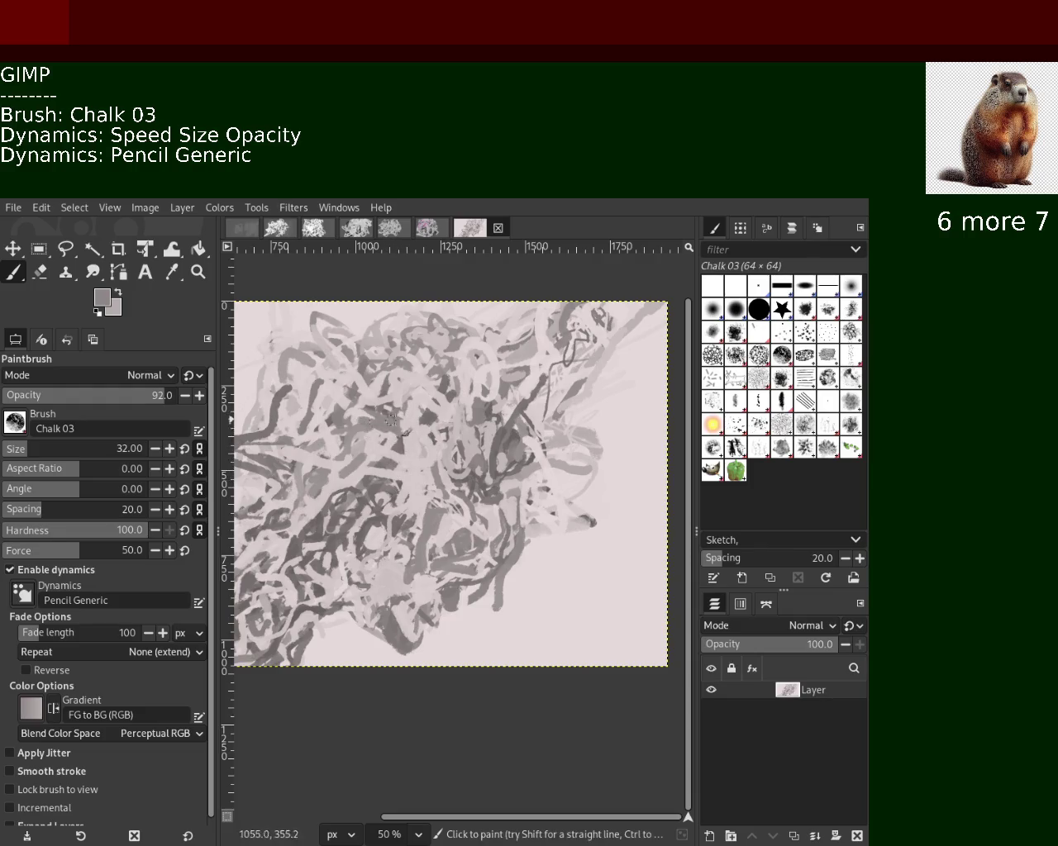
{"action": "left_click", "coordinate": [380, 424], "text": "ctrl"}
{"action": "left_click", "coordinate": [375, 418], "text": "ctrl"}
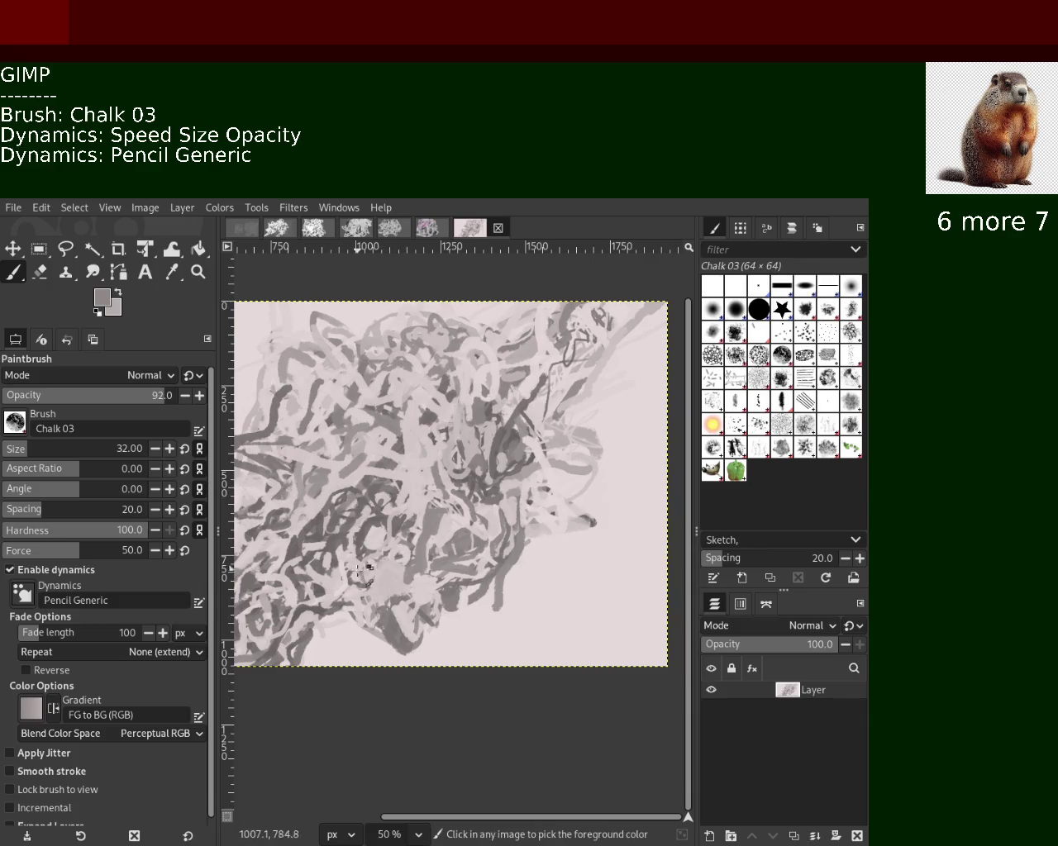
{"action": "left_click", "coordinate": [306, 608], "text": "ctrl"}
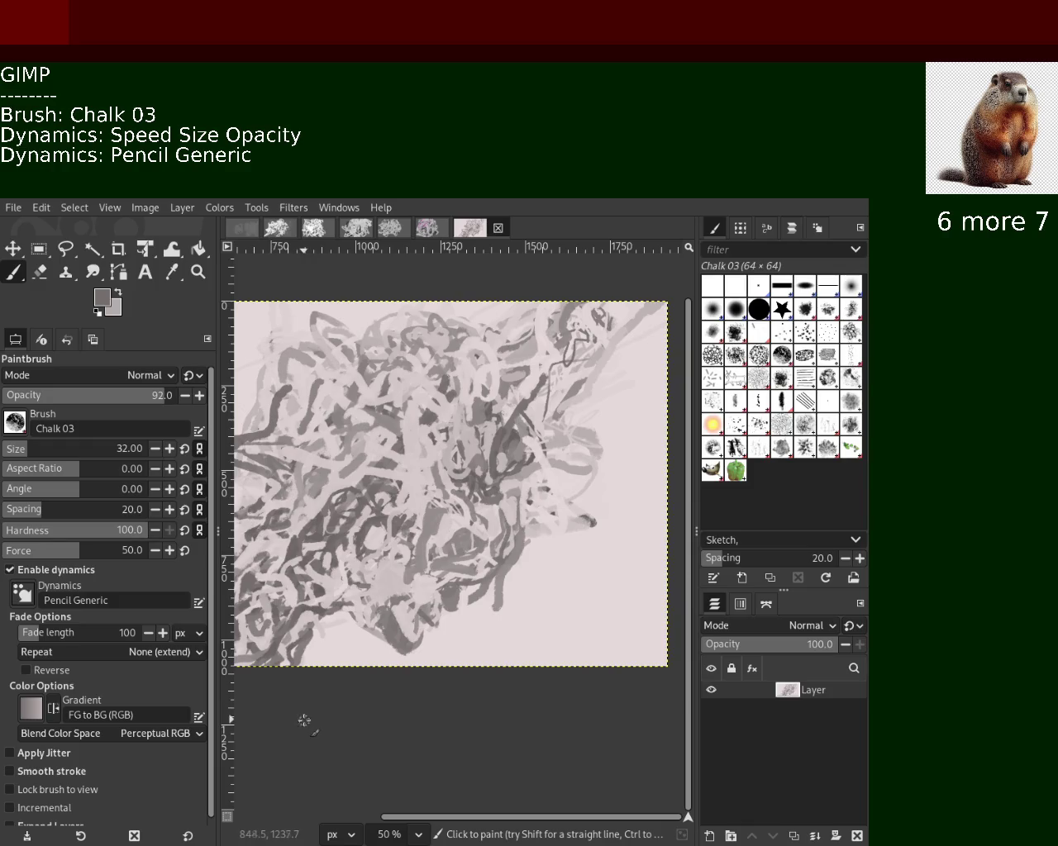
{"action": "left_click", "coordinate": [493, 442], "text": "ctrl"}
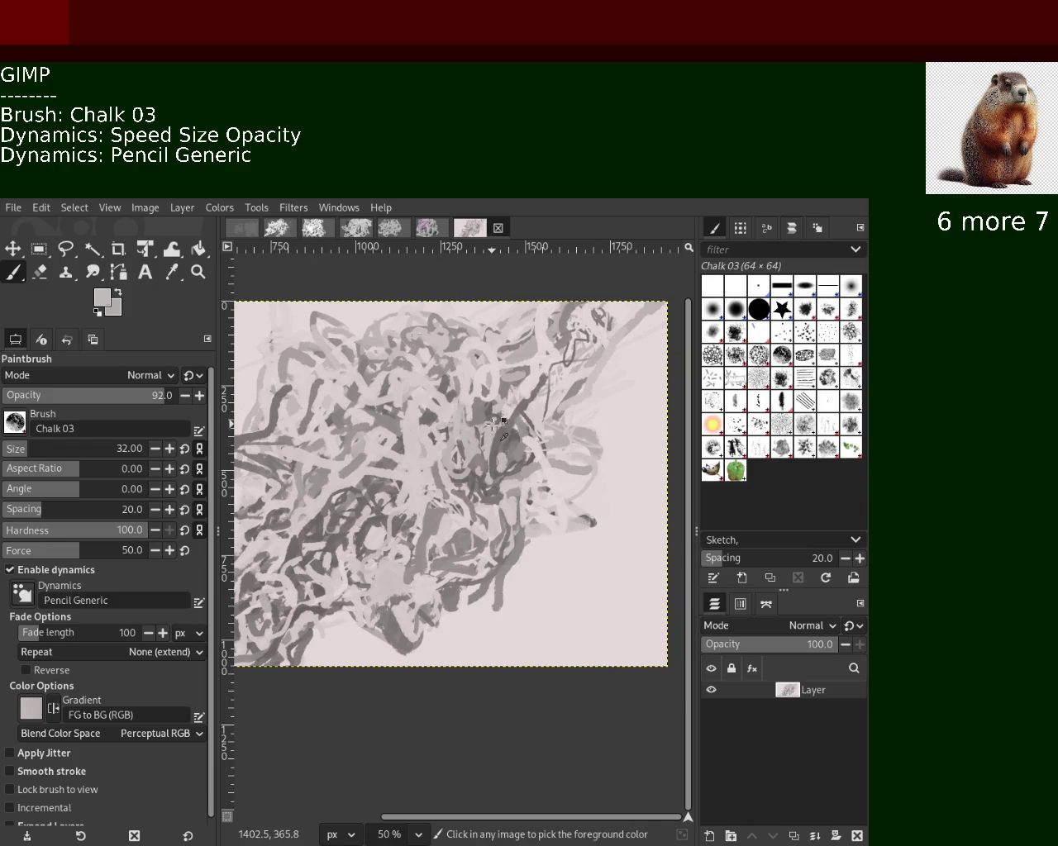
{"action": "left_click", "coordinate": [573, 390], "text": "ctrl"}
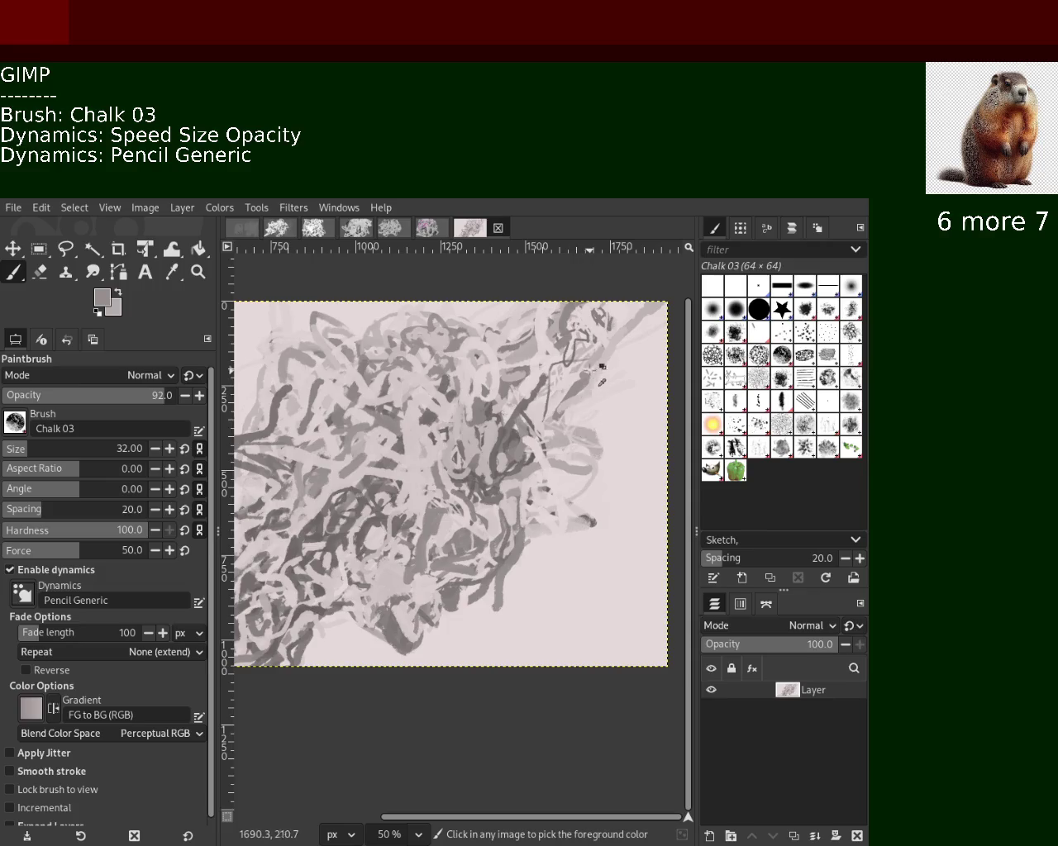
{"action": "left_click", "coordinate": [8, 451]}
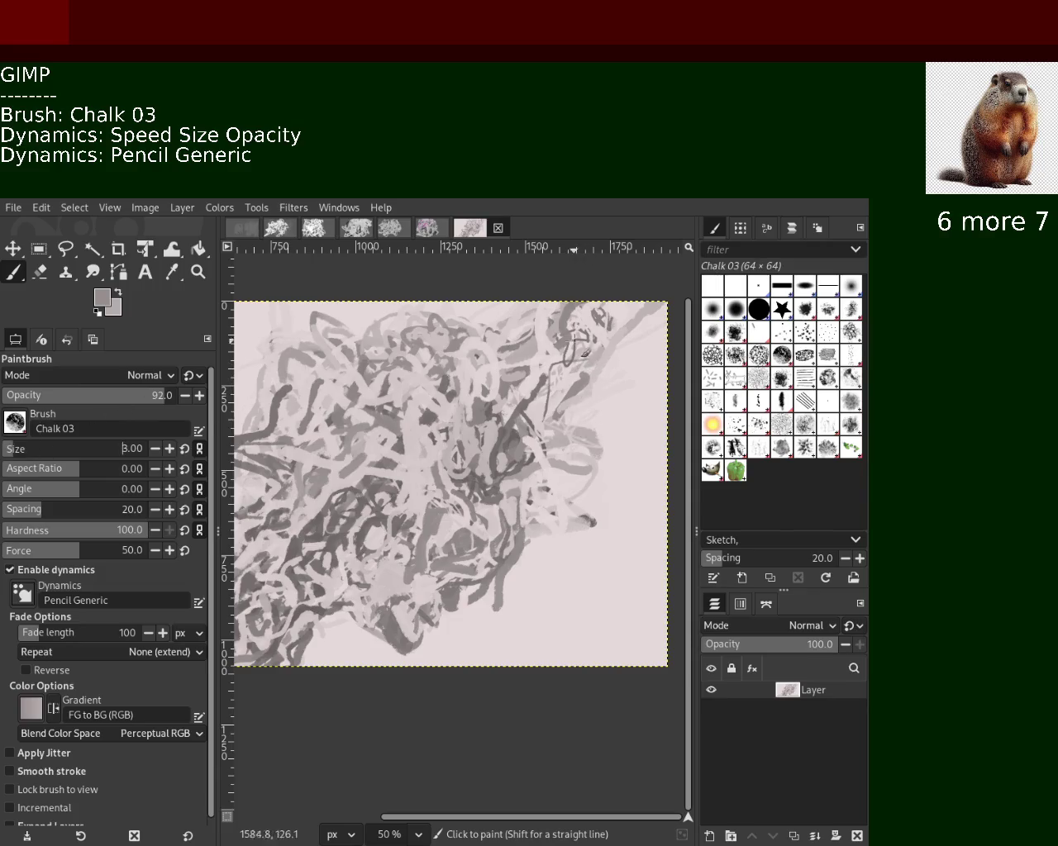
Set the brush size to 16 and paint dark grey chalk strokes in the upper right.
{"action": "left_click", "coordinate": [613, 318], "text": "ctrl"}
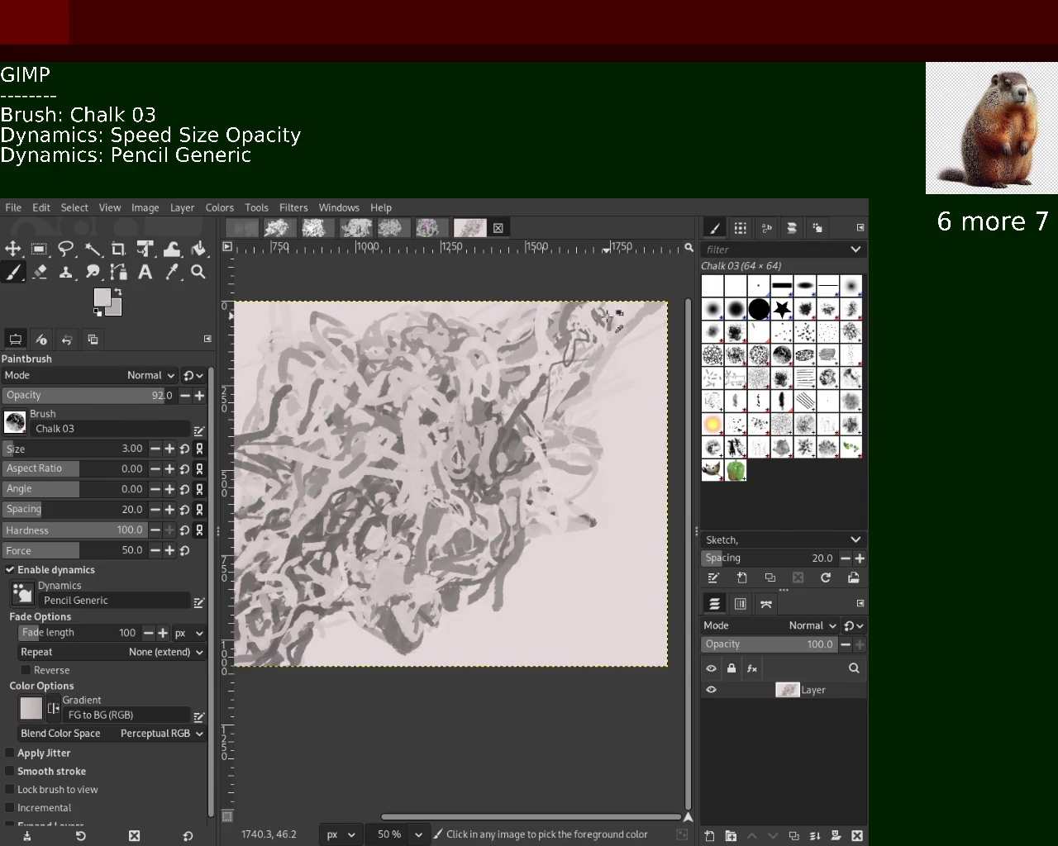
{"action": "type", "text": "31"}
{"action": "left_click", "coordinate": [21, 450]}
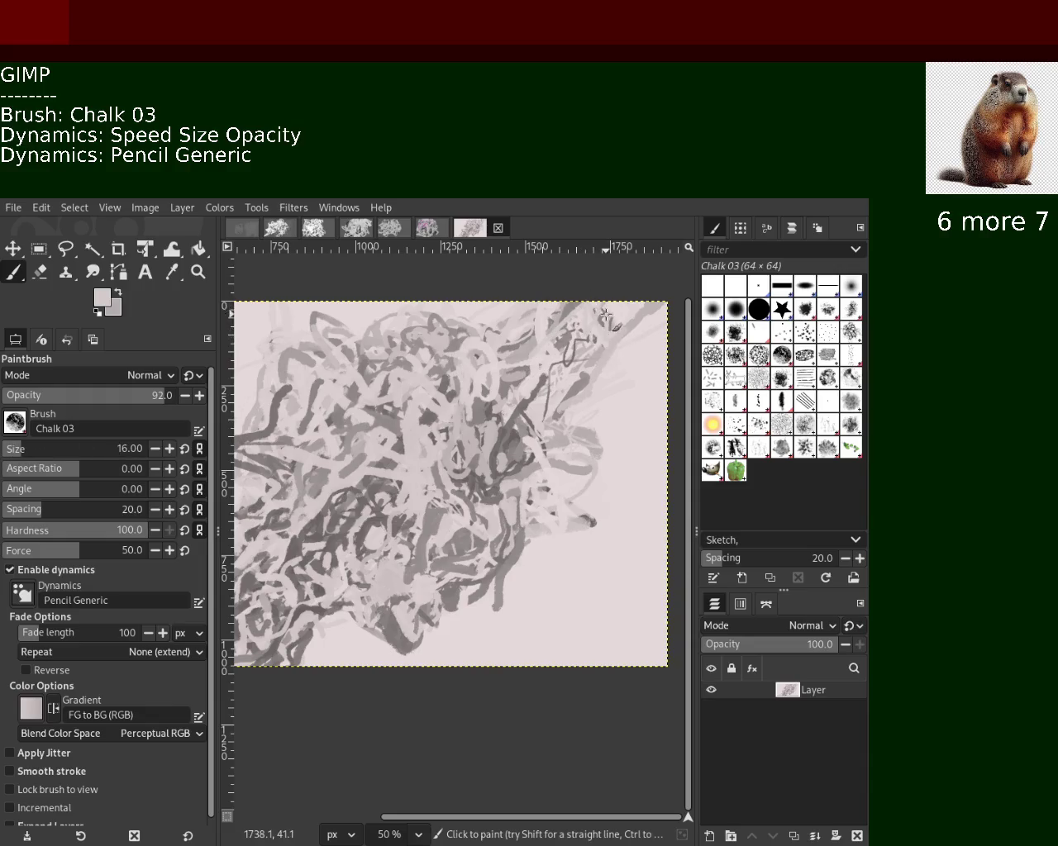
{"action": "left_click", "coordinate": [549, 379], "text": "ctrl"}
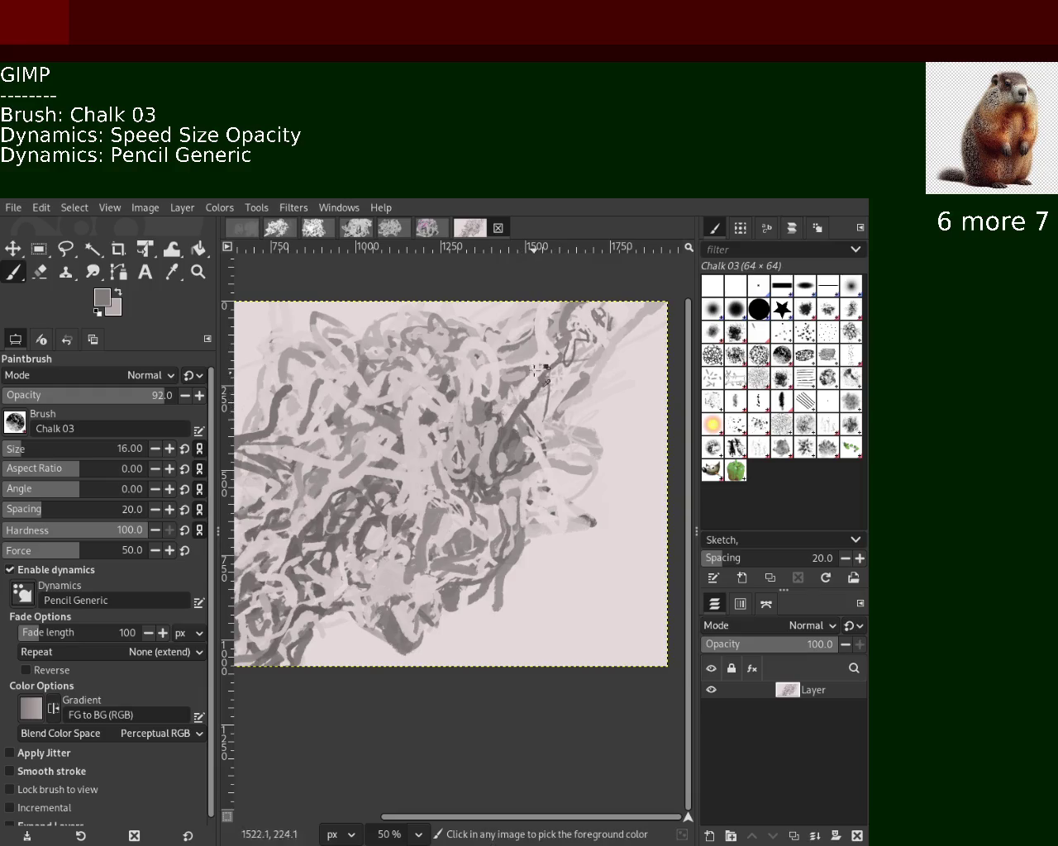
{"action": "left_click_drag", "start_coordinate": [620, 338], "coordinate": [568, 422]}
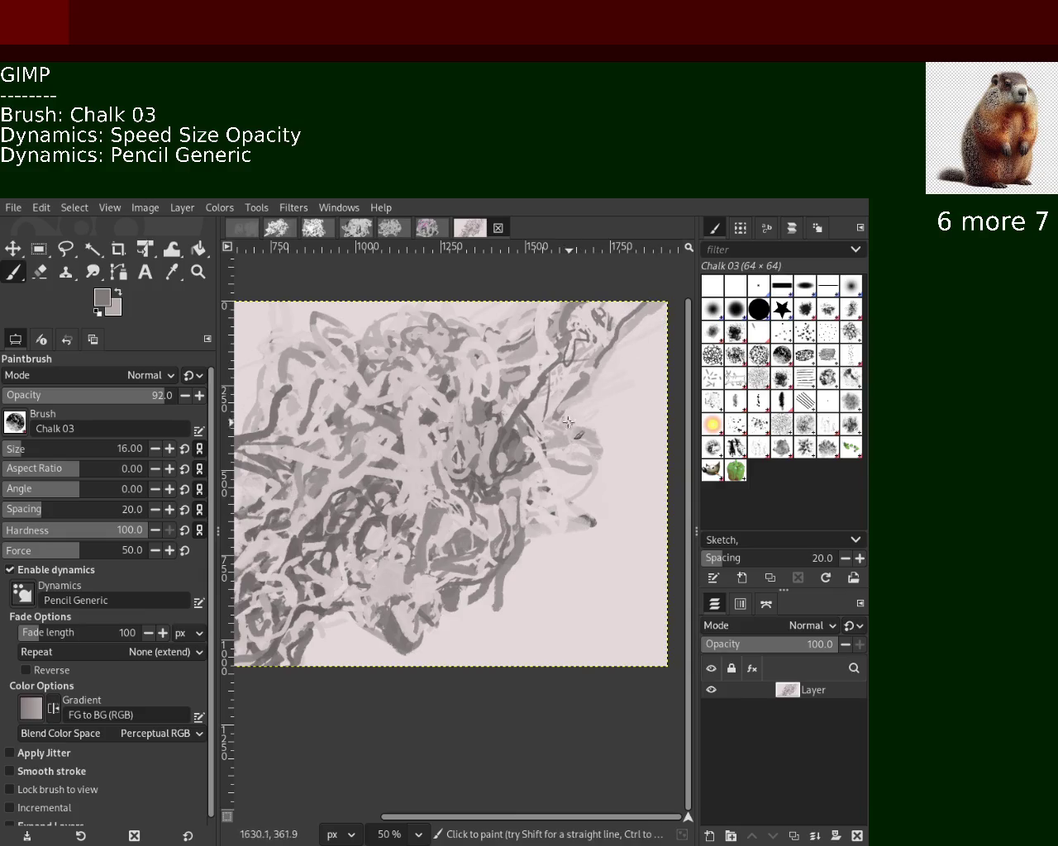
{"action": "left_click", "coordinate": [603, 326], "text": "ctrl"}
{"action": "mouse_move", "coordinate": [601, 324]}
{"action": "left_mouse_down"}
{"action": "mouse_move", "coordinate": [595, 318]}
{"action": "mouse_move", "coordinate": [611, 310]}
{"action": "mouse_move", "coordinate": [584, 336]}
{"action": "left_mouse_up"}
Add more dark dabs in the upper right and mid-canvas, then save the image as 34.xcf.
{"action": "left_click", "coordinate": [598, 318], "text": "ctrl"}
{"action": "left_click", "coordinate": [608, 297], "text": "ctrl"}
{"action": "left_click", "coordinate": [598, 322], "text": "ctrl"}
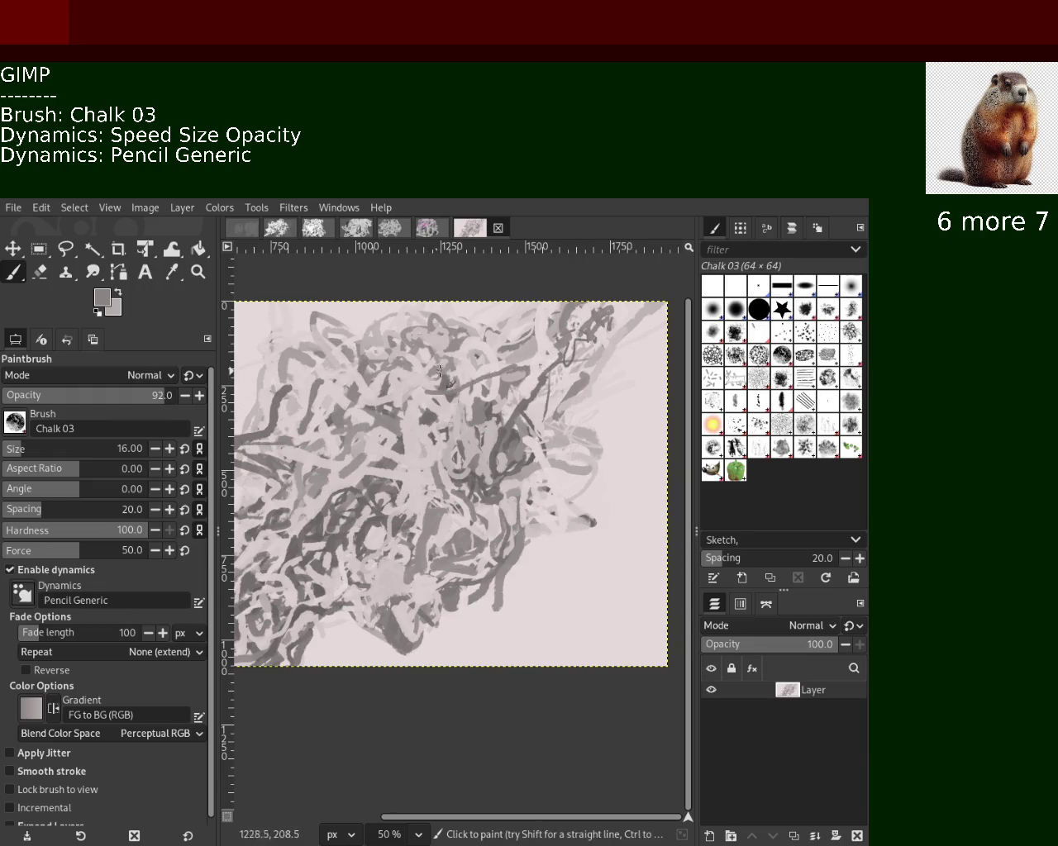
{"action": "left_click_drag", "start_coordinate": [530, 357], "coordinate": [526, 404]}
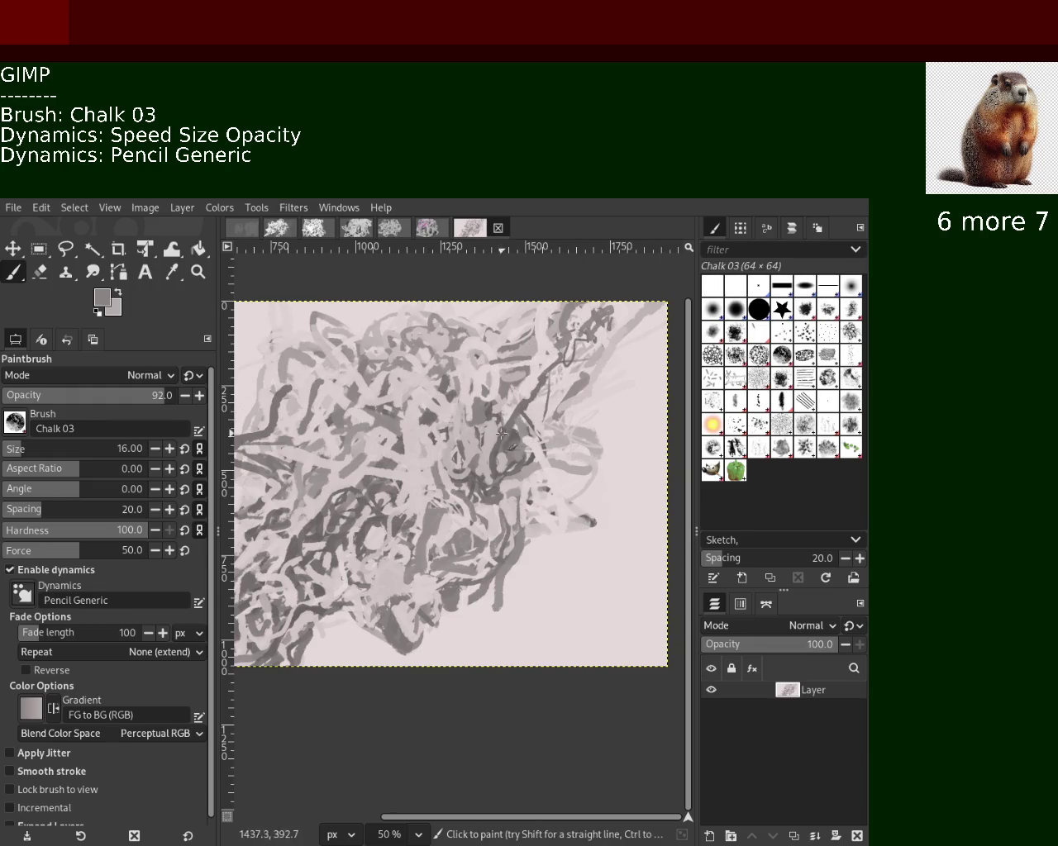
{"action": "key", "text": "ctrl+s"}
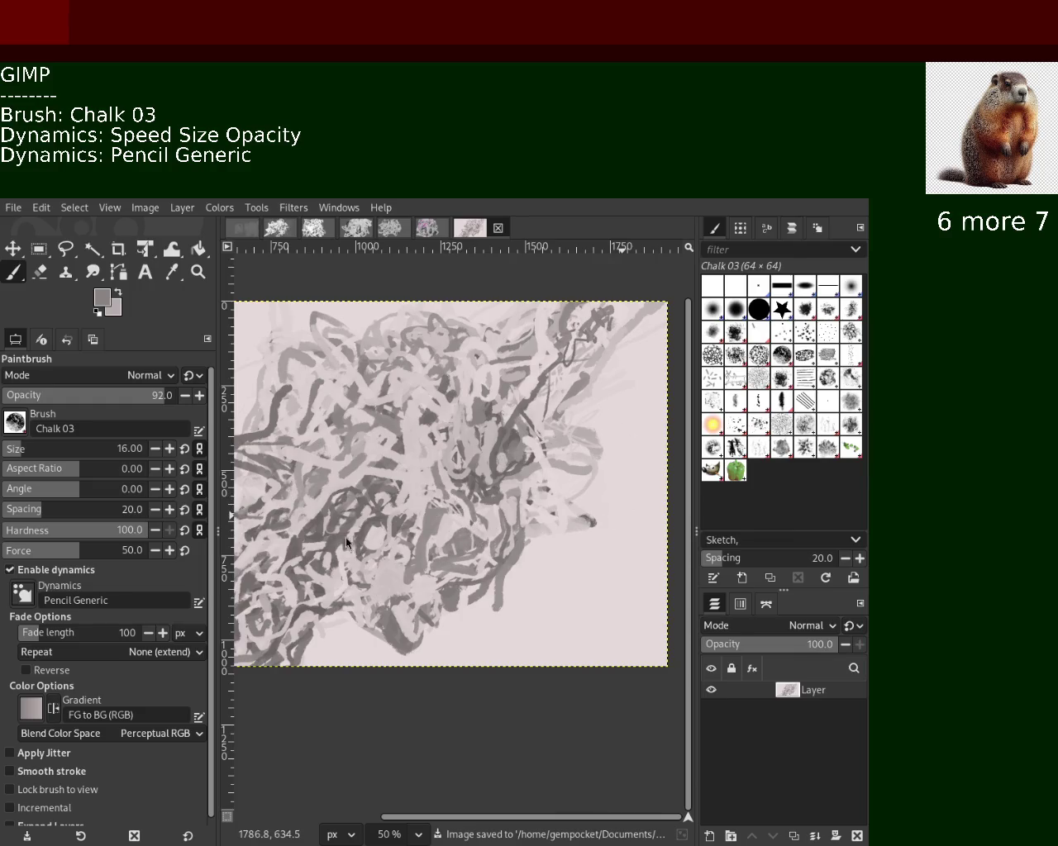
{"action": "left_click", "coordinate": [199, 272]}
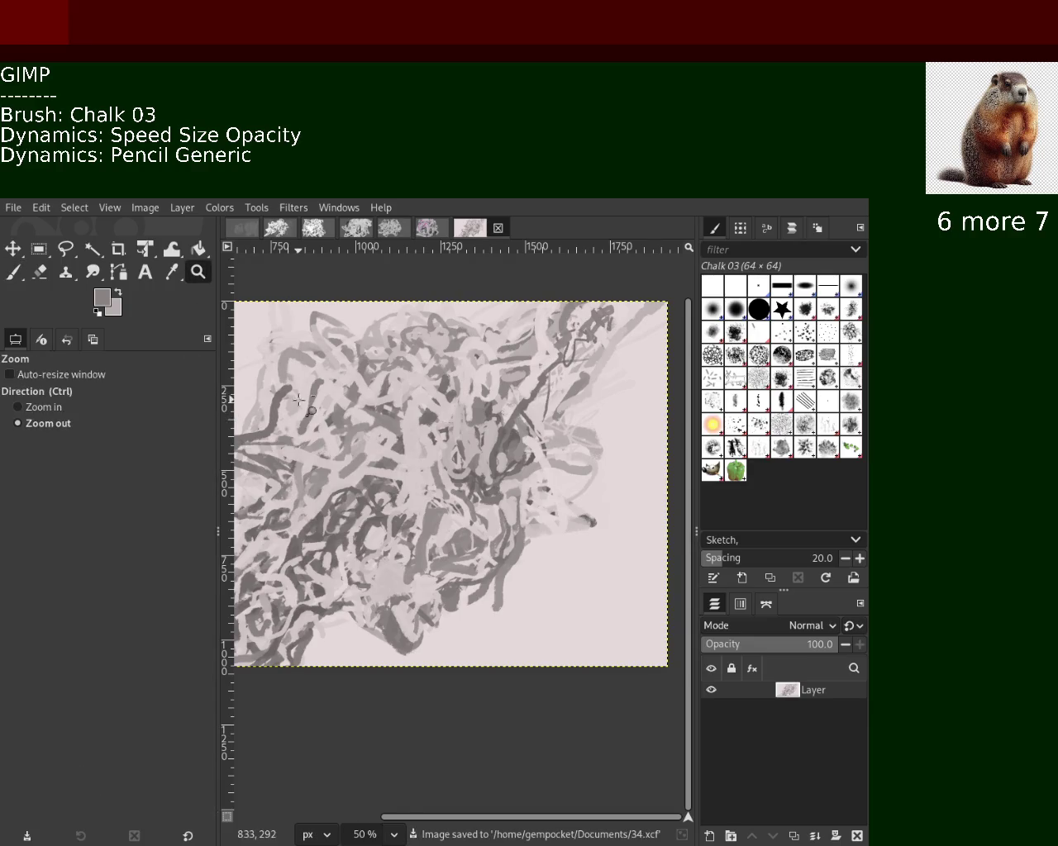
Adjust the zoom and return to the Chalk 03 paintbrush.
{"action": "scroll", "coordinate": [349, 467], "scroll_direction": "down", "scroll_amount": 2}
{"action": "scroll", "coordinate": [350, 467], "scroll_direction": "up", "scroll_amount": 1}
{"action": "scroll", "coordinate": [349, 466], "scroll_direction": "up", "scroll_amount": 2}
{"action": "scroll", "coordinate": [349, 467], "scroll_direction": "down", "scroll_amount": 3}
{"action": "scroll", "coordinate": [350, 467], "scroll_direction": "up", "scroll_amount": 2}
{"action": "scroll", "coordinate": [289, 438], "scroll_direction": "up", "scroll_amount": 2}
{"action": "key", "text": "p"}
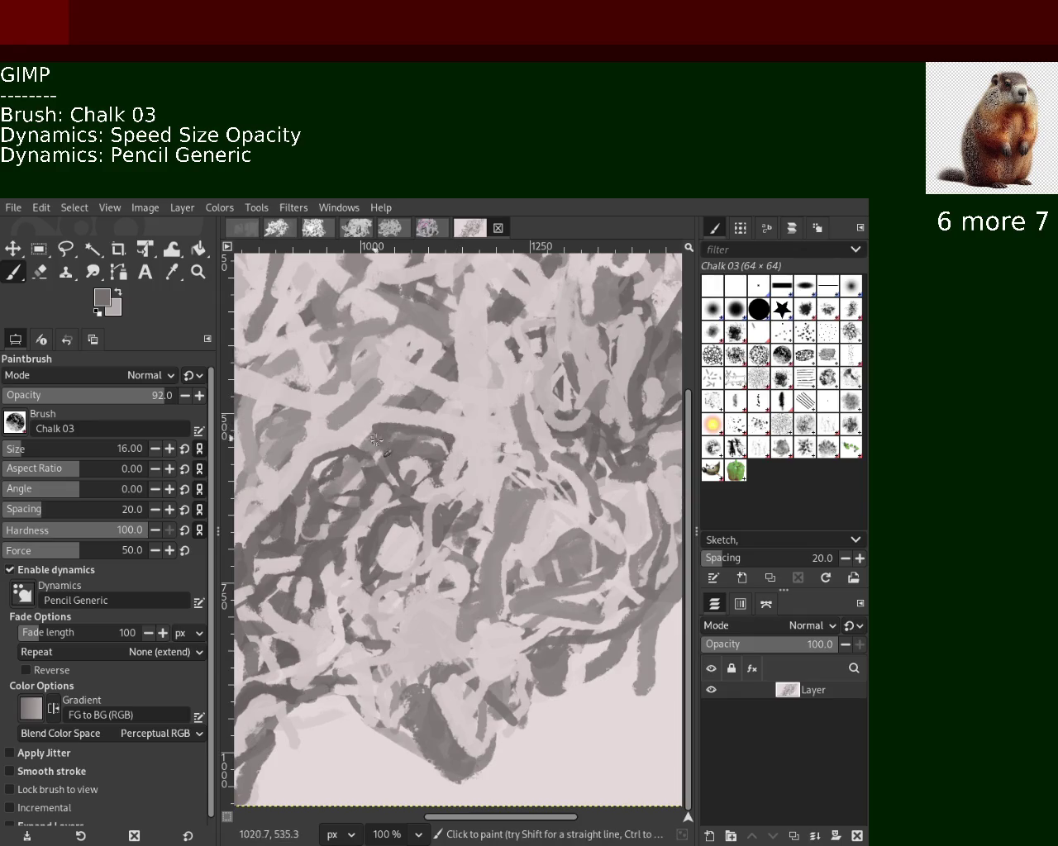
Undo a light pink stroke, then paint a mid-grey chalk stroke heading down-right.
{"action": "left_click", "coordinate": [395, 423], "text": "ctrl"}
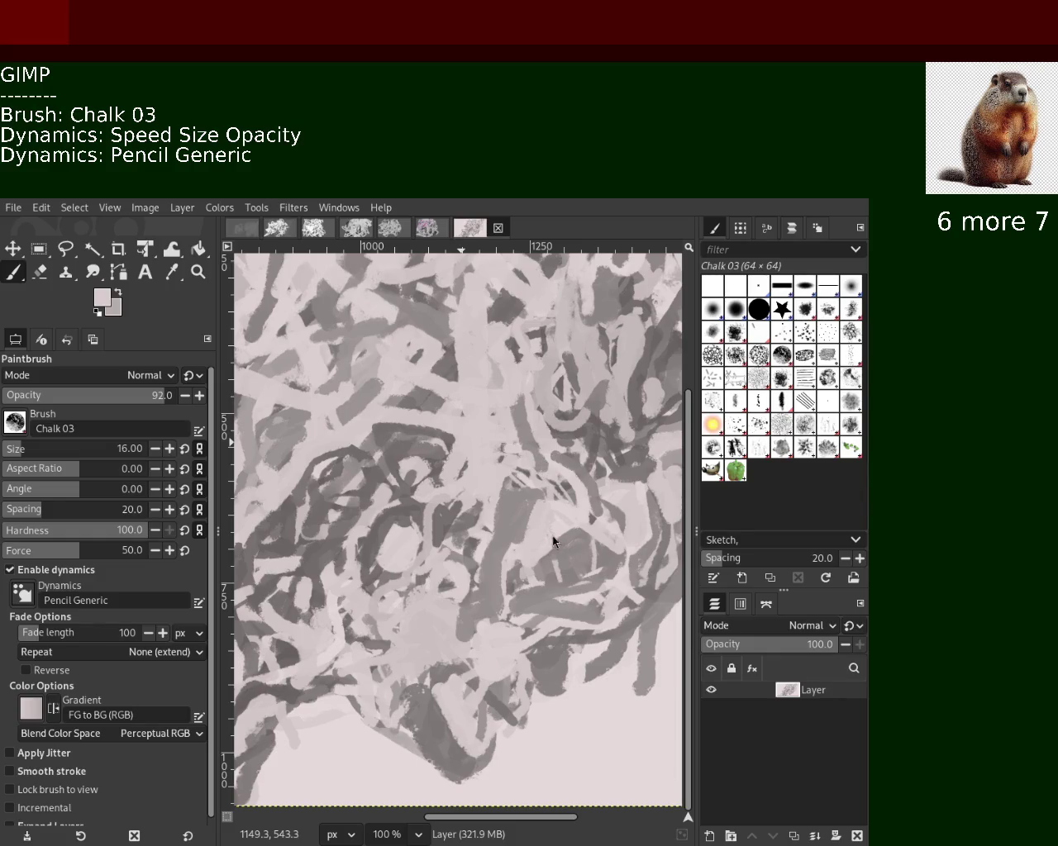
{"action": "key", "text": "ctrl"}
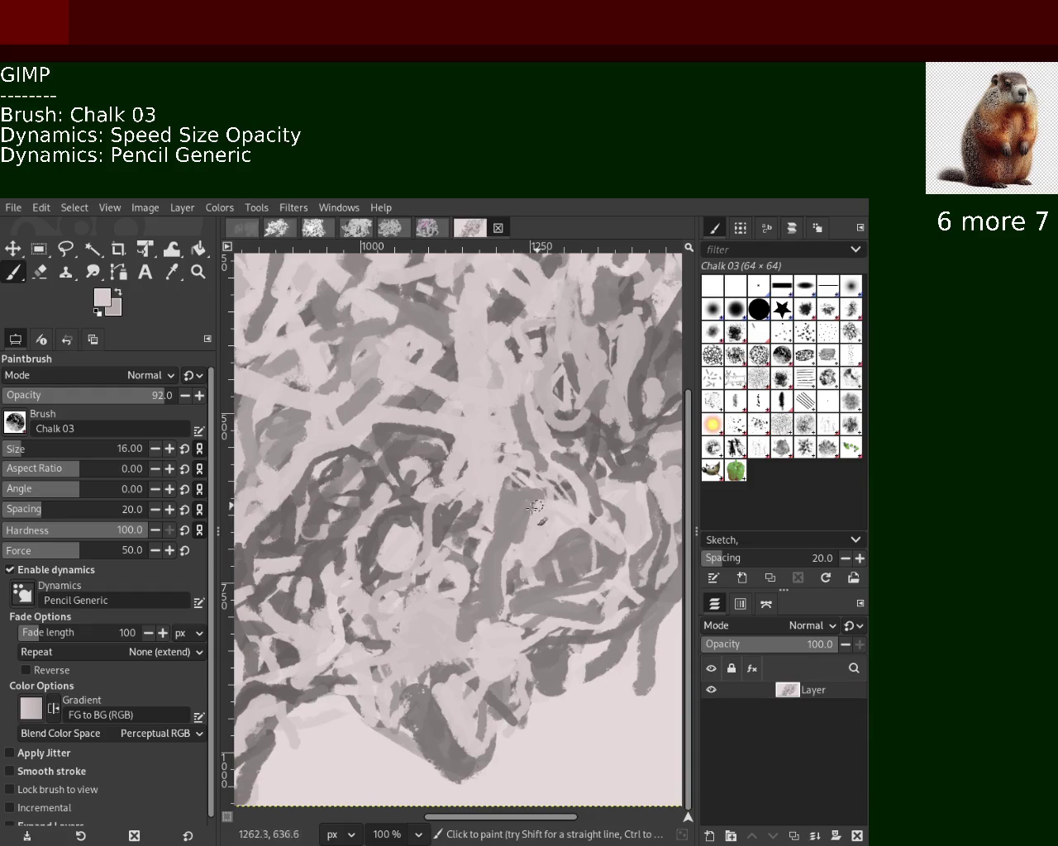
{"action": "key", "text": "ctrl+z"}
{"action": "key", "text": "ctrl"}
{"action": "left_click", "coordinate": [455, 554], "text": "ctrl"}
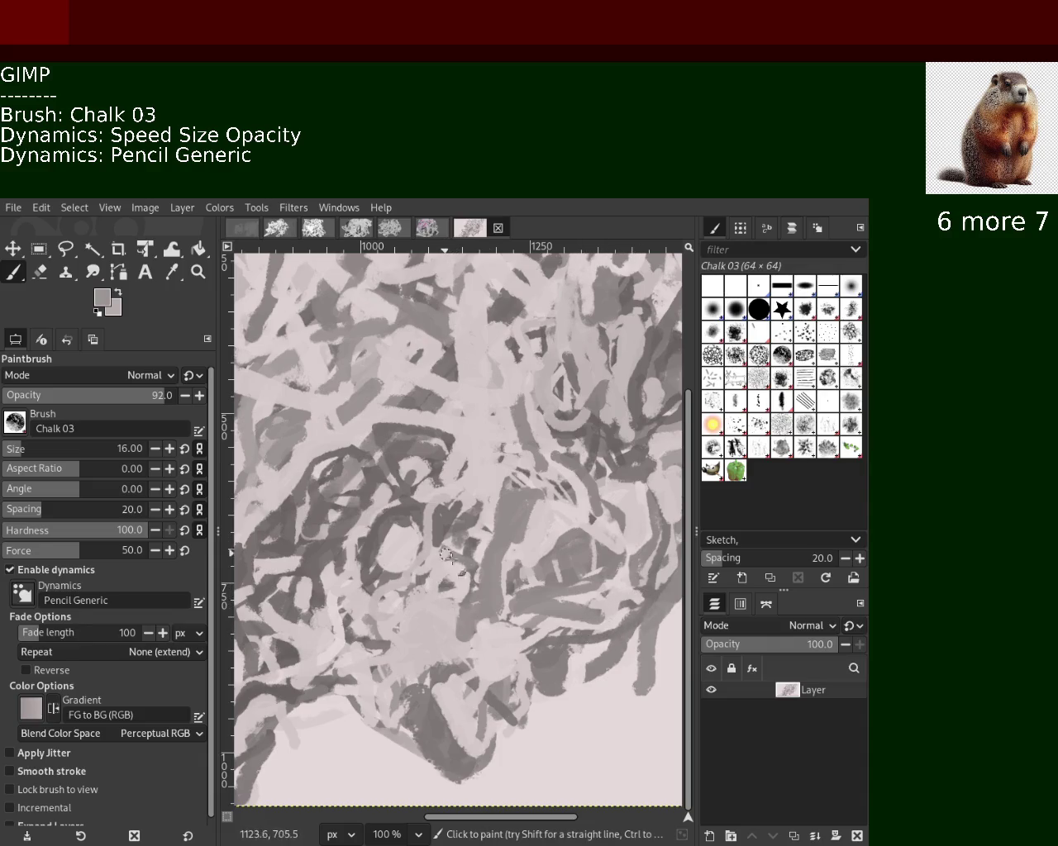
{"action": "left_click_drag", "start_coordinate": [442, 543], "coordinate": [479, 634]}
Paint a darker stroke down-left and a light pink stroke across the middle, undoing stray strokes.
{"action": "left_click_drag", "start_coordinate": [471, 566], "coordinate": [428, 594]}
{"action": "key", "text": "ctrl+z"}
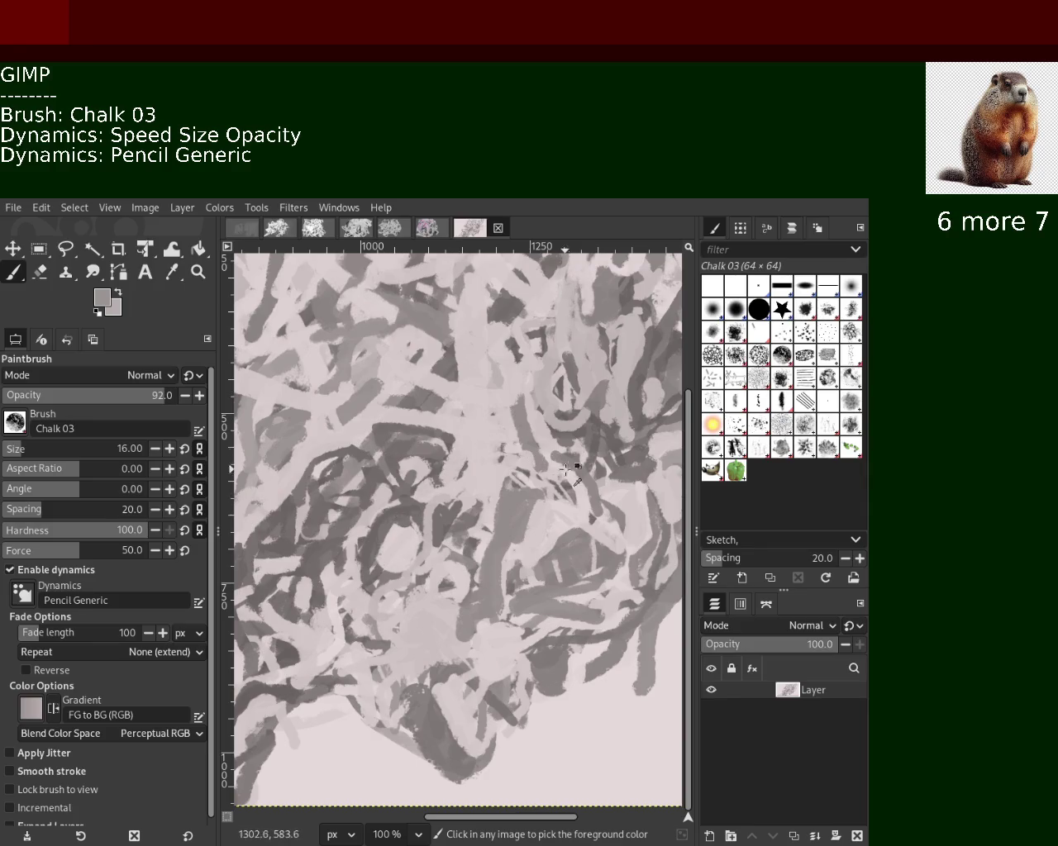
{"action": "left_click", "coordinate": [550, 442], "text": "ctrl"}
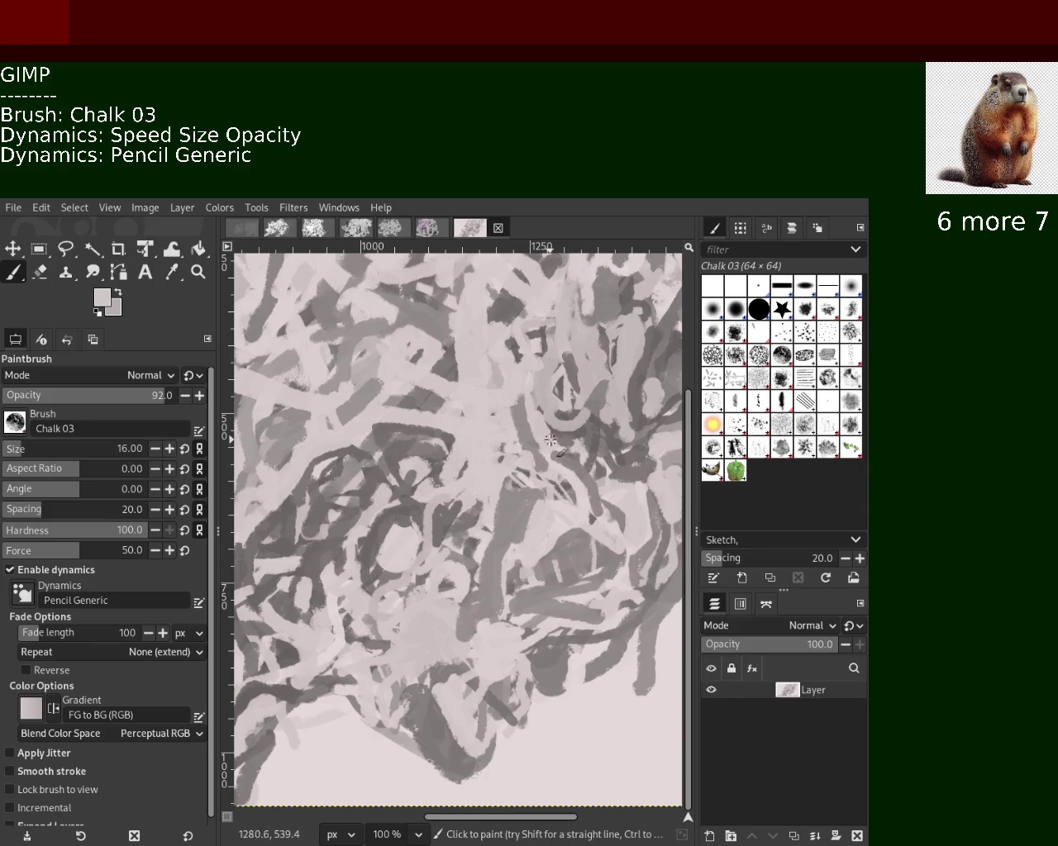
{"action": "left_click", "coordinate": [391, 475], "text": "ctrl"}
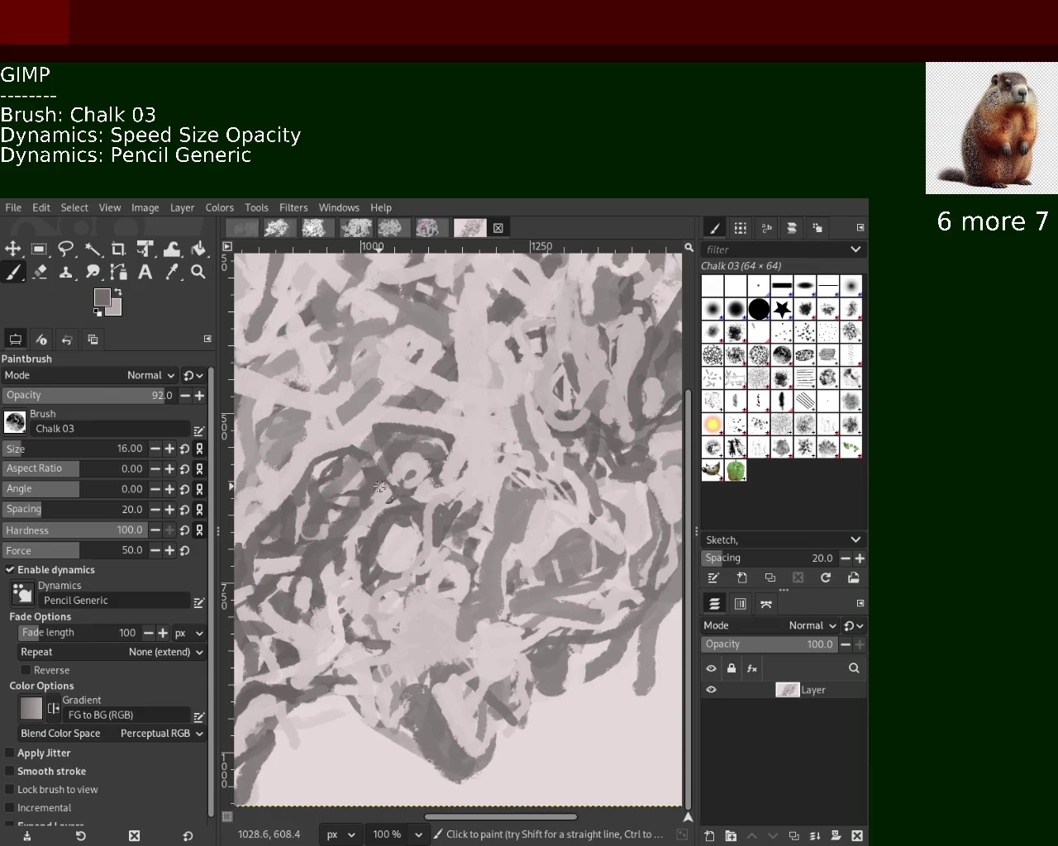
{"action": "left_click_drag", "start_coordinate": [364, 463], "coordinate": [281, 480]}
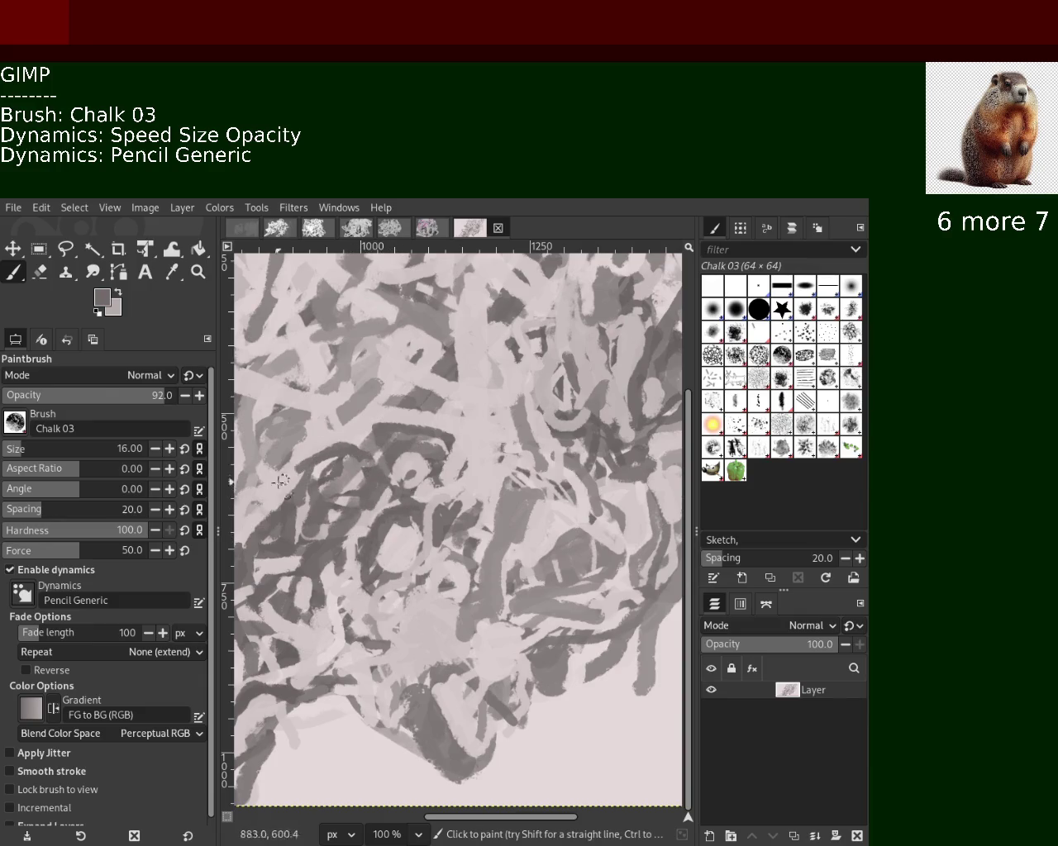
{"action": "key", "text": "ctrl+z"}
{"action": "left_click_drag", "start_coordinate": [349, 449], "coordinate": [228, 550]}
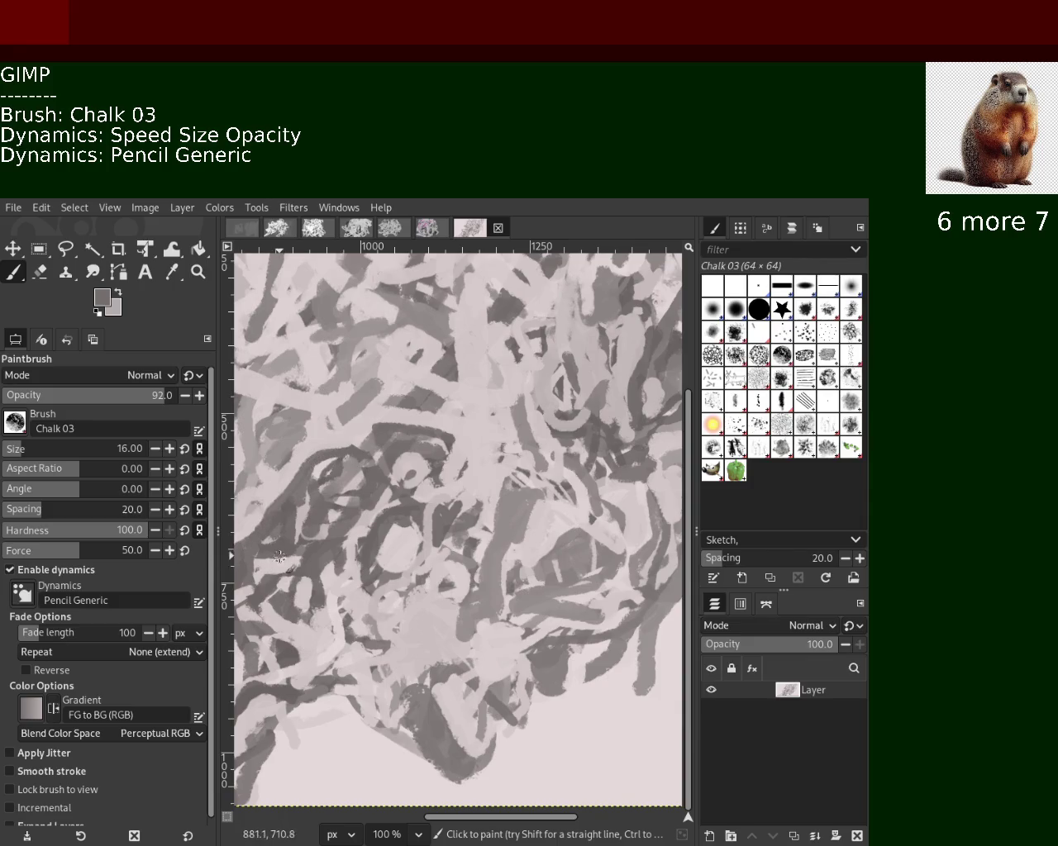
{"action": "left_click", "coordinate": [247, 552], "text": "ctrl"}
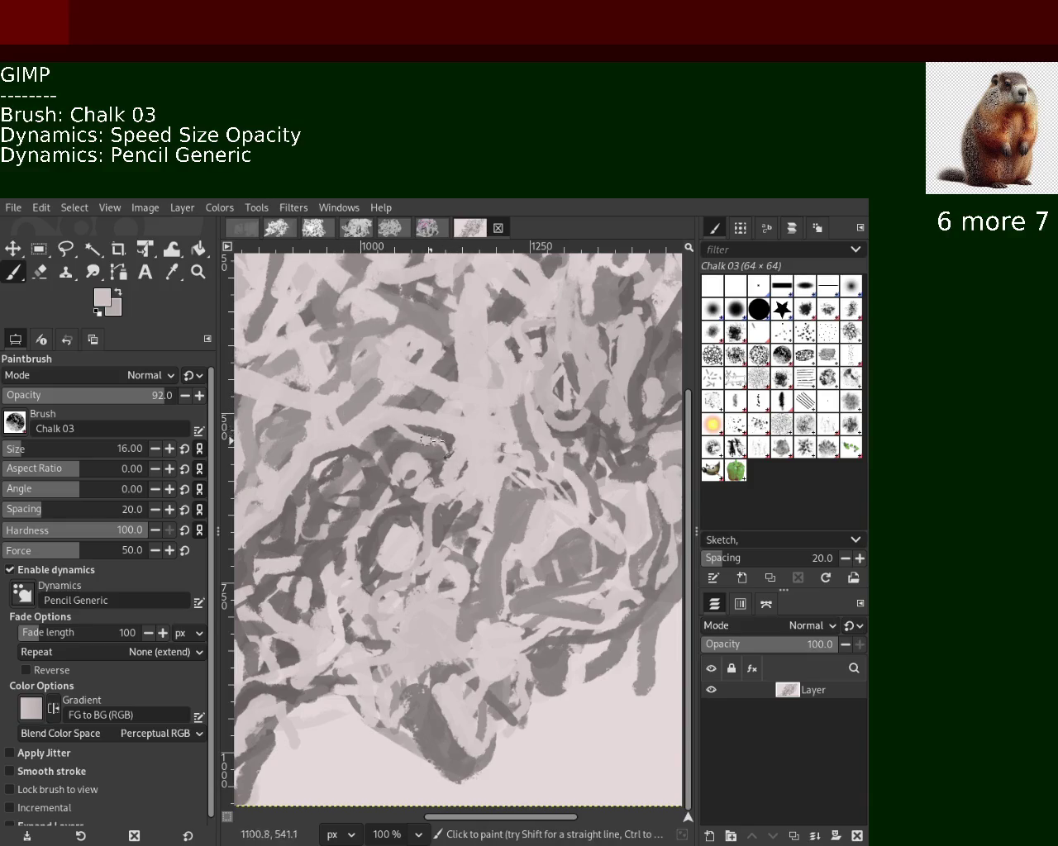
{"action": "left_click_drag", "start_coordinate": [462, 428], "coordinate": [331, 422]}
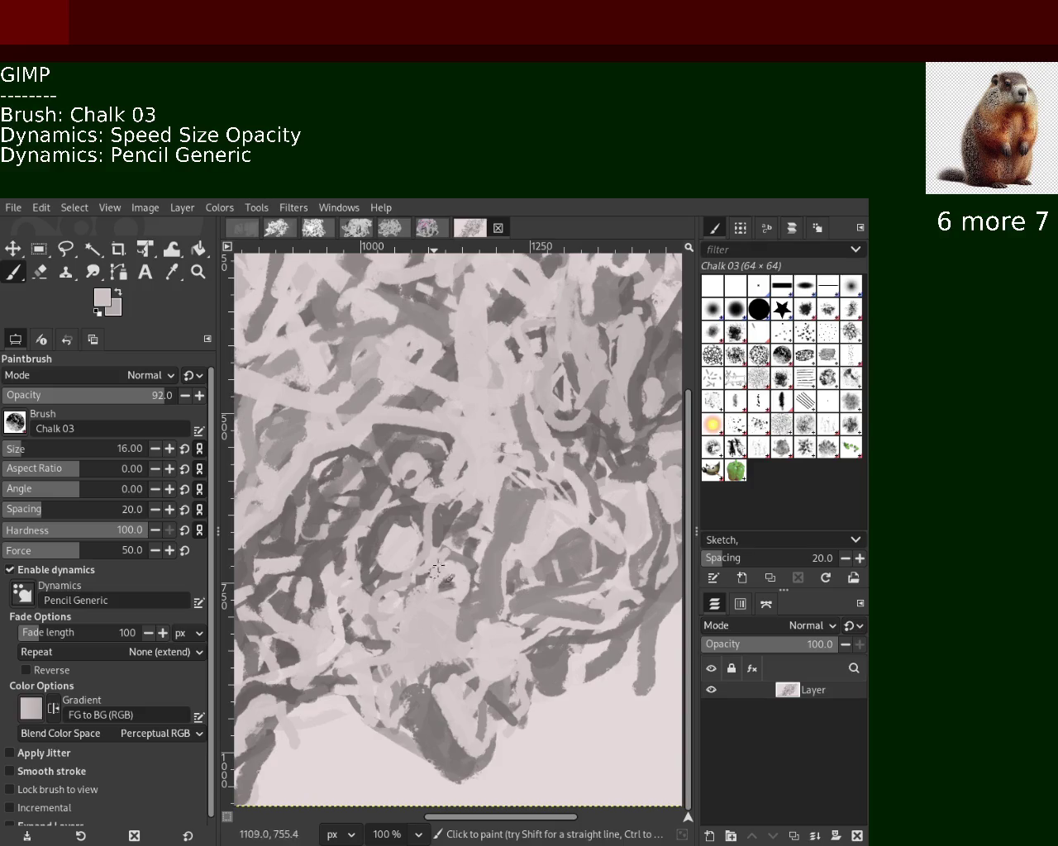
Sample darker and lighter greys from the lower area, then dab small dark marks near the centre.
{"action": "left_click", "coordinate": [517, 717], "text": "ctrl"}
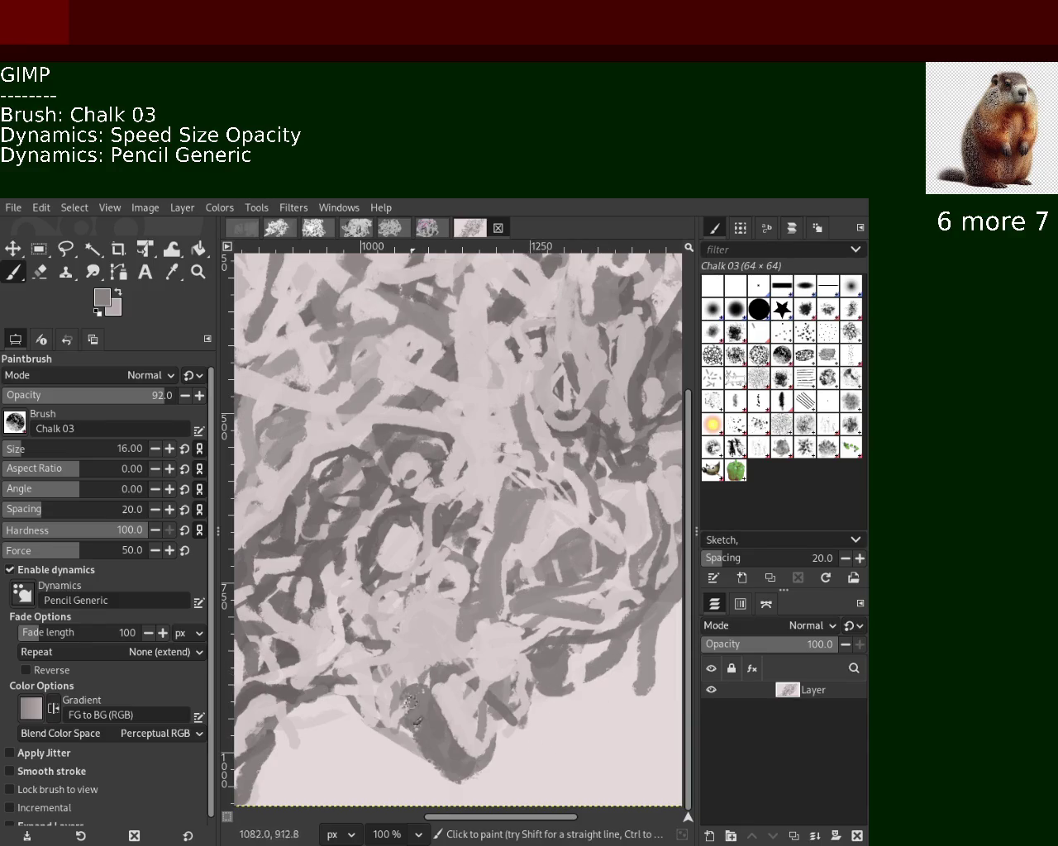
{"action": "left_click", "coordinate": [618, 605], "text": "ctrl"}
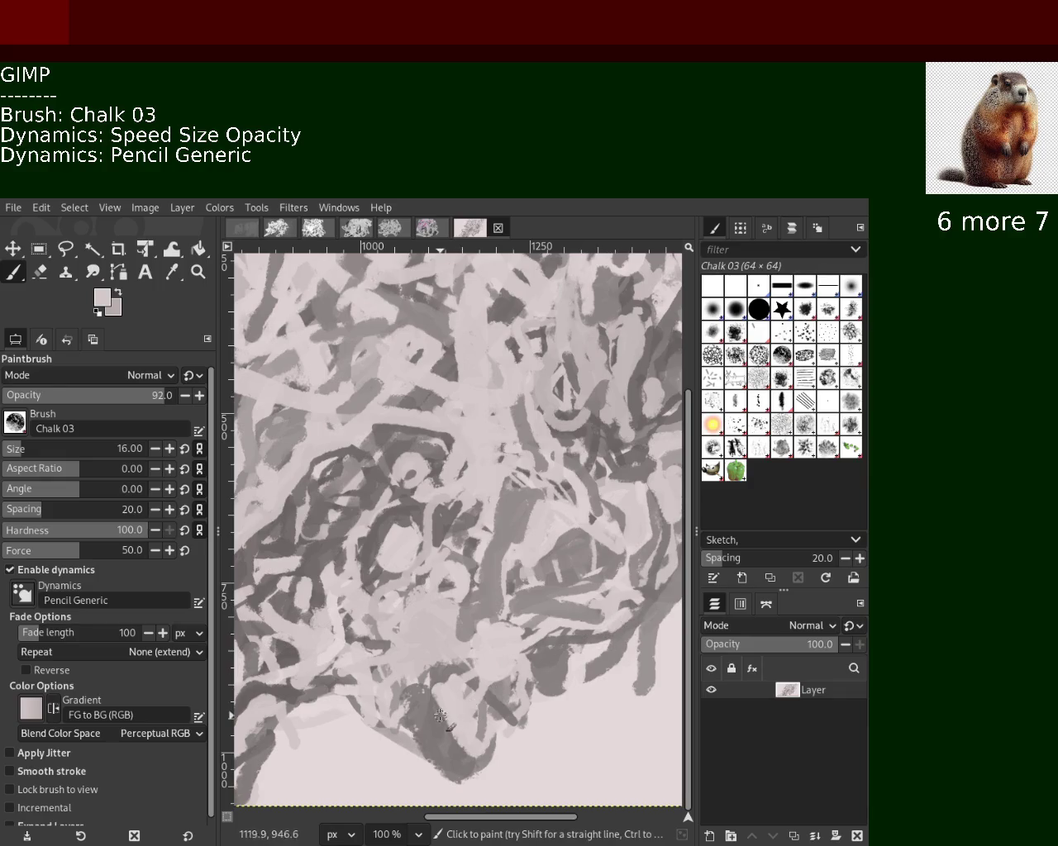
{"action": "left_click", "coordinate": [444, 676], "text": "ctrl"}
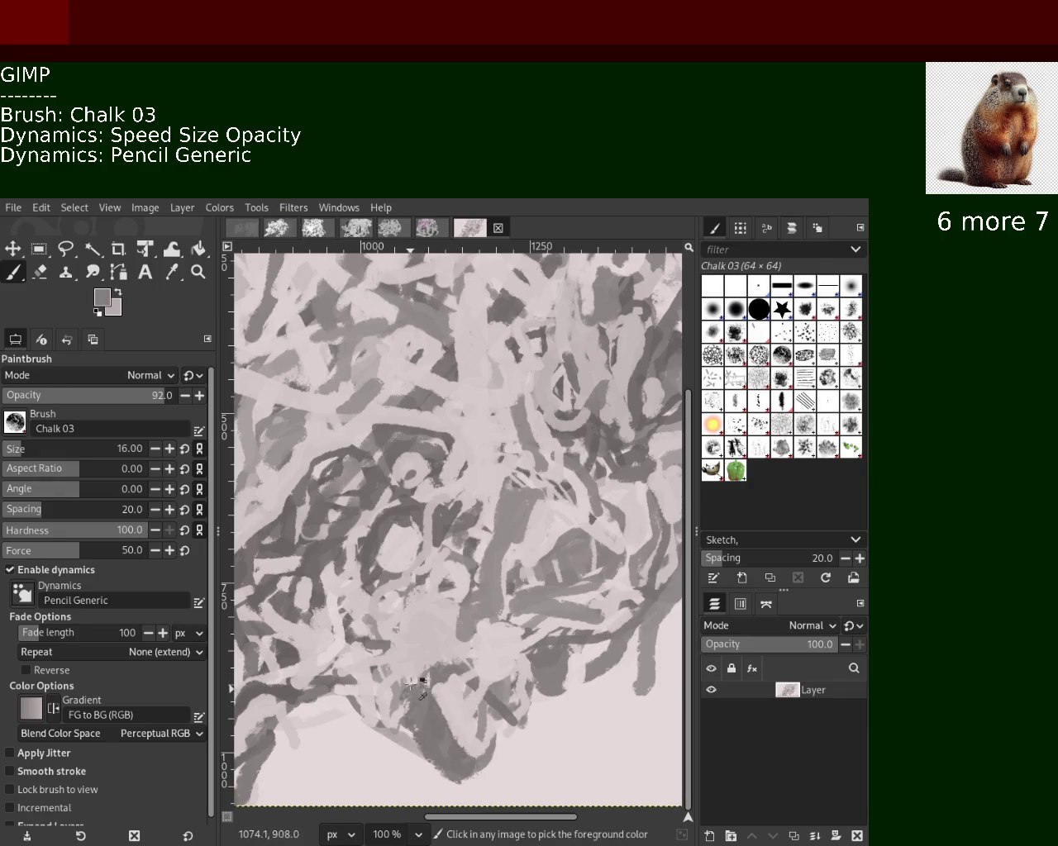
{"action": "left_click", "coordinate": [411, 683], "text": "ctrl"}
{"action": "left_click", "coordinate": [437, 666], "text": "ctrl"}
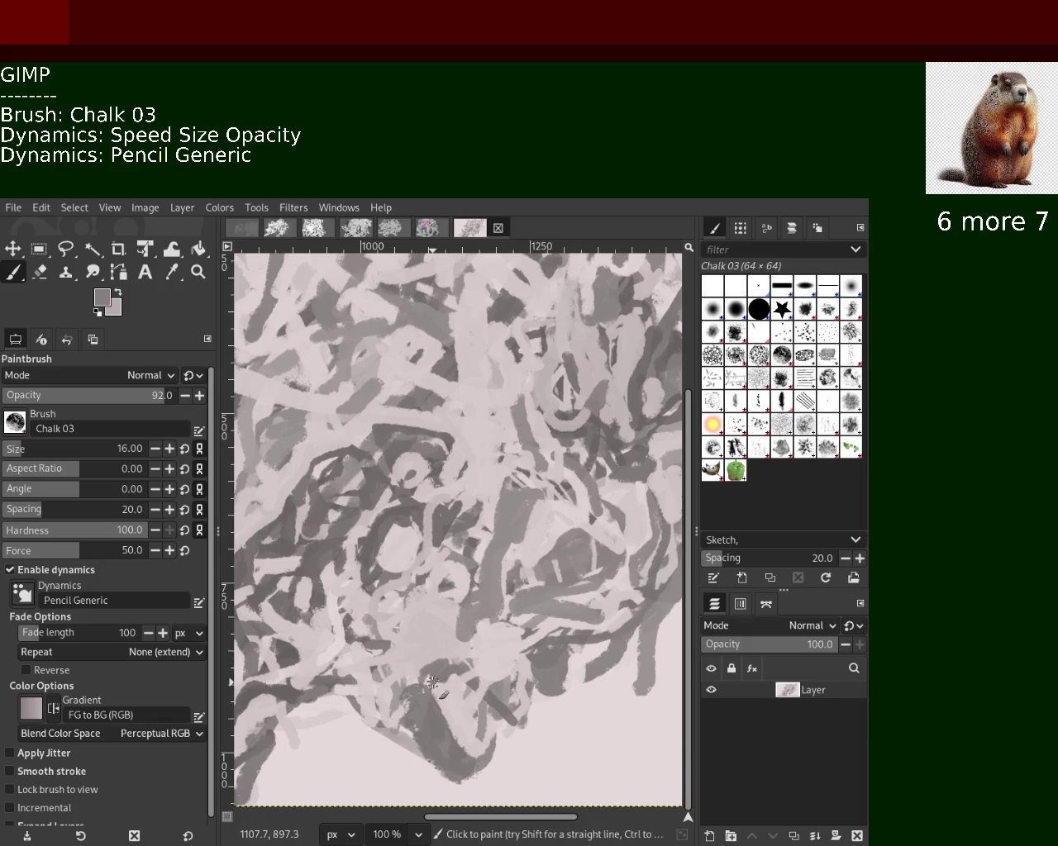
{"action": "left_click", "coordinate": [305, 644], "text": "ctrl"}
{"action": "left_click", "coordinate": [321, 582], "text": "ctrl"}
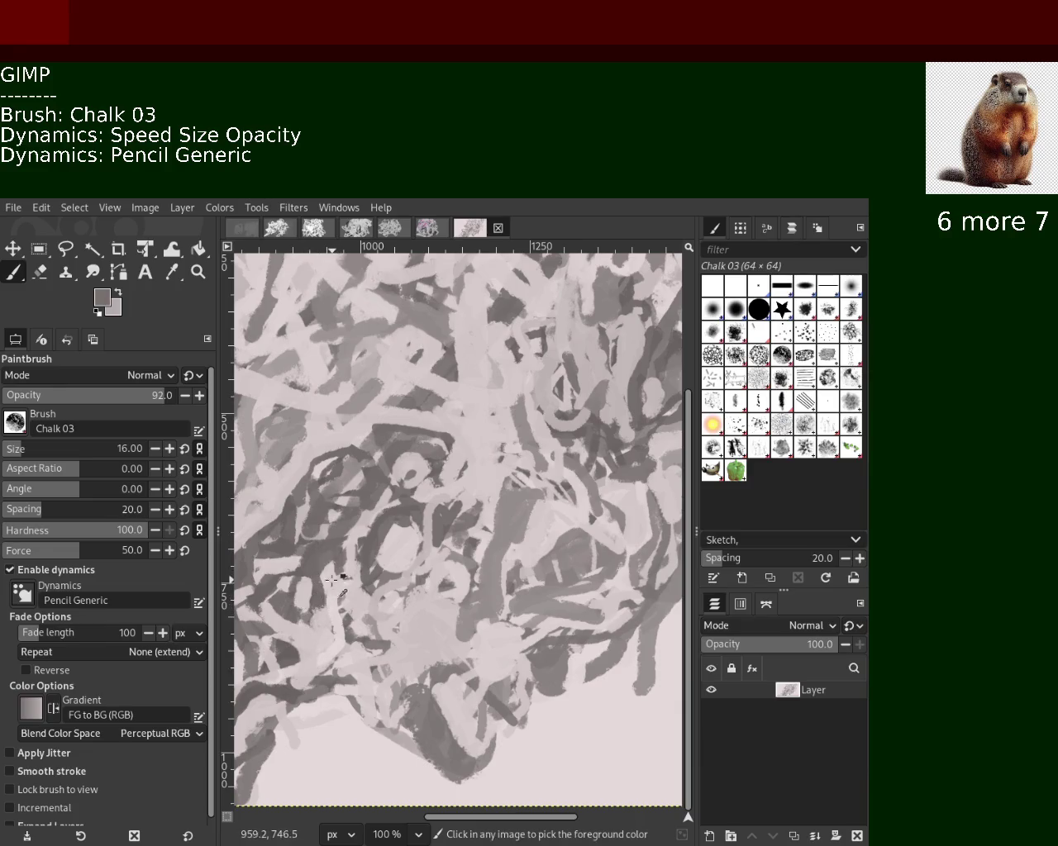
{"action": "left_click", "coordinate": [328, 569], "text": "ctrl"}
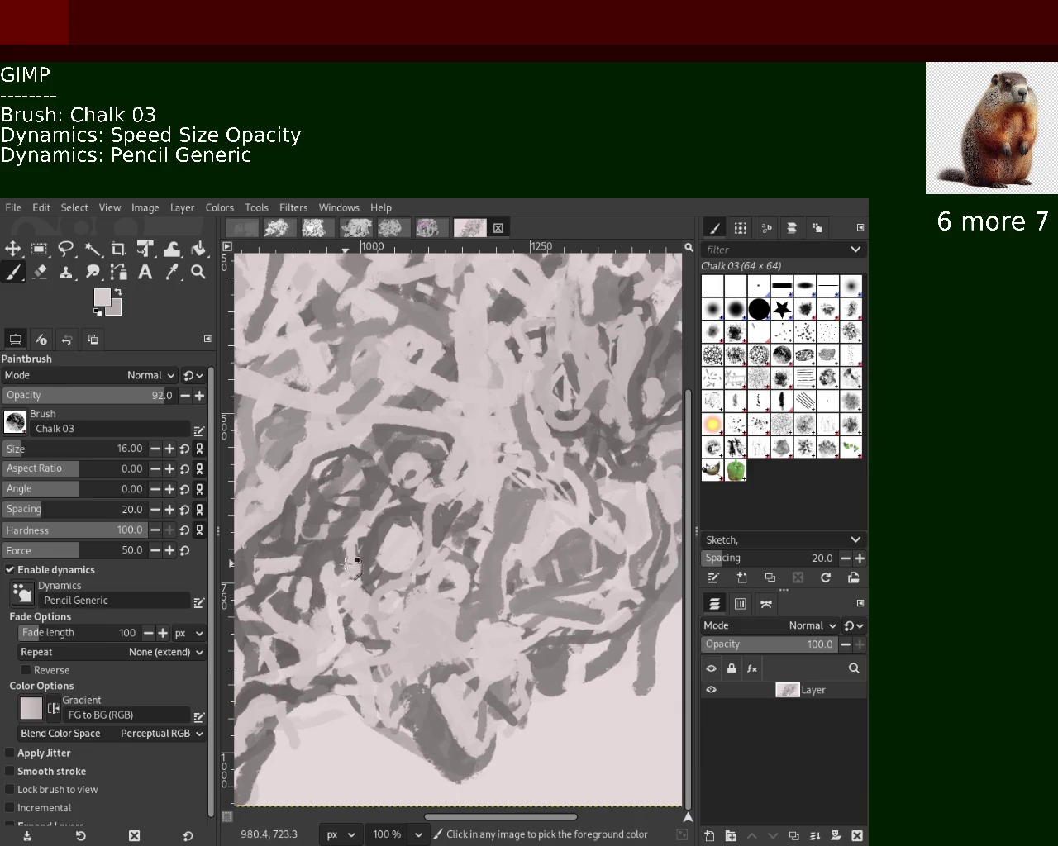
{"action": "left_click", "coordinate": [326, 536], "text": "ctrl"}
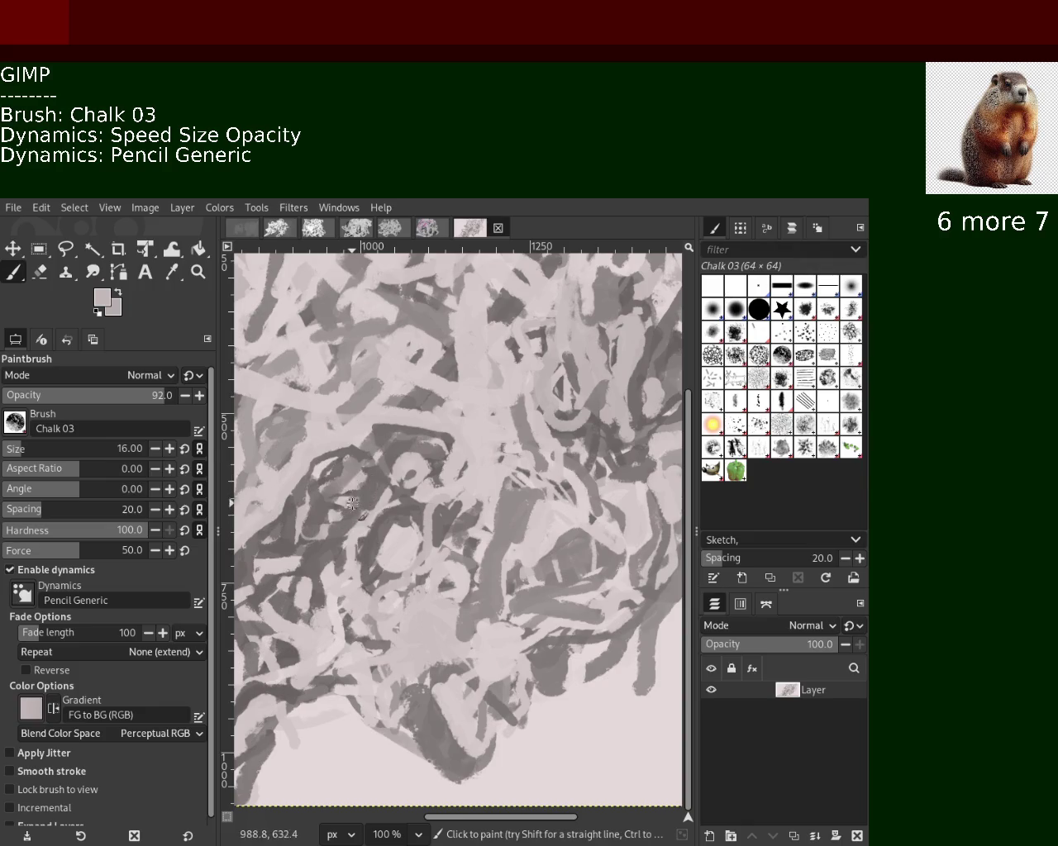
{"action": "left_click", "coordinate": [407, 472], "text": "ctrl"}
{"action": "left_click_drag", "start_coordinate": [400, 450], "coordinate": [420, 484]}
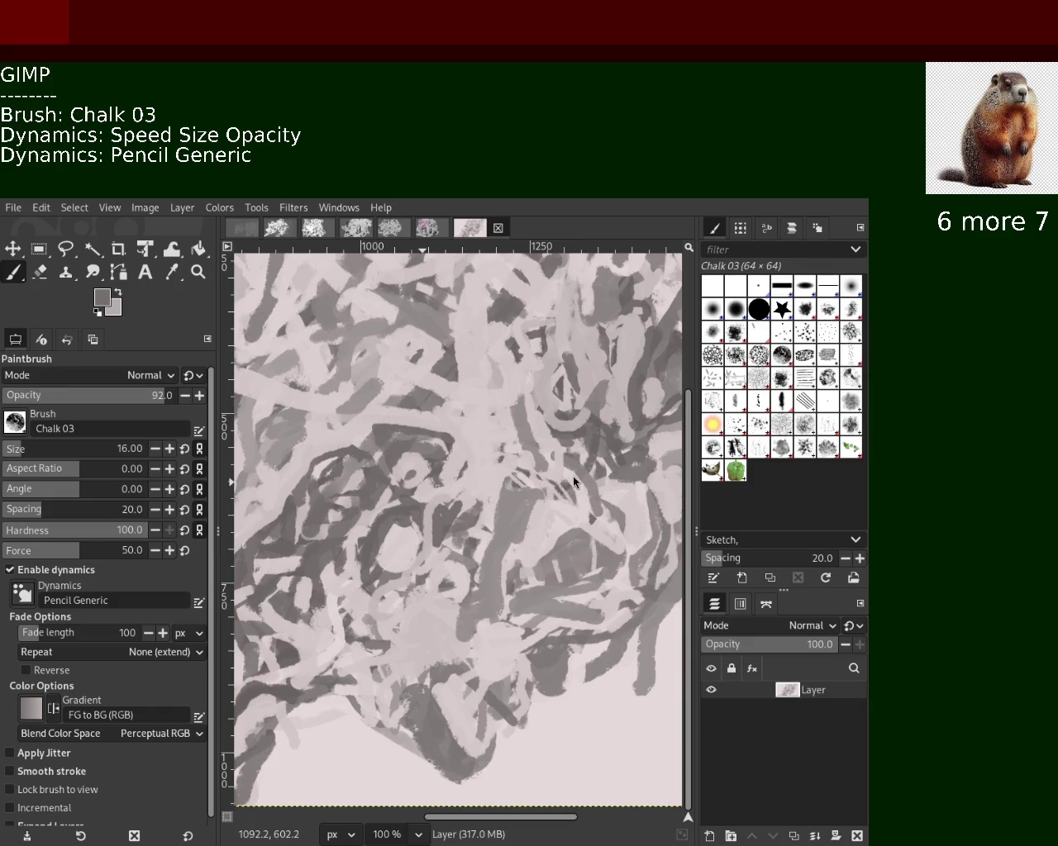
Darken the lower mass of the scribble with mid-grey chalk strokes.
{"action": "left_click", "coordinate": [402, 425], "text": "ctrl"}
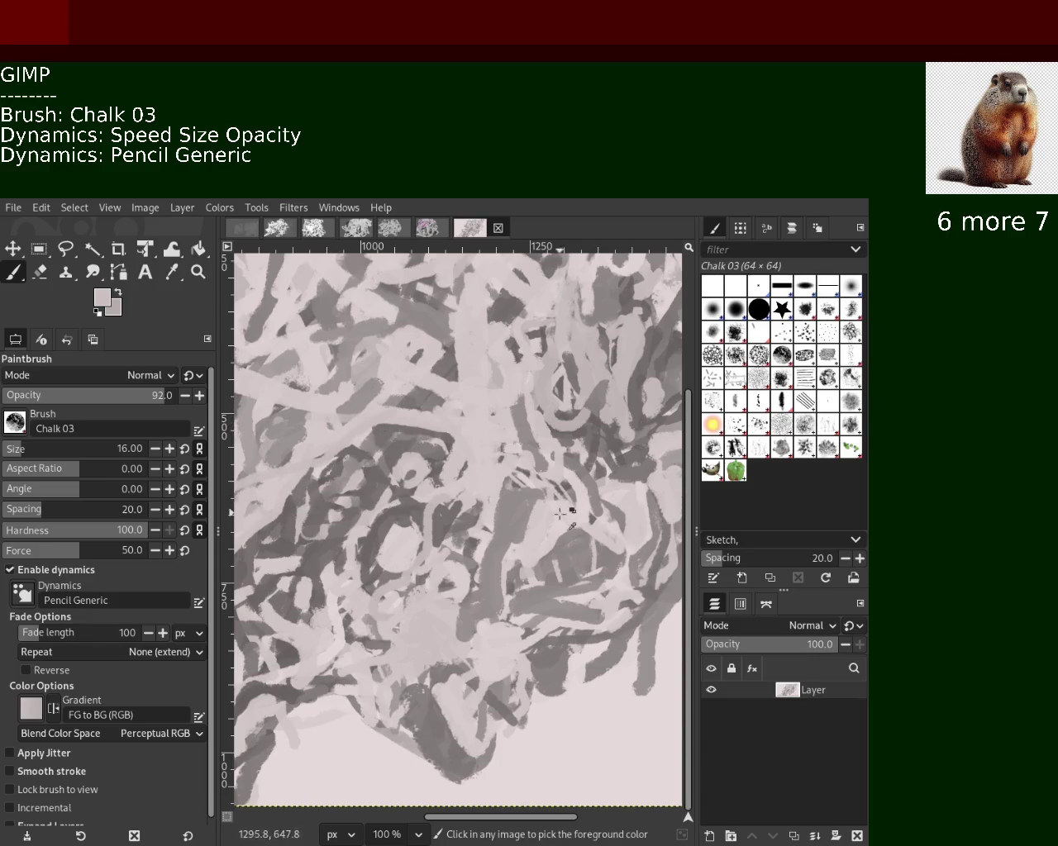
{"action": "left_click", "coordinate": [530, 493], "text": "ctrl"}
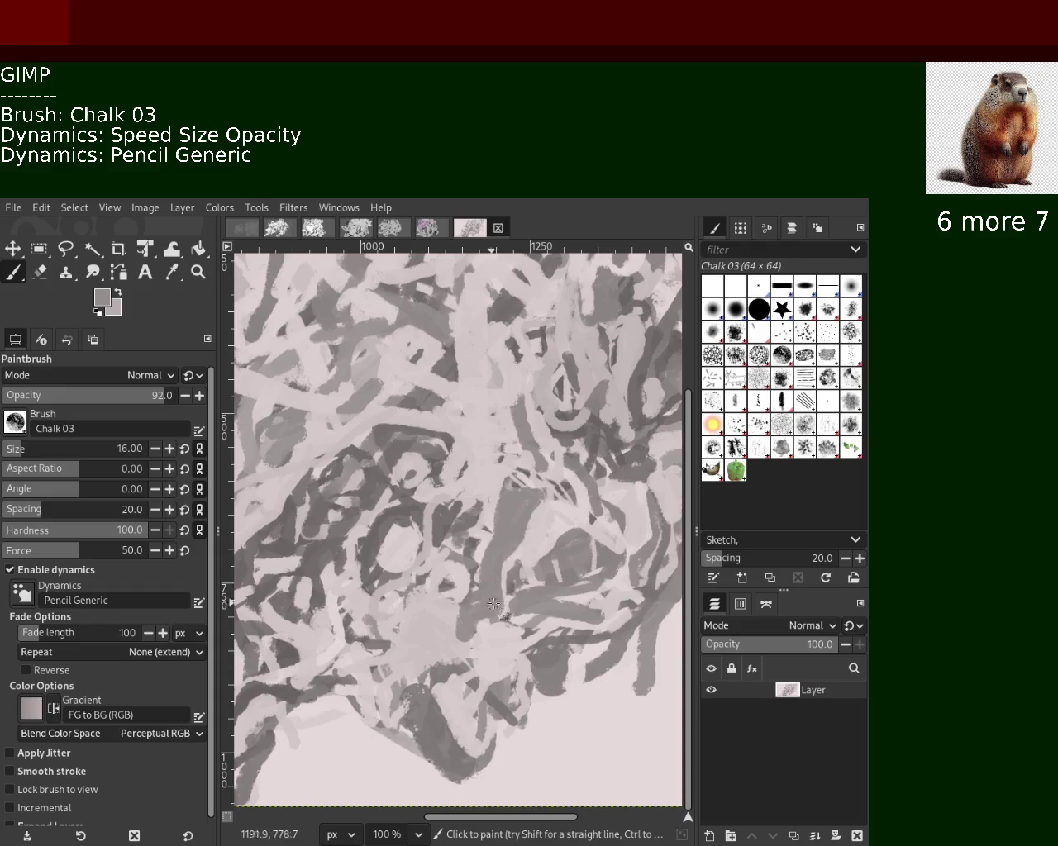
{"action": "mouse_move", "coordinate": [453, 685]}
{"action": "left_mouse_down"}
{"action": "mouse_move", "coordinate": [475, 724]}
{"action": "mouse_move", "coordinate": [421, 723]}
{"action": "left_mouse_up"}
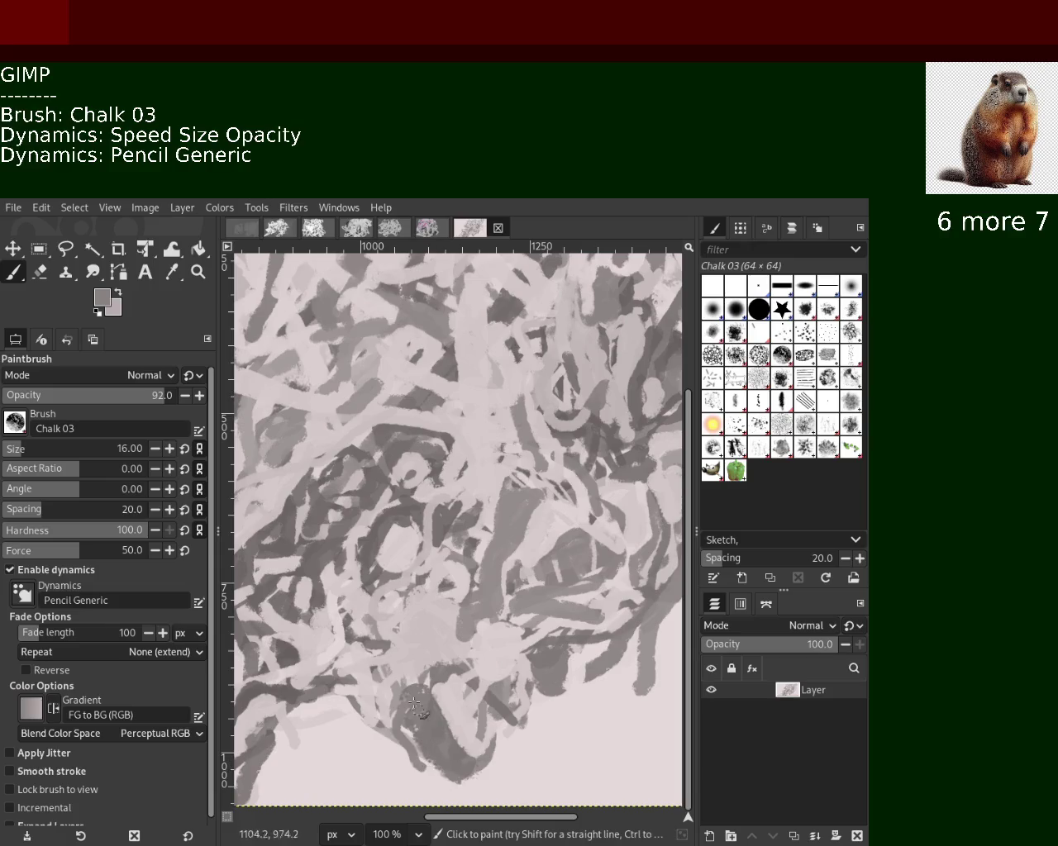
{"action": "left_click", "coordinate": [441, 728], "text": "ctrl"}
{"action": "left_click", "coordinate": [461, 749], "text": "ctrl"}
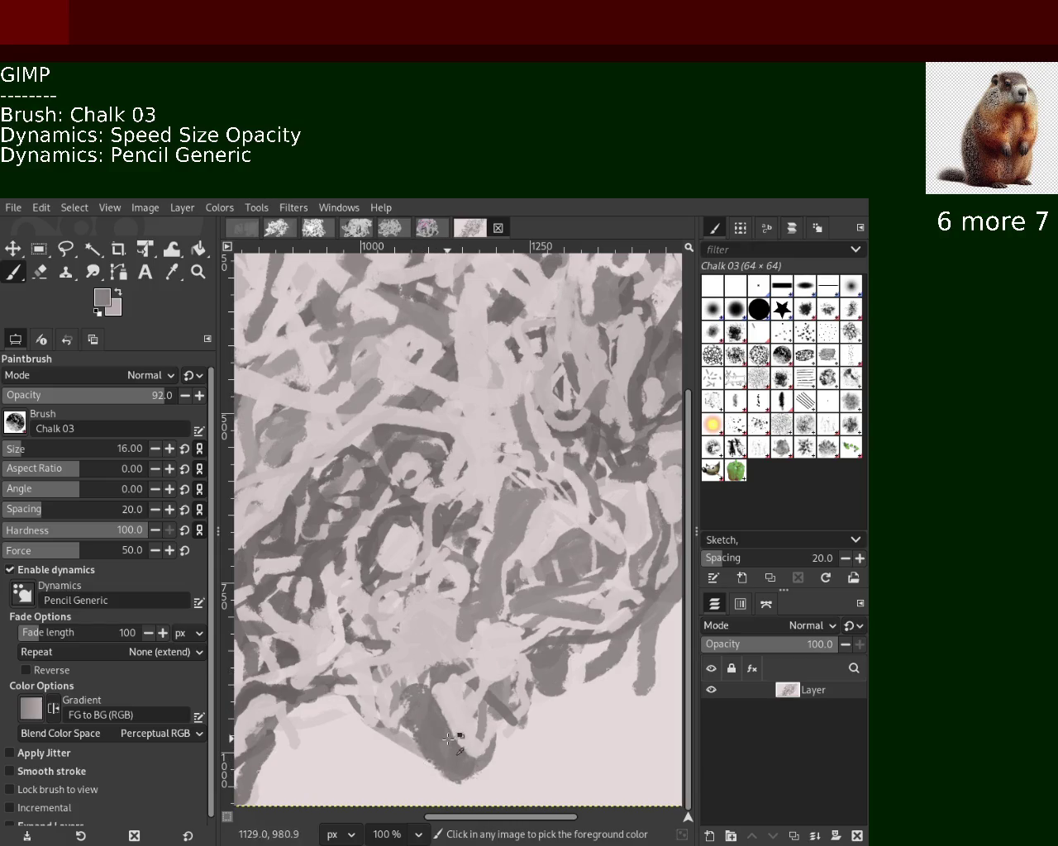
{"action": "mouse_move", "coordinate": [415, 706]}
{"action": "left_mouse_down"}
{"action": "mouse_move", "coordinate": [485, 751]}
{"action": "mouse_move", "coordinate": [446, 756]}
{"action": "left_mouse_up"}
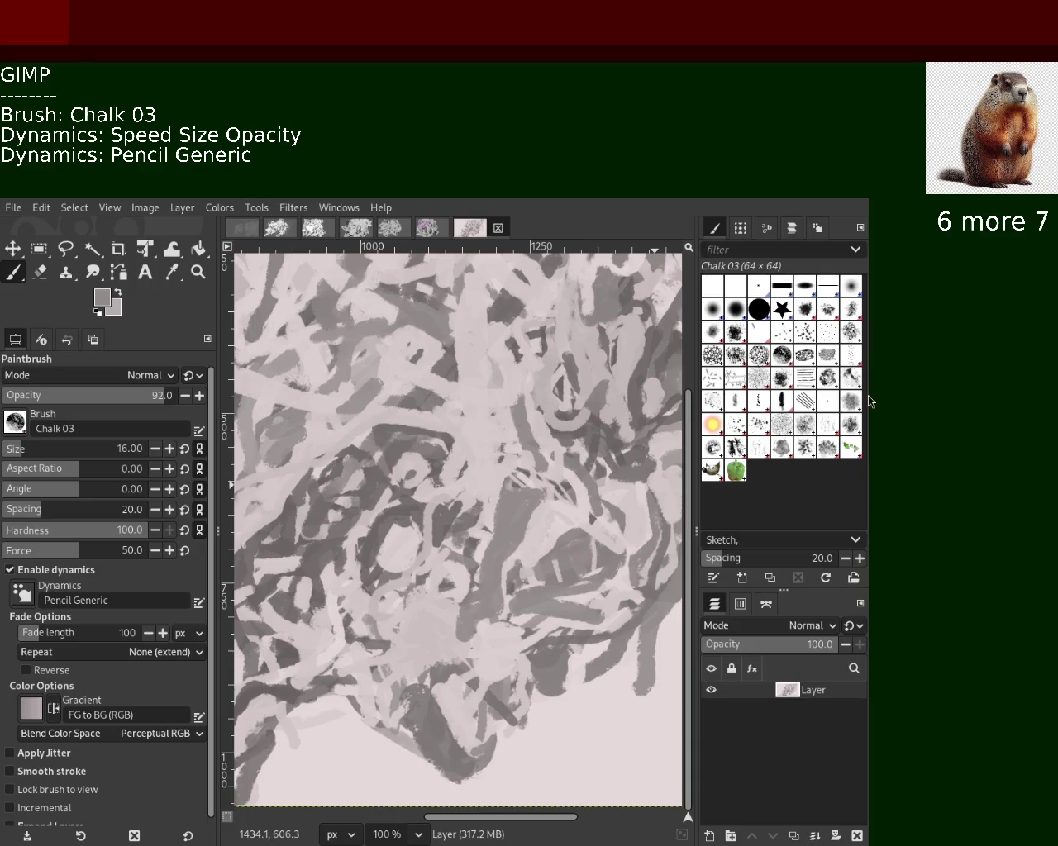
Paint a dark curved stroke down-left toward the left edge, redoing it until it fits.
{"action": "left_click", "coordinate": [413, 447], "text": "ctrl"}
{"action": "left_click", "coordinate": [390, 431], "text": "ctrl"}
{"action": "left_click", "coordinate": [386, 434], "text": "ctrl"}
{"action": "left_click_drag", "start_coordinate": [387, 433], "coordinate": [228, 544]}
{"action": "key", "text": "ctrl+z"}
{"action": "left_click_drag", "start_coordinate": [381, 441], "coordinate": [214, 582]}
{"action": "key", "text": "ctrl+z"}
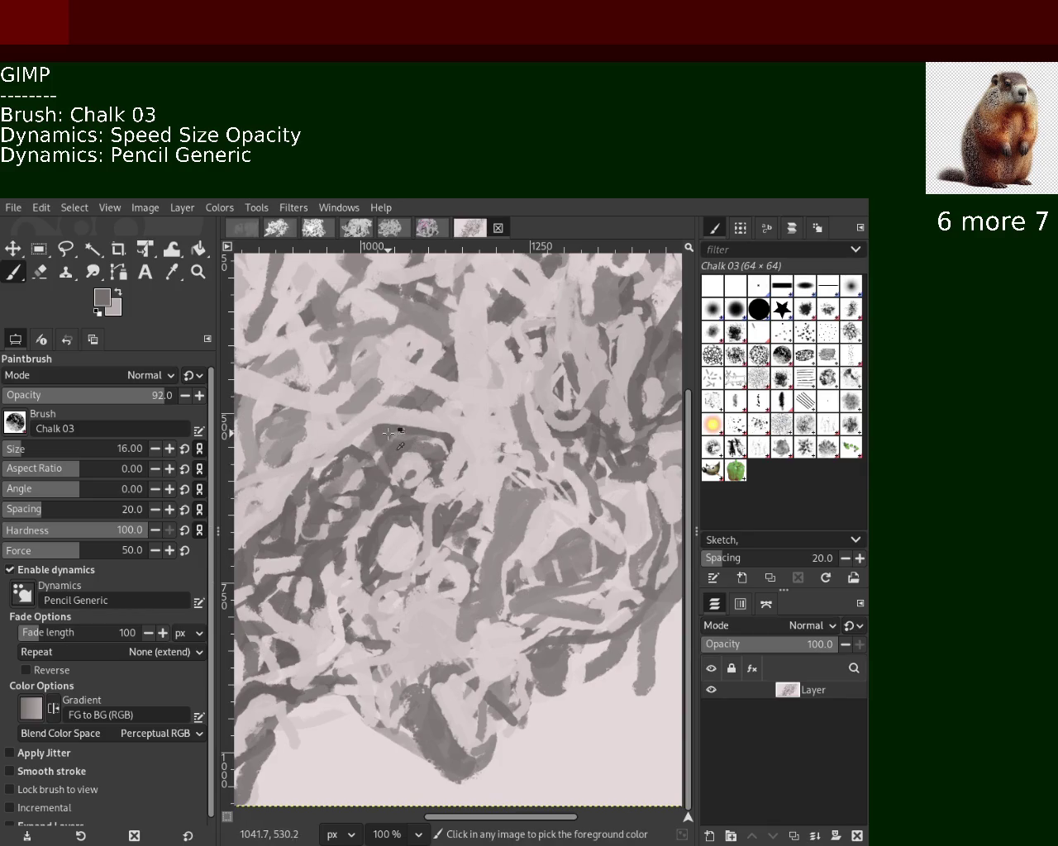
{"action": "left_click_drag", "start_coordinate": [376, 426], "coordinate": [234, 552]}
{"action": "key", "text": "ctrl+z"}
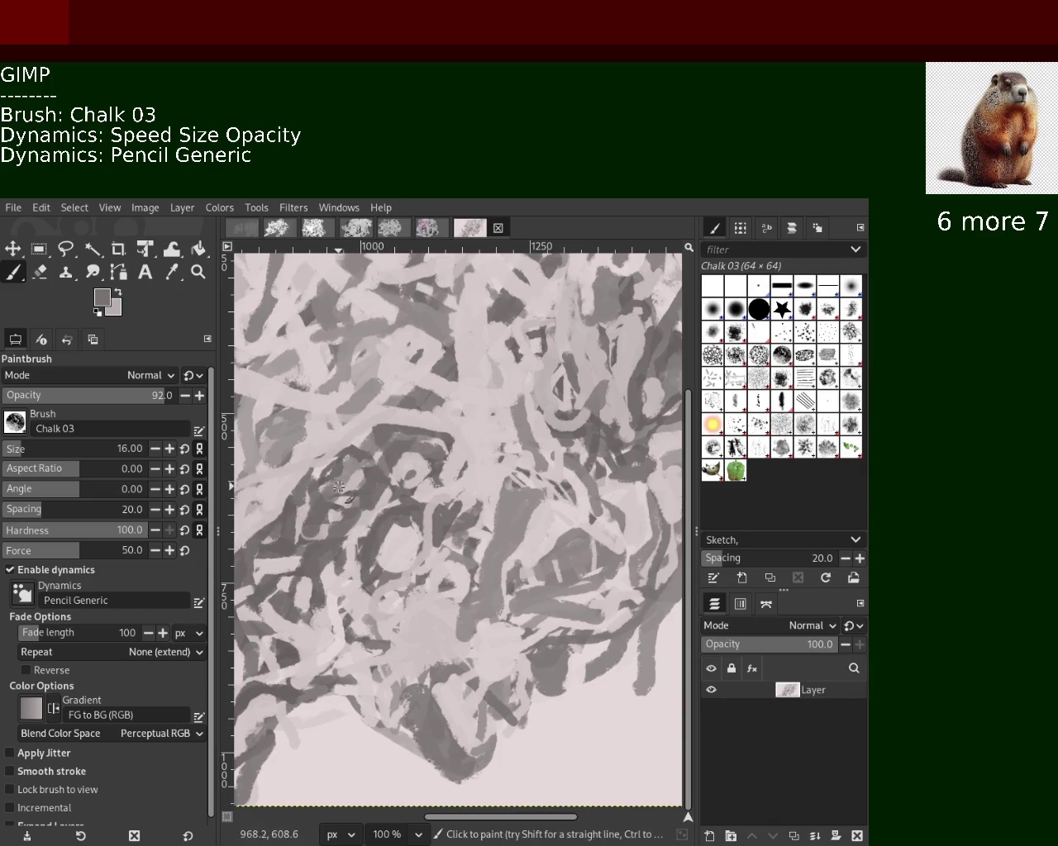
{"action": "left_click", "coordinate": [282, 543], "text": "ctrl"}
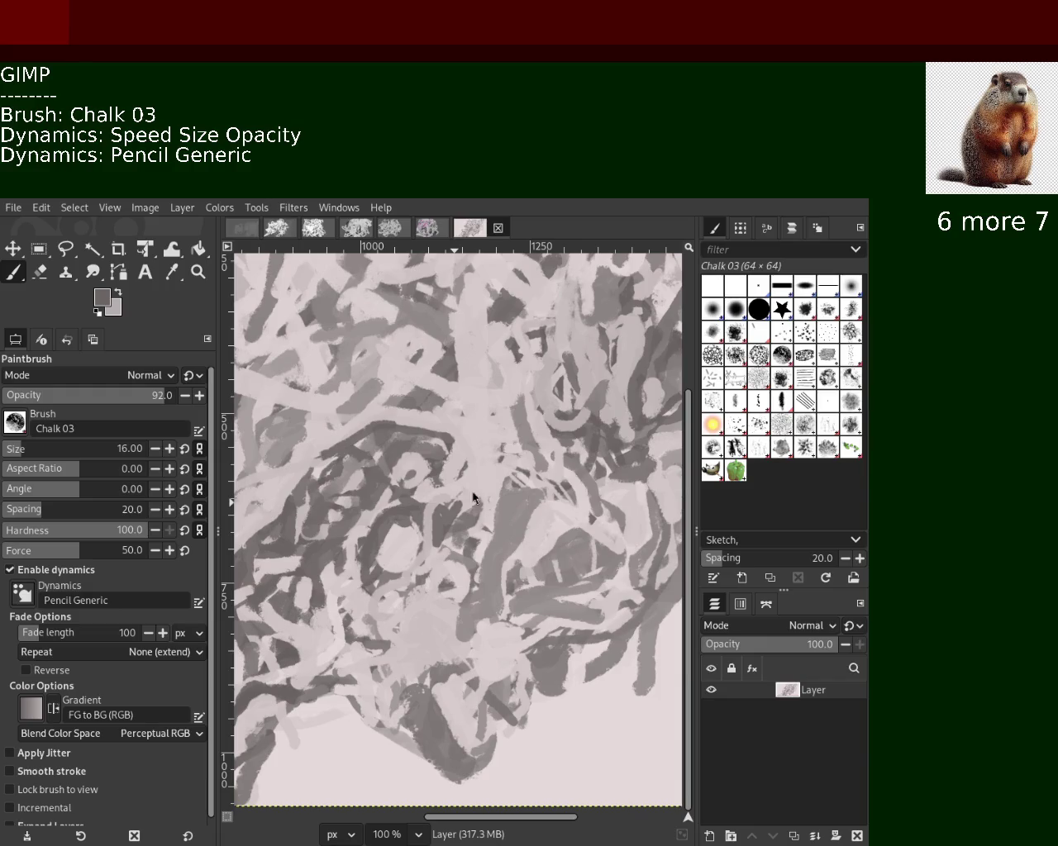
{"action": "left_click", "coordinate": [393, 548], "text": "ctrl"}
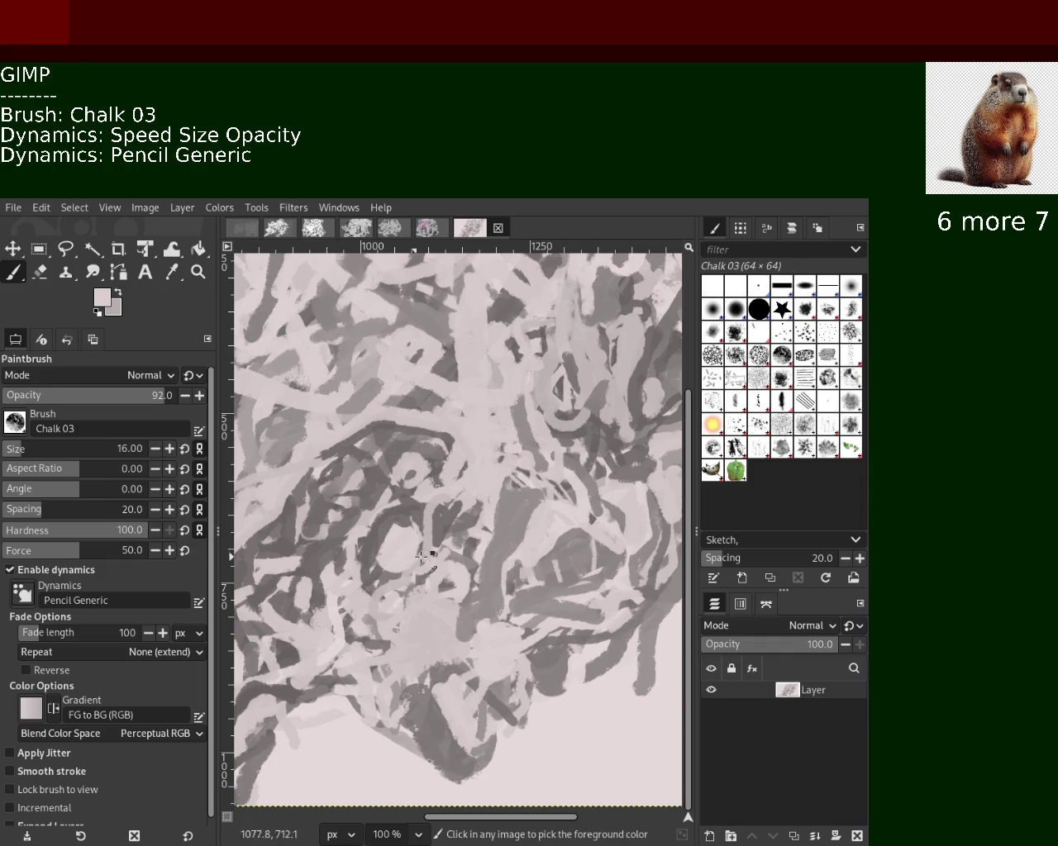
Sample light pink and grey tones from the painting, settling on medium grey.
{"action": "left_click", "coordinate": [394, 512], "text": "ctrl"}
{"action": "left_click", "coordinate": [387, 505], "text": "ctrl"}
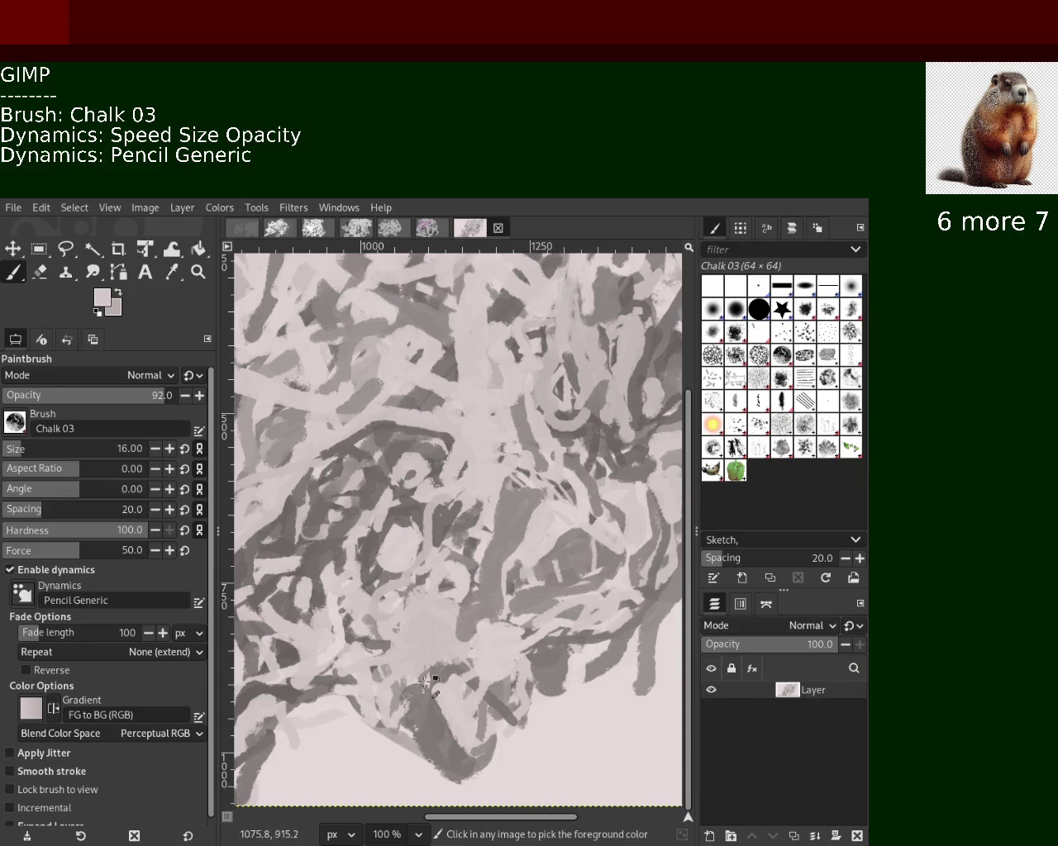
{"action": "left_click", "coordinate": [532, 610], "text": "ctrl"}
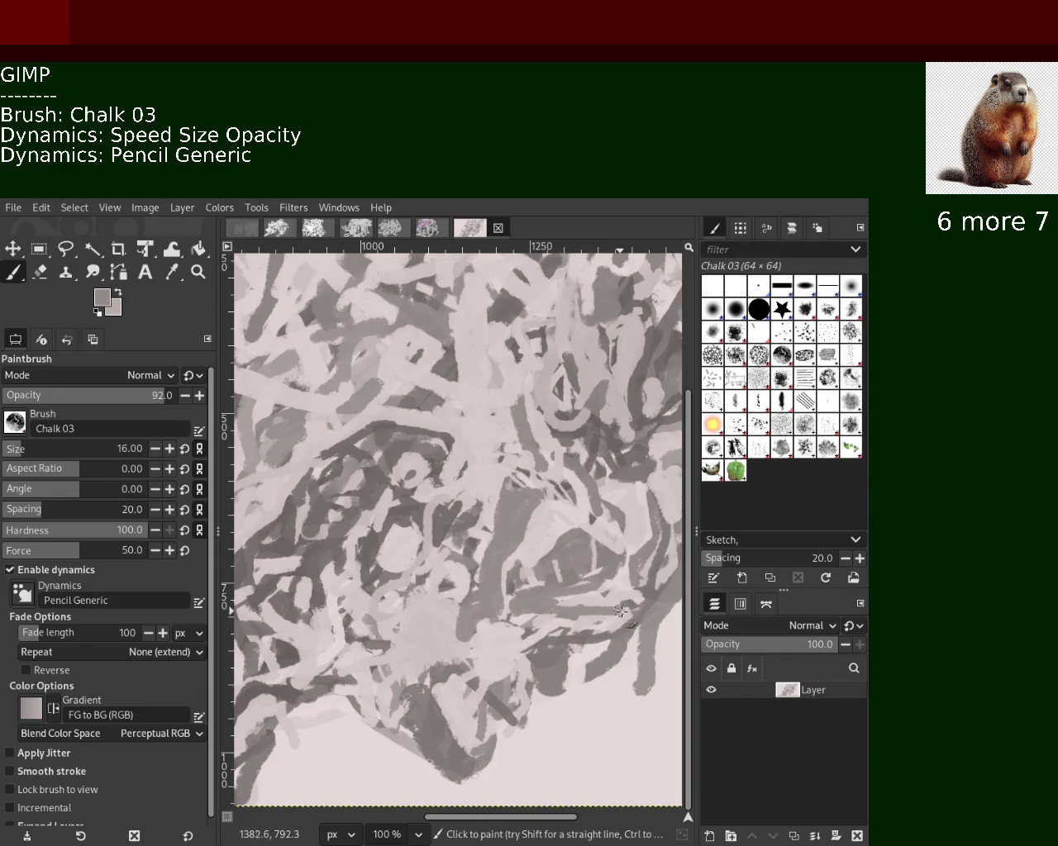
{"action": "left_click", "coordinate": [570, 607], "text": "ctrl"}
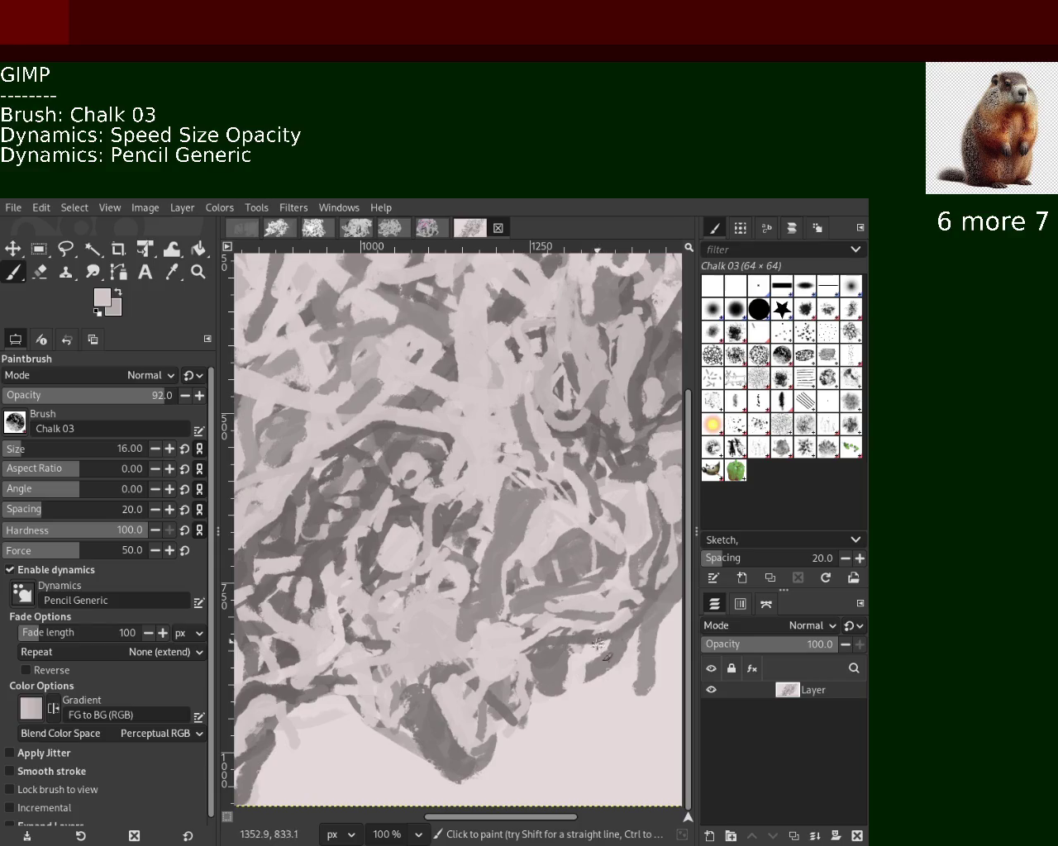
{"action": "key", "text": "ctrl"}
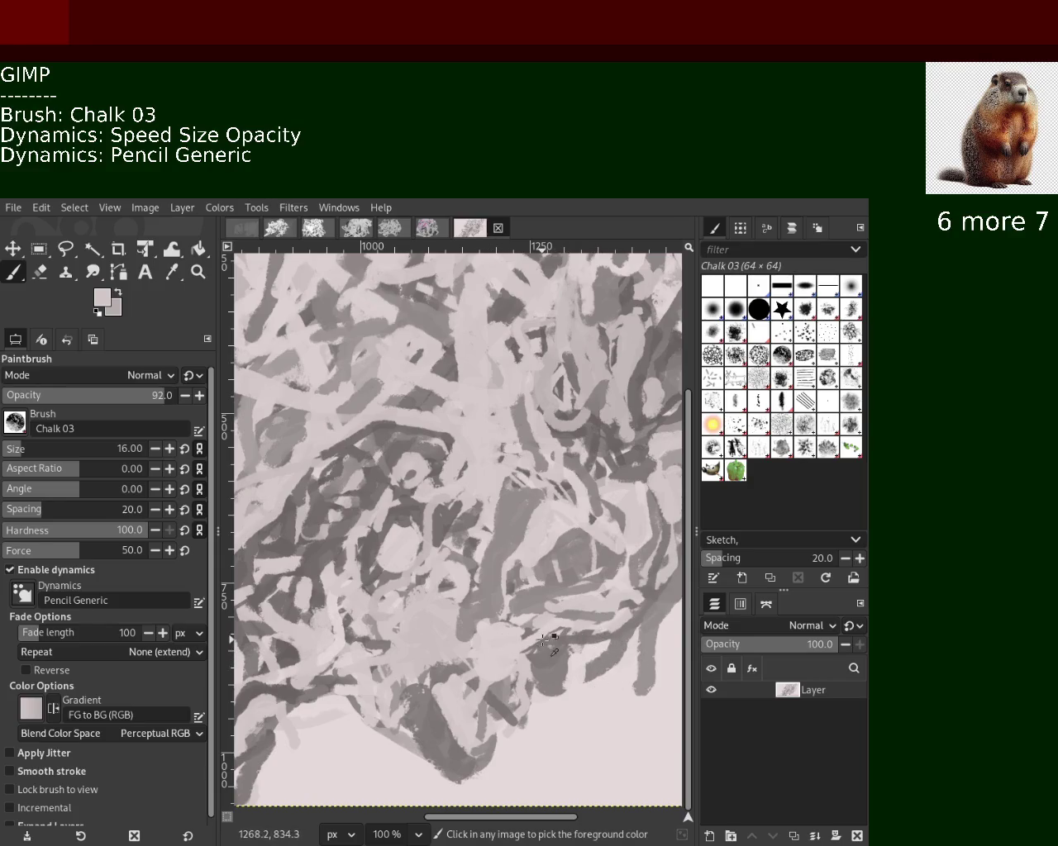
{"action": "left_click", "coordinate": [543, 641], "text": "ctrl"}
Add medium-grey strokes along the lower right, then sample pink and darker greys.
{"action": "left_click_drag", "start_coordinate": [518, 655], "coordinate": [593, 687]}
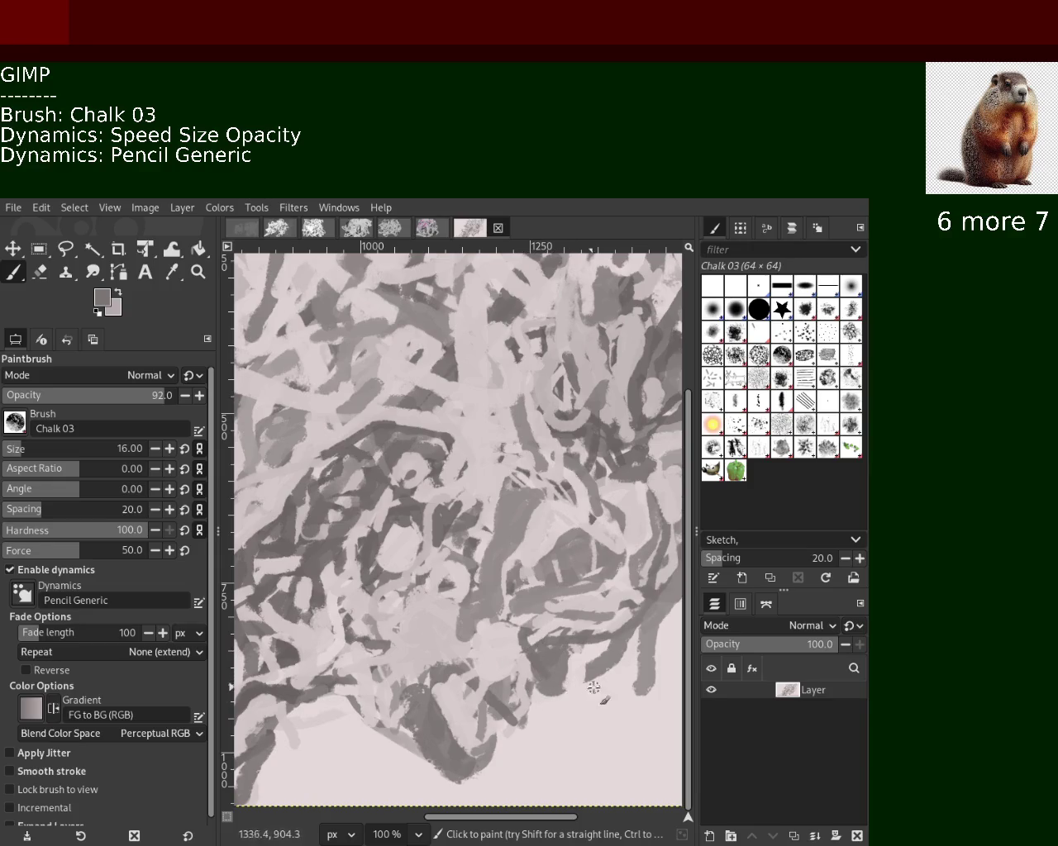
{"action": "left_click_drag", "start_coordinate": [548, 668], "coordinate": [530, 564]}
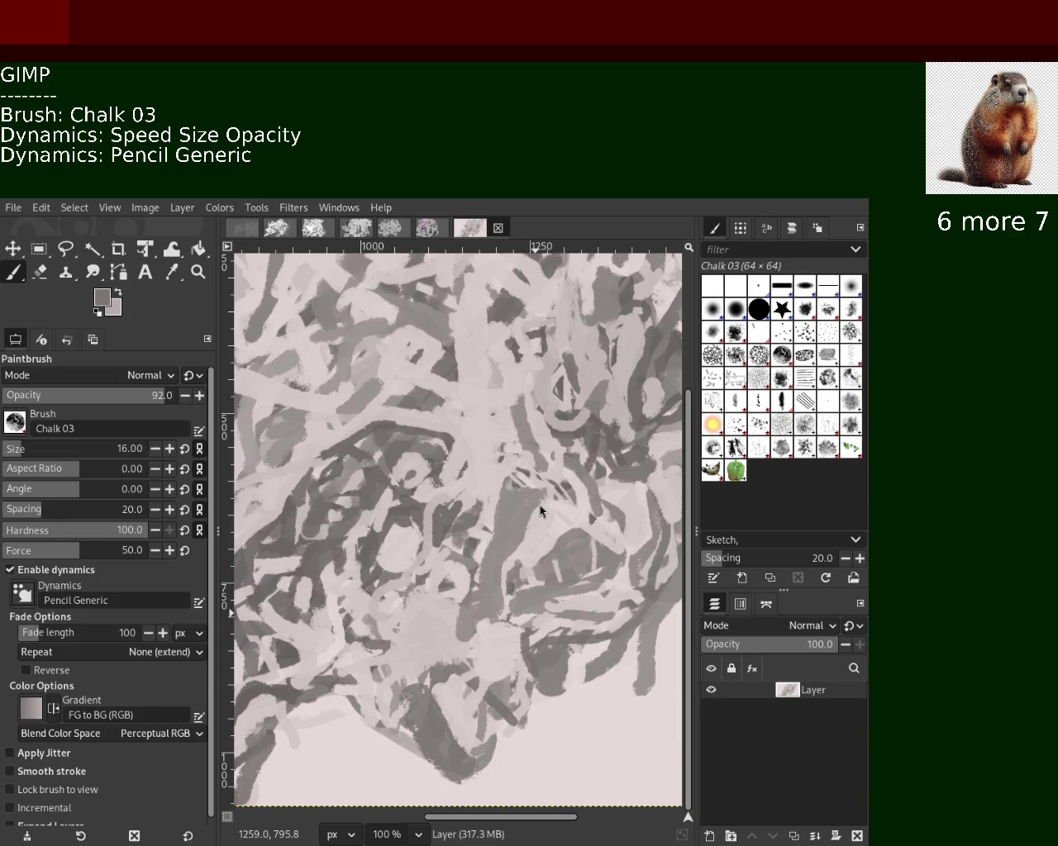
{"action": "left_click", "coordinate": [530, 665], "text": "ctrl"}
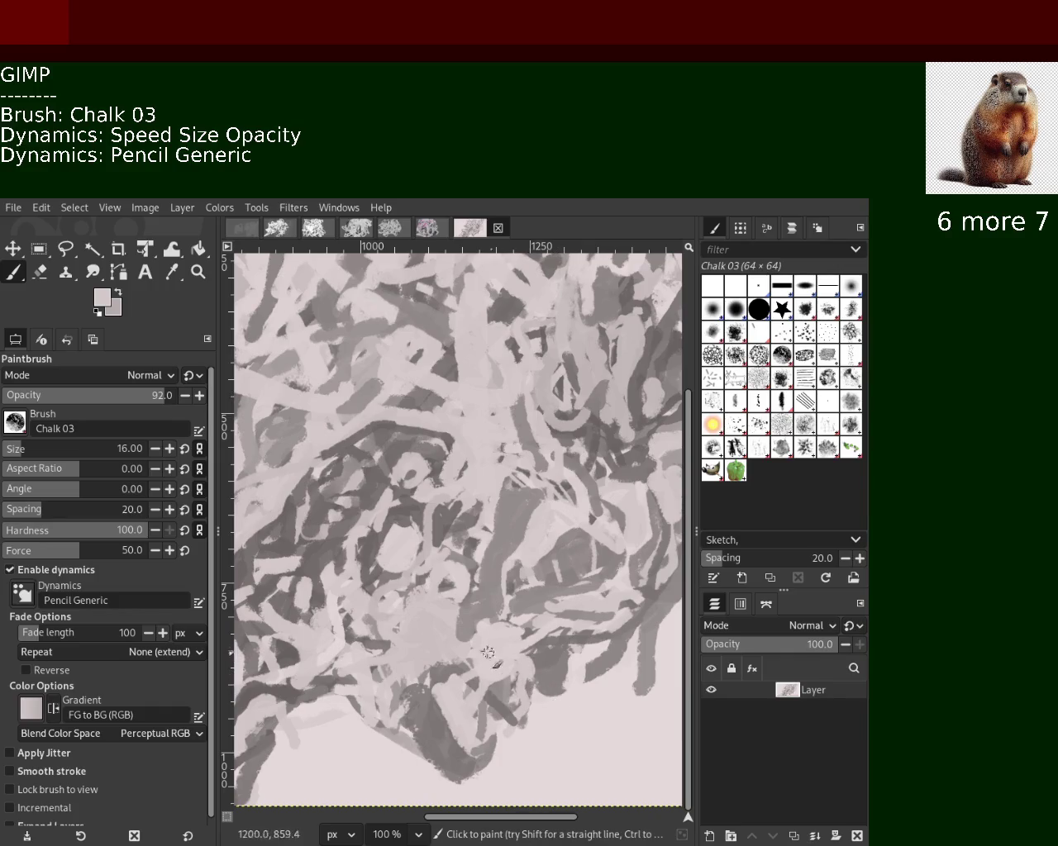
{"action": "left_click", "coordinate": [317, 678], "text": "ctrl"}
{"action": "left_click", "coordinate": [285, 689], "text": "ctrl"}
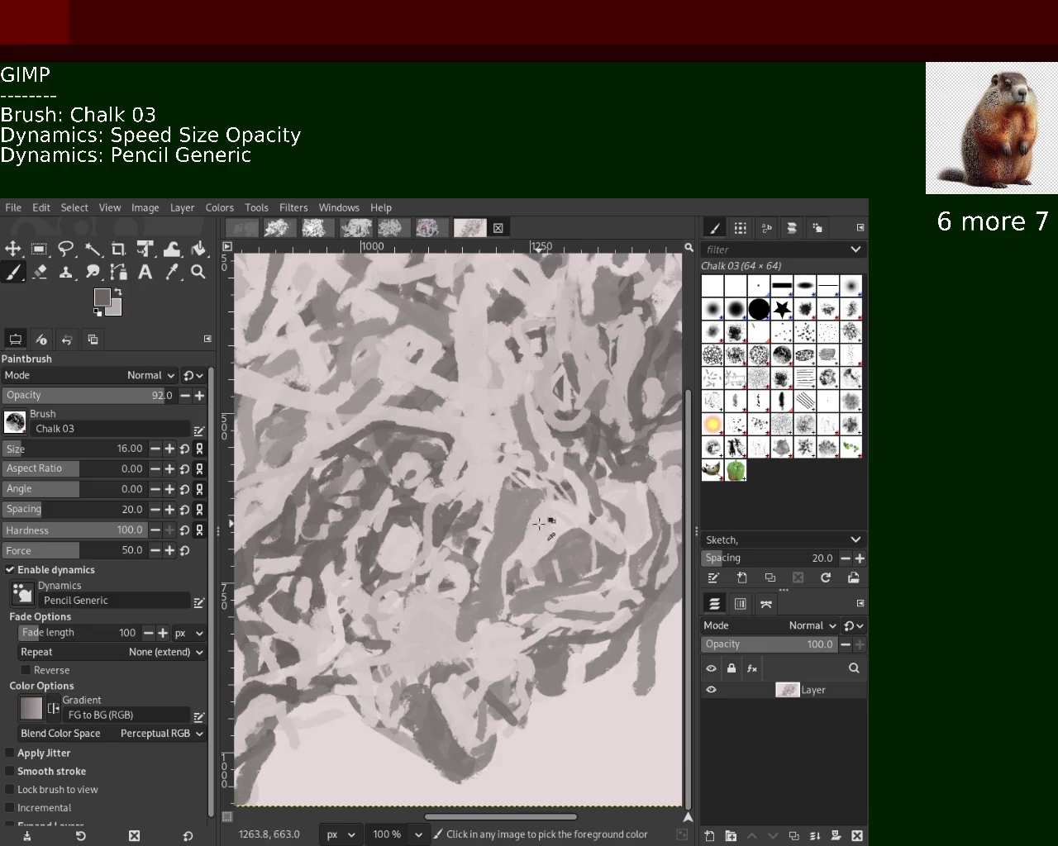
Zoom the view in and out around the scribble centre.
{"action": "left_click", "coordinate": [198, 272]}
{"action": "left_click", "coordinate": [492, 541], "text": "ctrl"}
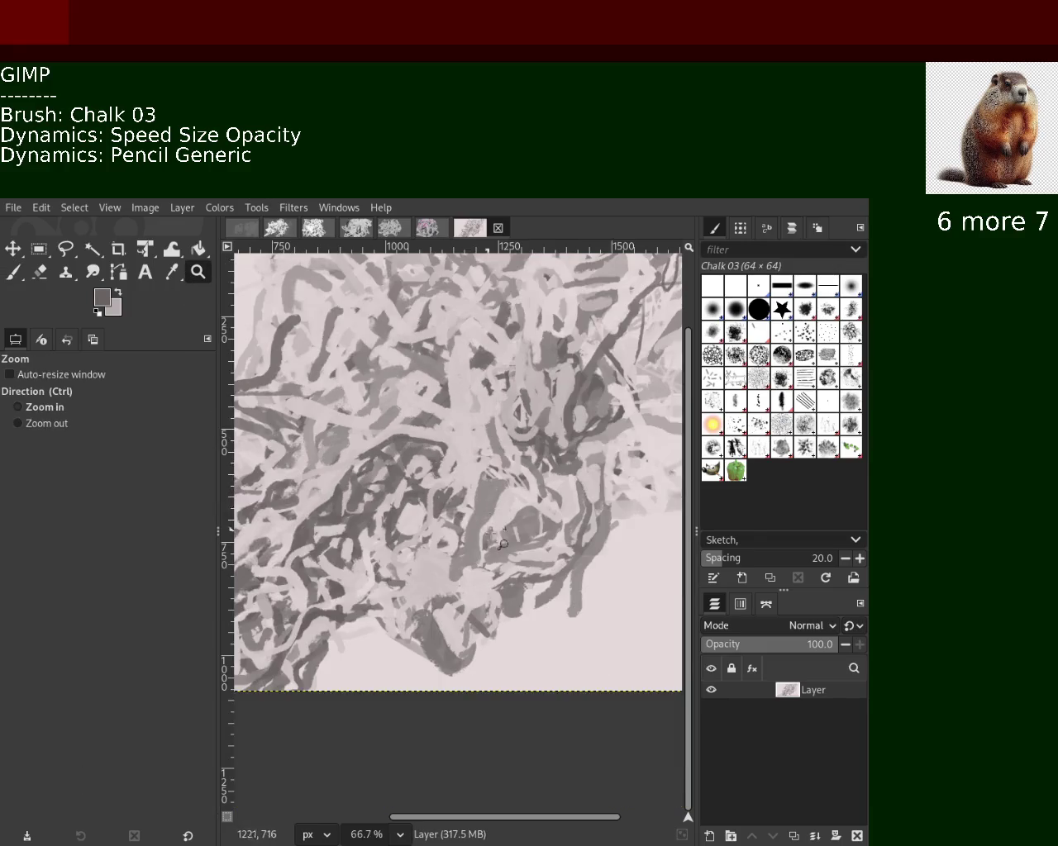
{"action": "left_click", "coordinate": [492, 541]}
{"action": "left_click", "coordinate": [492, 541], "text": "ctrl"}
{"action": "scroll", "coordinate": [492, 541], "scroll_direction": "down", "scroll_amount": 3}
{"action": "scroll", "coordinate": [492, 529], "scroll_direction": "down", "scroll_amount": 1}
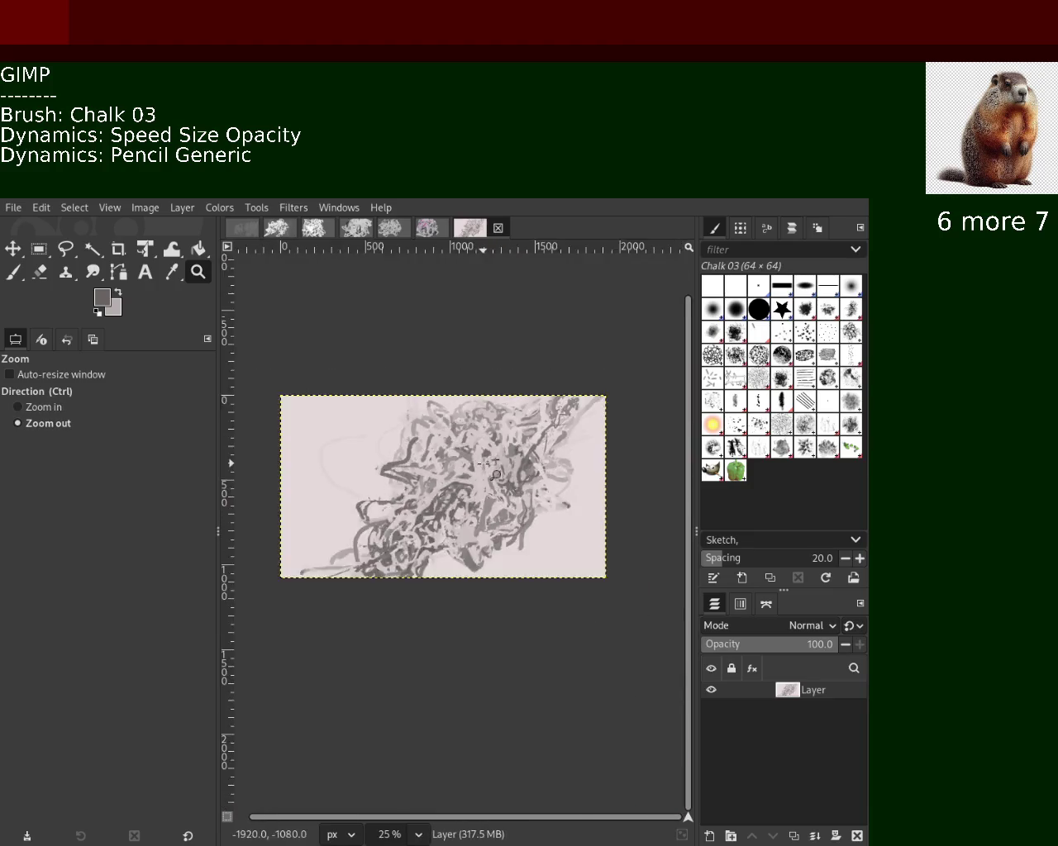
{"action": "scroll", "coordinate": [494, 496], "scroll_direction": "down", "scroll_amount": 2}
{"action": "scroll", "coordinate": [494, 472], "scroll_direction": "down", "scroll_amount": 1}
{"action": "scroll", "coordinate": [493, 470], "scroll_direction": "up", "scroll_amount": 4}
{"action": "scroll", "coordinate": [471, 504], "scroll_direction": "up", "scroll_amount": 2}
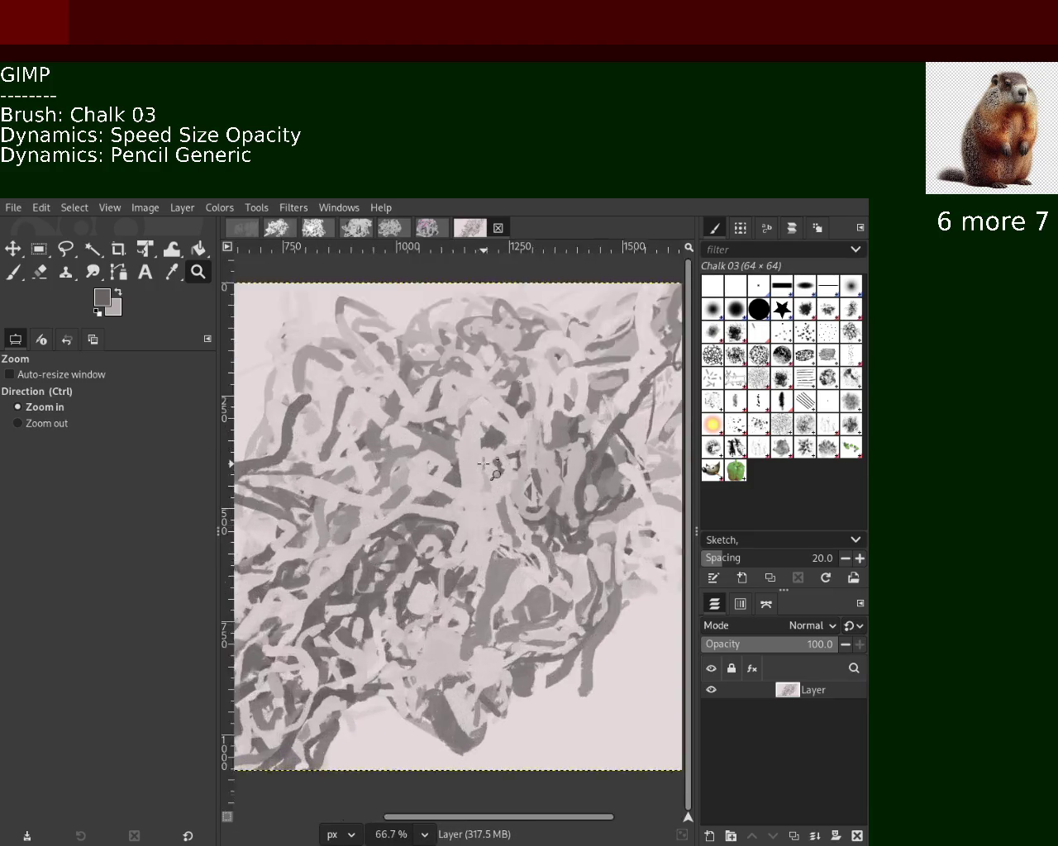
{"action": "scroll", "coordinate": [447, 537], "scroll_direction": "up", "scroll_amount": 1}
Zoom out to see the whole scribble, zoom to 150% on the centre, and paint a dark curved stroke.
{"action": "left_click", "coordinate": [424, 550], "text": "ctrl"}
{"action": "left_click", "coordinate": [424, 550], "text": "ctrl"}
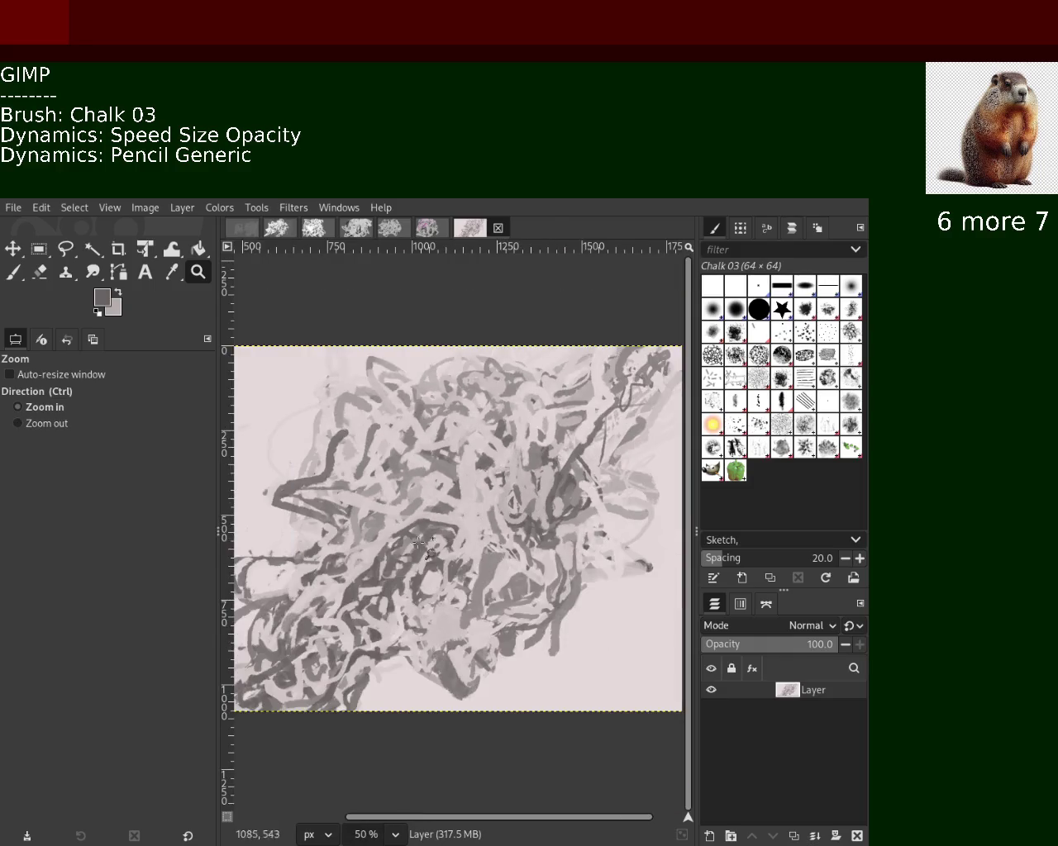
{"action": "left_click", "coordinate": [405, 562]}
{"action": "left_click", "coordinate": [393, 561]}
{"action": "left_click", "coordinate": [393, 561], "text": "ctrl"}
{"action": "left_click", "coordinate": [395, 562], "text": "ctrl"}
{"action": "left_click", "coordinate": [321, 498]}
{"action": "left_click", "coordinate": [320, 498]}
{"action": "left_click", "coordinate": [321, 498]}
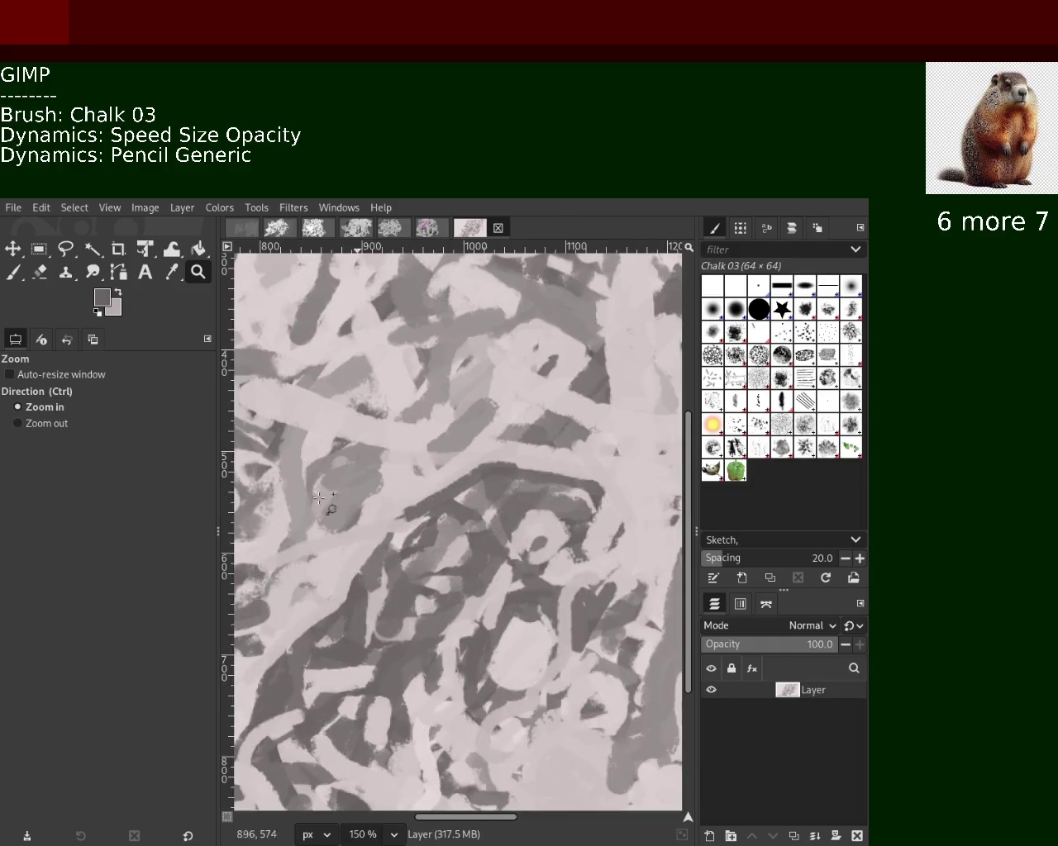
{"action": "left_click", "coordinate": [13, 272]}
{"action": "left_click_drag", "start_coordinate": [593, 496], "coordinate": [398, 479]}
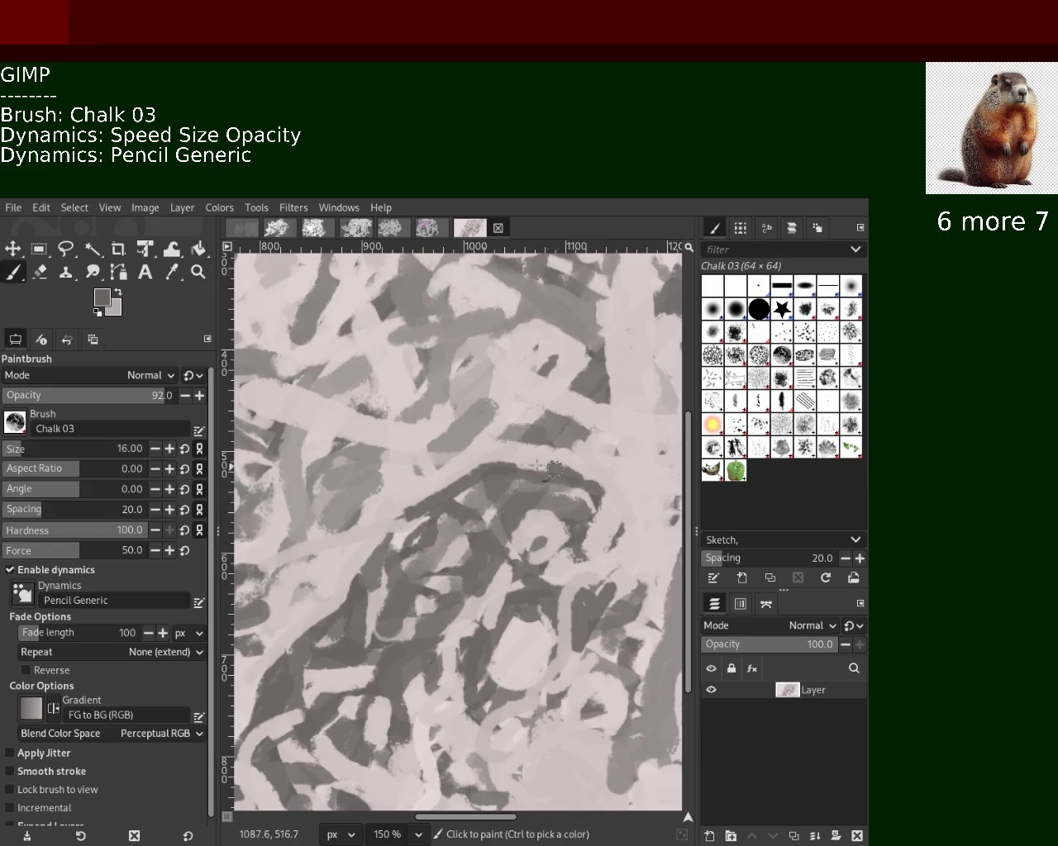
Undo the stray dark curved stroke, then paint a light pink band and a mid-grey chalk stroke.
{"action": "key", "text": "ctrl+z"}
{"action": "left_click", "coordinate": [492, 482], "text": "ctrl"}
{"action": "left_click_drag", "start_coordinate": [483, 467], "coordinate": [275, 661]}
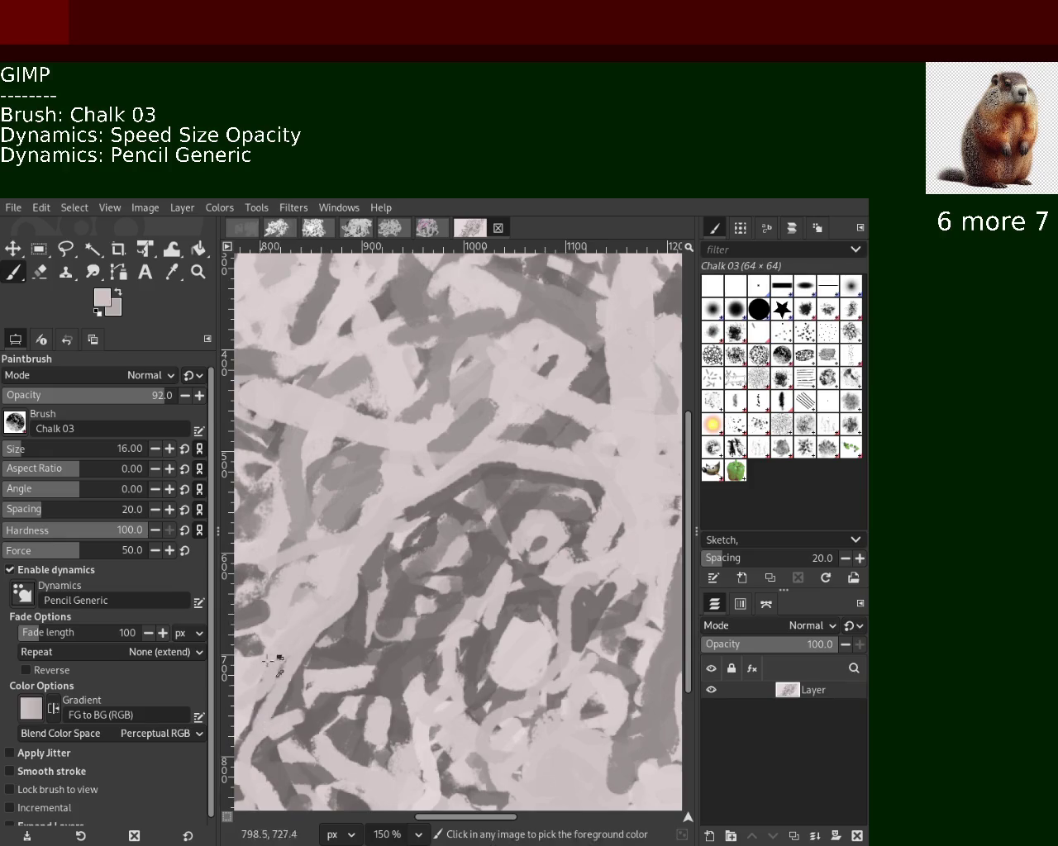
{"action": "left_click", "coordinate": [427, 616], "text": "ctrl"}
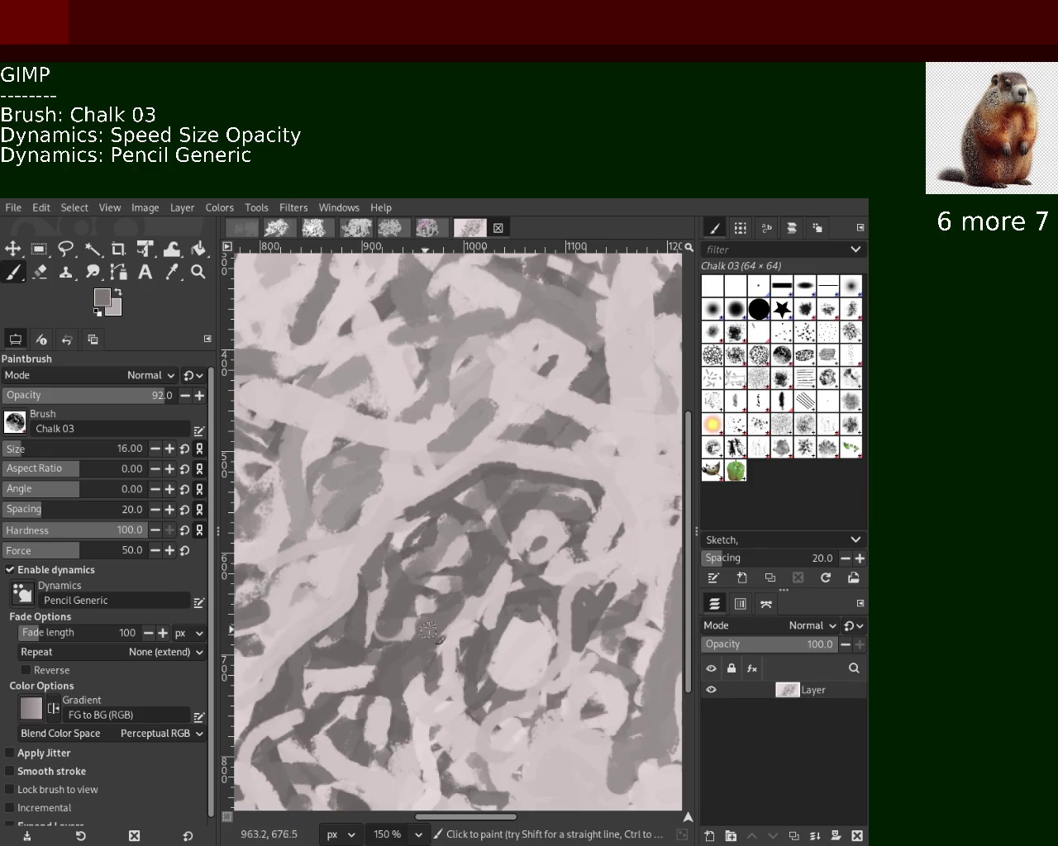
{"action": "left_click_drag", "start_coordinate": [500, 621], "coordinate": [463, 660]}
Sample canvas greys and paint a light pinkish-grey chalk stroke running down-left.
{"action": "left_click", "coordinate": [463, 644], "text": "ctrl"}
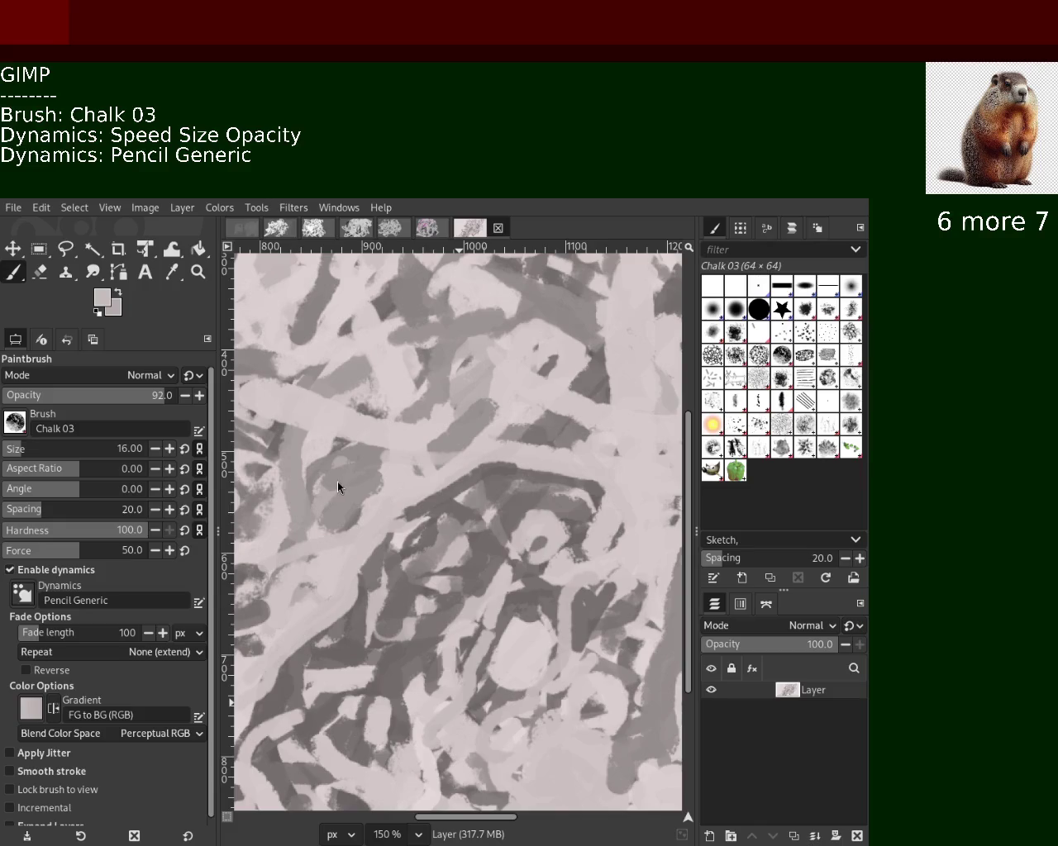
{"action": "key", "text": "ctrl"}
{"action": "left_click", "coordinate": [498, 622], "text": "ctrl"}
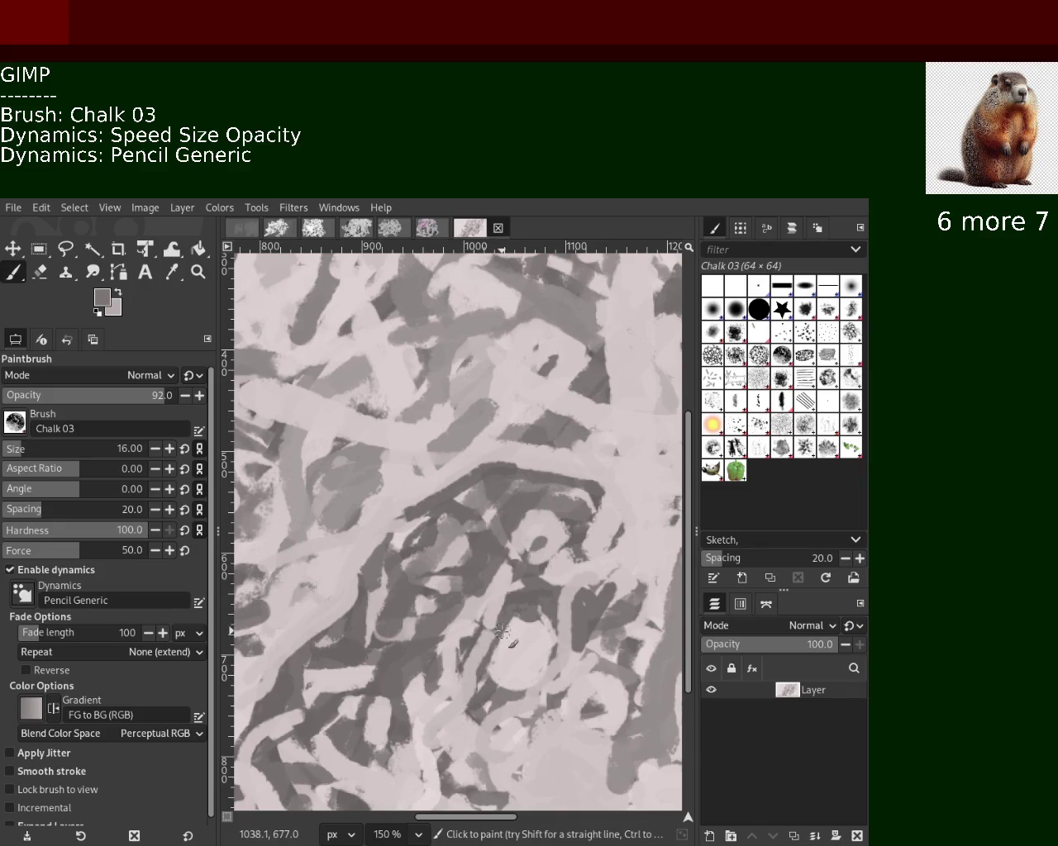
{"action": "left_click", "coordinate": [505, 663], "text": "ctrl"}
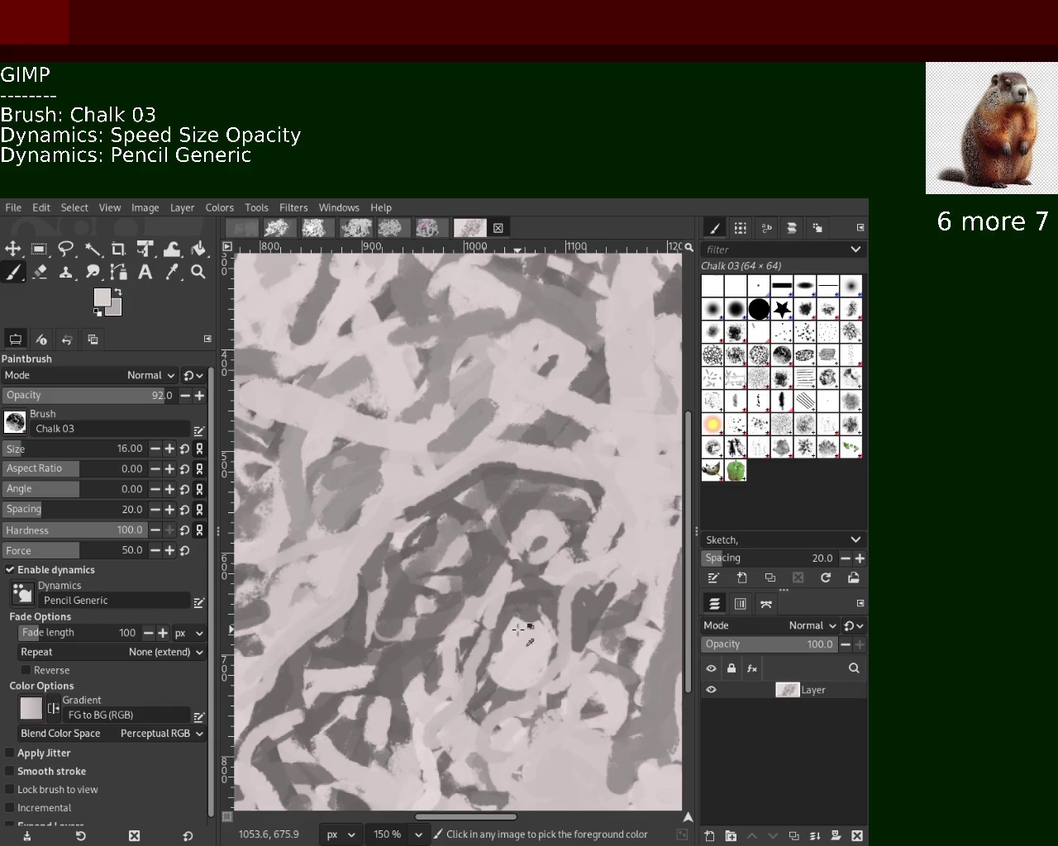
{"action": "left_click", "coordinate": [479, 638], "text": "ctrl"}
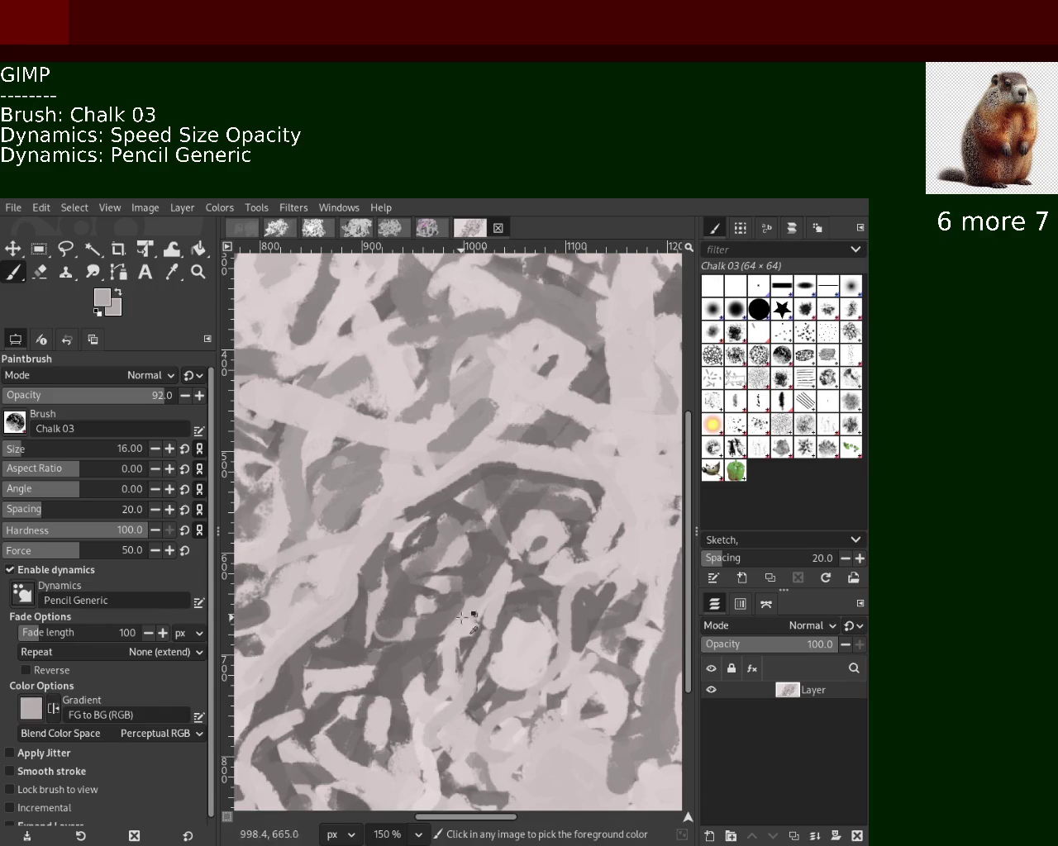
{"action": "left_click", "coordinate": [460, 589], "text": "ctrl"}
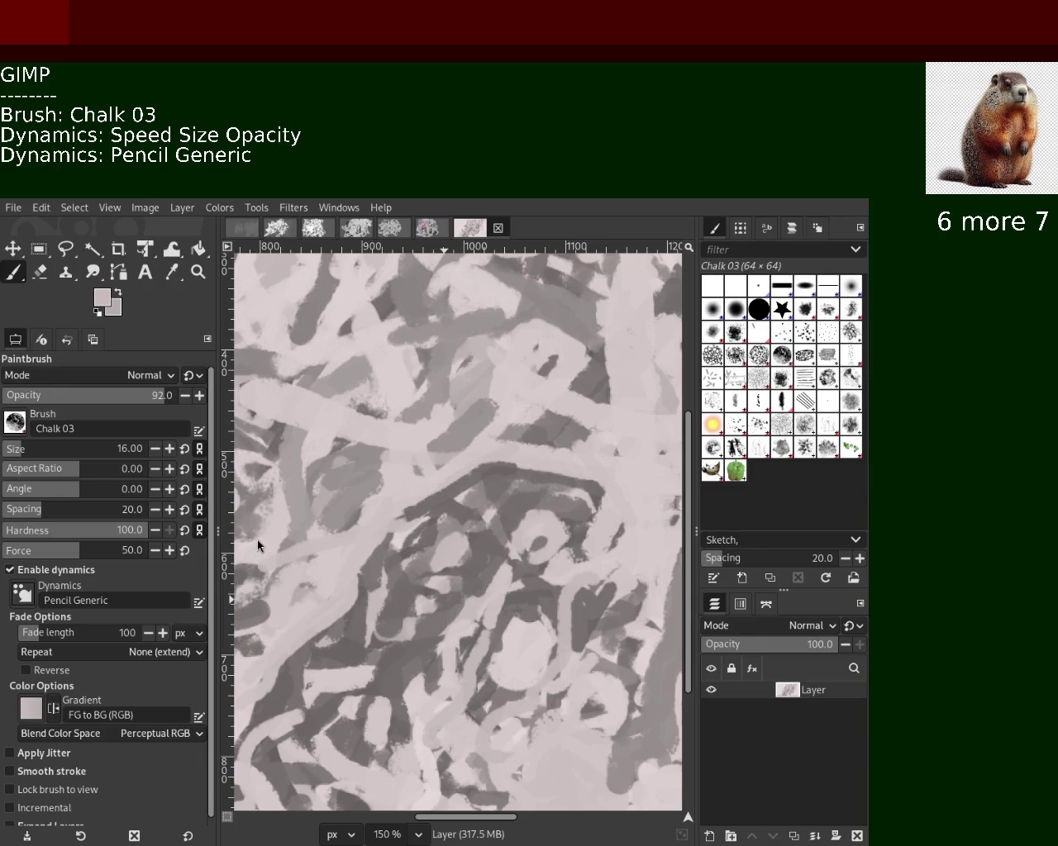
{"action": "key", "text": "ctrl"}
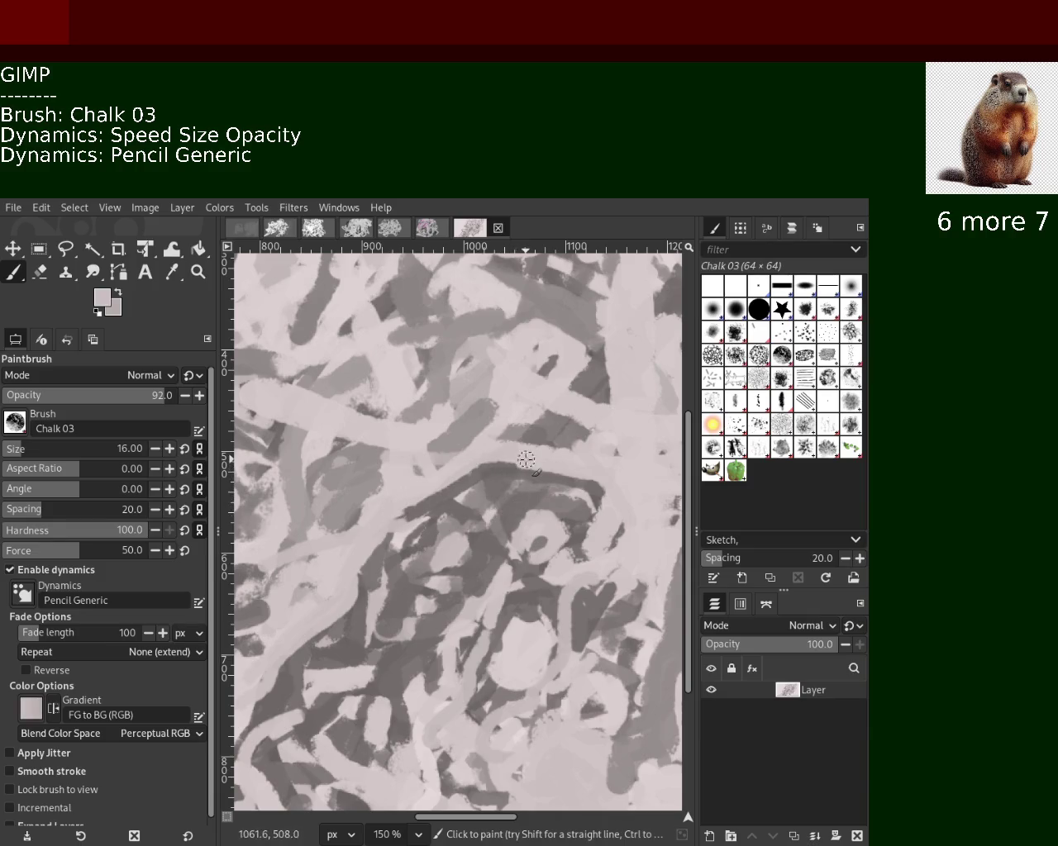
{"action": "left_click_drag", "start_coordinate": [527, 456], "coordinate": [353, 550]}
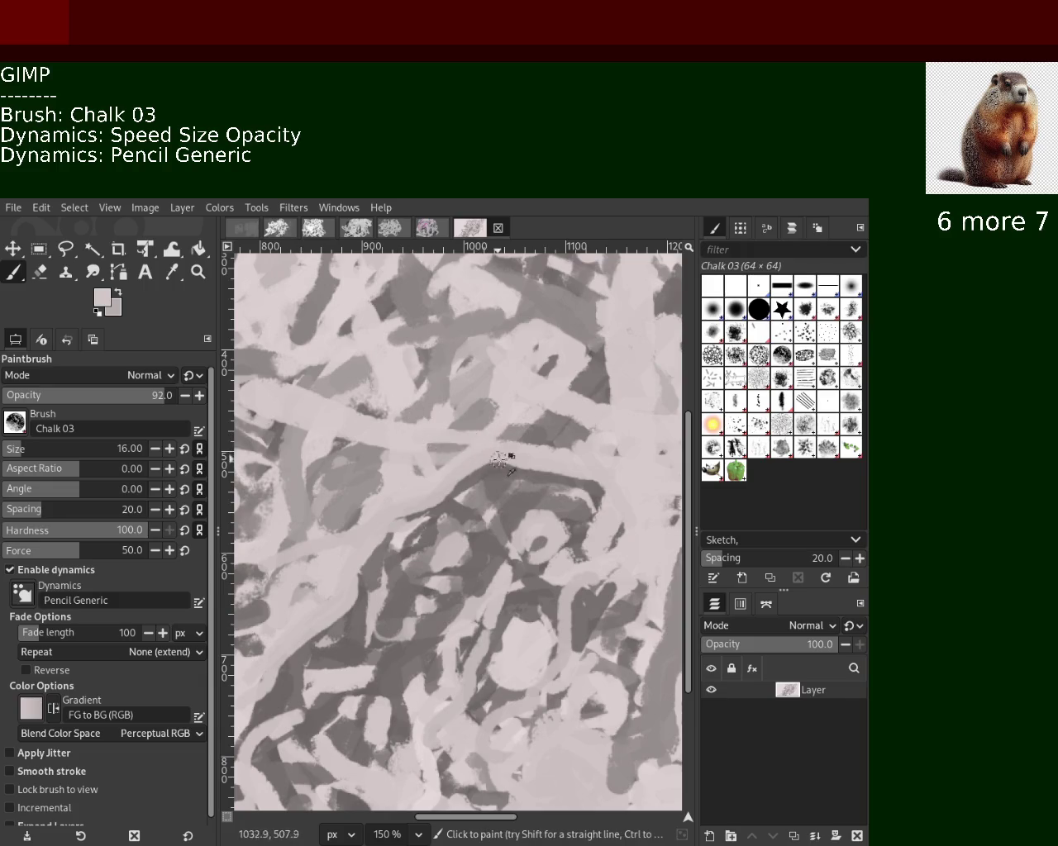
Add a short grey chalk stroke and another light chalk stroke through the left-centre.
{"action": "left_click", "coordinate": [372, 457], "text": "ctrl"}
{"action": "mouse_move", "coordinate": [364, 541]}
{"action": "left_mouse_down"}
{"action": "mouse_move", "coordinate": [391, 483]}
{"action": "mouse_move", "coordinate": [331, 552]}
{"action": "left_mouse_up"}
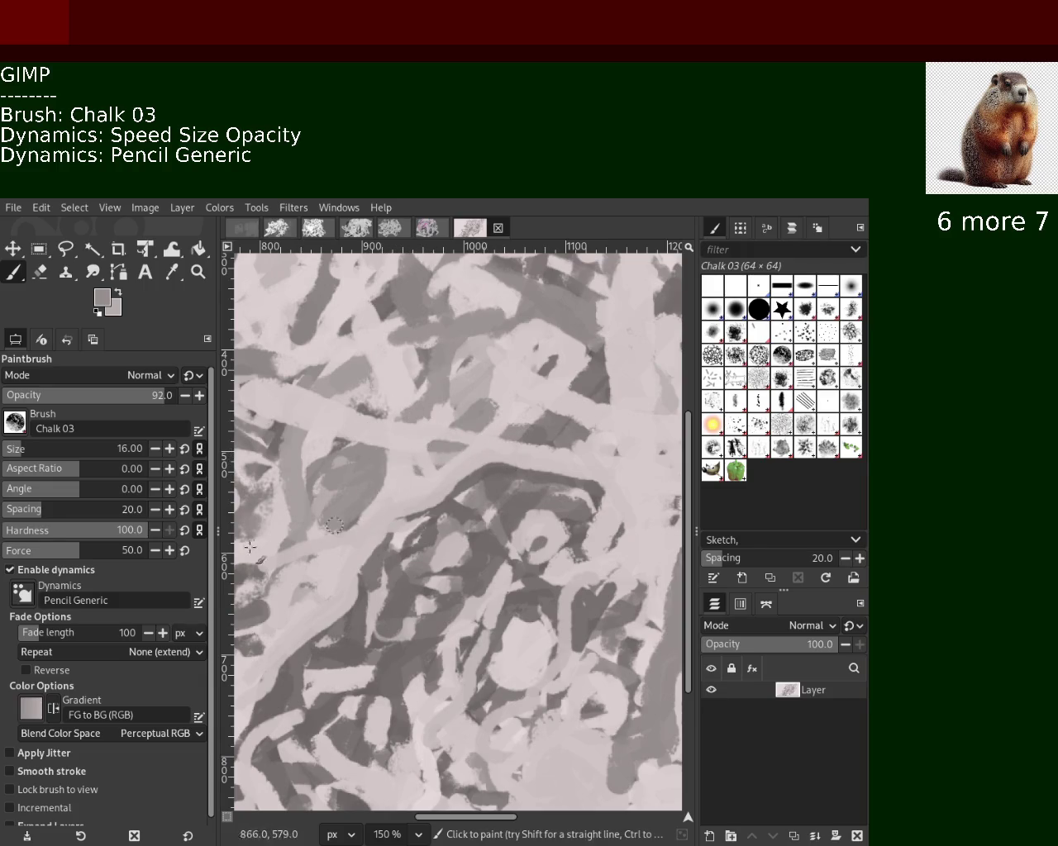
{"action": "left_click", "coordinate": [392, 453], "text": "ctrl"}
{"action": "mouse_move", "coordinate": [390, 439]}
{"action": "left_mouse_down"}
{"action": "mouse_move", "coordinate": [335, 545]}
{"action": "mouse_move", "coordinate": [333, 509]}
{"action": "left_mouse_up"}
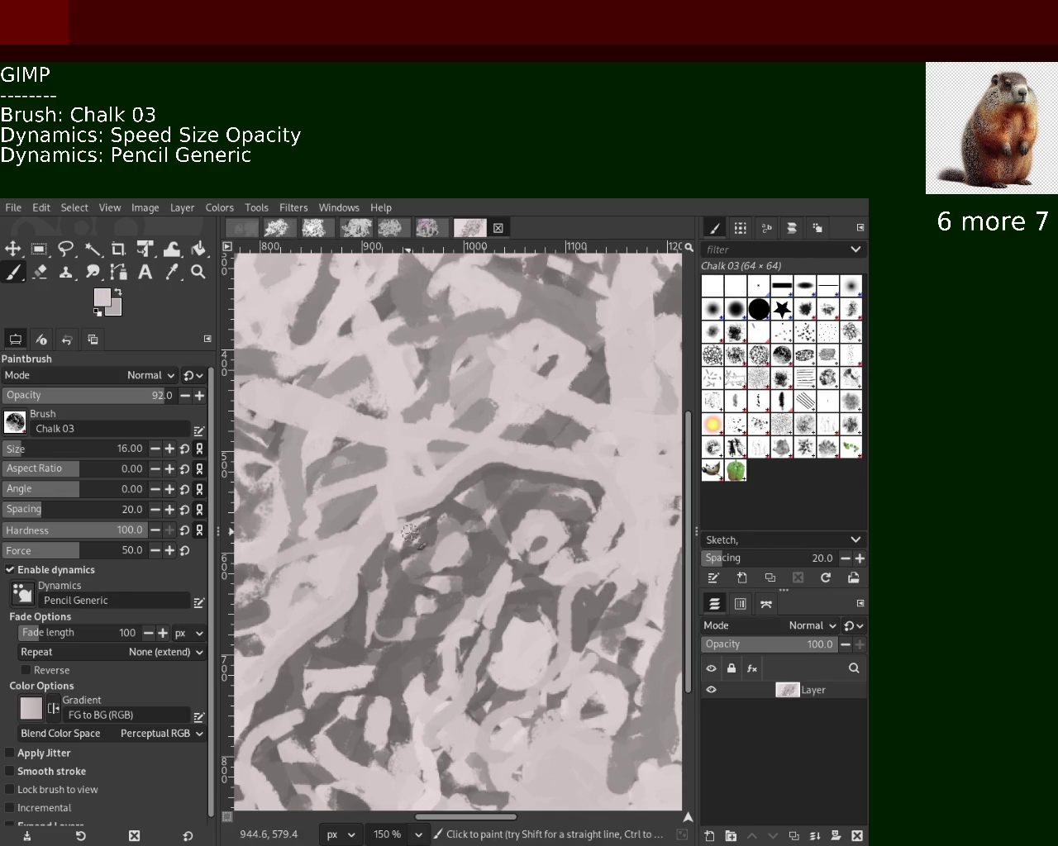
{"action": "left_click", "coordinate": [500, 477], "text": "ctrl"}
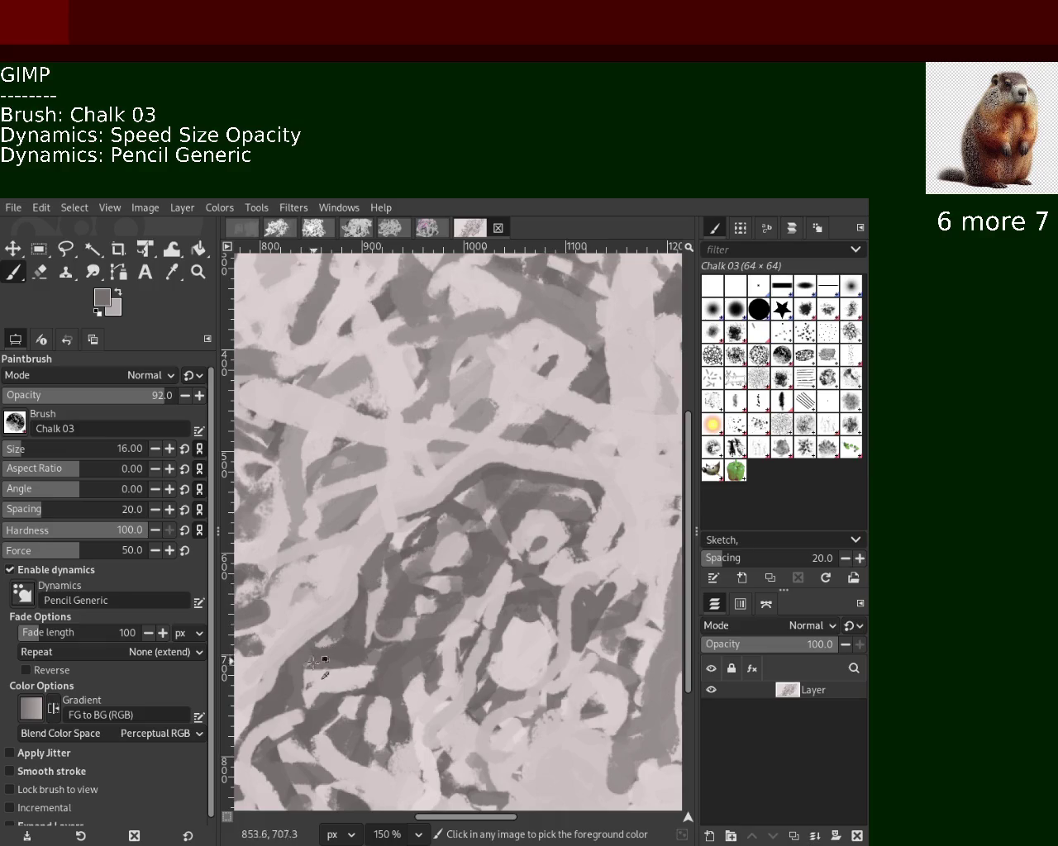
Paint a dark grey chalk stroke at the lower left, redrawing it several times until it fits.
{"action": "left_click_drag", "start_coordinate": [294, 670], "coordinate": [271, 731]}
{"action": "key", "text": "ctrl+z"}
{"action": "left_click_drag", "start_coordinate": [285, 663], "coordinate": [272, 729]}
{"action": "key", "text": "ctrl+z"}
{"action": "key", "text": "ctrl+z"}
{"action": "left_click_drag", "start_coordinate": [285, 661], "coordinate": [265, 729]}
{"action": "key", "text": "ctrl+z"}
{"action": "key", "text": "ctrl+z"}
{"action": "left_click_drag", "start_coordinate": [285, 661], "coordinate": [269, 729]}
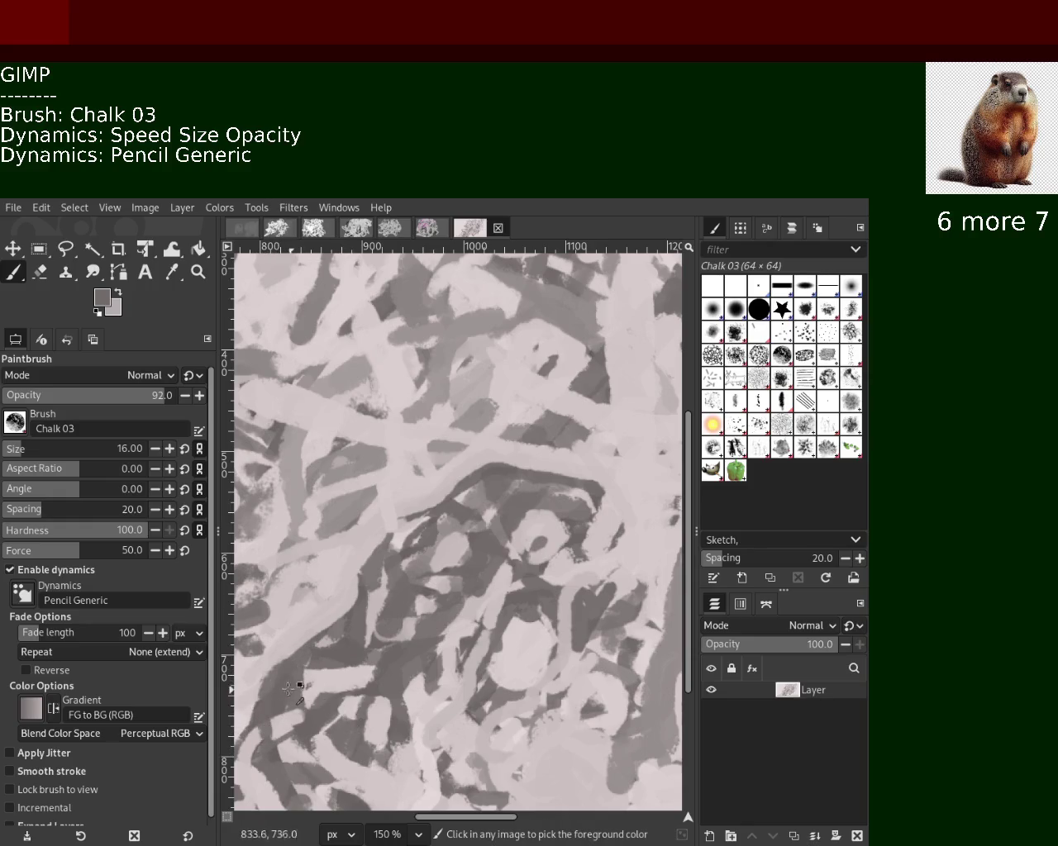
{"action": "key", "text": "ctrl+z"}
{"action": "left_click_drag", "start_coordinate": [285, 661], "coordinate": [224, 712]}
{"action": "key", "text": "ctrl+z"}
{"action": "left_click_drag", "start_coordinate": [285, 661], "coordinate": [271, 730]}
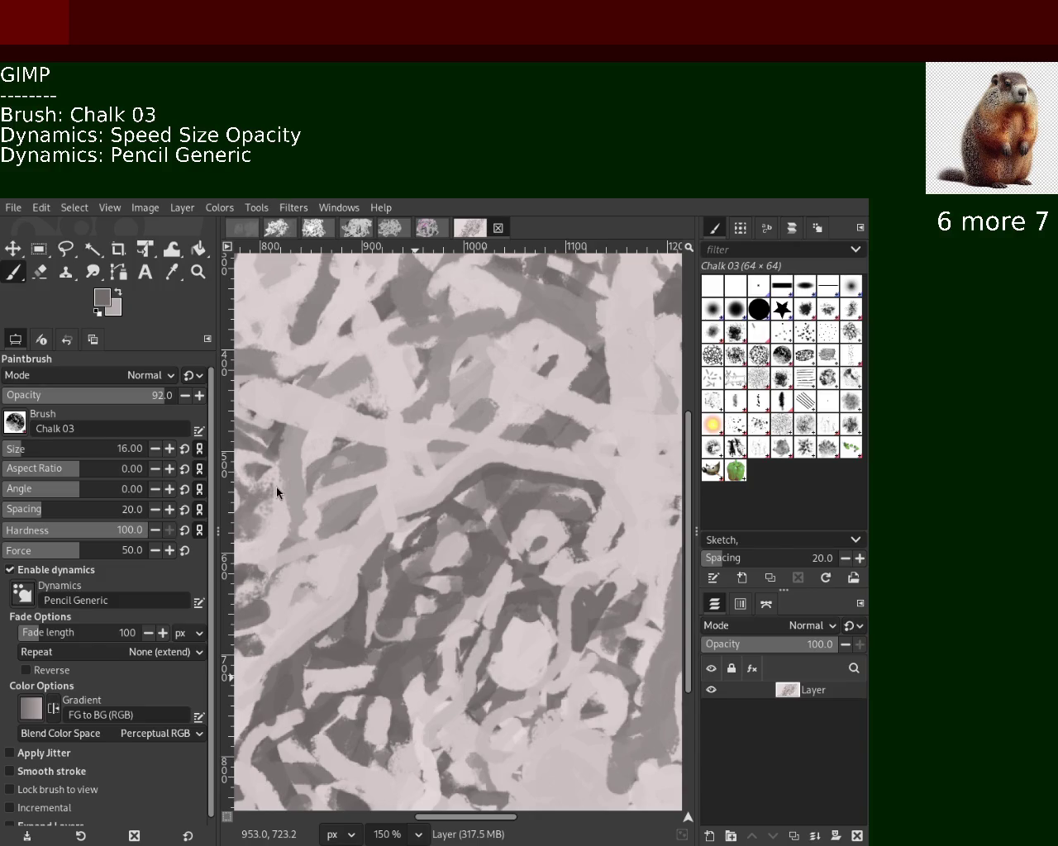
Sample greys from the canvas and paint grey and light-grey strokes through the middle and lower left.
{"action": "key", "text": "ctrl"}
{"action": "left_click", "coordinate": [385, 546], "text": "ctrl"}
{"action": "left_click", "coordinate": [432, 508], "text": "ctrl"}
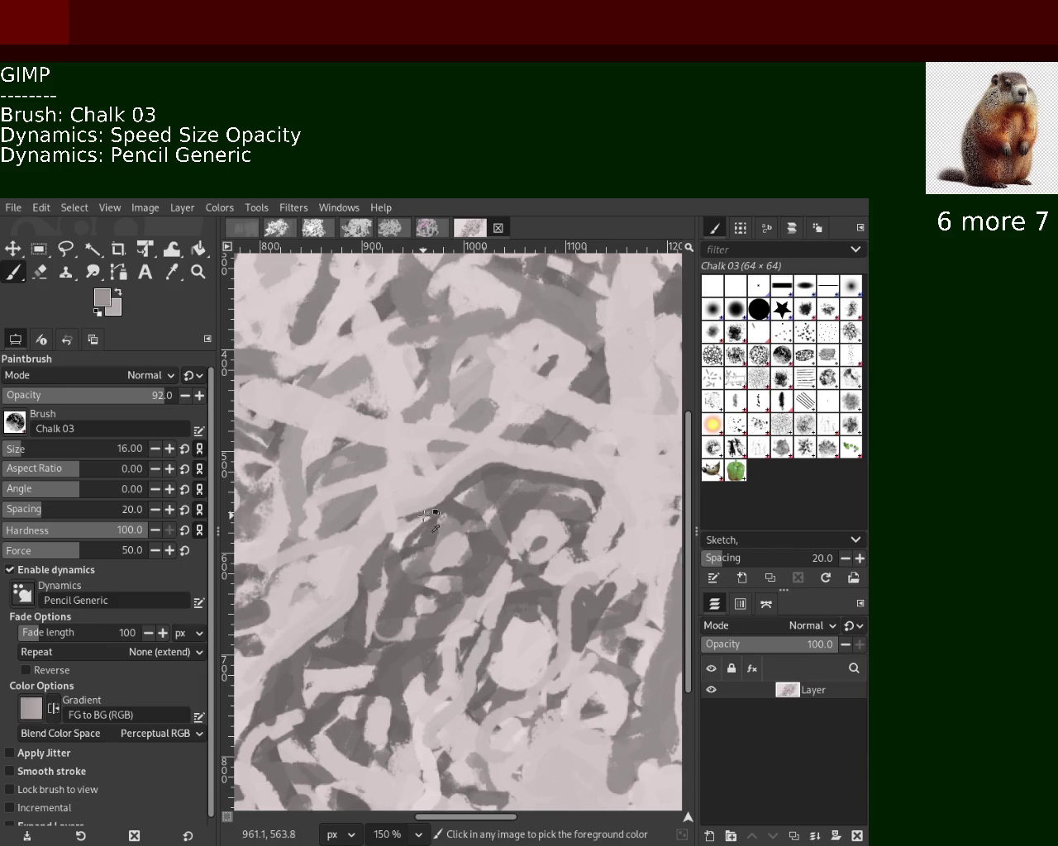
{"action": "left_click", "coordinate": [570, 504], "text": "ctrl"}
{"action": "key", "text": "ctrl"}
{"action": "left_click", "coordinate": [614, 496], "text": "ctrl"}
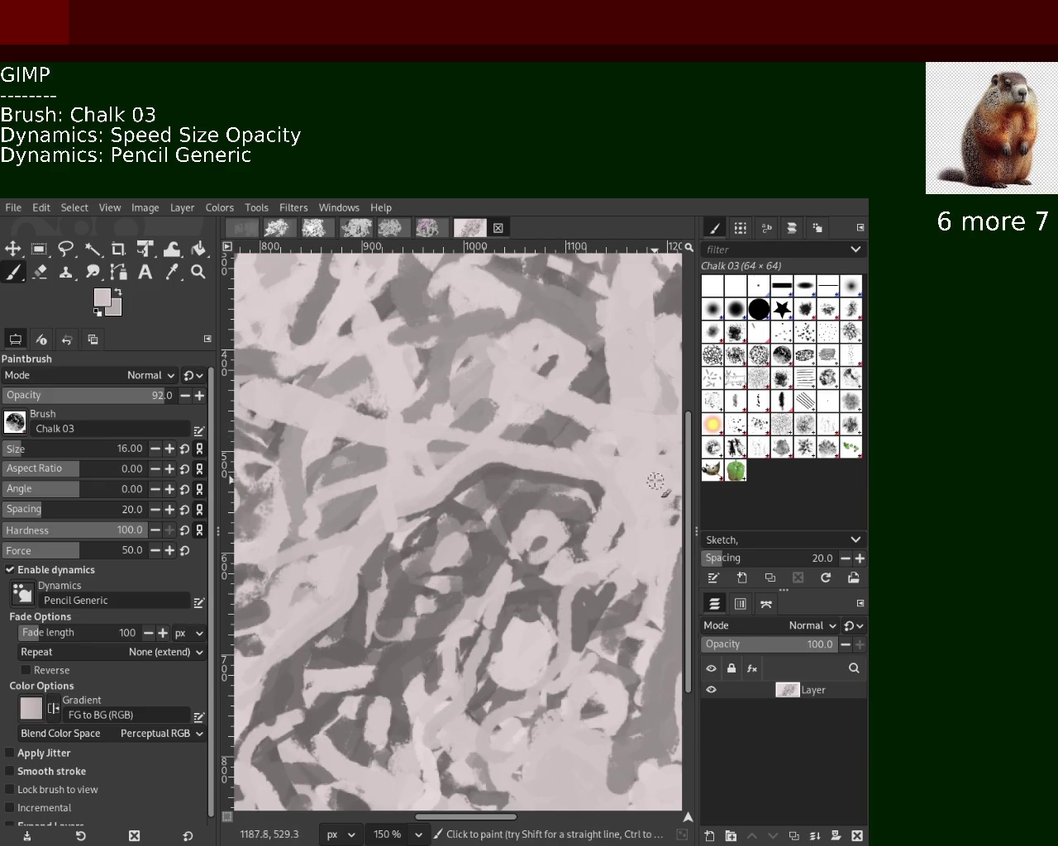
{"action": "key", "text": "ctrl"}
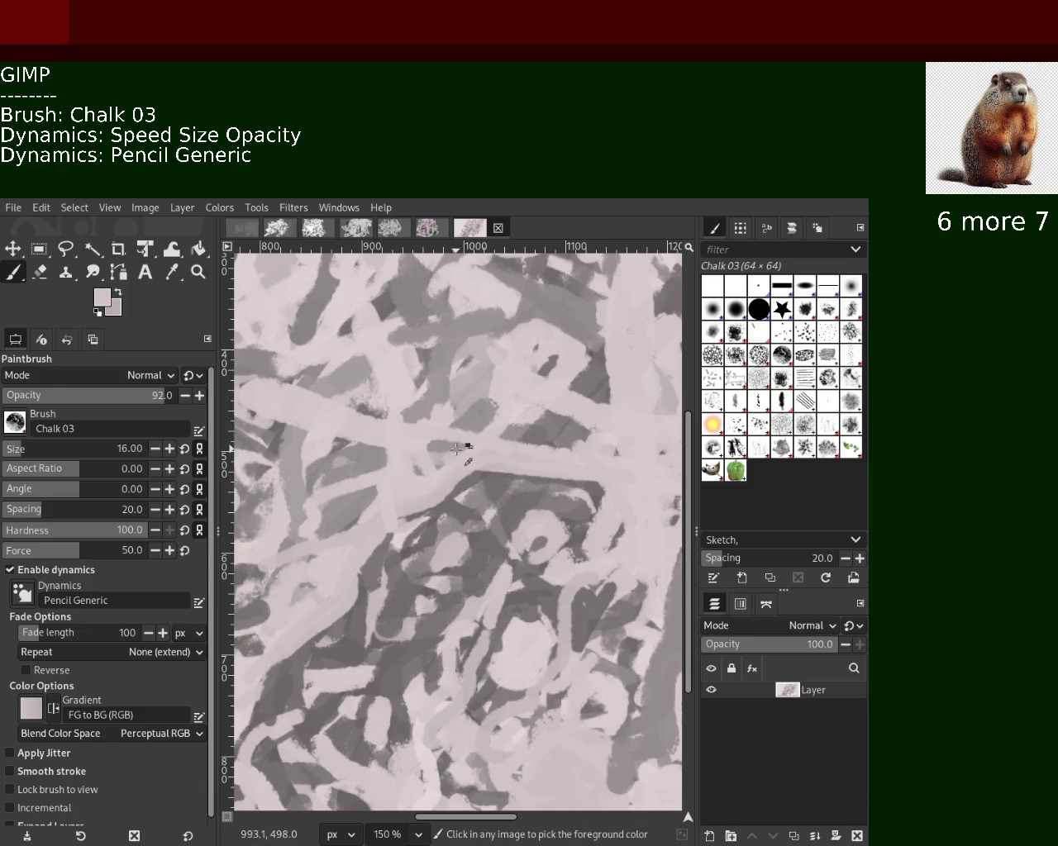
{"action": "left_click", "coordinate": [457, 449], "text": "ctrl"}
{"action": "mouse_move", "coordinate": [383, 474]}
{"action": "left_mouse_down"}
{"action": "mouse_move", "coordinate": [314, 550]}
{"action": "mouse_move", "coordinate": [402, 449]}
{"action": "mouse_move", "coordinate": [402, 489]}
{"action": "mouse_move", "coordinate": [286, 560]}
{"action": "mouse_move", "coordinate": [318, 628]}
{"action": "left_mouse_up"}
{"action": "key", "text": "ctrl+z"}
{"action": "left_click_drag", "start_coordinate": [306, 545], "coordinate": [331, 632]}
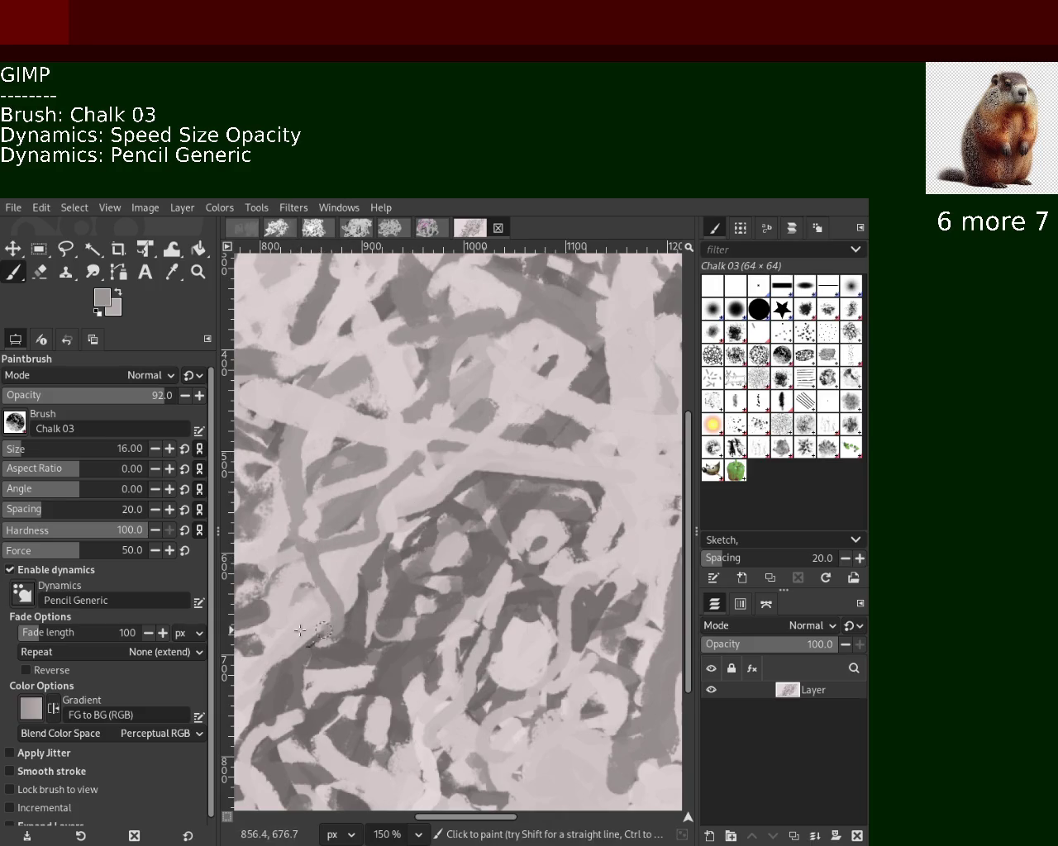
{"action": "left_click_drag", "start_coordinate": [305, 552], "coordinate": [233, 716]}
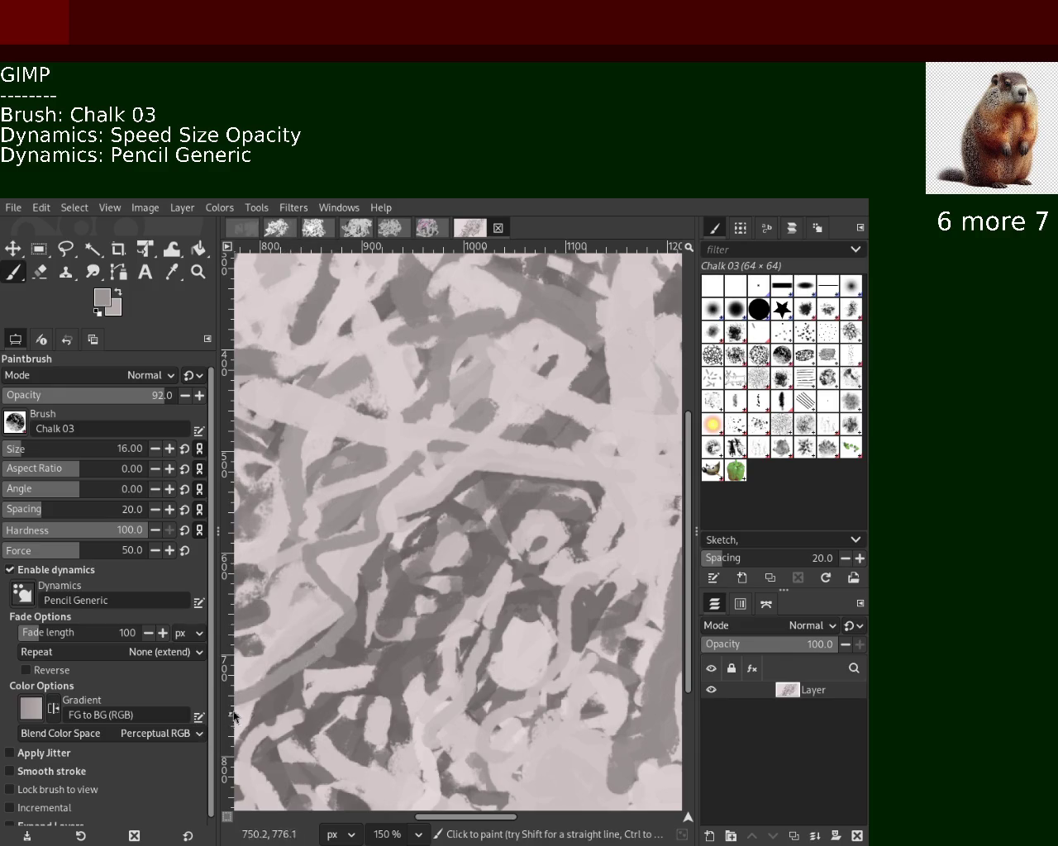
Extend the dark grey patch leftward, then try a light stroke over it and undo it.
{"action": "left_click", "coordinate": [496, 393], "text": "ctrl"}
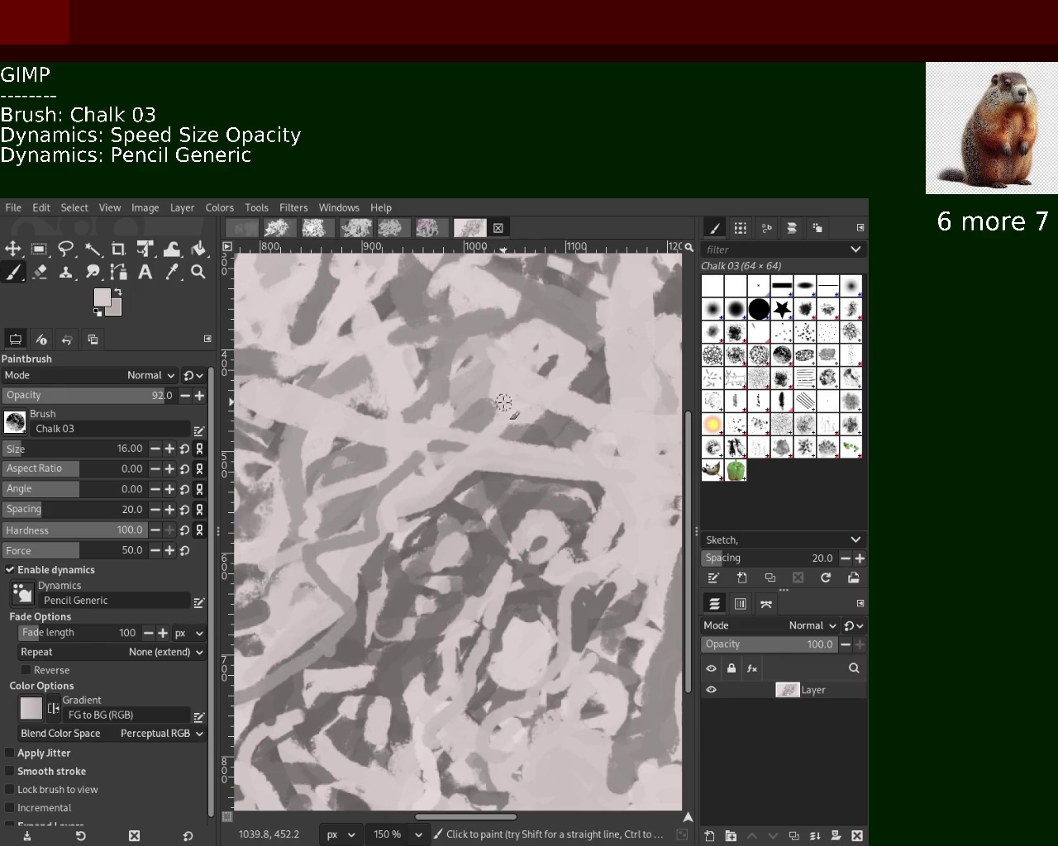
{"action": "left_click", "coordinate": [520, 426], "text": "ctrl"}
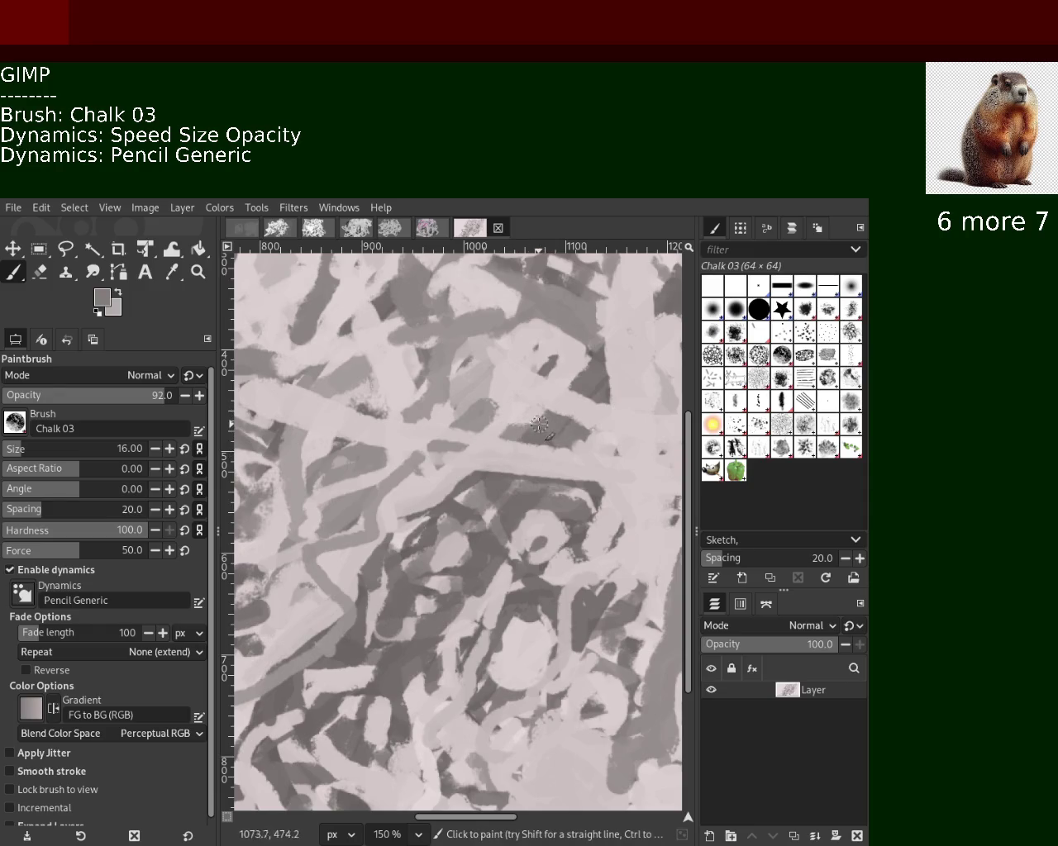
{"action": "left_click_drag", "start_coordinate": [553, 435], "coordinate": [489, 457]}
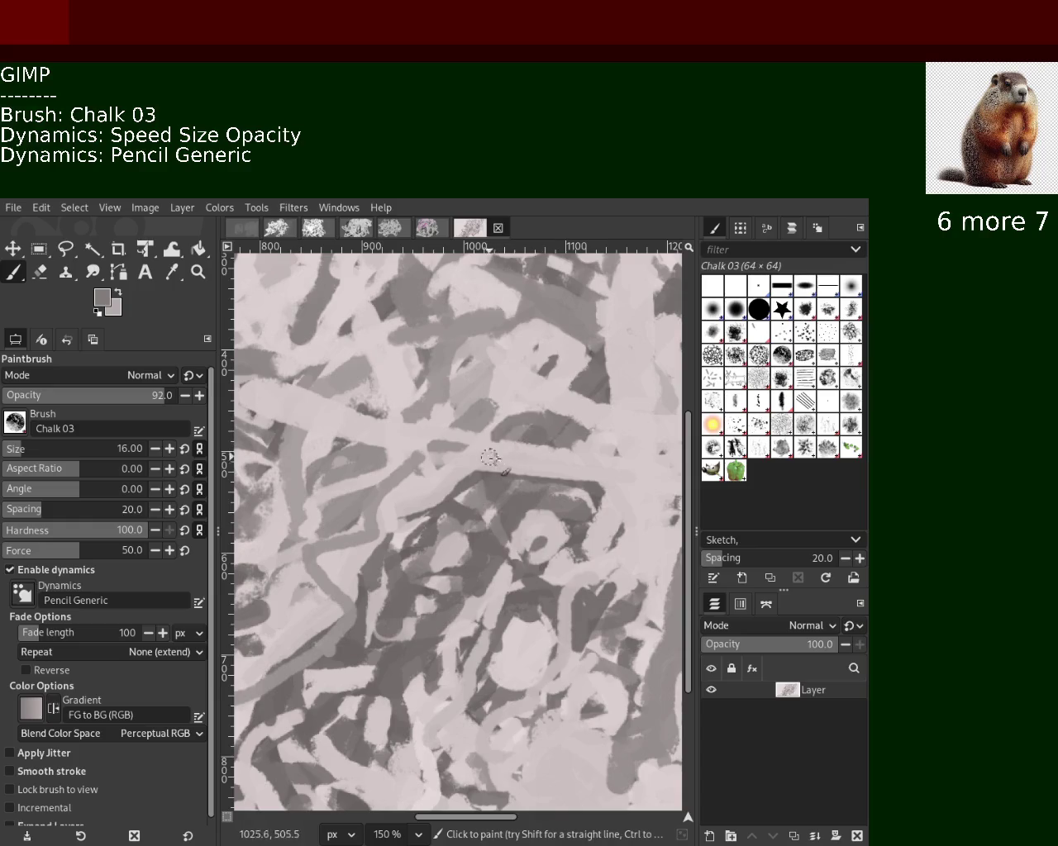
{"action": "left_click", "coordinate": [599, 422], "text": "ctrl"}
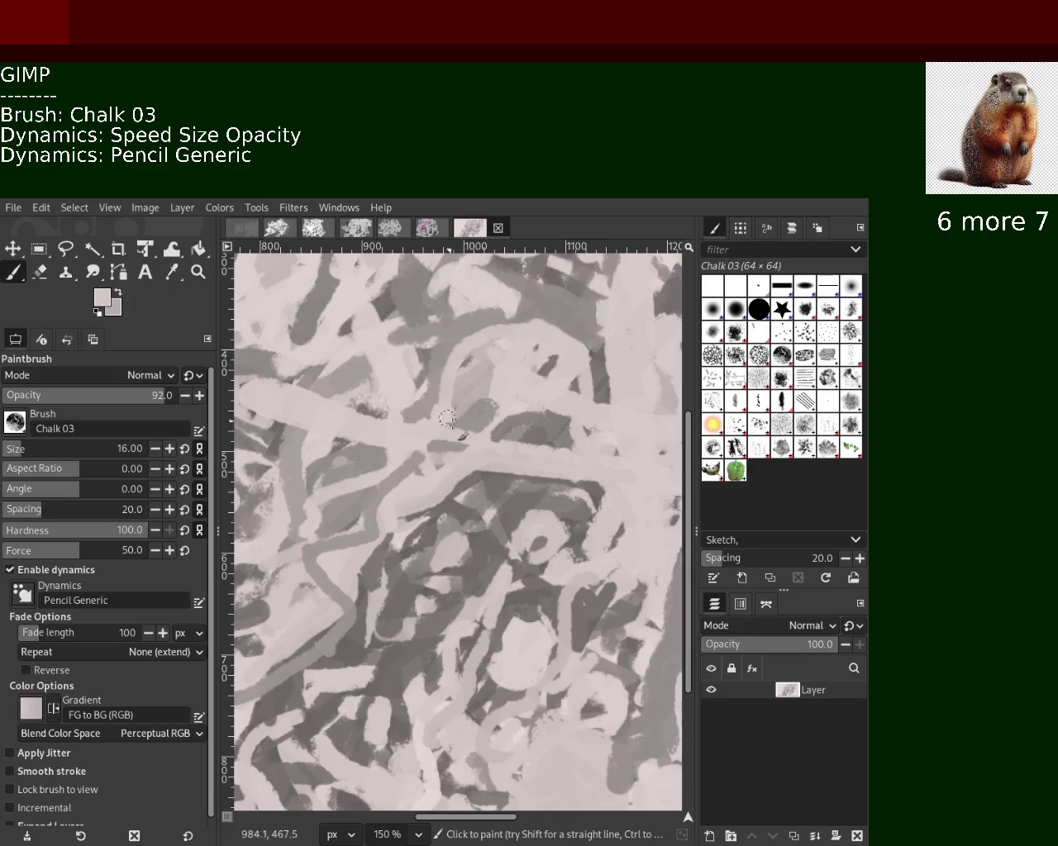
{"action": "left_click", "coordinate": [550, 426], "text": "ctrl"}
{"action": "left_click", "coordinate": [570, 371], "text": "ctrl"}
{"action": "left_click_drag", "start_coordinate": [576, 354], "coordinate": [513, 393]}
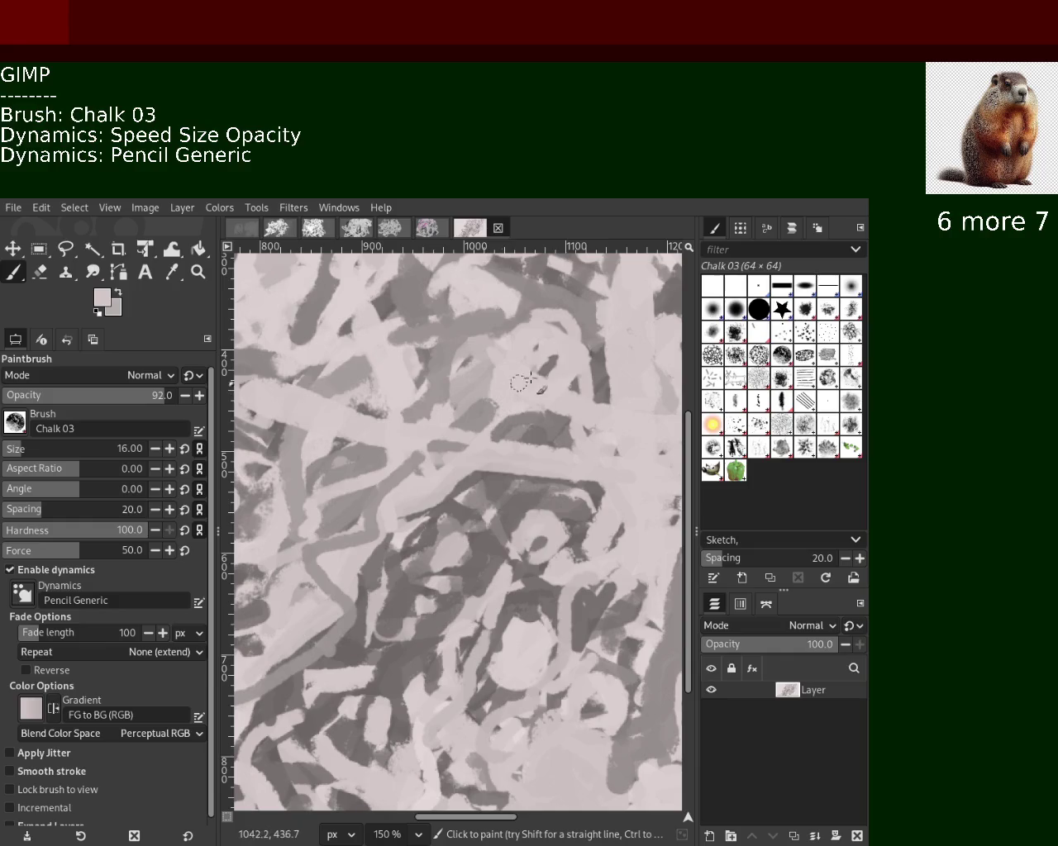
{"action": "key", "text": "ctrl+z"}
Draw a diagonal light chalk stroke and a grey dab across the upper texture.
{"action": "left_click", "coordinate": [496, 334], "text": "ctrl"}
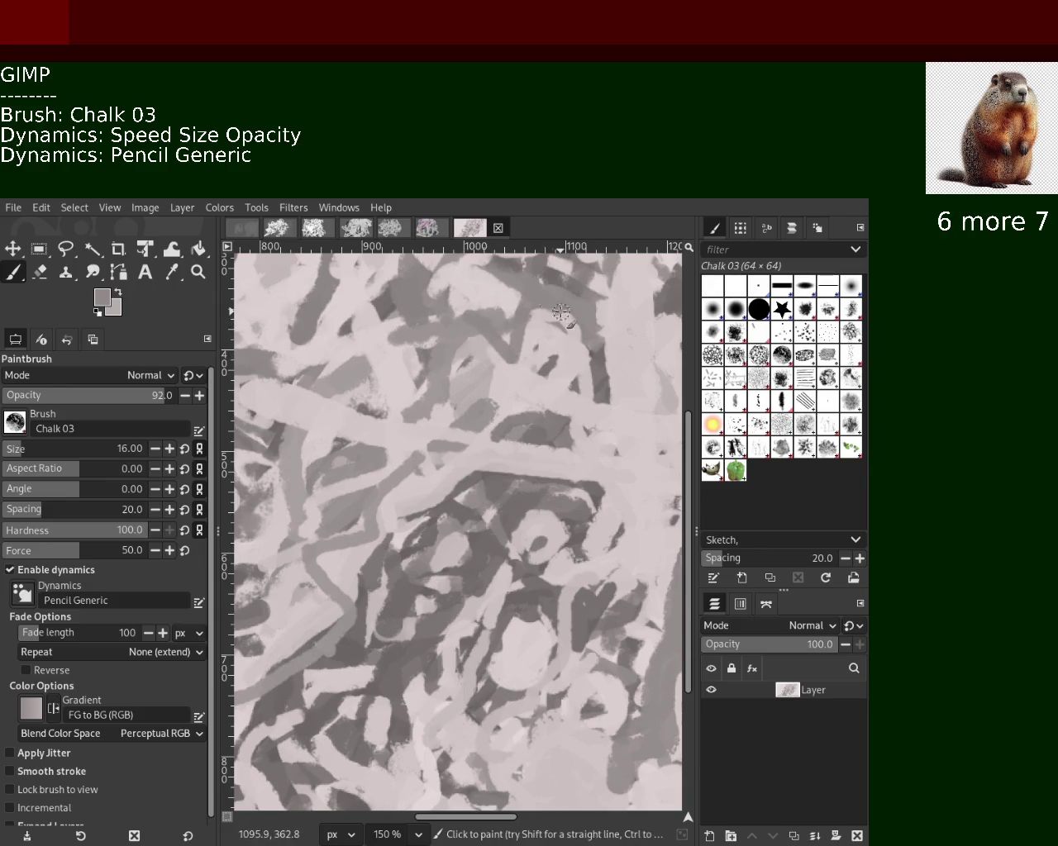
{"action": "left_click", "coordinate": [500, 302], "text": "ctrl"}
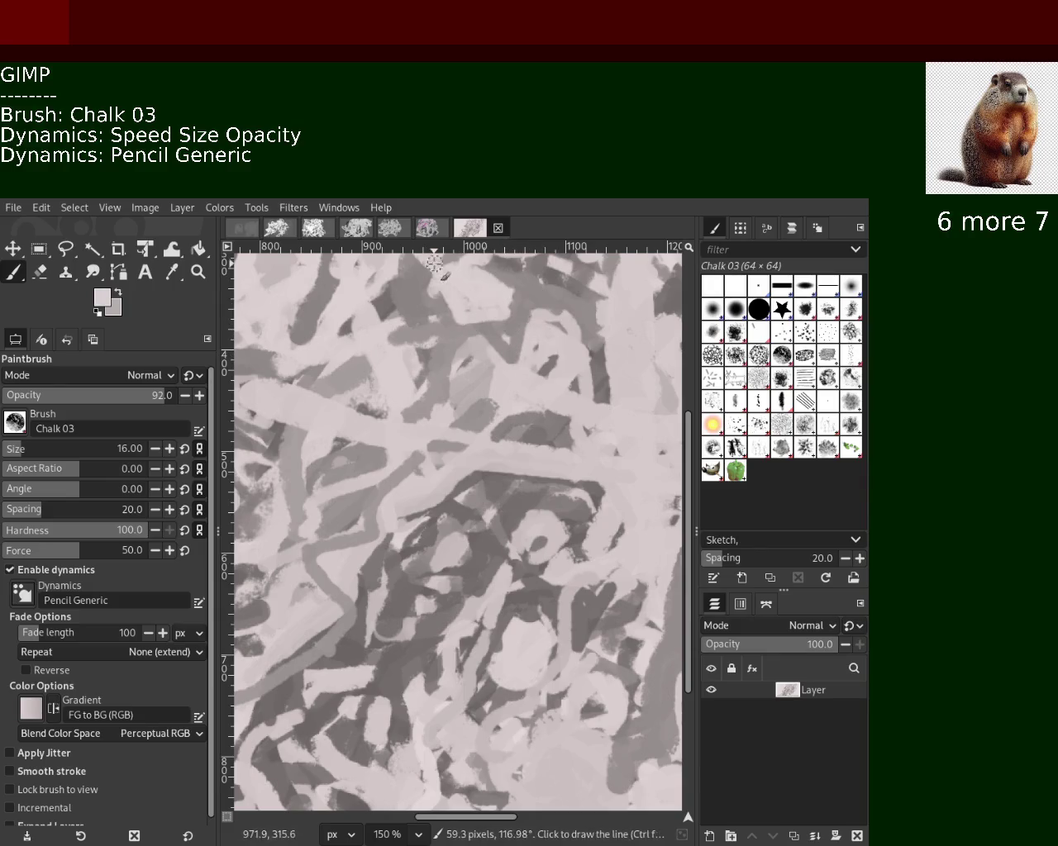
{"action": "left_click", "coordinate": [428, 318], "text": "ctrl"}
{"action": "left_click", "coordinate": [375, 357], "text": "ctrl"}
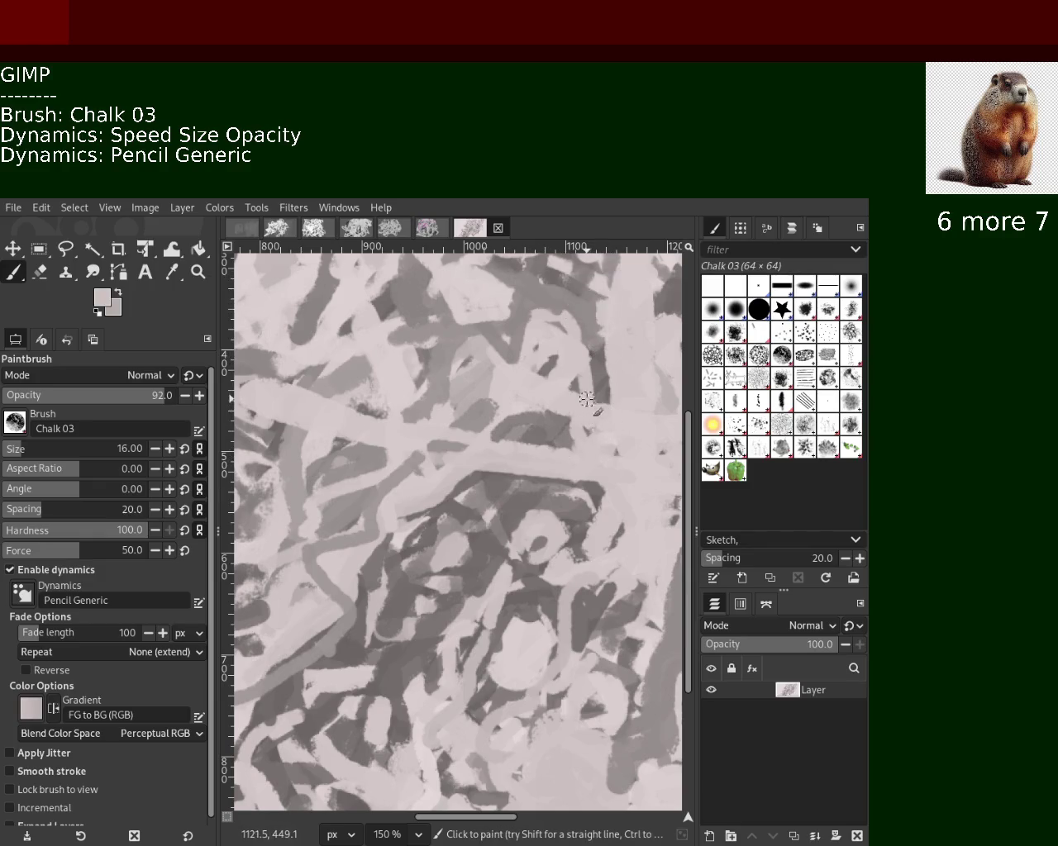
{"action": "left_click_drag", "start_coordinate": [484, 386], "coordinate": [589, 431]}
{"action": "left_click", "coordinate": [514, 410], "text": "ctrl"}
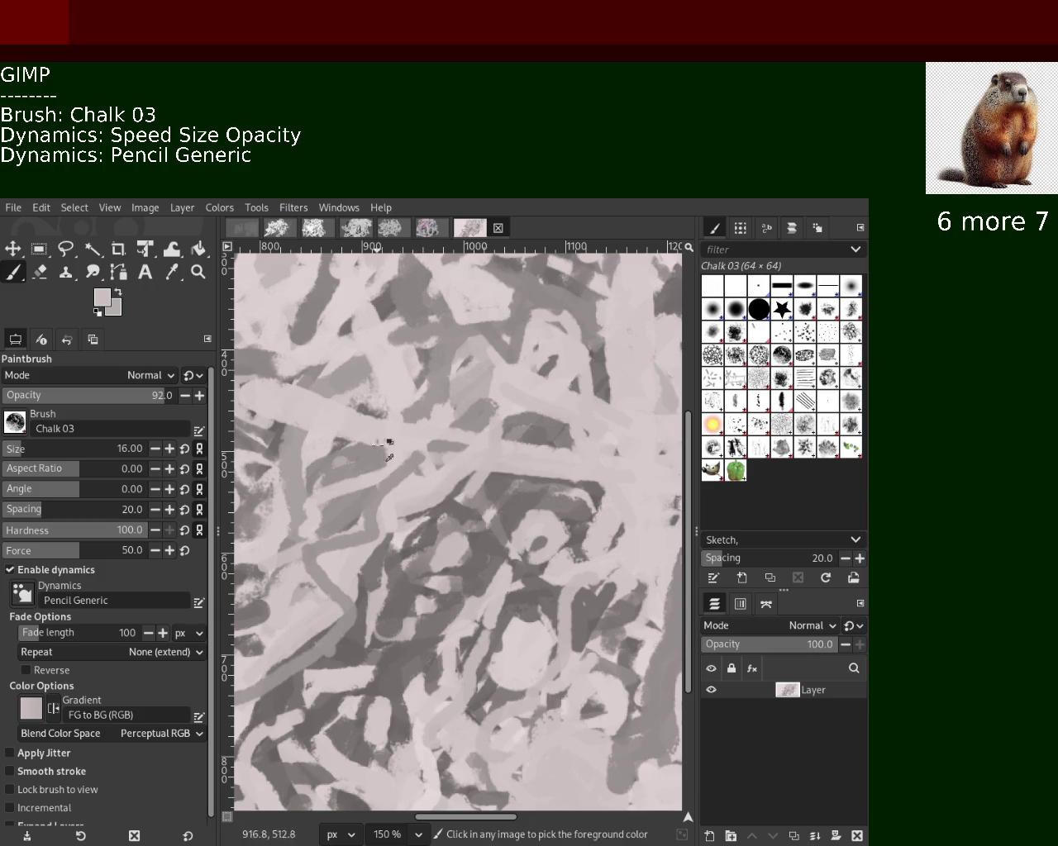
{"action": "left_click", "coordinate": [433, 405], "text": "ctrl"}
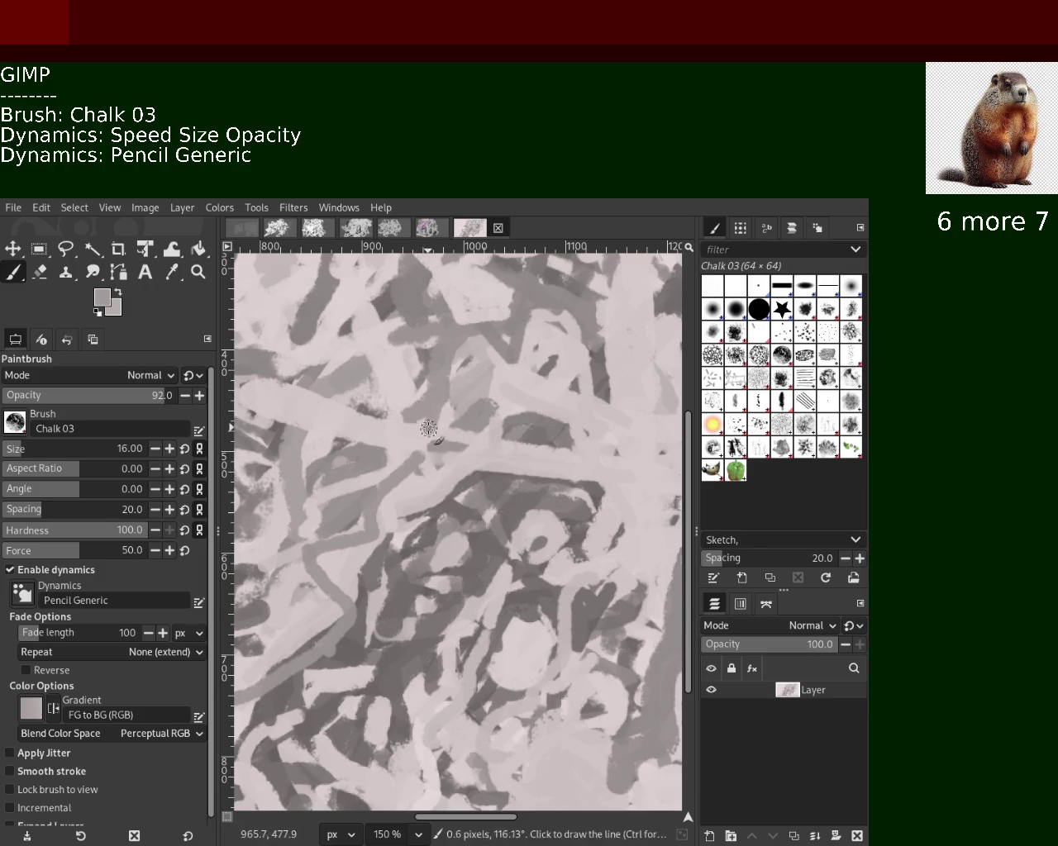
{"action": "left_click", "coordinate": [437, 341]}
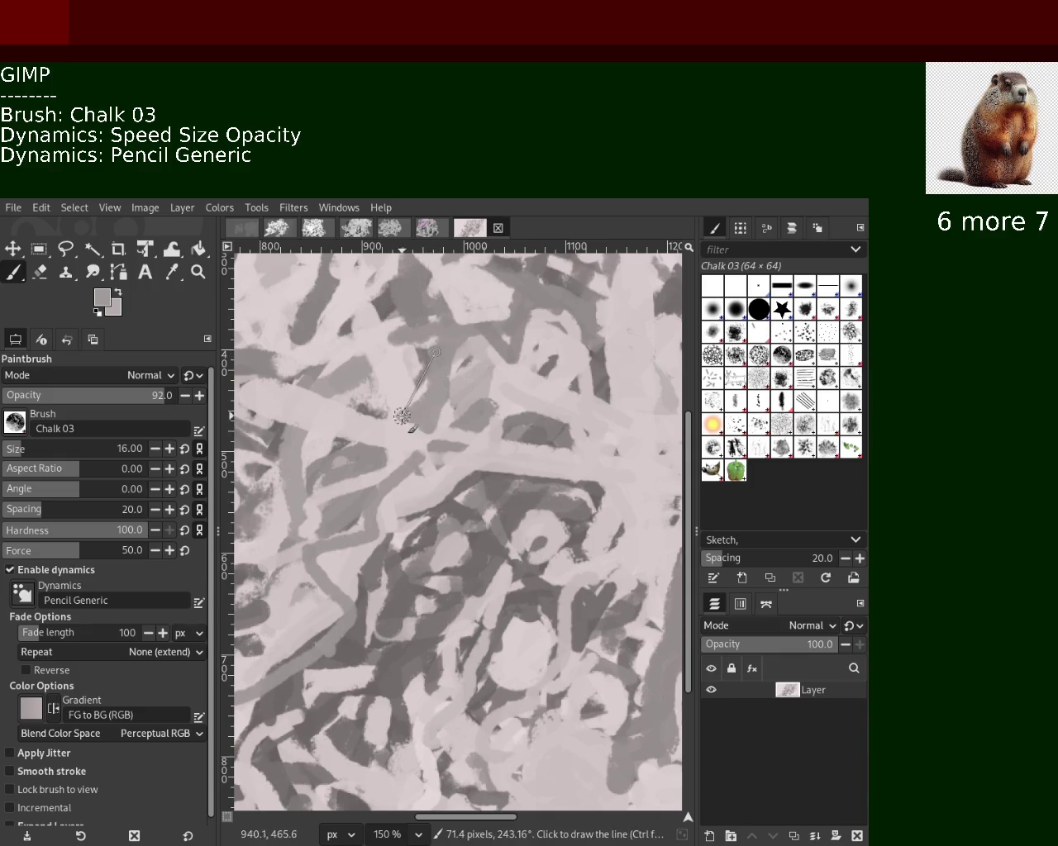
{"action": "left_click", "coordinate": [397, 416], "text": "ctrl"}
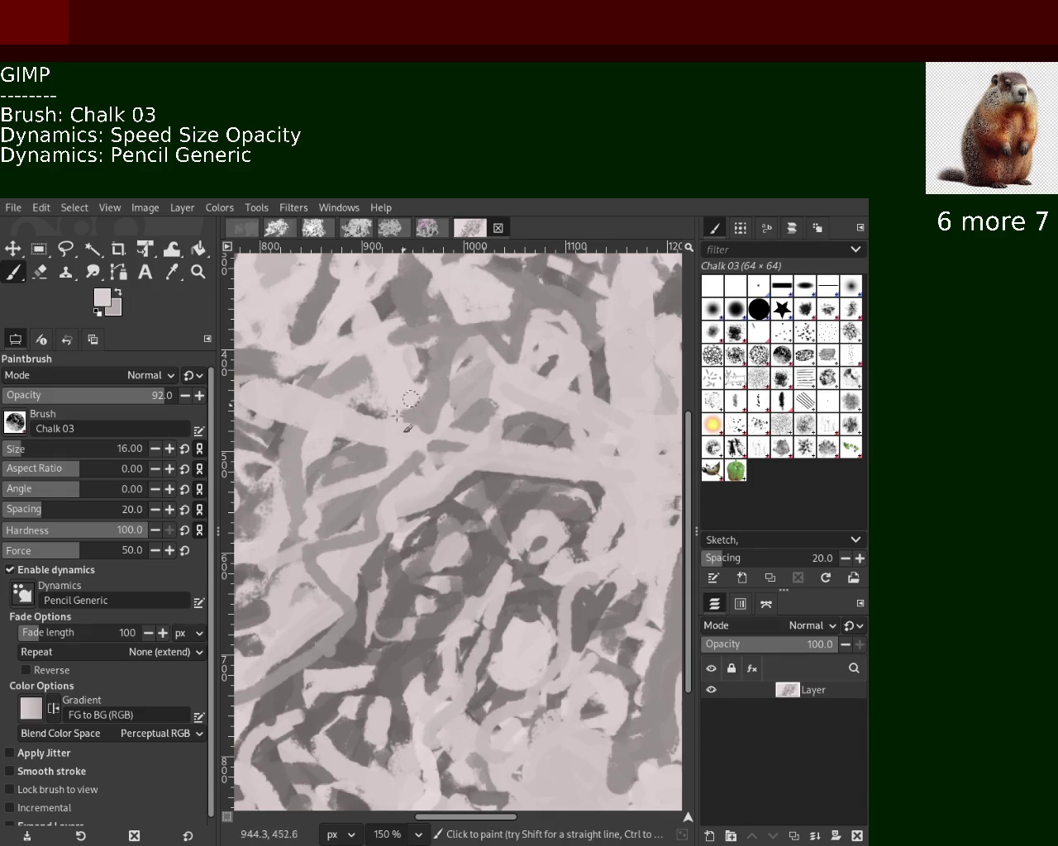
{"action": "key", "text": "z"}
{"action": "left_click", "coordinate": [423, 460]}
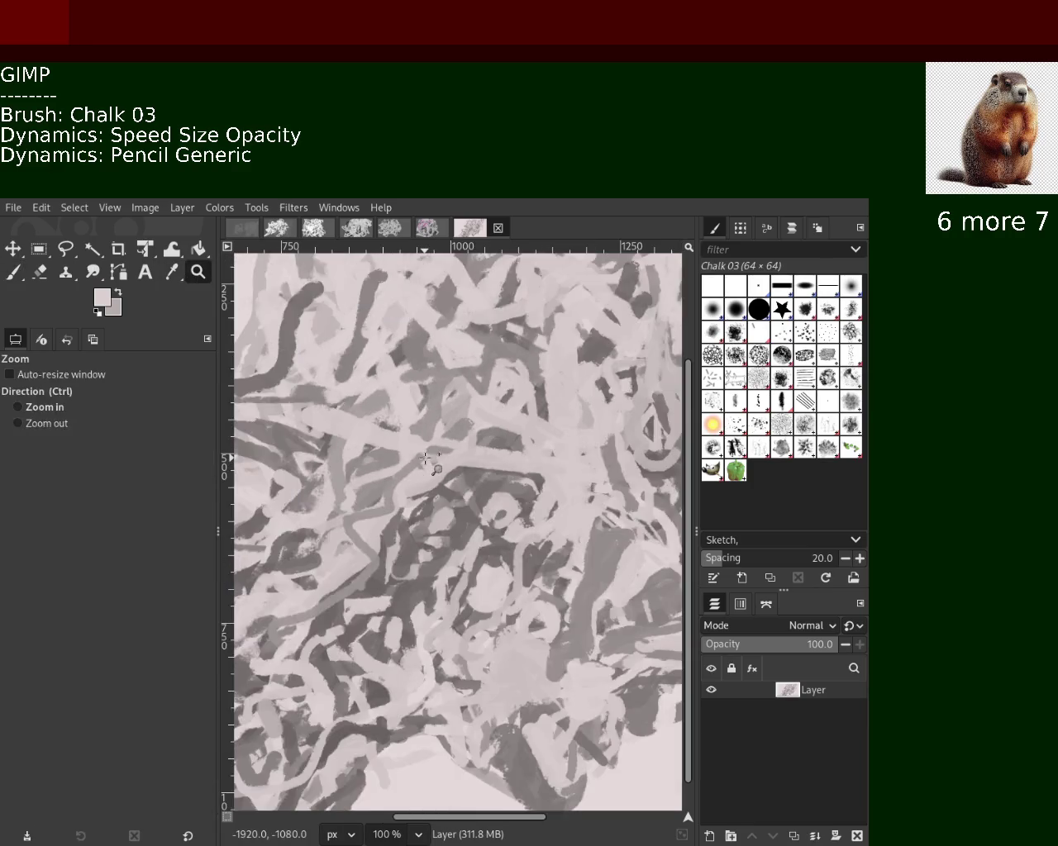
{"action": "scroll", "coordinate": [424, 457], "scroll_direction": "down", "scroll_amount": 5, "text": "ctrl"}
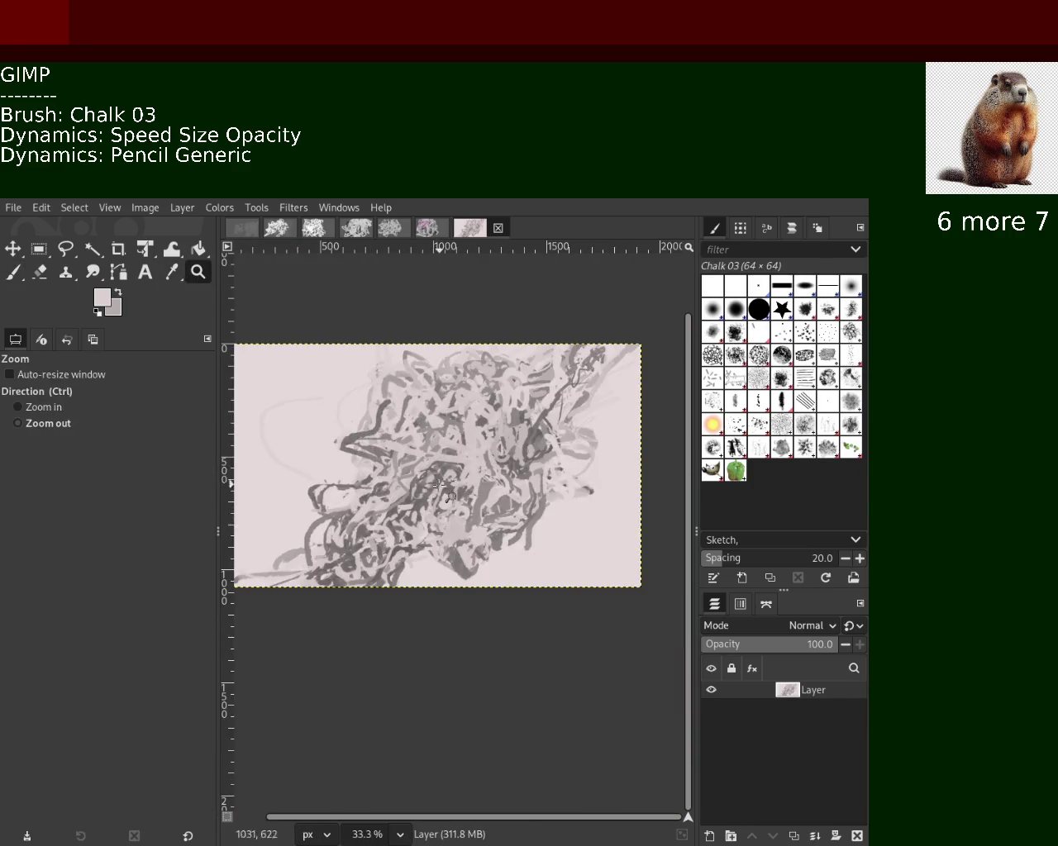
{"action": "scroll", "coordinate": [431, 514], "scroll_direction": "down", "scroll_amount": 2, "text": "ctrl"}
{"action": "scroll", "coordinate": [431, 514], "scroll_direction": "up", "scroll_amount": 3, "text": "ctrl"}
{"action": "scroll", "coordinate": [431, 514], "scroll_direction": "up", "scroll_amount": 3, "text": "ctrl"}
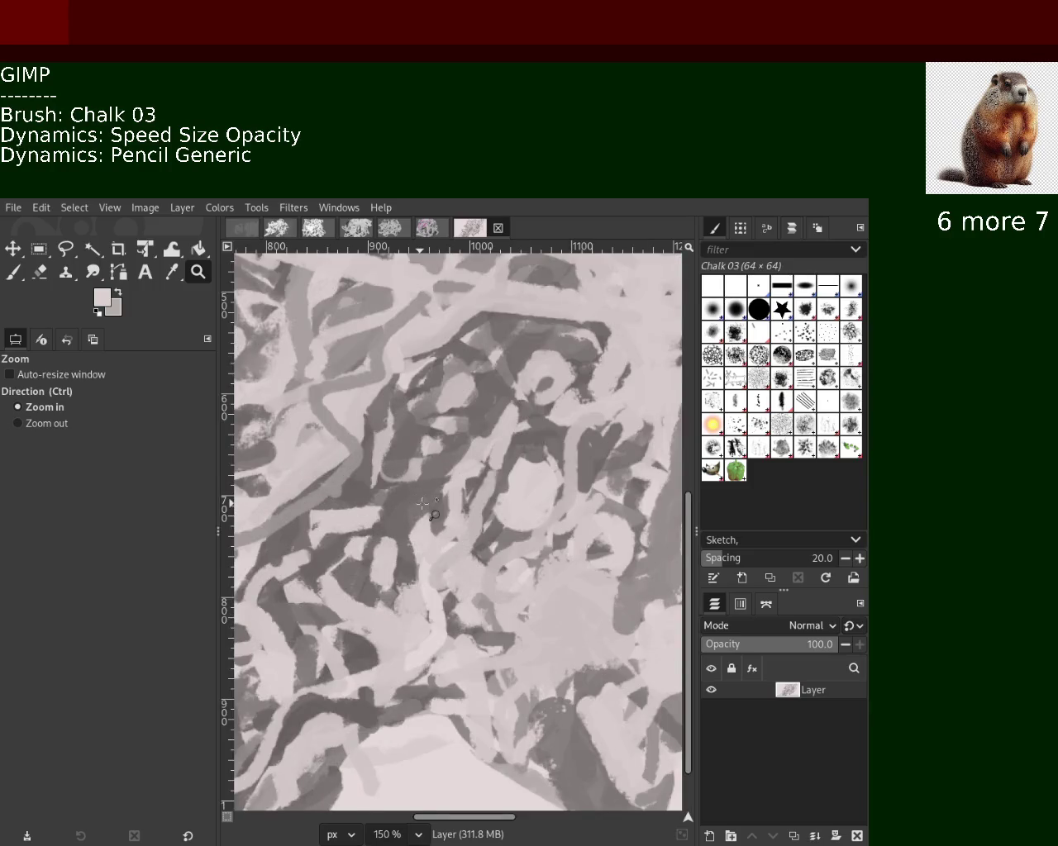
{"action": "scroll", "coordinate": [423, 504], "scroll_direction": "up", "scroll_amount": 1, "text": "ctrl"}
{"action": "scroll", "coordinate": [397, 529], "scroll_direction": "down", "scroll_amount": 3, "text": "ctrl"}
{"action": "scroll", "coordinate": [364, 553], "scroll_direction": "down", "scroll_amount": 1, "text": "ctrl"}
{"action": "scroll", "coordinate": [355, 562], "scroll_direction": "down", "scroll_amount": 1, "text": "ctrl"}
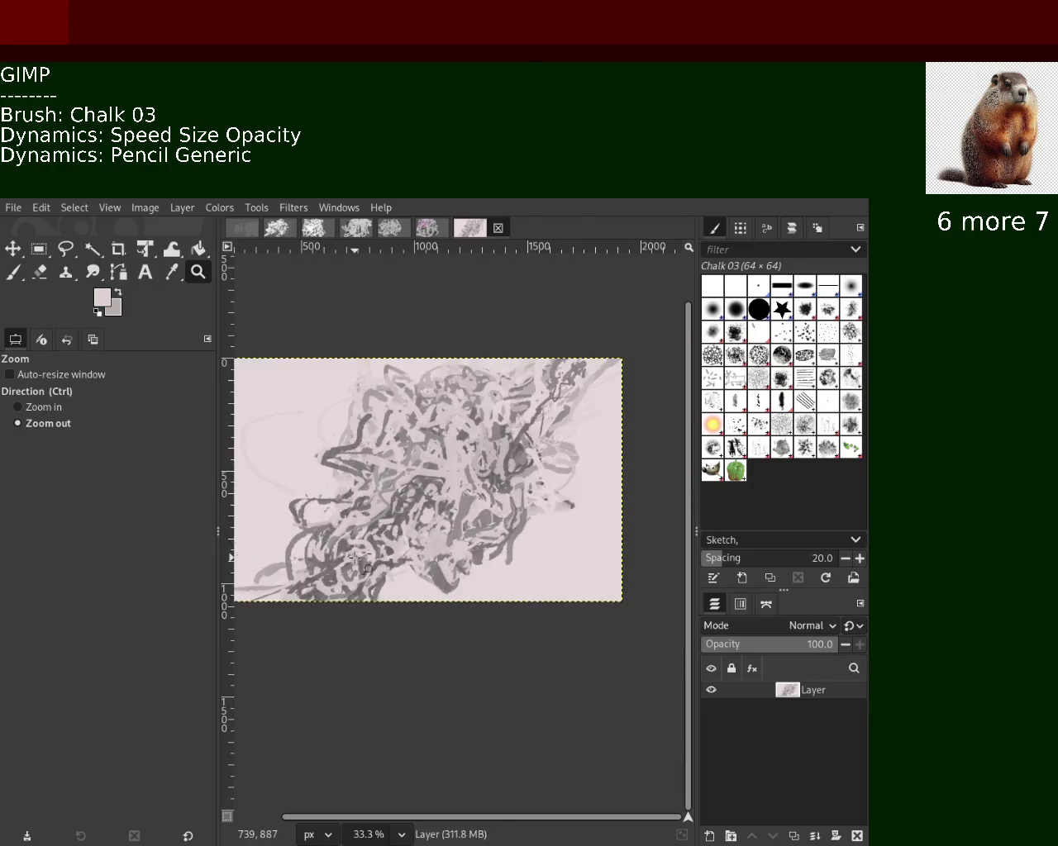
{"action": "scroll", "coordinate": [355, 560], "scroll_direction": "down", "scroll_amount": 3, "text": "ctrl"}
{"action": "scroll", "coordinate": [357, 557], "scroll_direction": "up", "scroll_amount": 2, "text": "ctrl"}
{"action": "scroll", "coordinate": [361, 552], "scroll_direction": "up", "scroll_amount": 3, "text": "ctrl"}
{"action": "scroll", "coordinate": [364, 546], "scroll_direction": "up", "scroll_amount": 1, "text": "ctrl"}
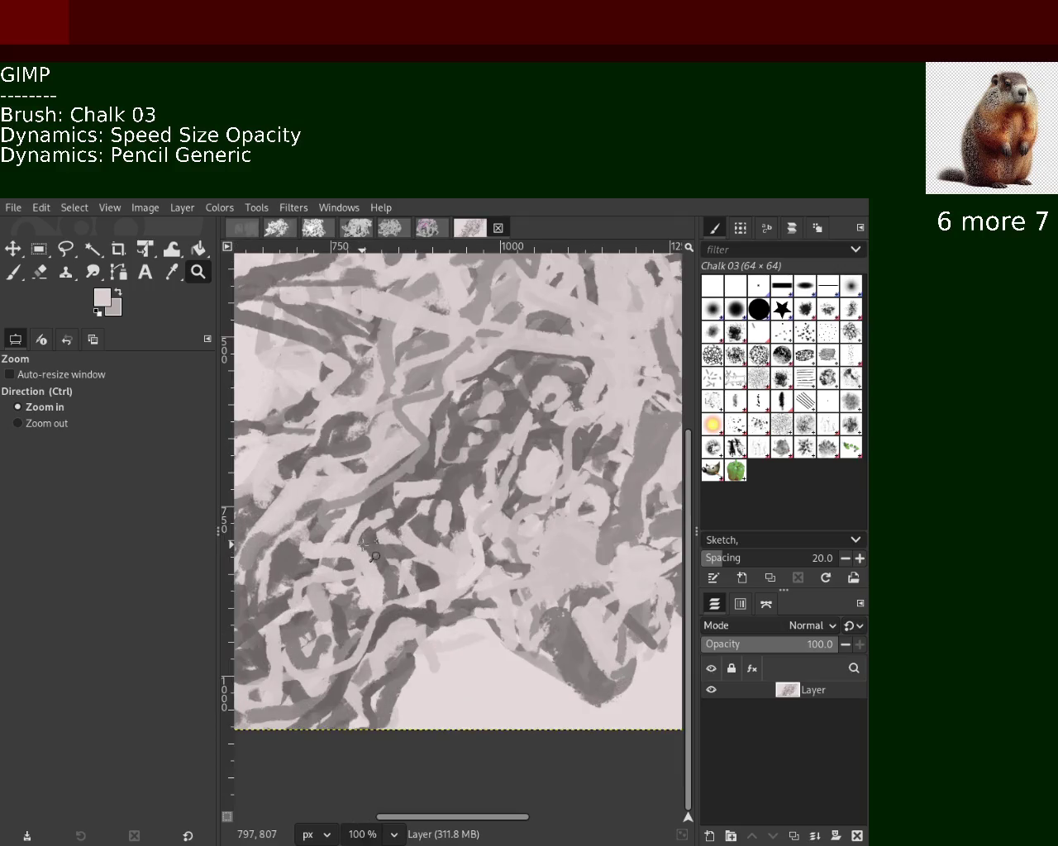
{"action": "scroll", "coordinate": [383, 578], "scroll_direction": "down", "scroll_amount": 1, "text": "ctrl"}
{"action": "scroll", "coordinate": [397, 561], "scroll_direction": "up", "scroll_amount": 1, "text": "ctrl"}
{"action": "scroll", "coordinate": [409, 546], "scroll_direction": "down", "scroll_amount": 1, "text": "ctrl"}
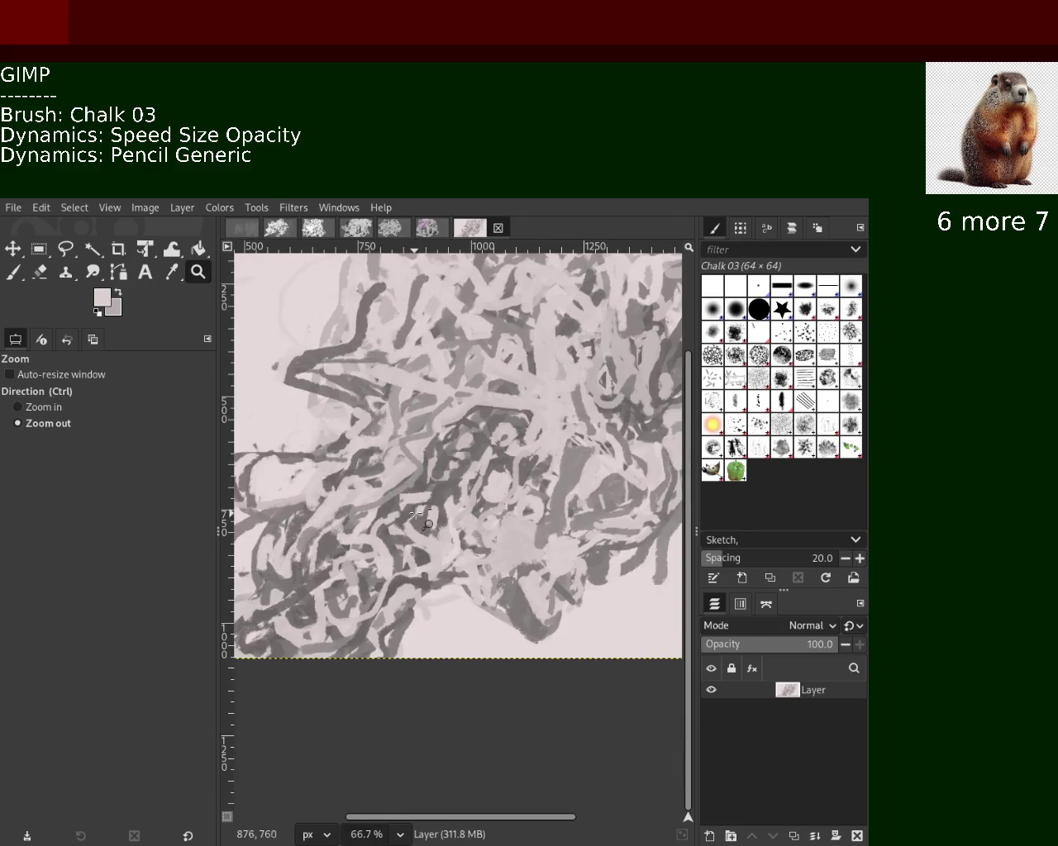
{"action": "scroll", "coordinate": [421, 521], "scroll_direction": "up", "scroll_amount": 2, "text": "ctrl"}
{"action": "scroll", "coordinate": [418, 517], "scroll_direction": "up", "scroll_amount": 1, "text": "ctrl"}
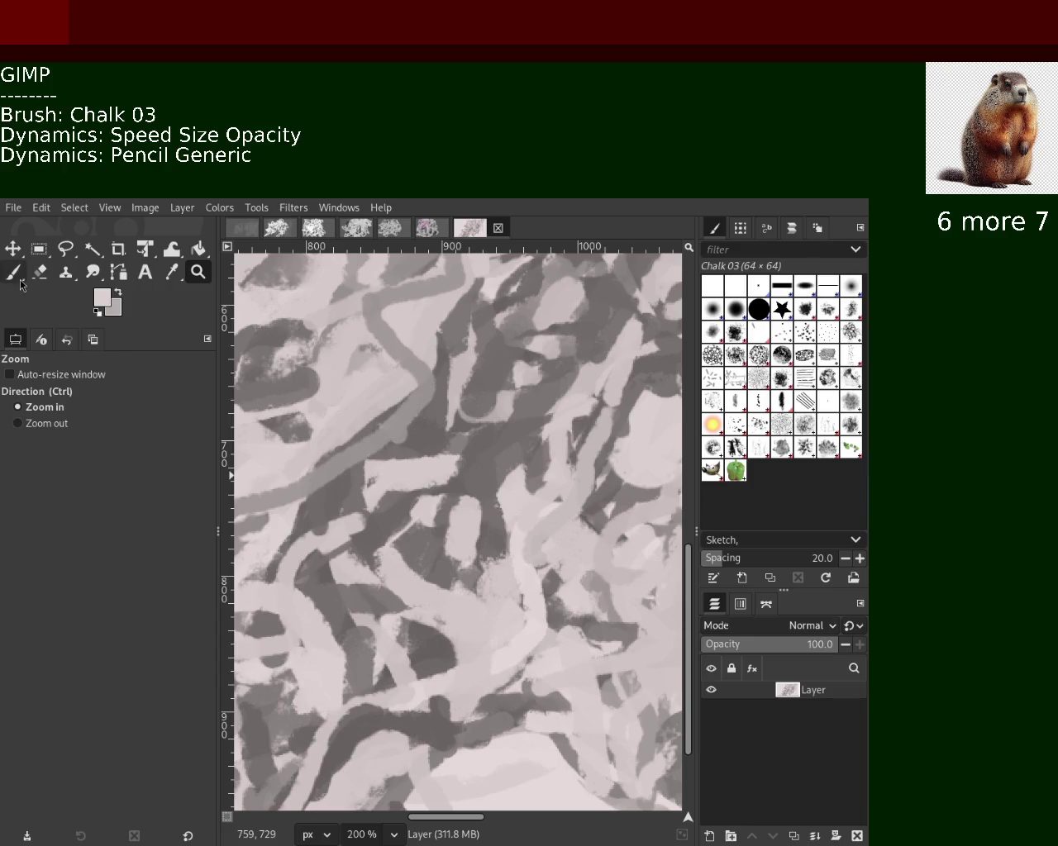
{"action": "left_click", "coordinate": [18, 277]}
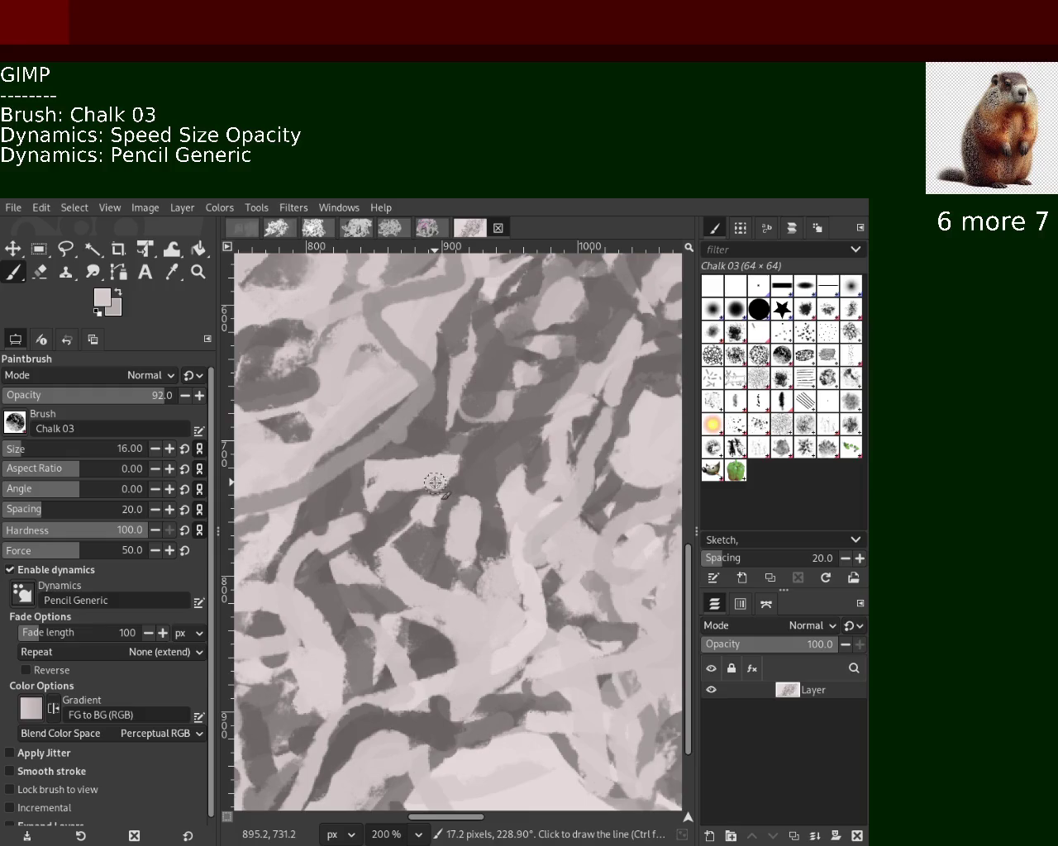
Dab light grey onto the dark patch and draw a mid-grey stroke across the lower texture.
{"action": "left_click", "coordinate": [364, 538], "text": "ctrl"}
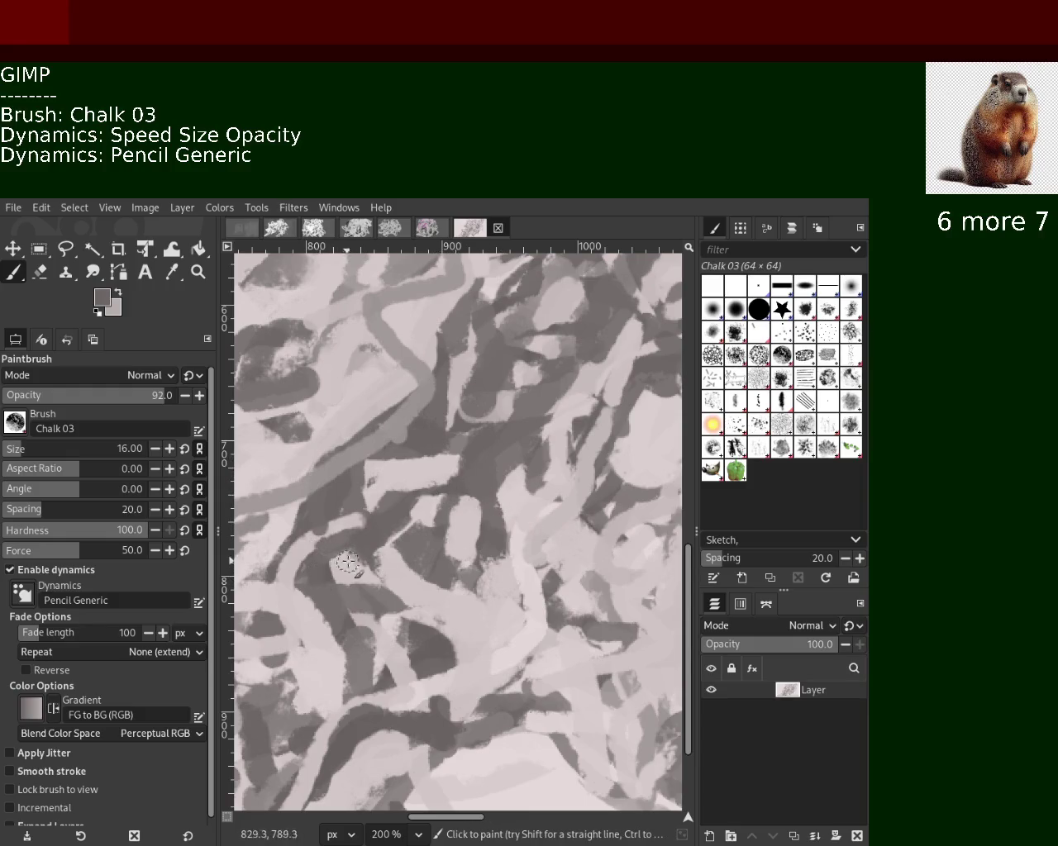
{"action": "left_click", "coordinate": [355, 516], "text": "ctrl"}
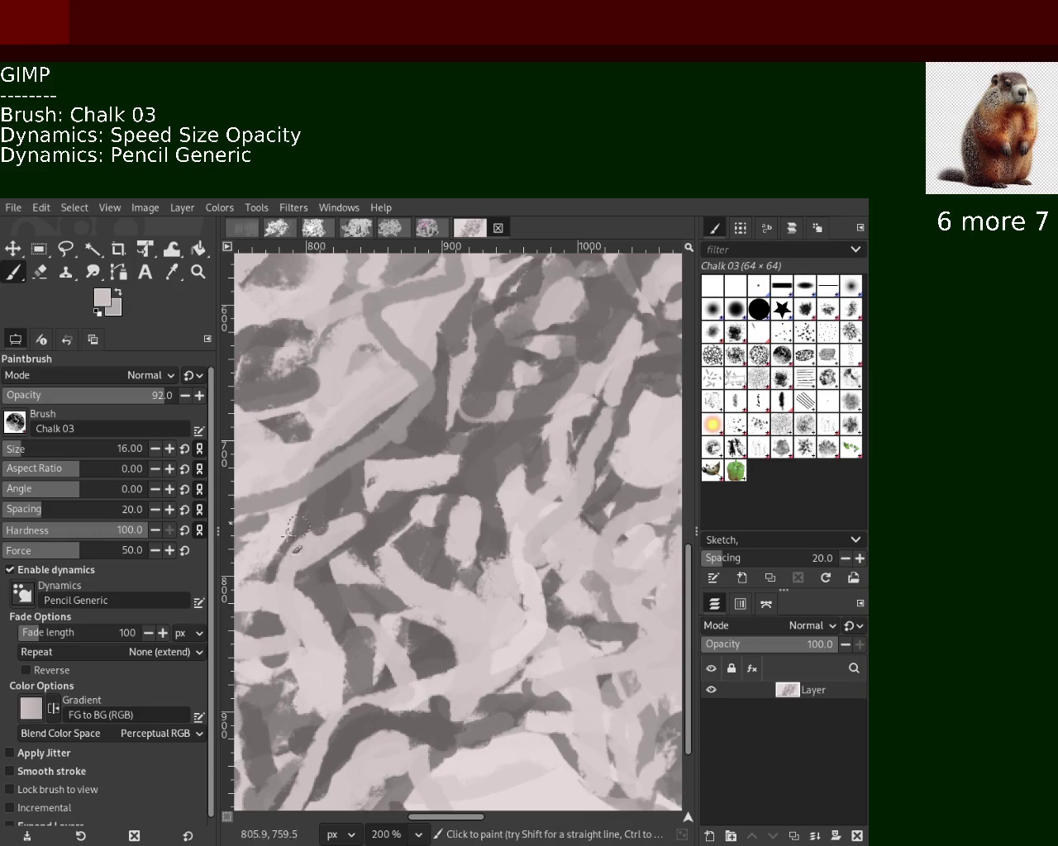
{"action": "left_click", "coordinate": [421, 506], "text": "ctrl"}
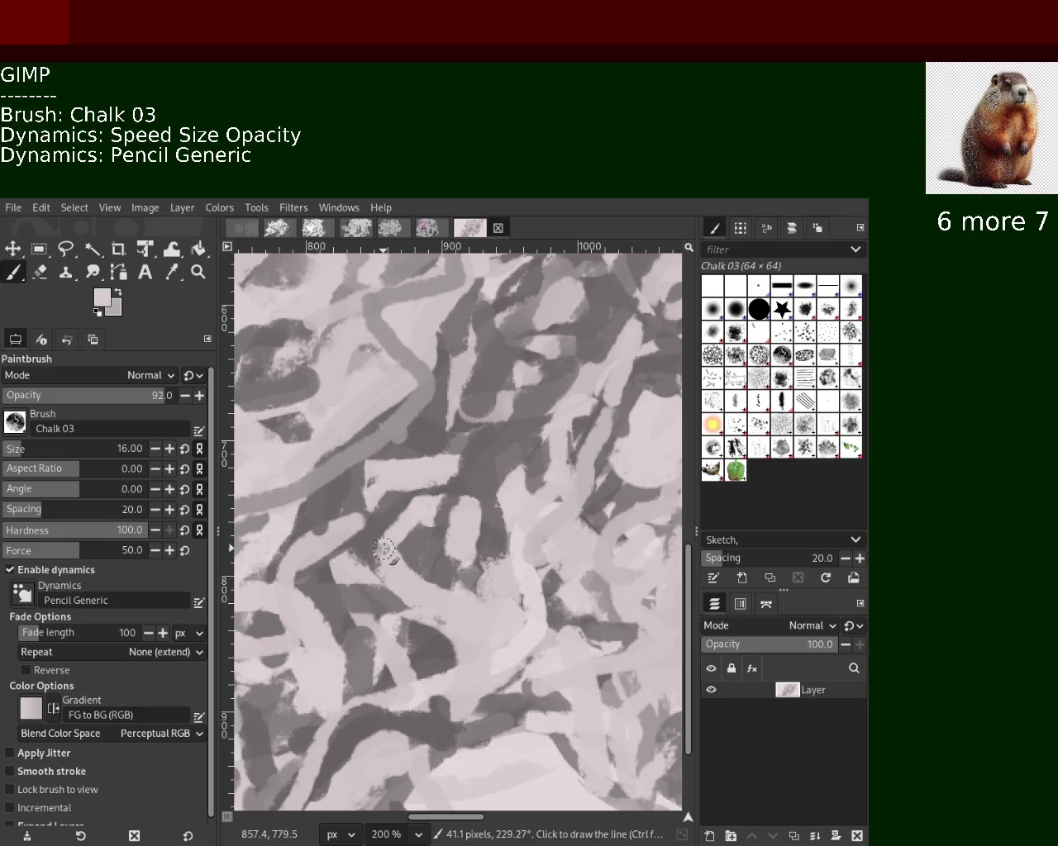
{"action": "left_click", "coordinate": [421, 551], "text": "ctrl"}
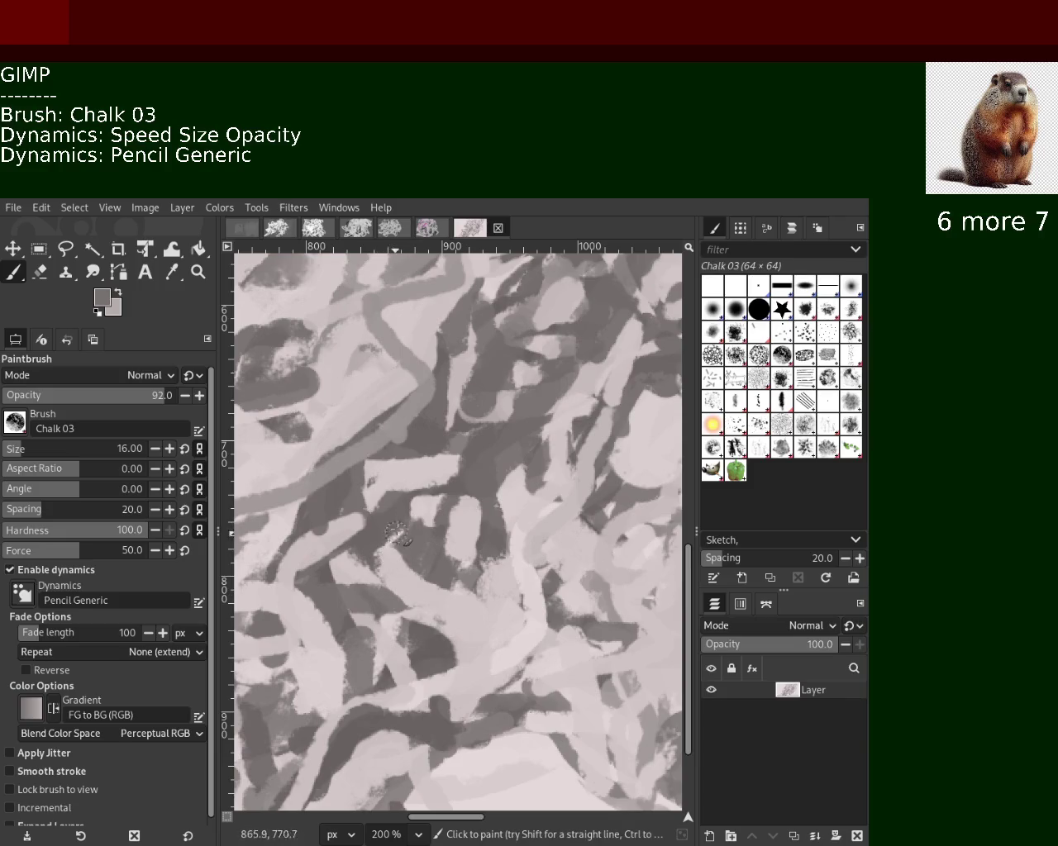
{"action": "left_click", "coordinate": [446, 505], "text": "ctrl"}
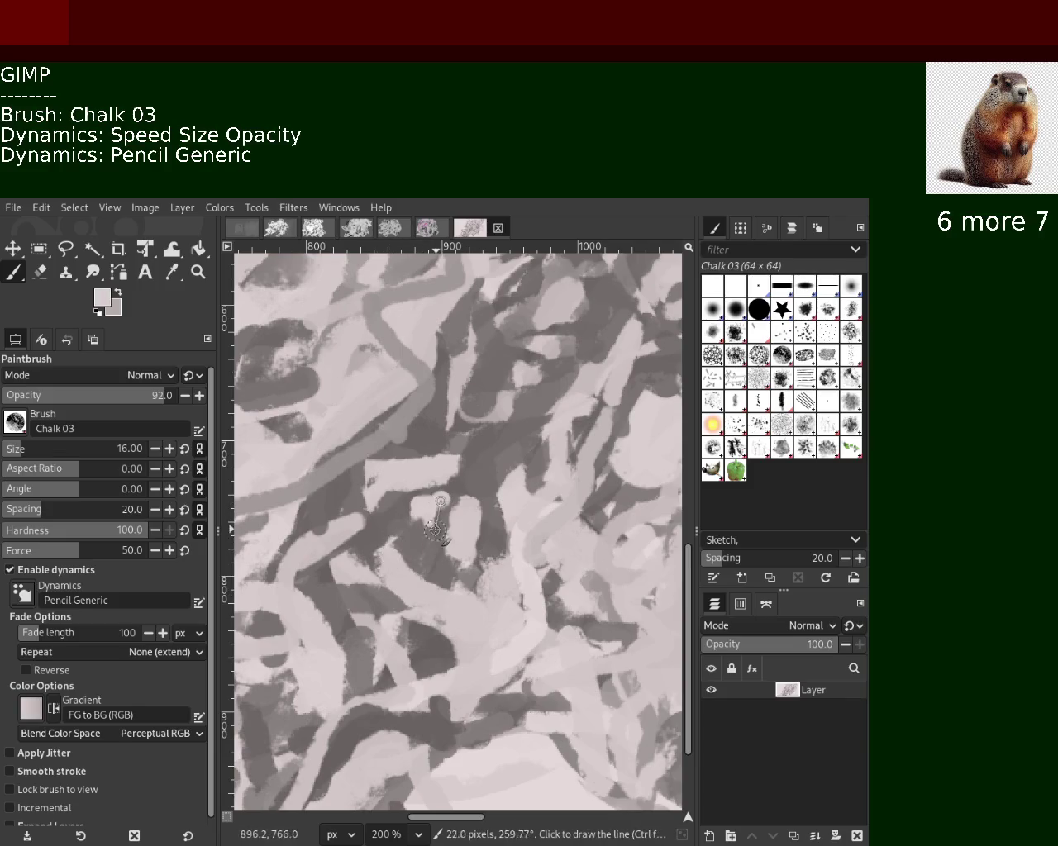
{"action": "left_click", "coordinate": [421, 516]}
{"action": "left_click", "coordinate": [472, 491], "text": "ctrl"}
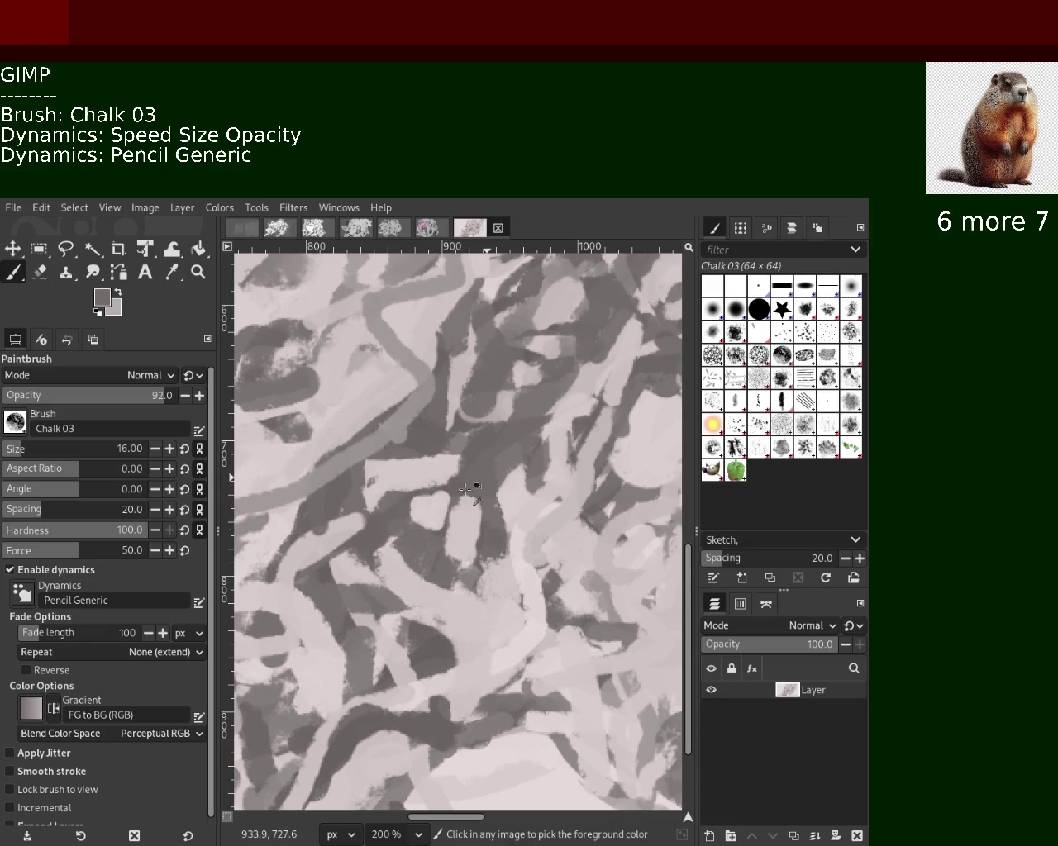
{"action": "left_click", "coordinate": [515, 509], "text": "ctrl"}
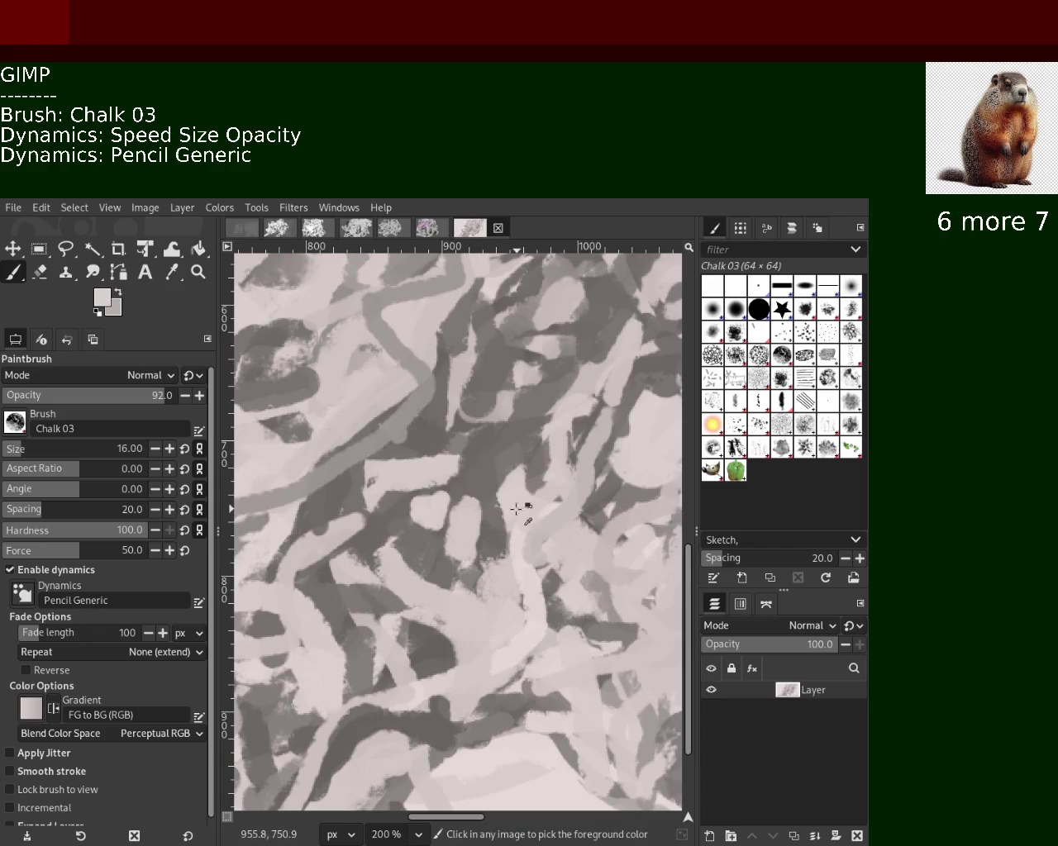
{"action": "left_click", "coordinate": [458, 492], "text": "ctrl"}
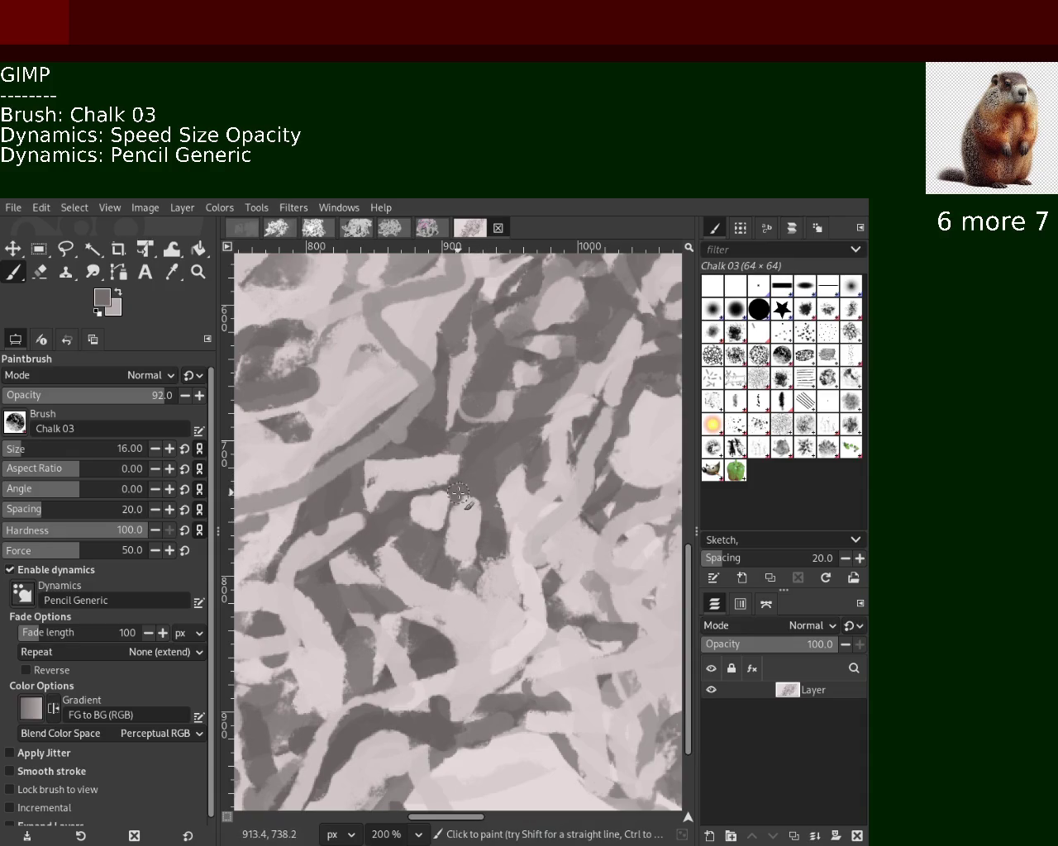
{"action": "left_click", "coordinate": [452, 472], "text": "ctrl"}
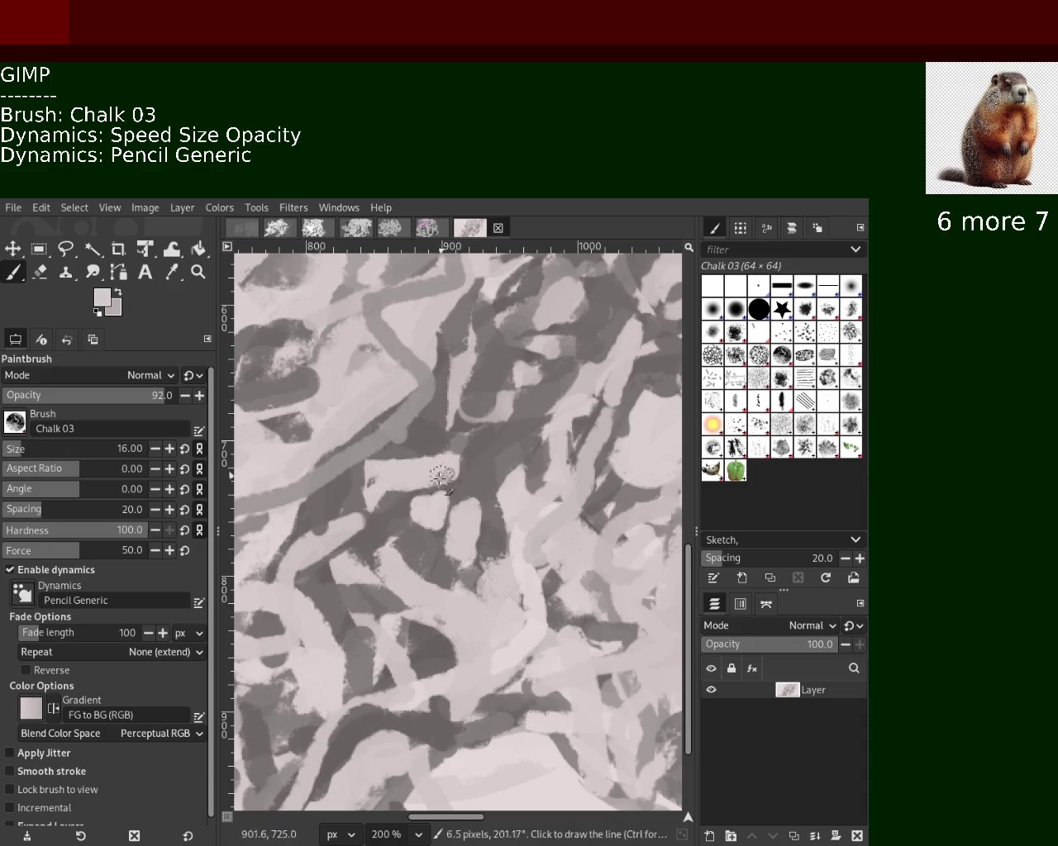
{"action": "left_click", "coordinate": [467, 566], "text": "ctrl"}
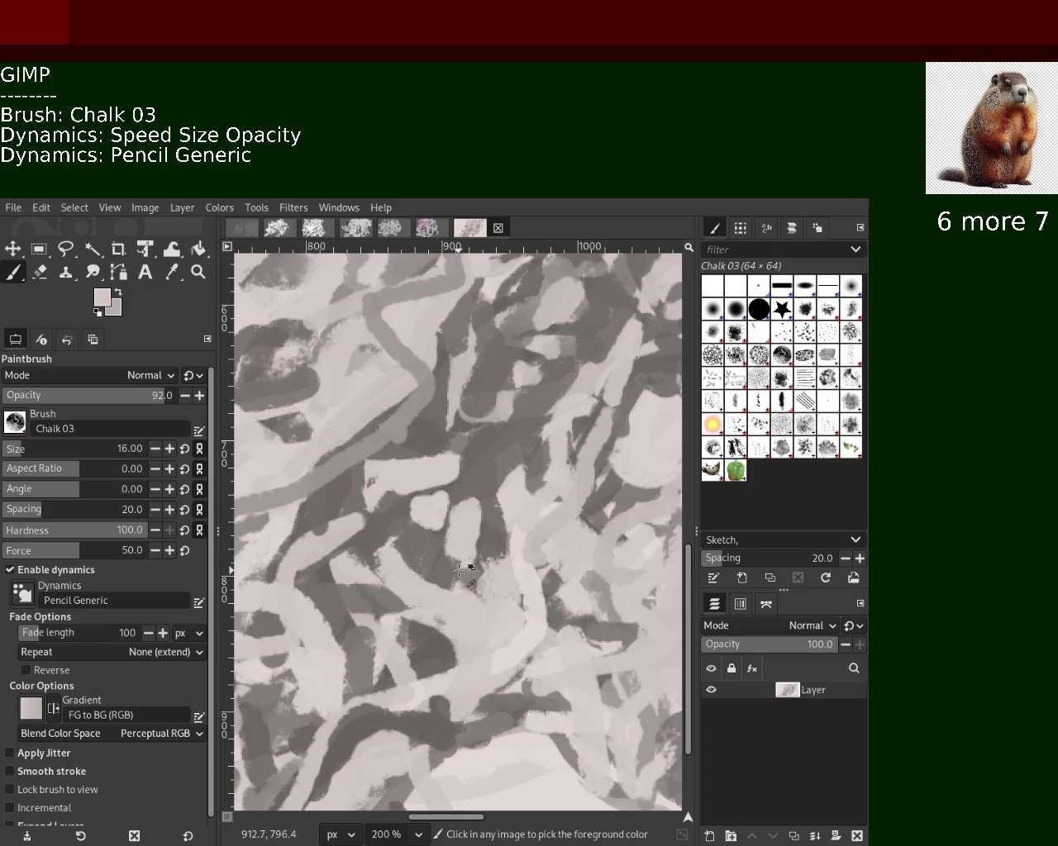
{"action": "left_click_drag", "start_coordinate": [467, 579], "coordinate": [374, 558]}
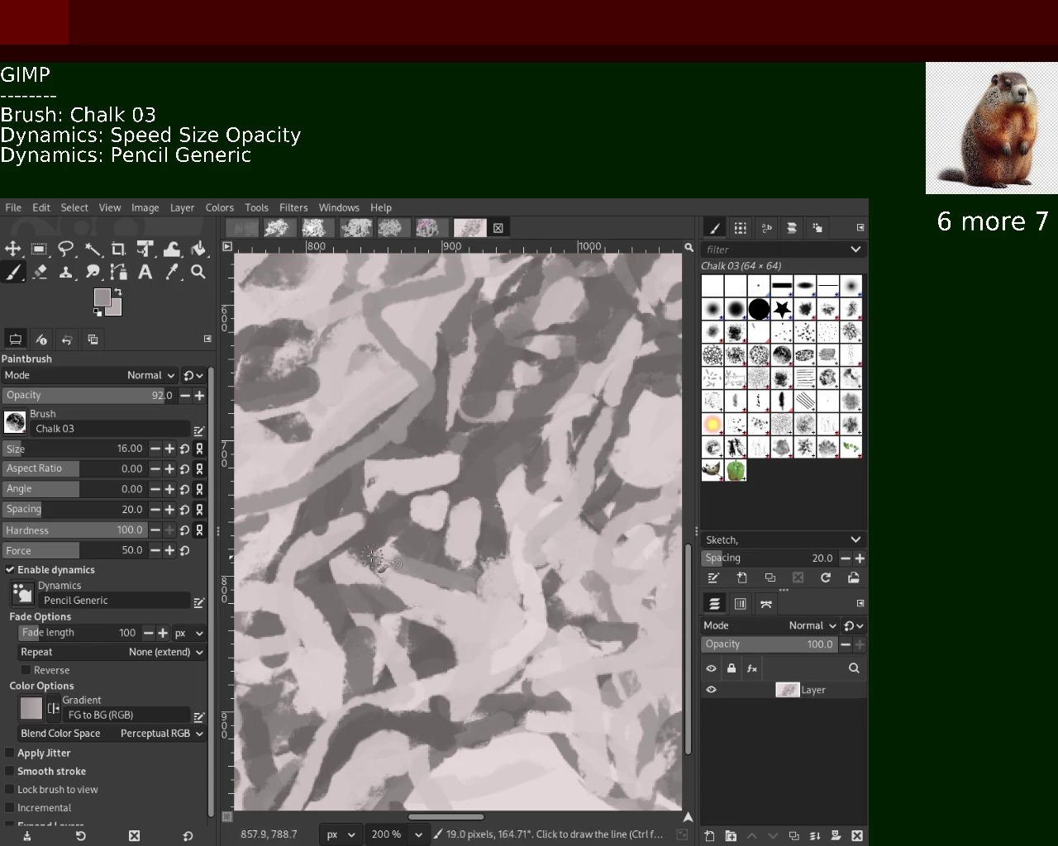
Paint a darker grey stroke down-left and a short dark stroke in the lower middle.
{"action": "left_click", "coordinate": [443, 596], "text": "ctrl"}
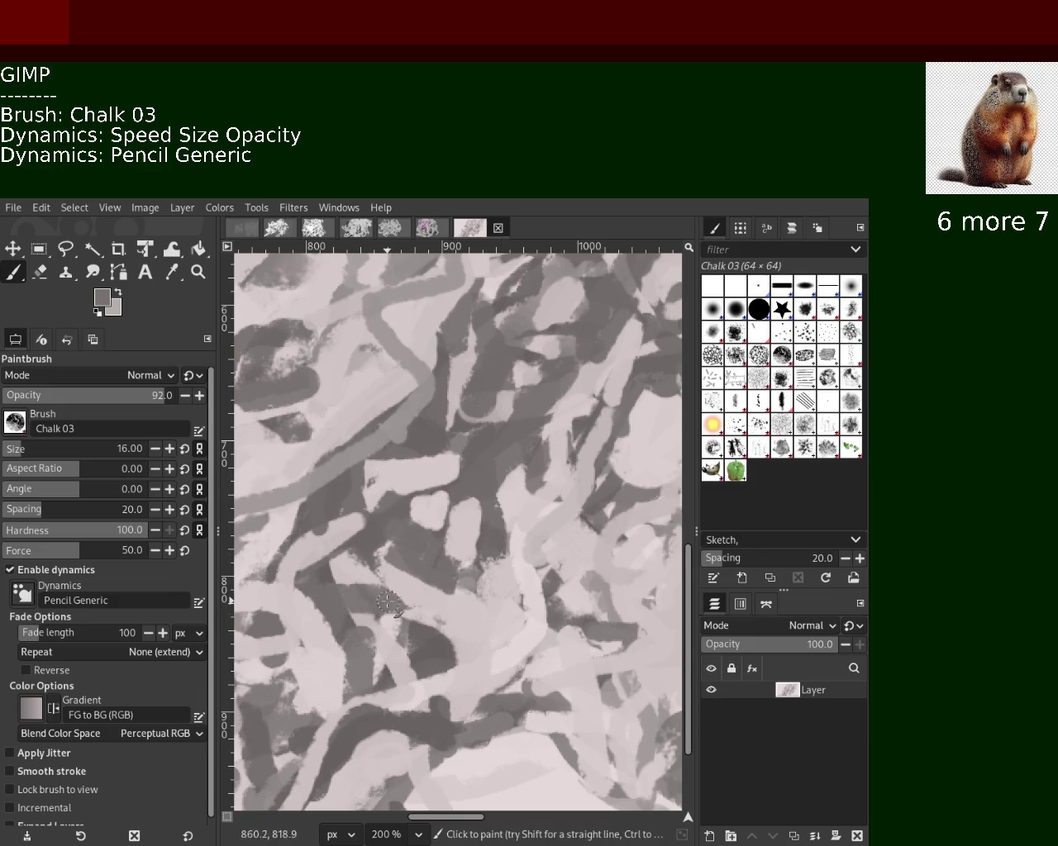
{"action": "left_click", "coordinate": [429, 589], "text": "ctrl"}
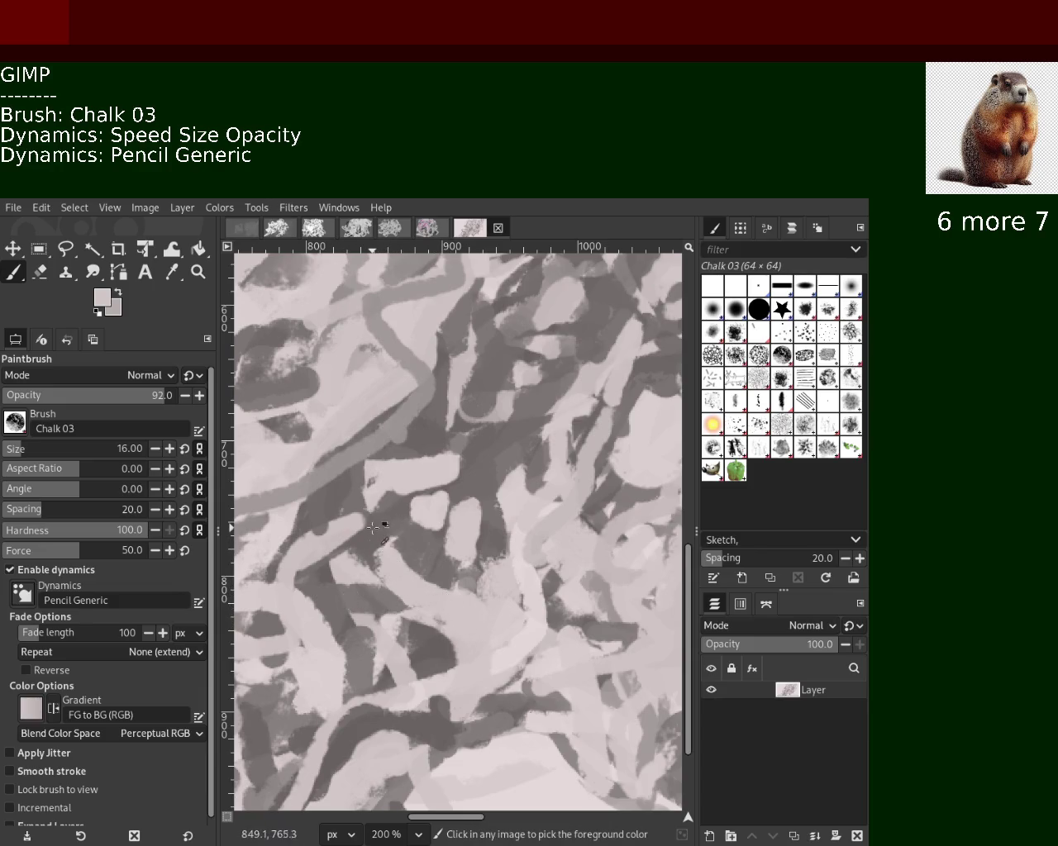
{"action": "left_click", "coordinate": [372, 526], "text": "ctrl"}
{"action": "left_click_drag", "start_coordinate": [390, 505], "coordinate": [326, 570]}
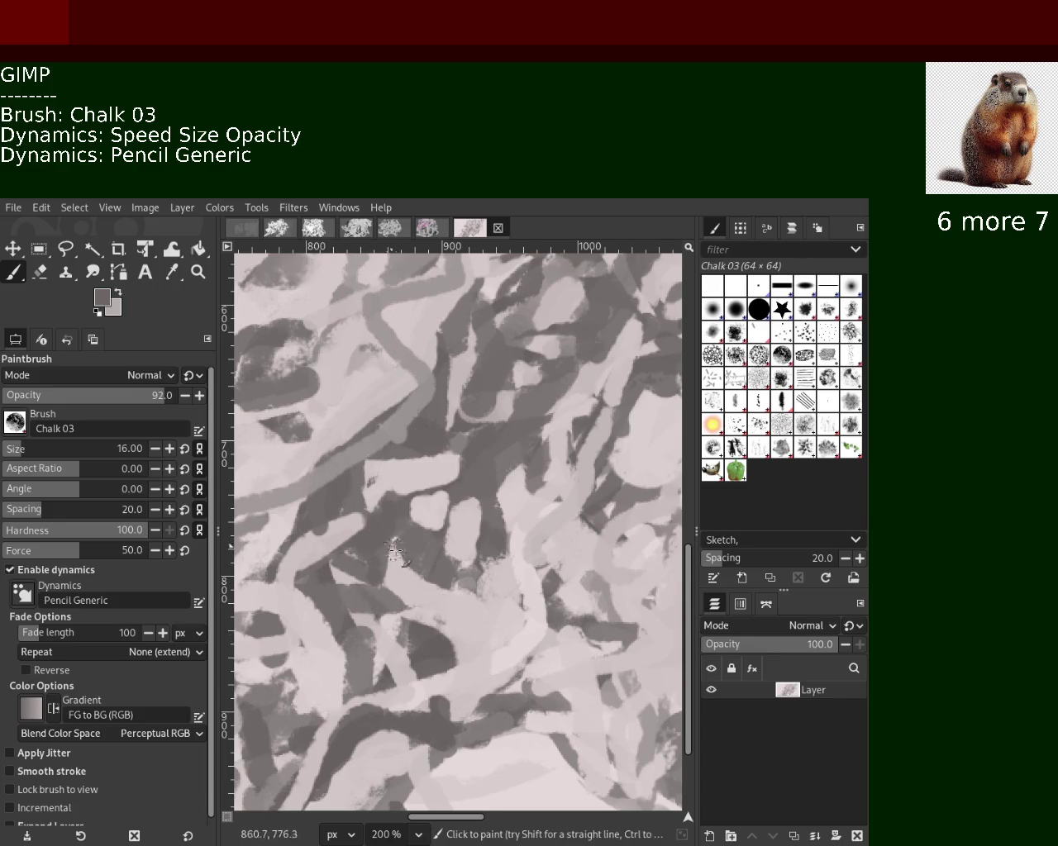
{"action": "left_click", "coordinate": [435, 599], "text": "ctrl"}
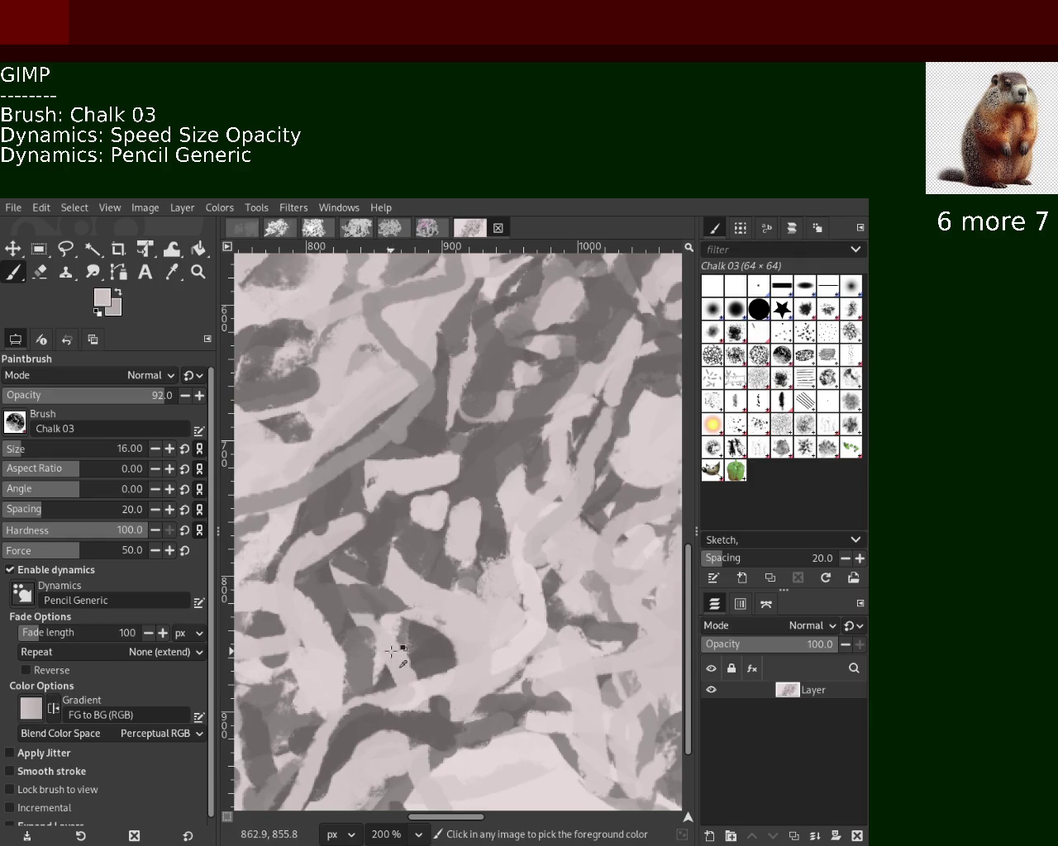
{"action": "left_click", "coordinate": [418, 657], "text": "ctrl"}
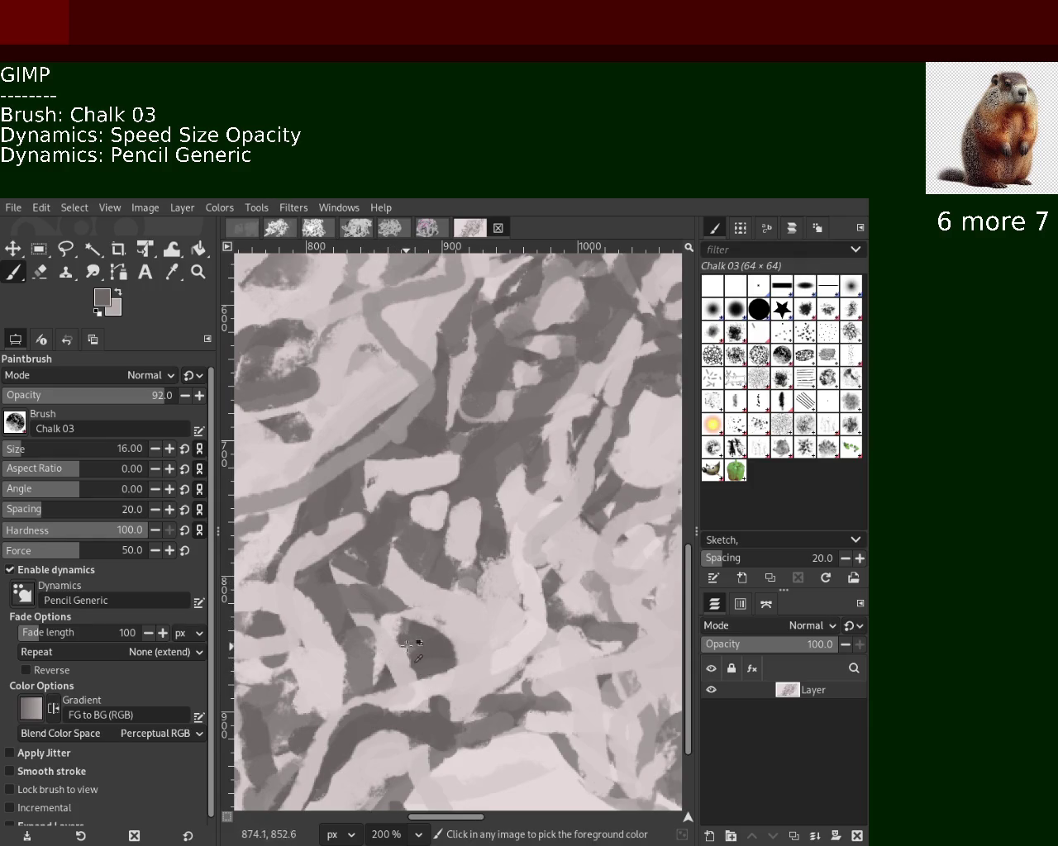
{"action": "left_click_drag", "start_coordinate": [405, 645], "coordinate": [422, 671]}
Undo the unwanted dark patch in the lower middle and resample pink and mid-grey tones.
{"action": "left_click", "coordinate": [437, 618], "text": "ctrl"}
{"action": "left_click", "coordinate": [408, 636], "text": "ctrl"}
{"action": "left_click", "coordinate": [475, 633], "text": "ctrl"}
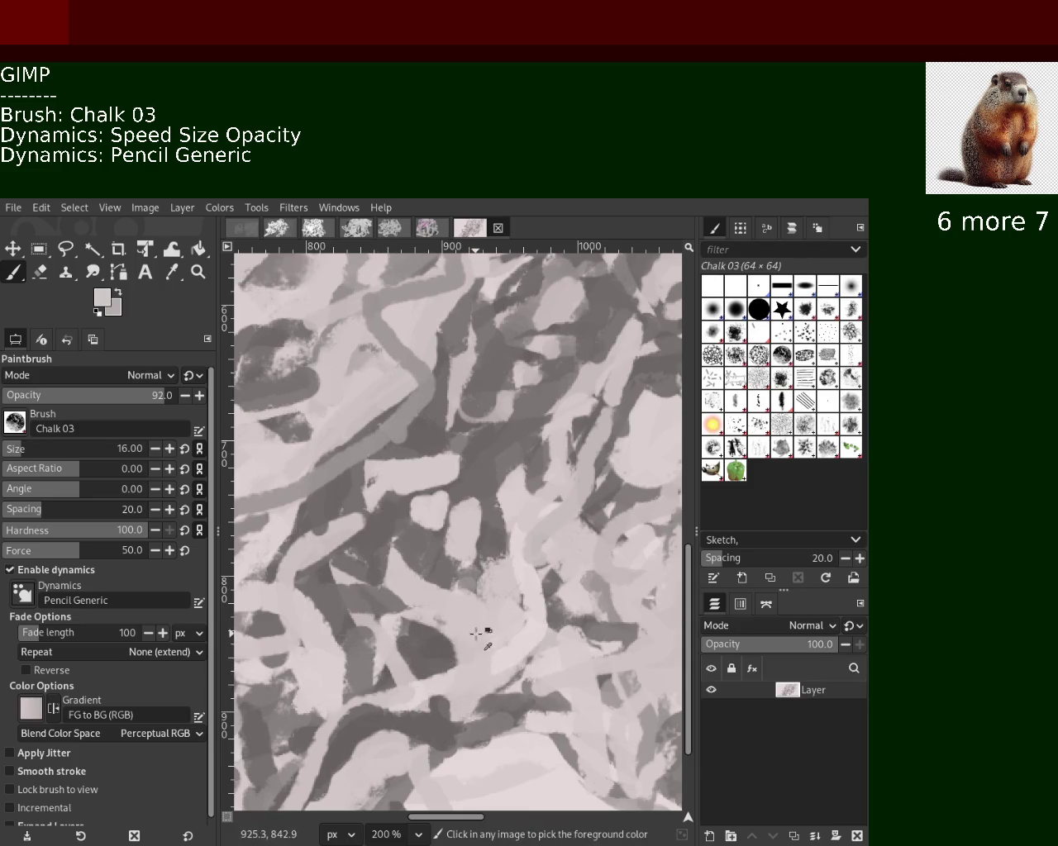
{"action": "left_click", "coordinate": [587, 626], "text": "ctrl"}
{"action": "key", "text": "ctrl+z"}
{"action": "left_click", "coordinate": [464, 716], "text": "ctrl"}
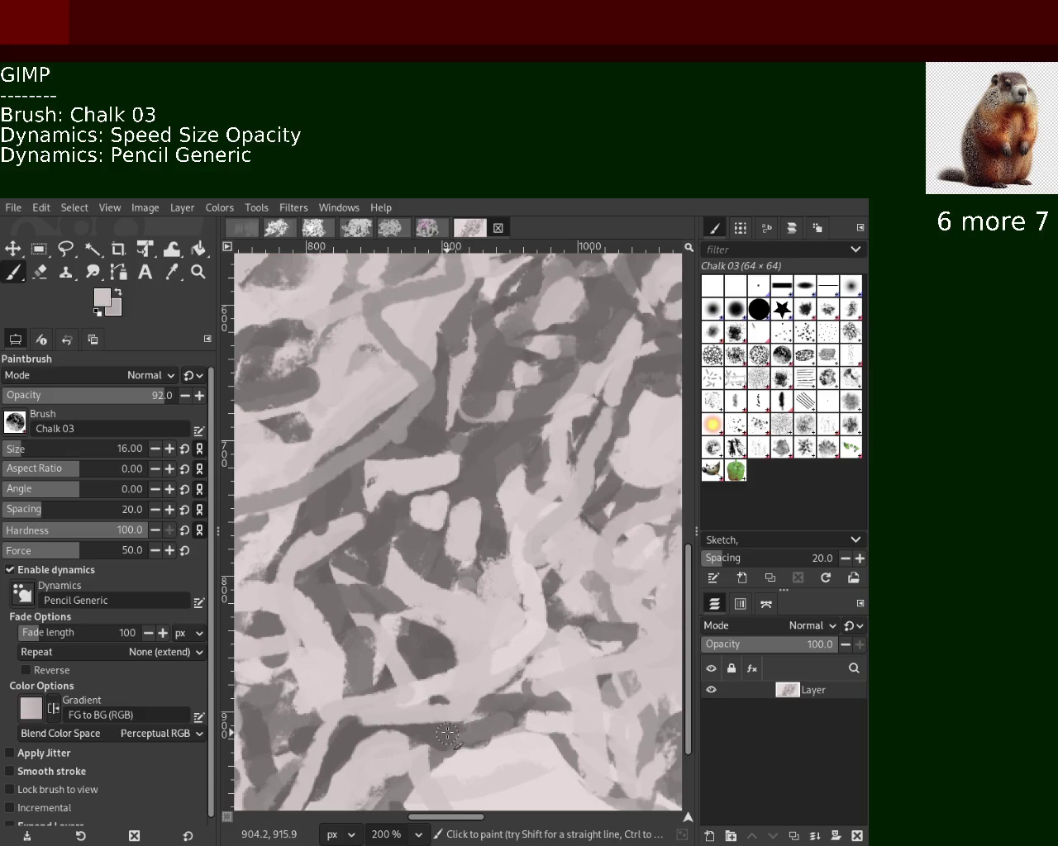
{"action": "left_click", "coordinate": [489, 549], "text": "ctrl"}
{"action": "left_click", "coordinate": [514, 469], "text": "ctrl"}
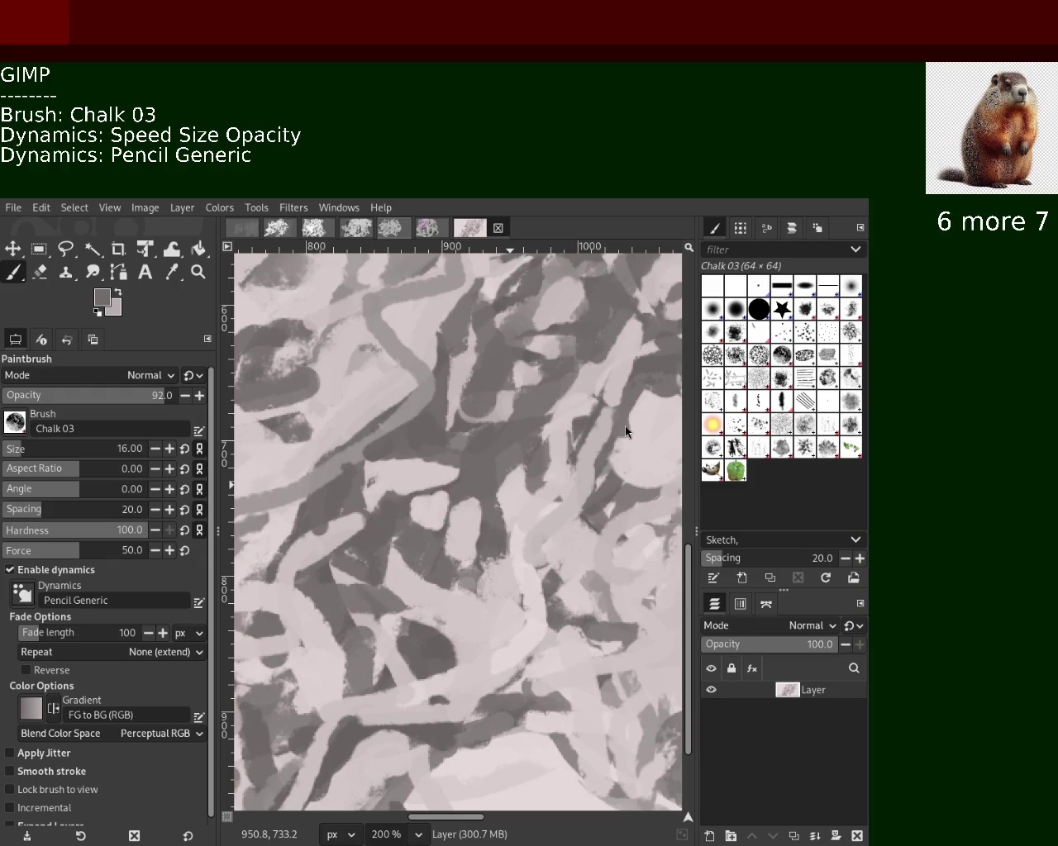
Paint two light pink-grey chalk strokes down through the upper middle.
{"action": "key", "text": "ctrl"}
{"action": "left_click", "coordinate": [499, 407], "text": "ctrl"}
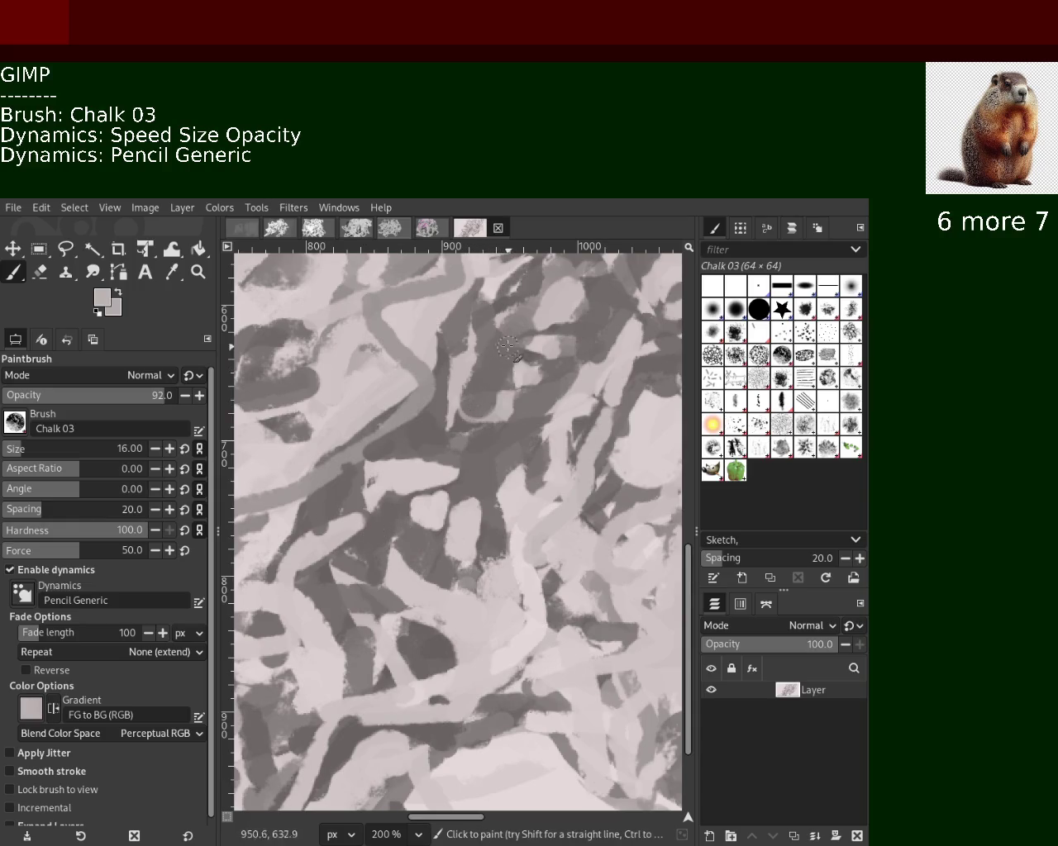
{"action": "left_click_drag", "start_coordinate": [495, 372], "coordinate": [476, 442]}
{"action": "left_click_drag", "start_coordinate": [473, 337], "coordinate": [459, 419]}
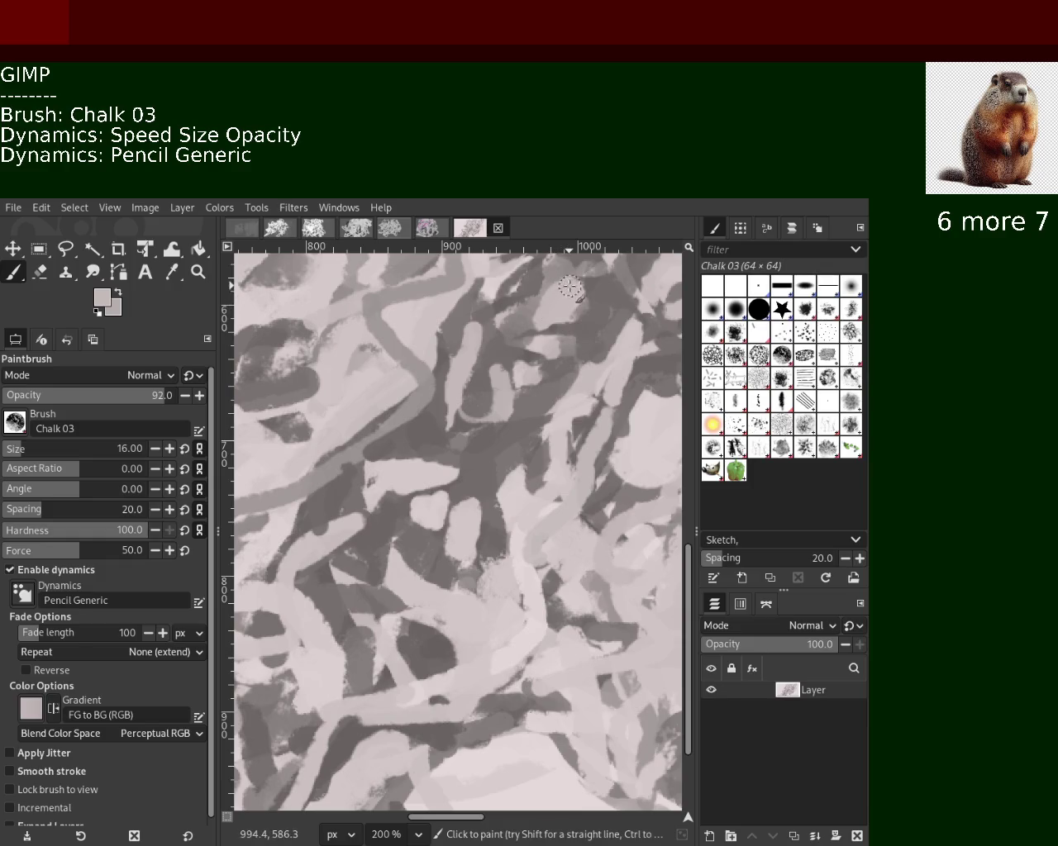
Paint a grey chalk stroke down from the top edge, redrawing it until it curves right.
{"action": "left_click", "coordinate": [356, 395], "text": "ctrl"}
{"action": "left_click", "coordinate": [404, 309], "text": "ctrl"}
{"action": "left_click_drag", "start_coordinate": [456, 271], "coordinate": [367, 395]}
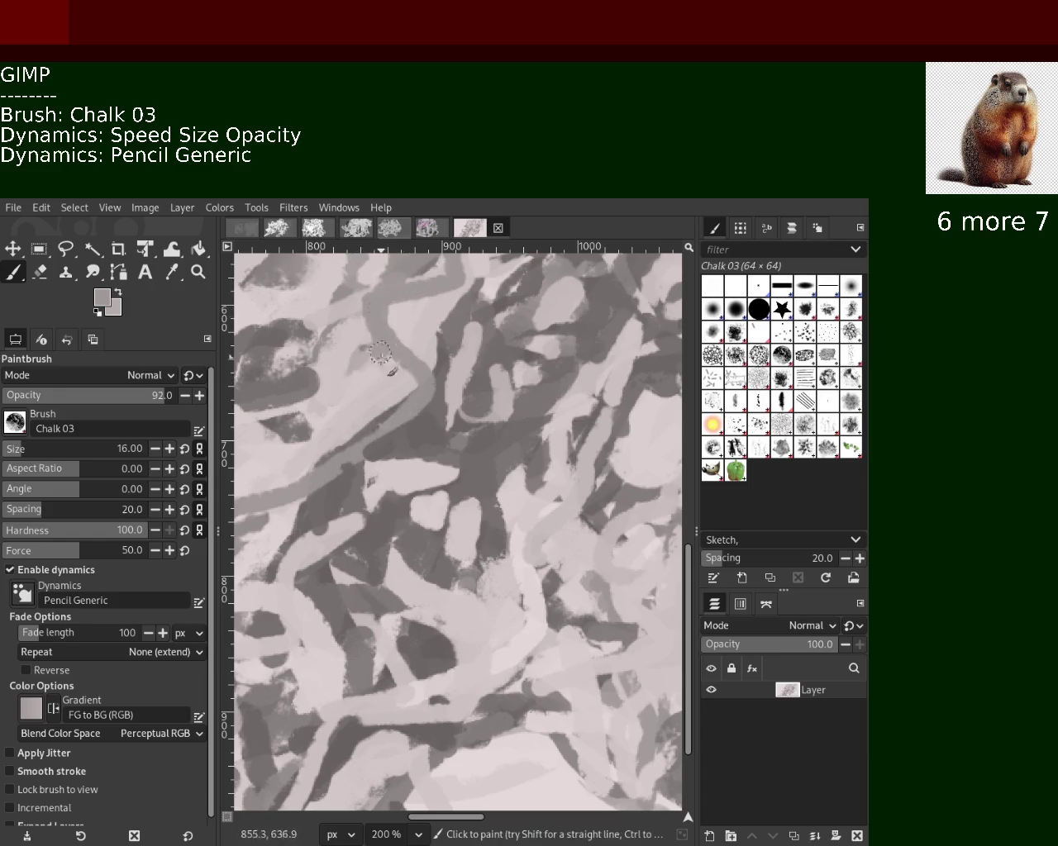
{"action": "mouse_move", "coordinate": [358, 405]}
{"action": "left_mouse_down"}
{"action": "mouse_move", "coordinate": [363, 312]}
{"action": "mouse_move", "coordinate": [343, 439]}
{"action": "left_mouse_up"}
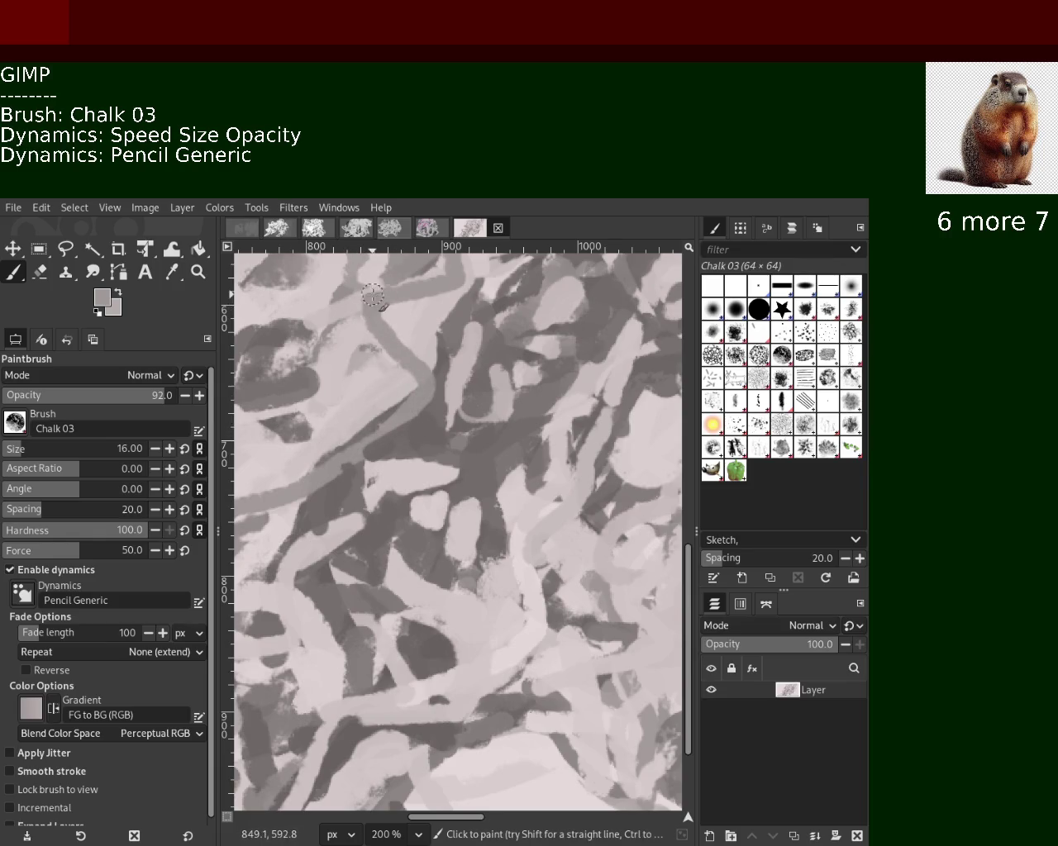
{"action": "key", "text": "ctrl+z"}
{"action": "left_click_drag", "start_coordinate": [384, 307], "coordinate": [373, 442]}
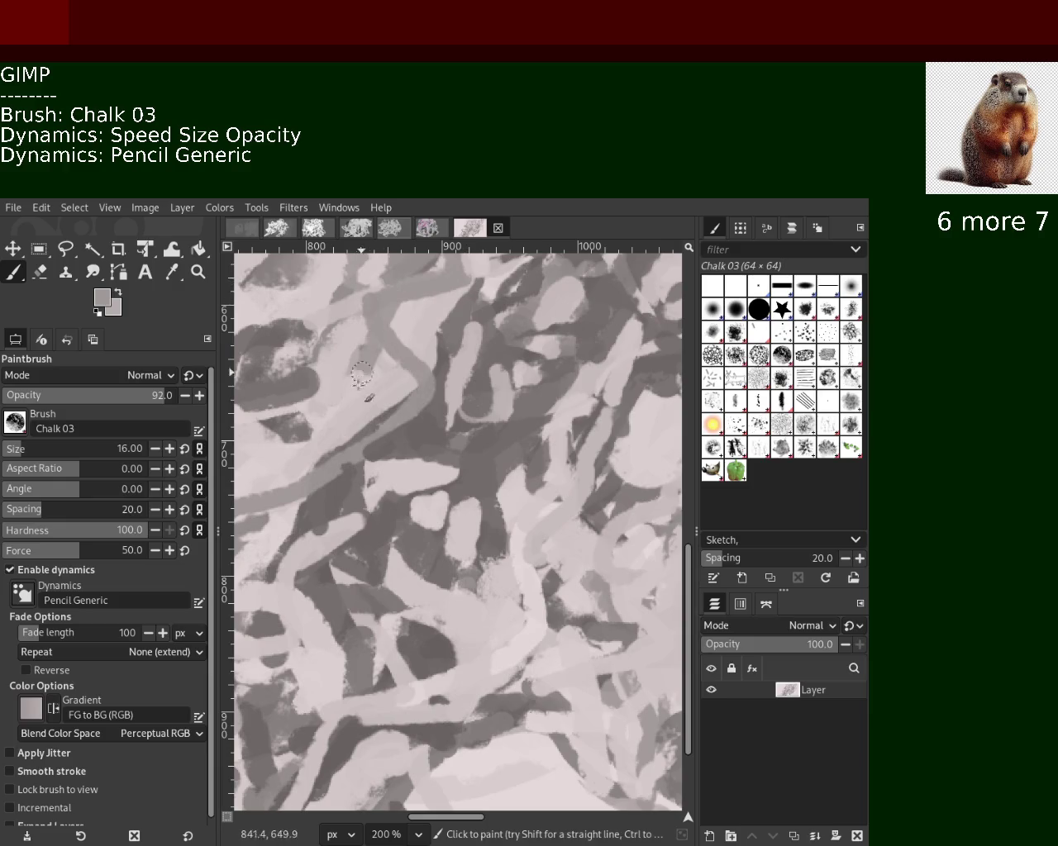
{"action": "key", "text": "ctrl+z"}
{"action": "left_click_drag", "start_coordinate": [389, 322], "coordinate": [338, 407]}
{"action": "key", "text": "ctrl+z"}
{"action": "left_click_drag", "start_coordinate": [385, 297], "coordinate": [334, 424]}
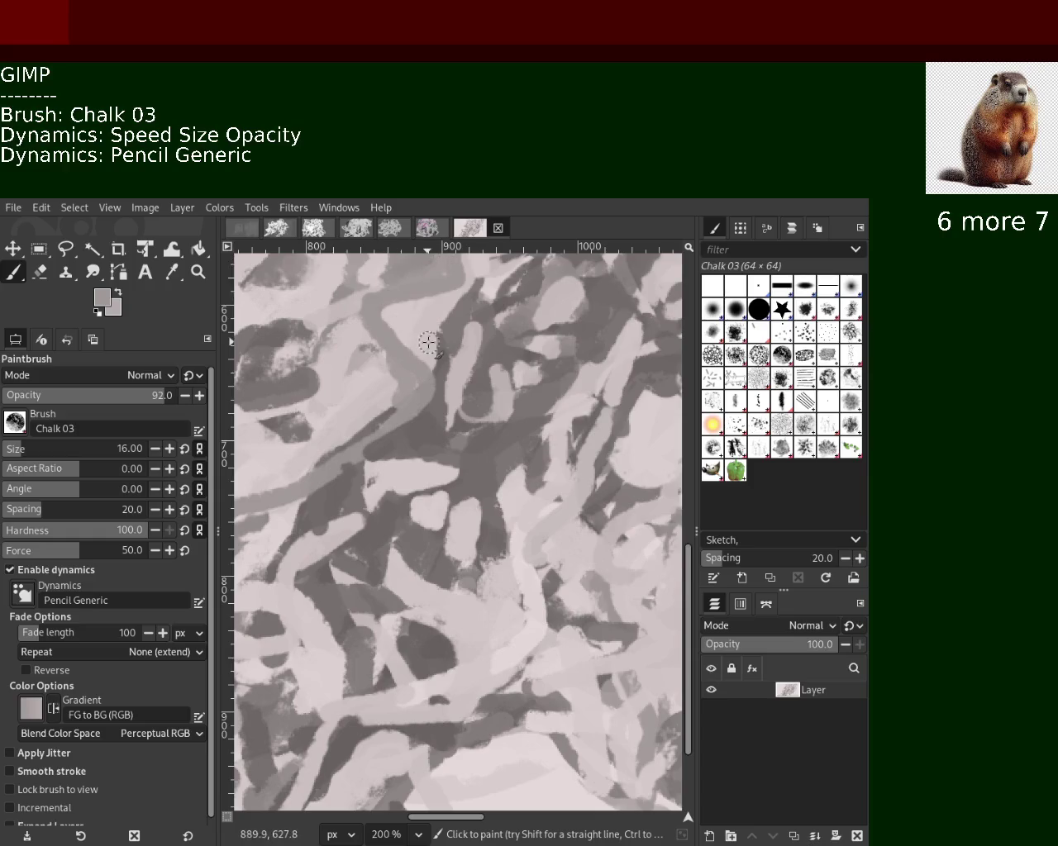
Zoom the view in and out, then return to the Chalk 03 paintbrush.
{"action": "key", "text": "z"}
{"action": "scroll", "coordinate": [426, 549], "scroll_direction": "down", "scroll_amount": 1}
{"action": "scroll", "coordinate": [426, 550], "scroll_direction": "up", "scroll_amount": 2}
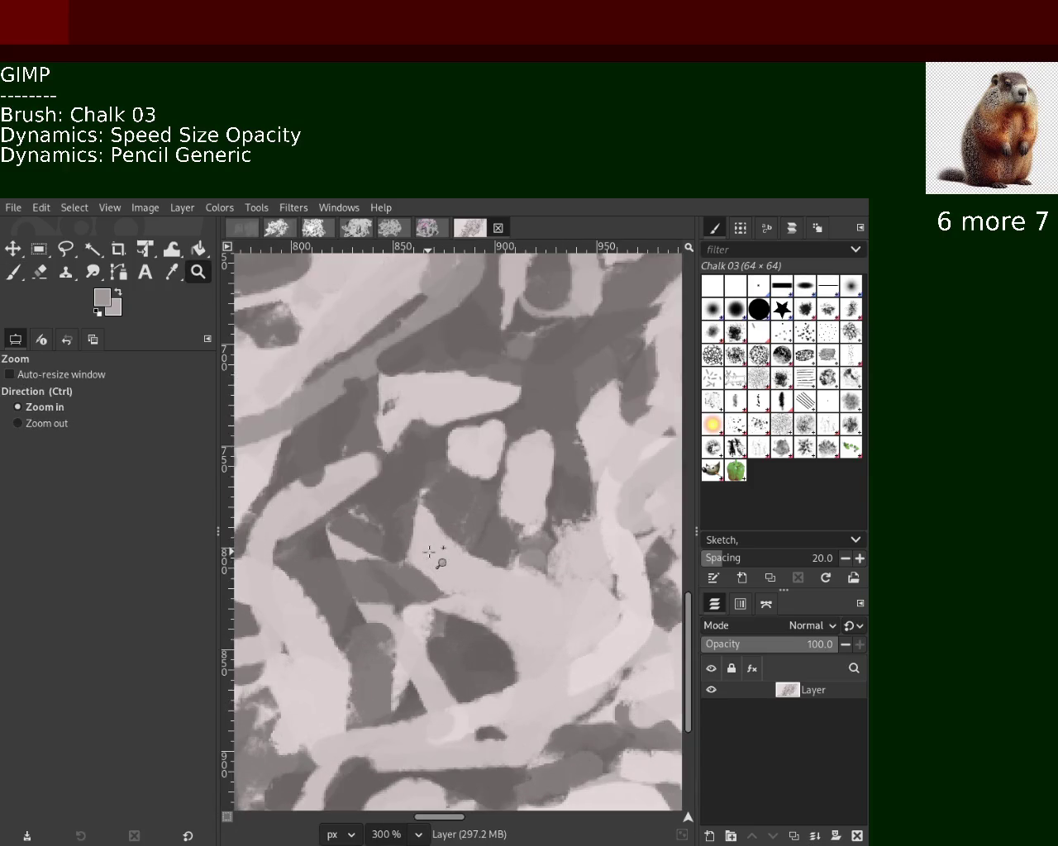
{"action": "scroll", "coordinate": [425, 549], "scroll_direction": "down", "scroll_amount": 1}
{"action": "scroll", "coordinate": [425, 549], "scroll_direction": "down", "scroll_amount": 3}
{"action": "scroll", "coordinate": [426, 549], "scroll_direction": "down", "scroll_amount": 2}
{"action": "scroll", "coordinate": [426, 549], "scroll_direction": "down", "scroll_amount": 2}
{"action": "scroll", "coordinate": [466, 422], "scroll_direction": "up", "scroll_amount": 3}
{"action": "scroll", "coordinate": [467, 421], "scroll_direction": "up", "scroll_amount": 3}
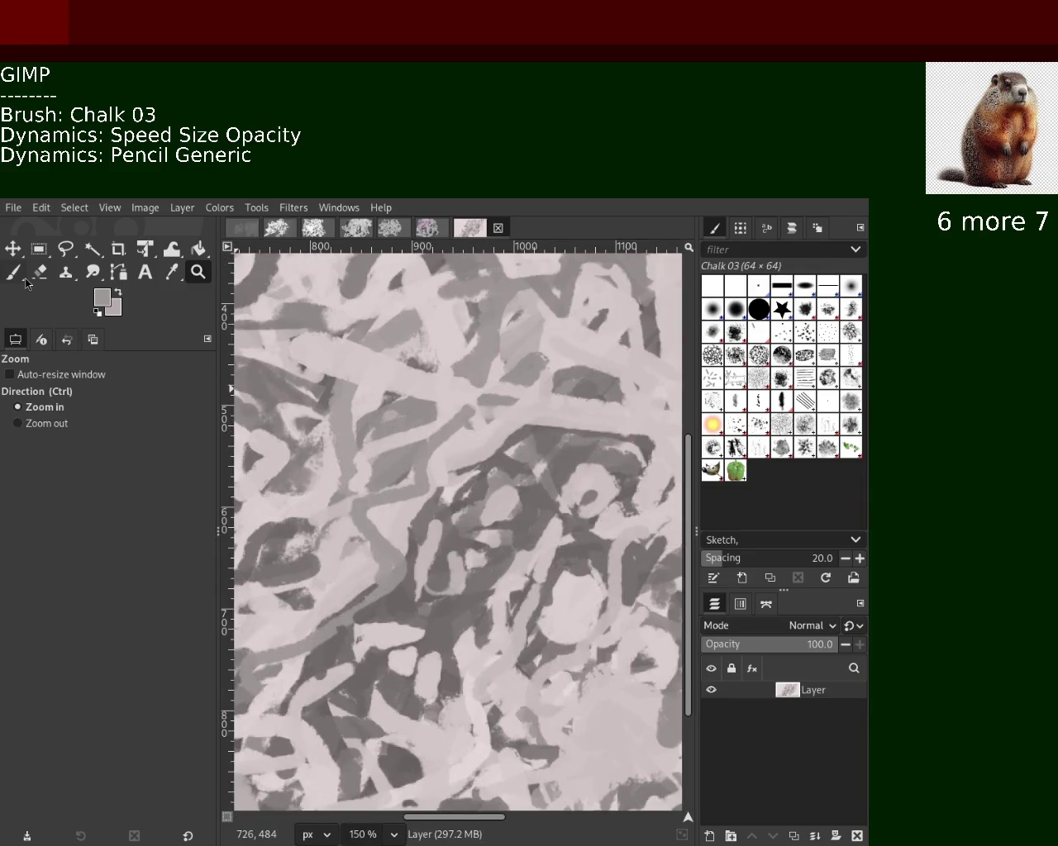
{"action": "left_click", "coordinate": [17, 275]}
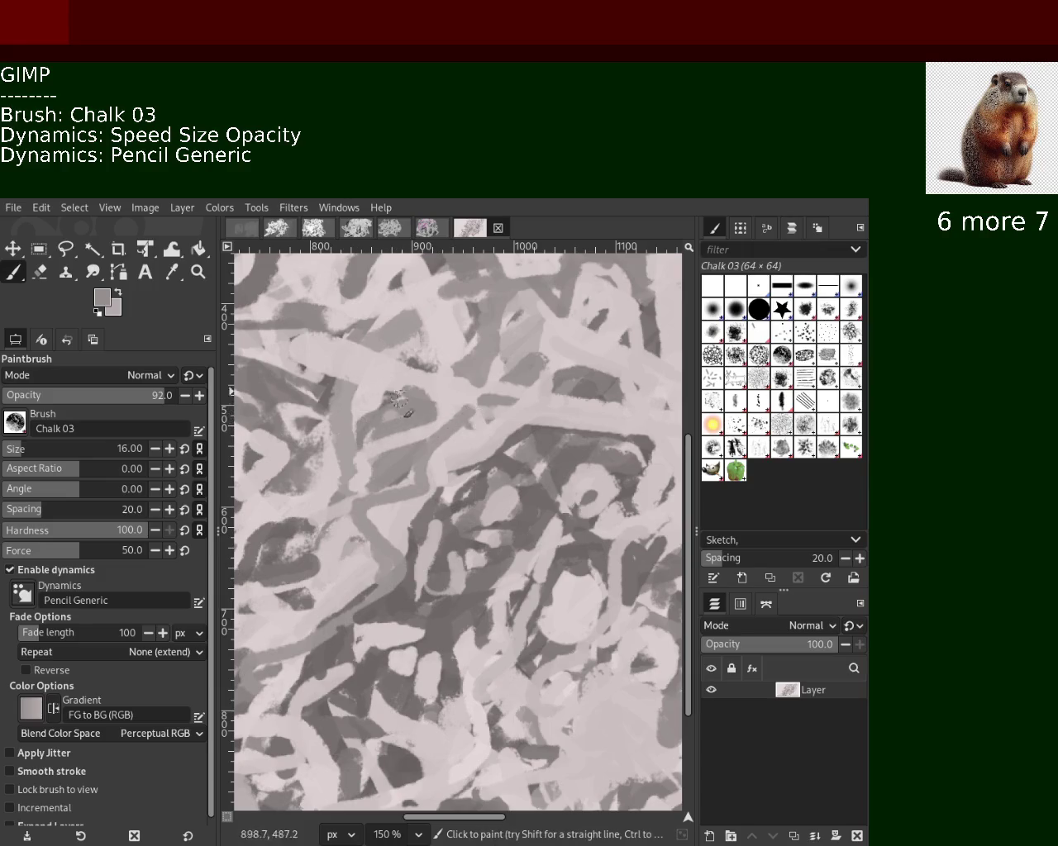
Sample light and dark greys and the light pink from across the painting.
{"action": "left_click", "coordinate": [363, 405], "text": "ctrl"}
{"action": "left_click", "coordinate": [351, 393], "text": "ctrl"}
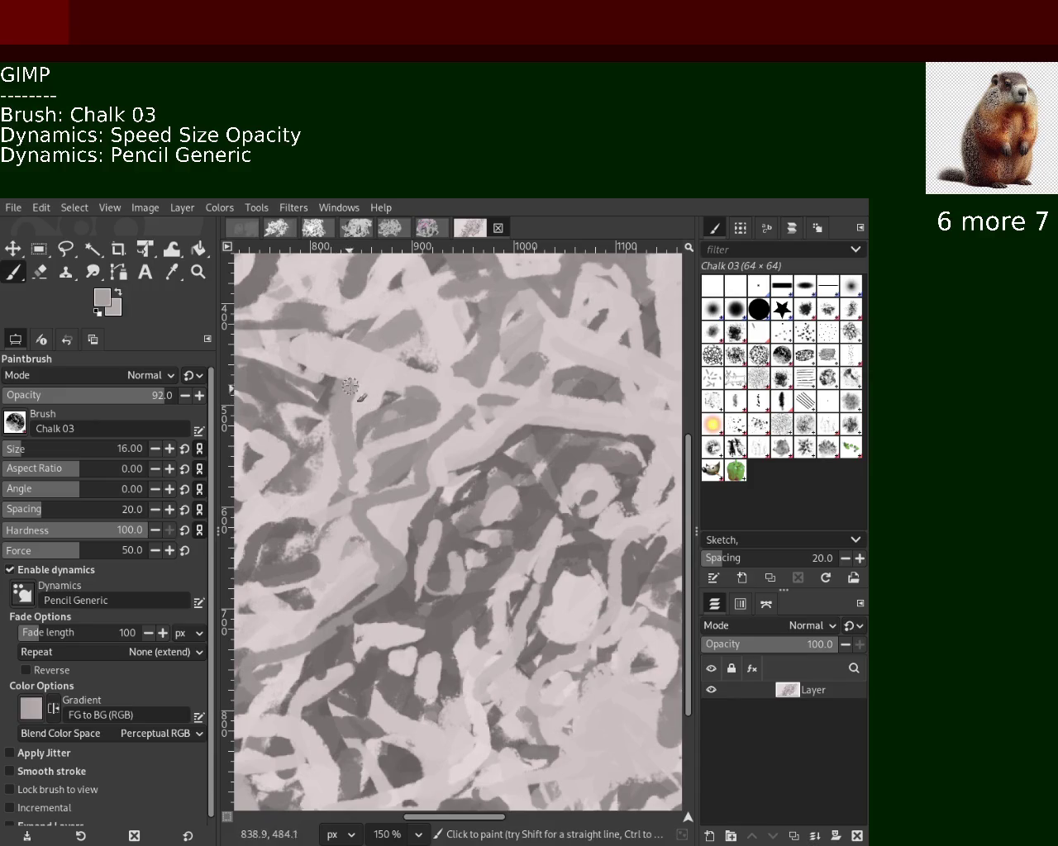
{"action": "left_click", "coordinate": [413, 345], "text": "ctrl"}
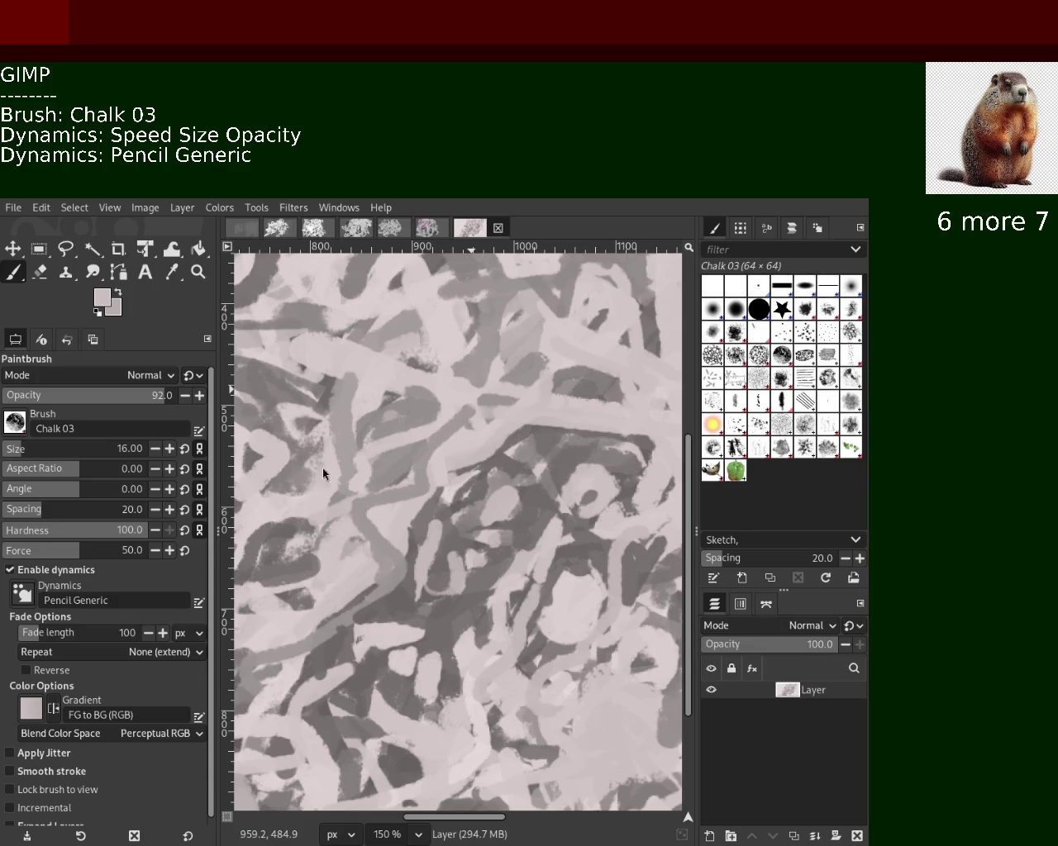
{"action": "left_click", "coordinate": [527, 384], "text": "ctrl"}
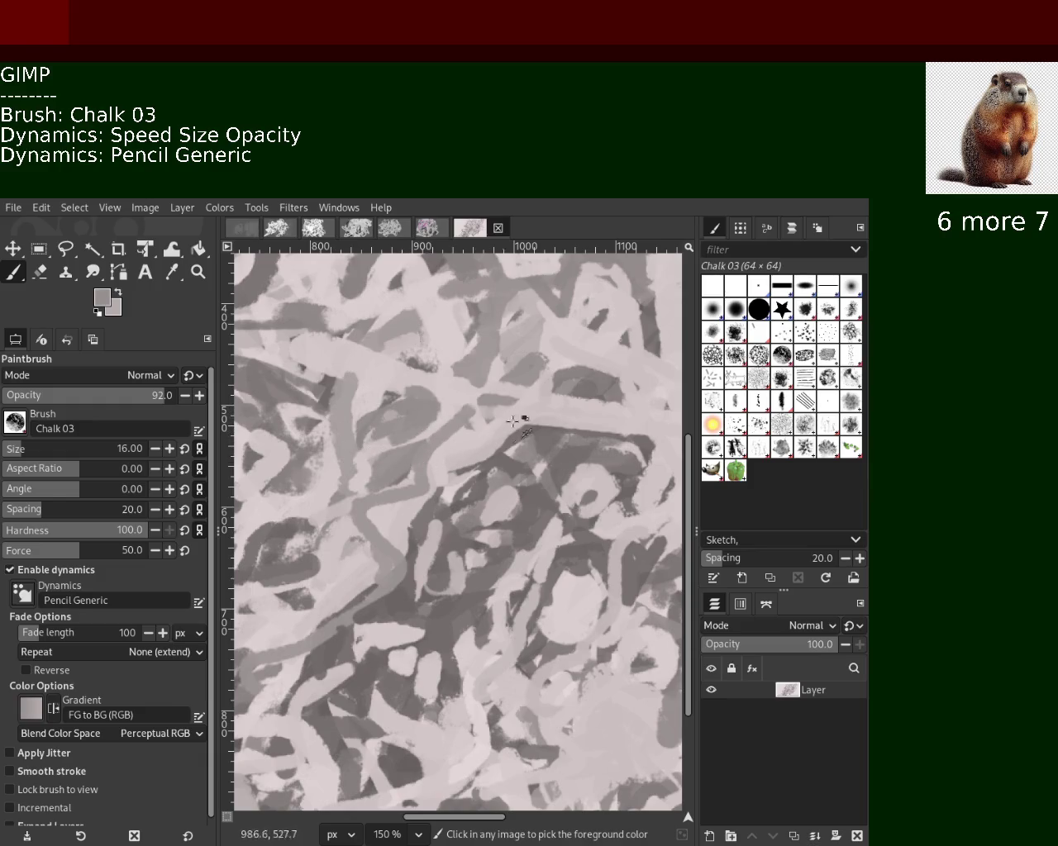
{"action": "left_click", "coordinate": [557, 363], "text": "ctrl"}
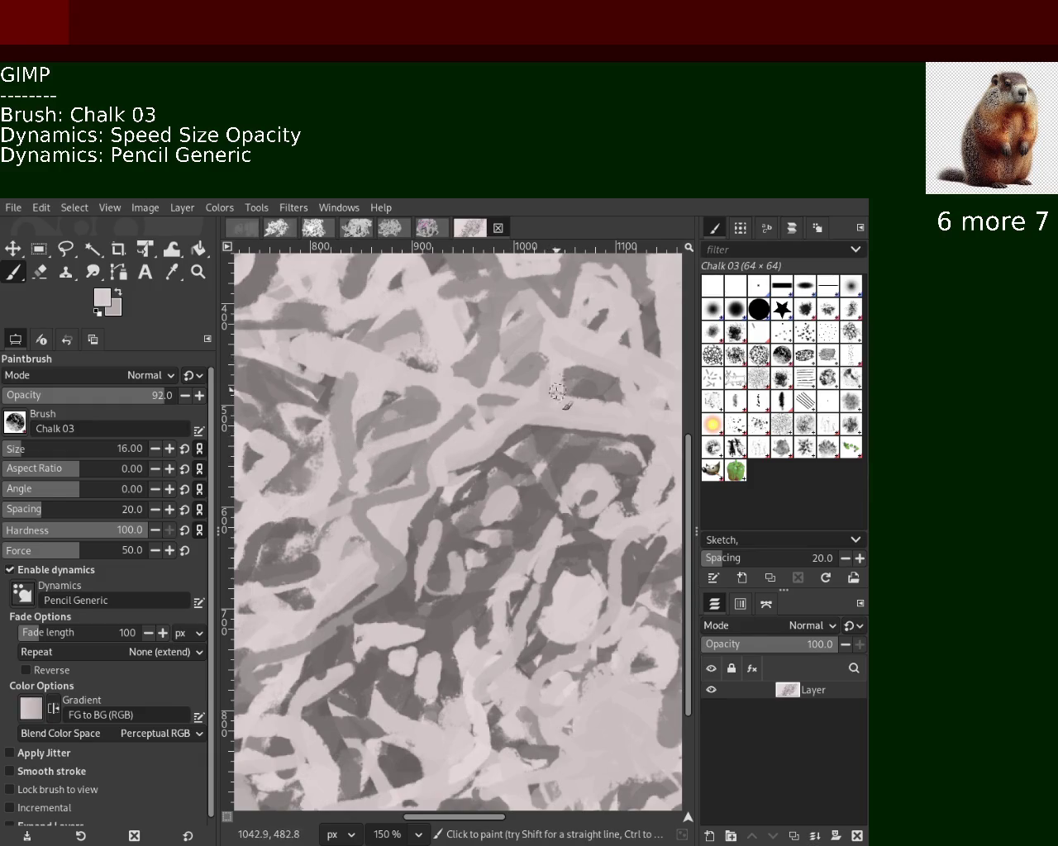
{"action": "left_click", "coordinate": [409, 329], "text": "ctrl"}
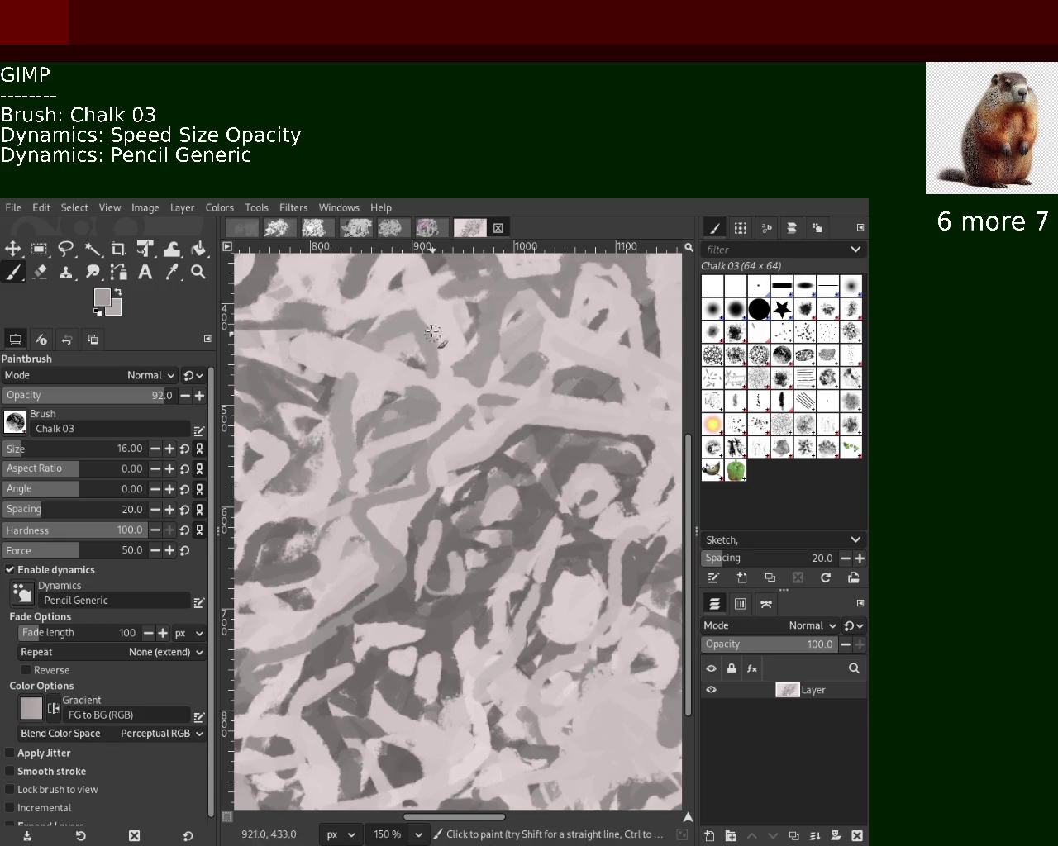
{"action": "left_click", "coordinate": [410, 524], "text": "ctrl"}
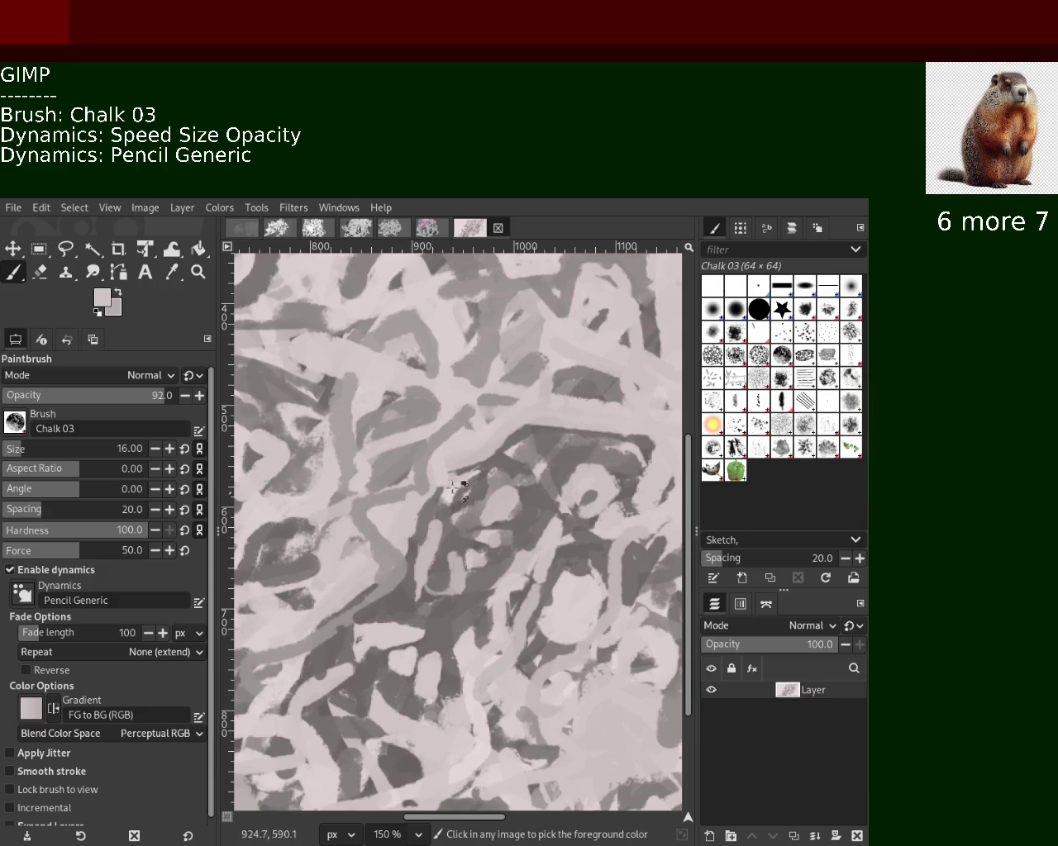
{"action": "left_click", "coordinate": [480, 469], "text": "ctrl"}
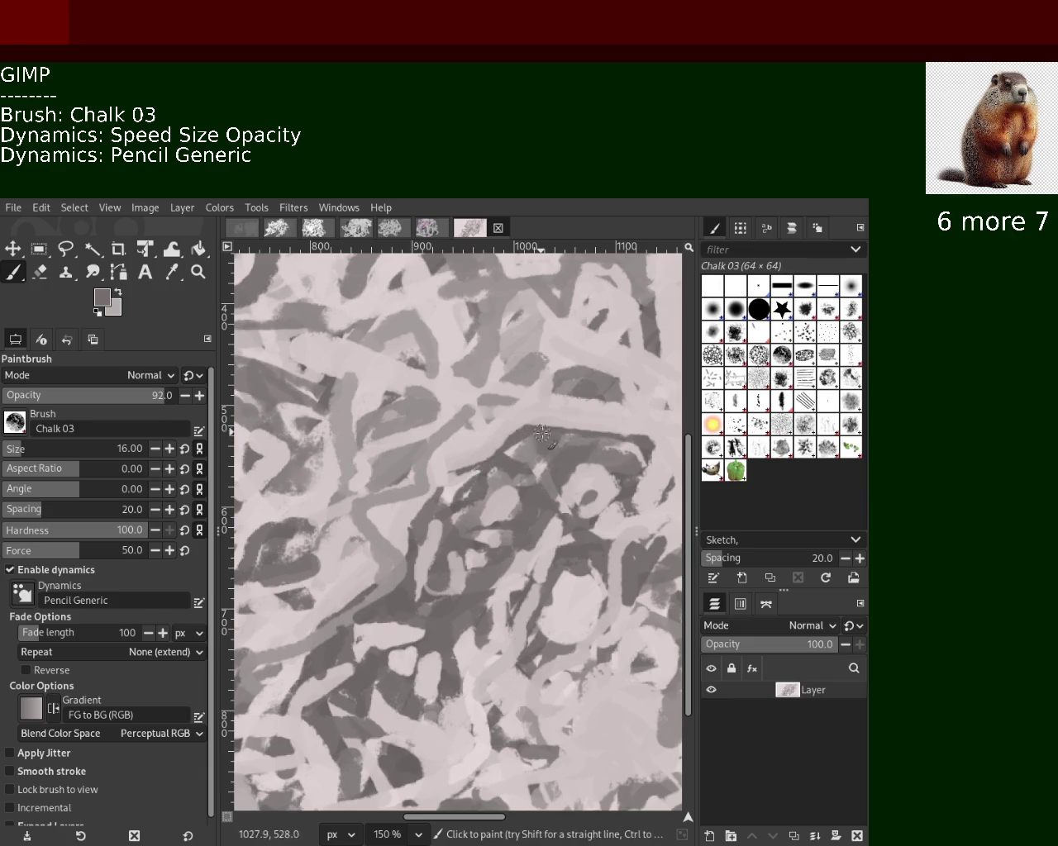
{"action": "left_click", "coordinate": [472, 447], "text": "ctrl"}
Paint a light pink stroke down-left across the middle, redrawing it until it fits.
{"action": "left_click_drag", "start_coordinate": [472, 446], "coordinate": [410, 555]}
{"action": "key", "text": "ctrl+z"}
{"action": "left_click_drag", "start_coordinate": [475, 448], "coordinate": [363, 575]}
{"action": "key", "text": "ctrl+z"}
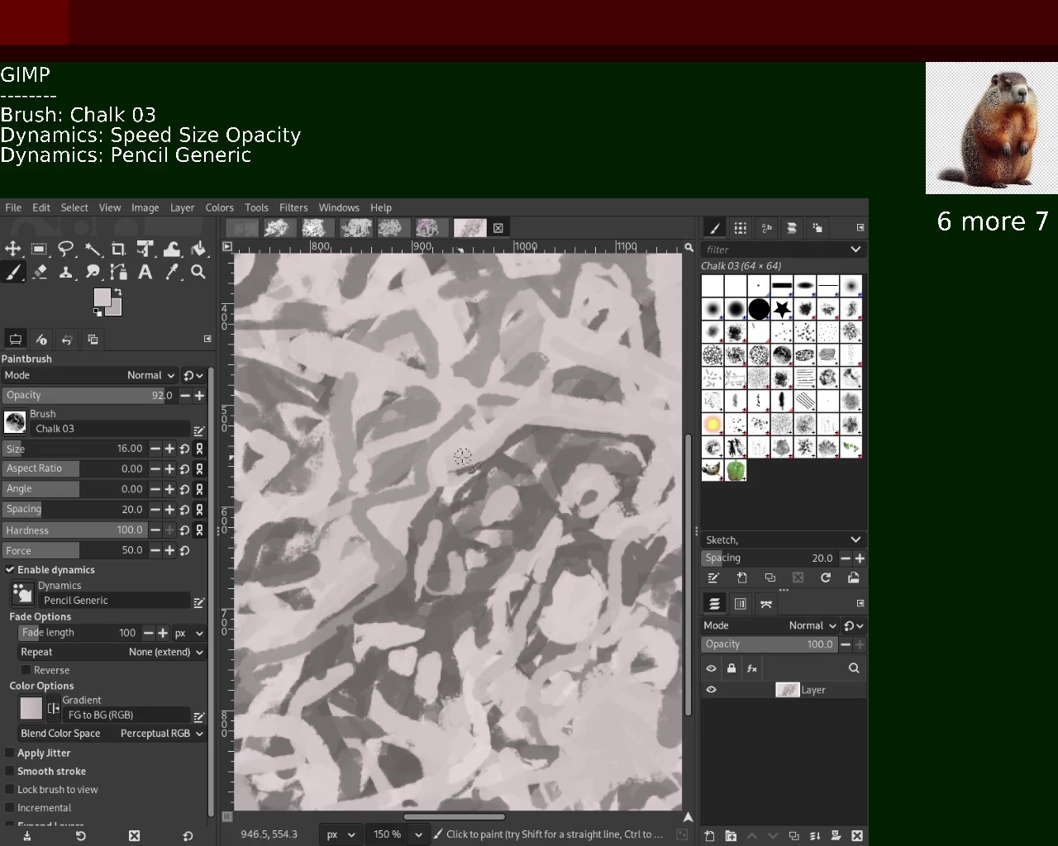
{"action": "left_click_drag", "start_coordinate": [510, 427], "coordinate": [413, 532]}
{"action": "key", "text": "ctrl+z"}
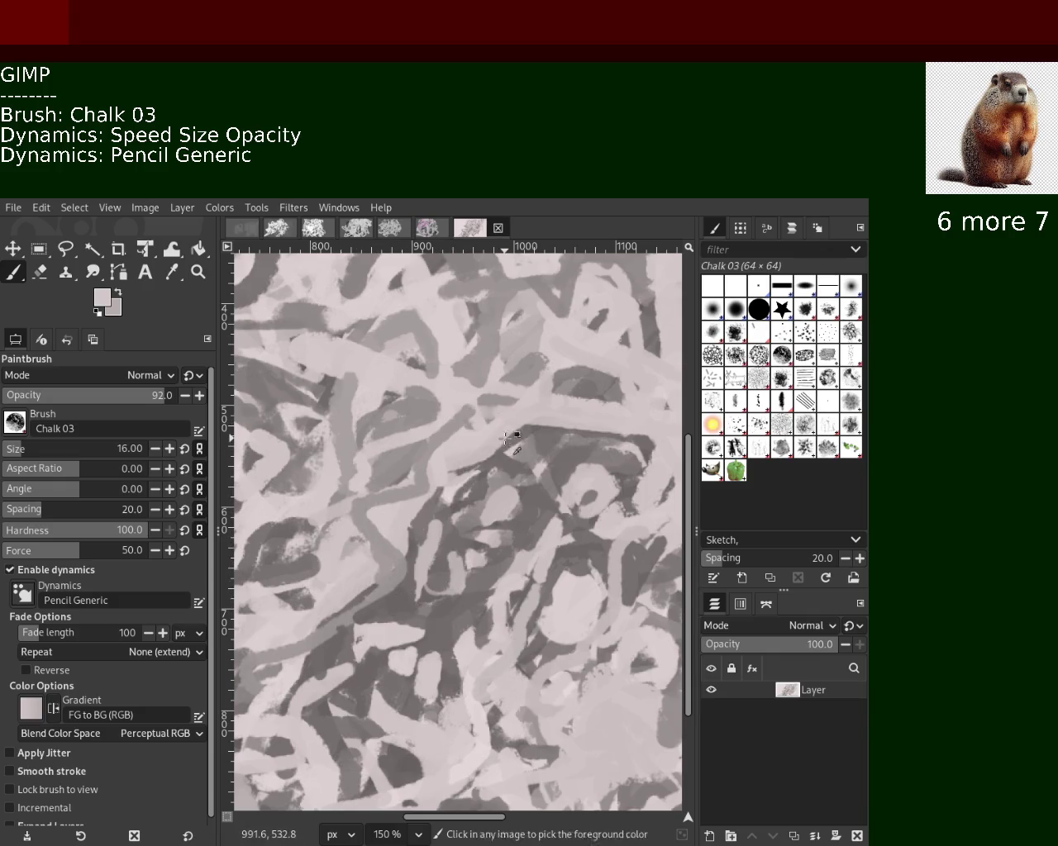
{"action": "left_click_drag", "start_coordinate": [507, 441], "coordinate": [353, 539]}
{"action": "key", "text": "ctrl+z"}
{"action": "left_click_drag", "start_coordinate": [494, 431], "coordinate": [383, 532]}
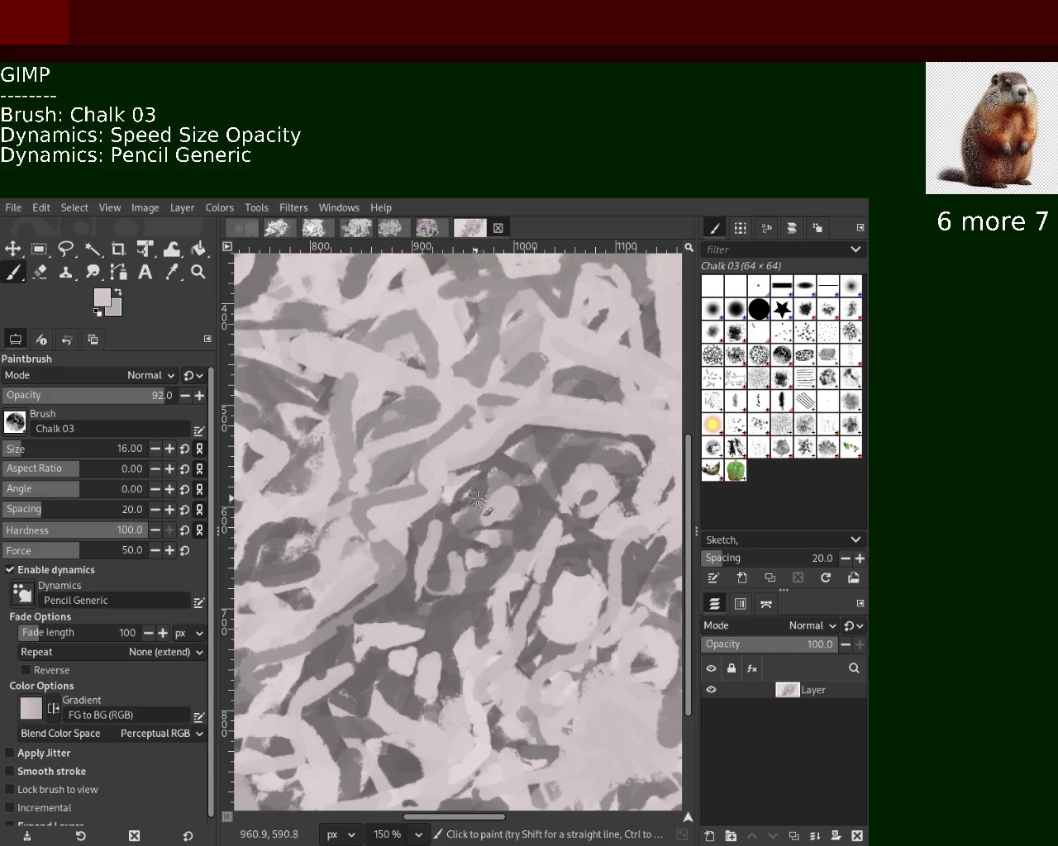
Cover the dark band at the top-left with a light pink chalk stroke.
{"action": "left_click", "coordinate": [394, 477], "text": "ctrl"}
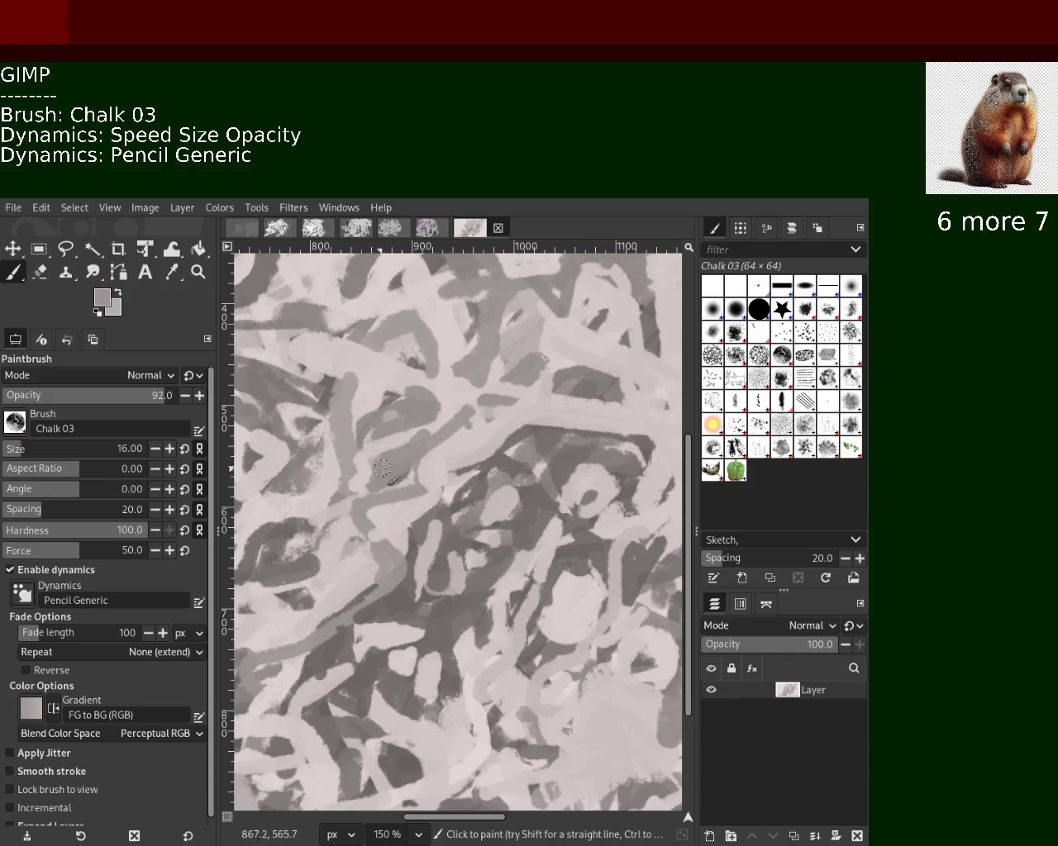
{"action": "left_click", "coordinate": [402, 384], "text": "ctrl"}
{"action": "left_click", "coordinate": [280, 336]}
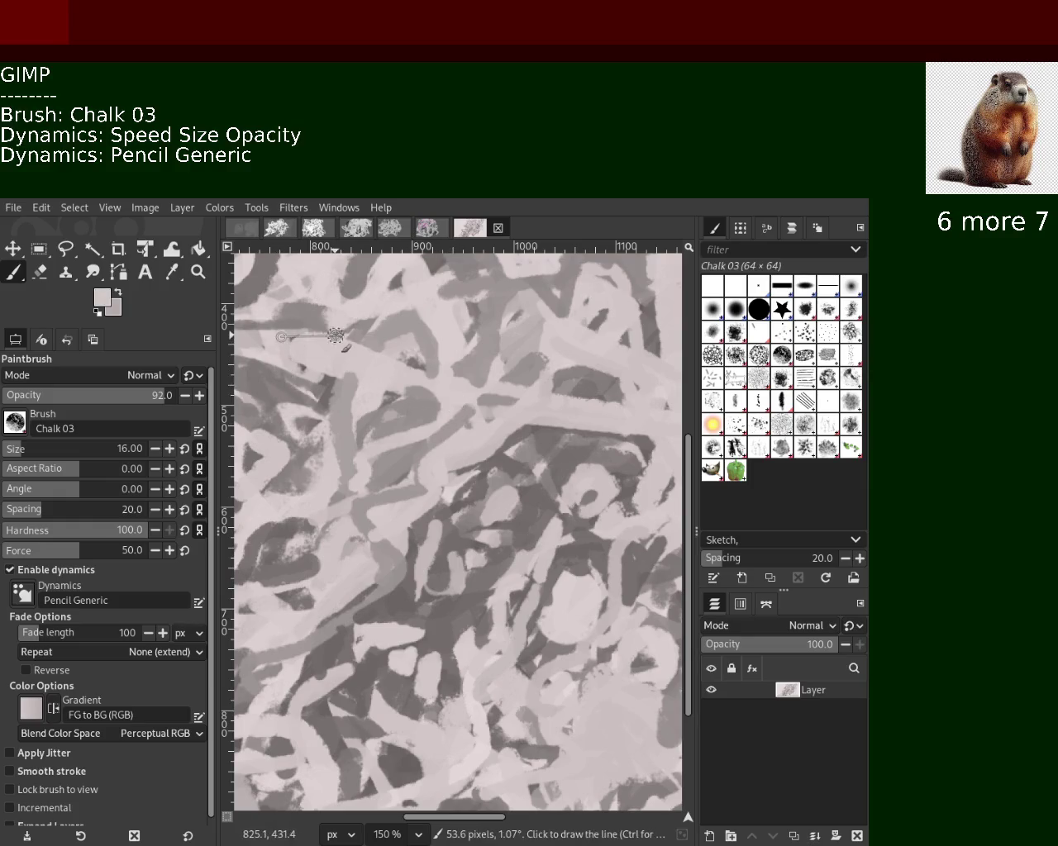
{"action": "left_click", "coordinate": [281, 336], "text": "ctrl"}
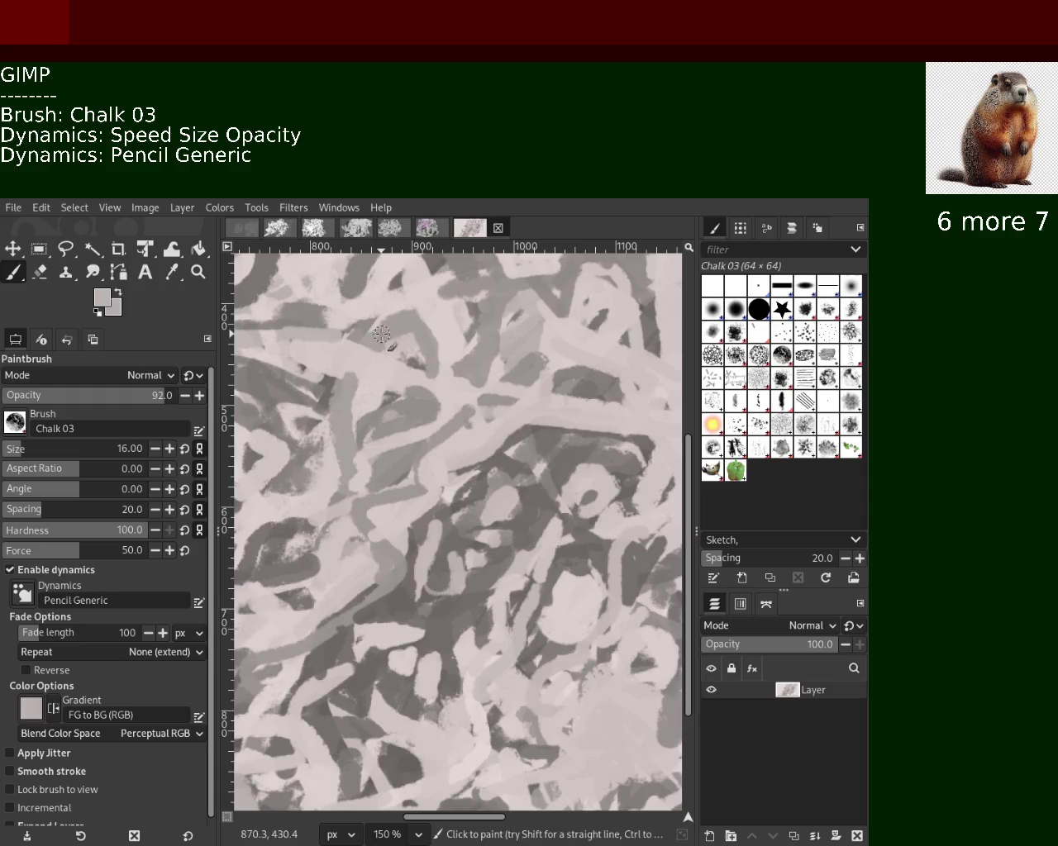
{"action": "left_click", "coordinate": [348, 324], "text": "ctrl"}
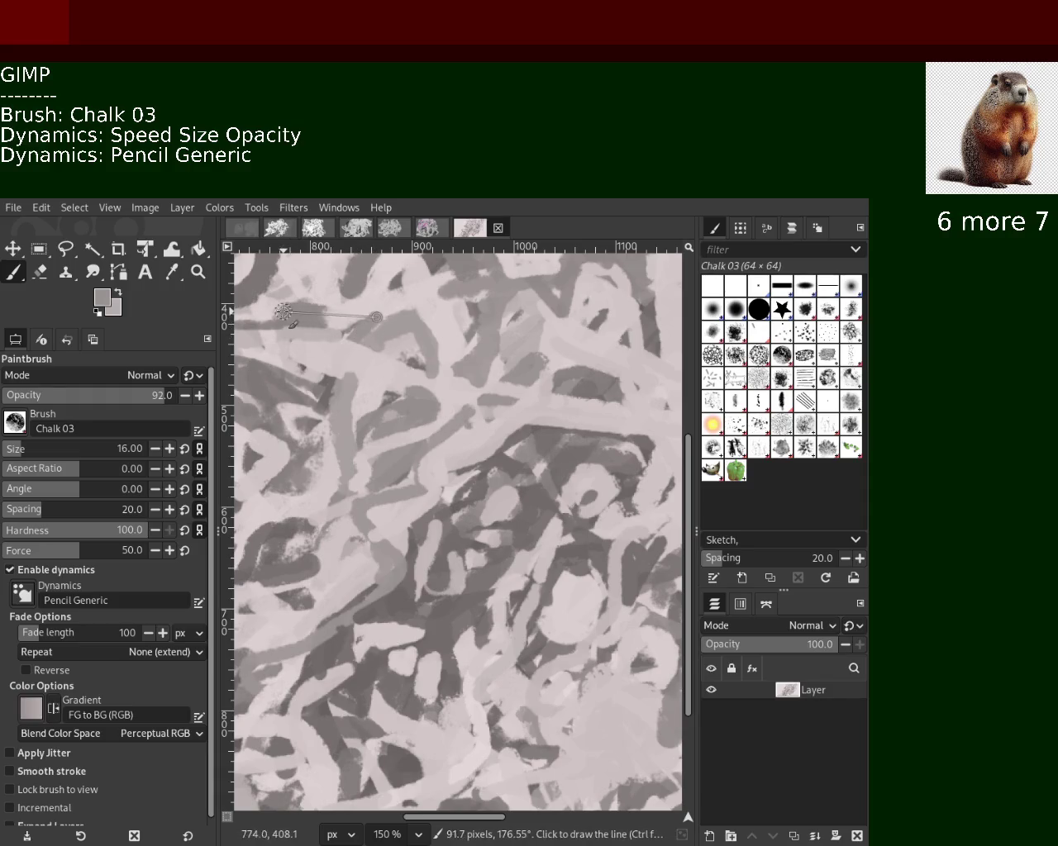
{"action": "left_click", "coordinate": [345, 307], "text": "ctrl"}
{"action": "left_click_drag", "start_coordinate": [360, 305], "coordinate": [252, 312]}
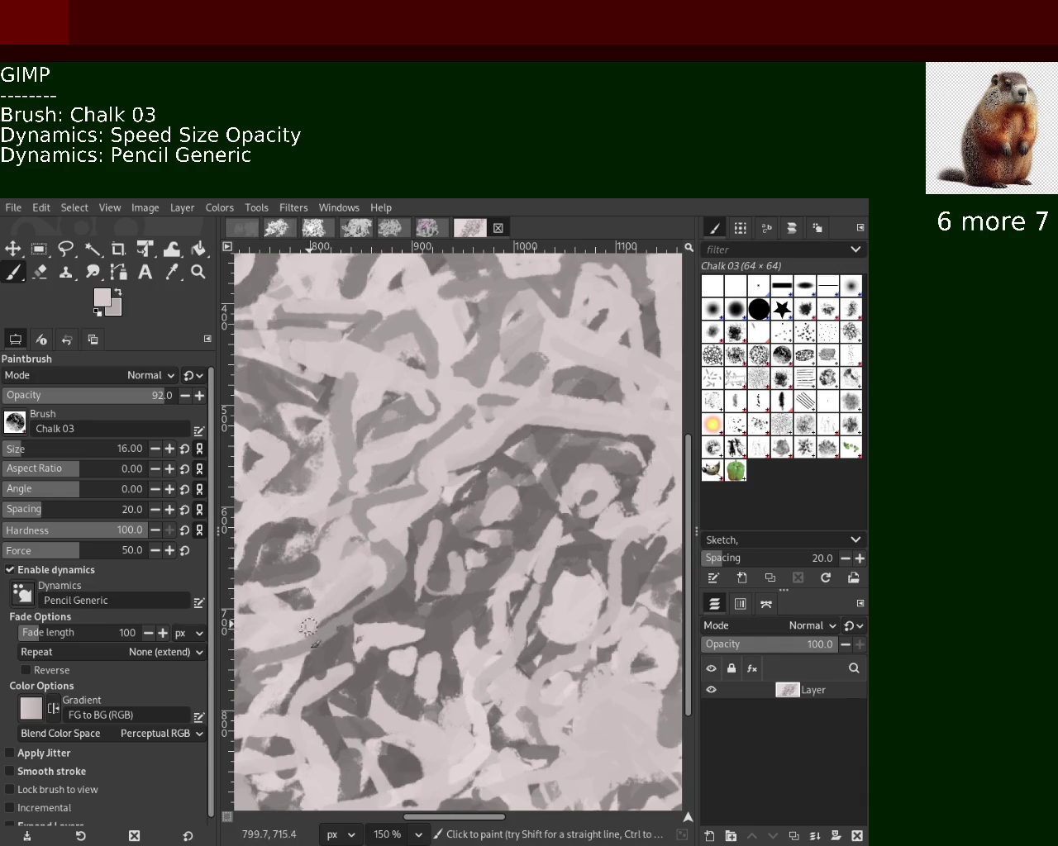
Sample a darker grey in the lower middle and save the image.
{"action": "left_click", "coordinate": [417, 652], "text": "ctrl"}
{"action": "left_click", "coordinate": [409, 643], "text": "ctrl"}
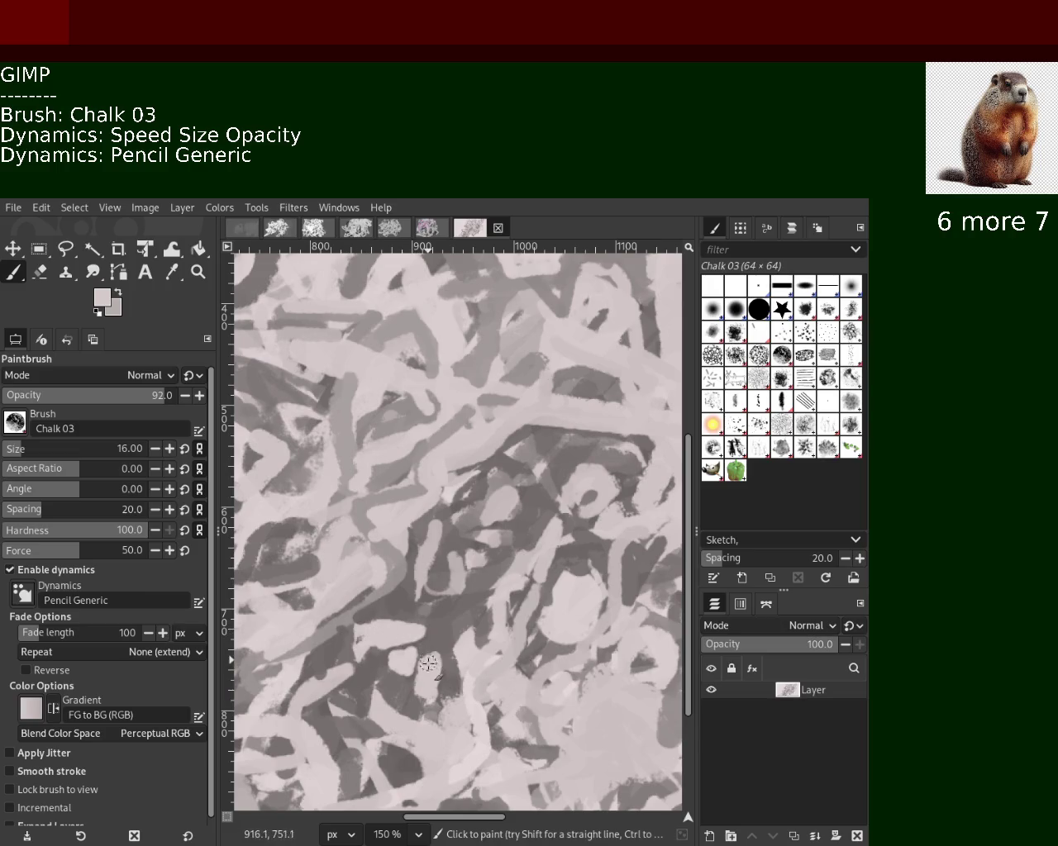
{"action": "left_click", "coordinate": [446, 632], "text": "ctrl"}
{"action": "key", "text": "ctrl+s"}
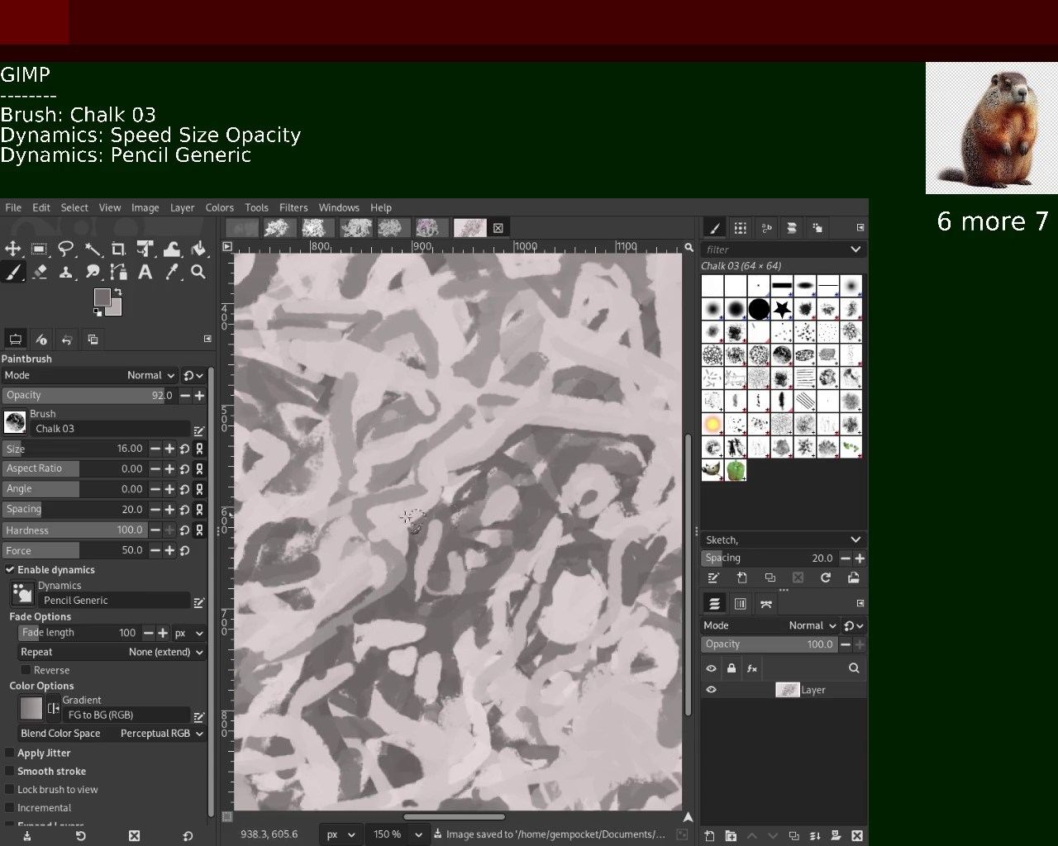
{"action": "left_click", "coordinate": [198, 272]}
{"action": "left_click", "coordinate": [437, 478], "text": "ctrl"}
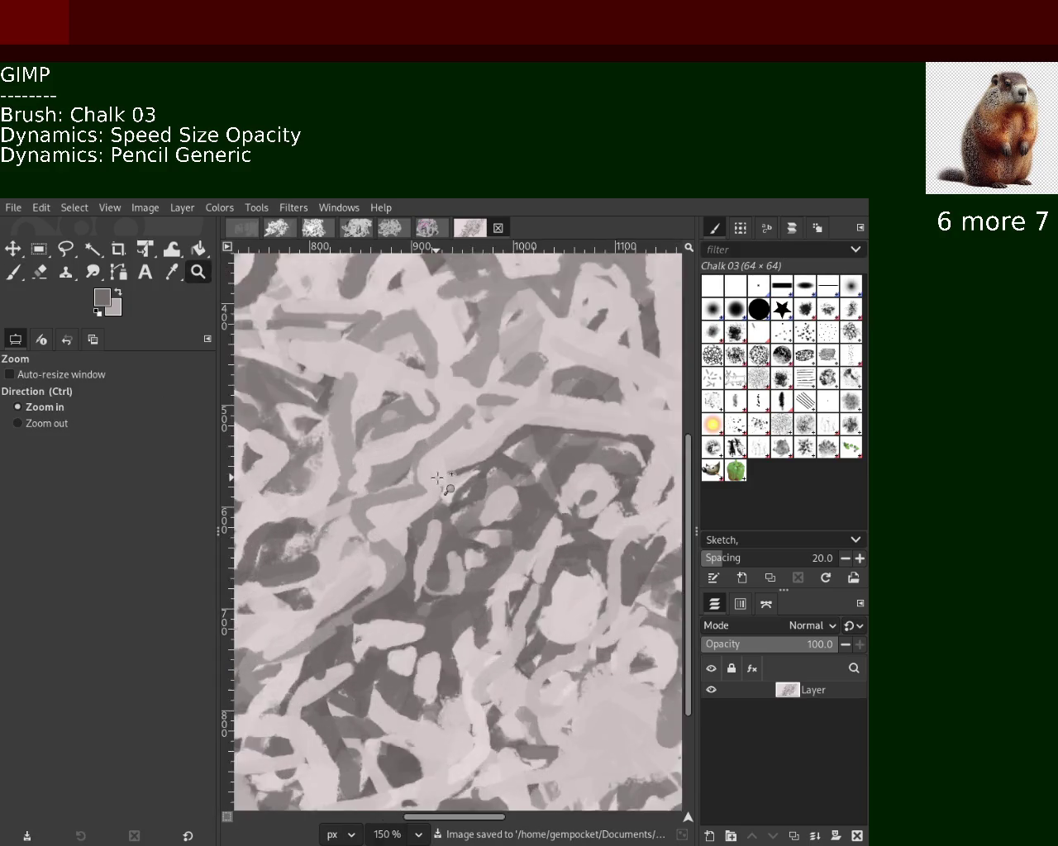
{"action": "left_click", "coordinate": [437, 478], "text": "ctrl"}
{"action": "left_click", "coordinate": [437, 478], "text": "ctrl"}
{"action": "left_click", "coordinate": [437, 477], "text": "ctrl"}
{"action": "left_click", "coordinate": [490, 472]}
{"action": "left_click", "coordinate": [490, 471]}
{"action": "left_click", "coordinate": [410, 473], "text": "ctrl"}
{"action": "left_click", "coordinate": [400, 460]}
{"action": "left_click", "coordinate": [400, 460]}
{"action": "left_click", "coordinate": [400, 460]}
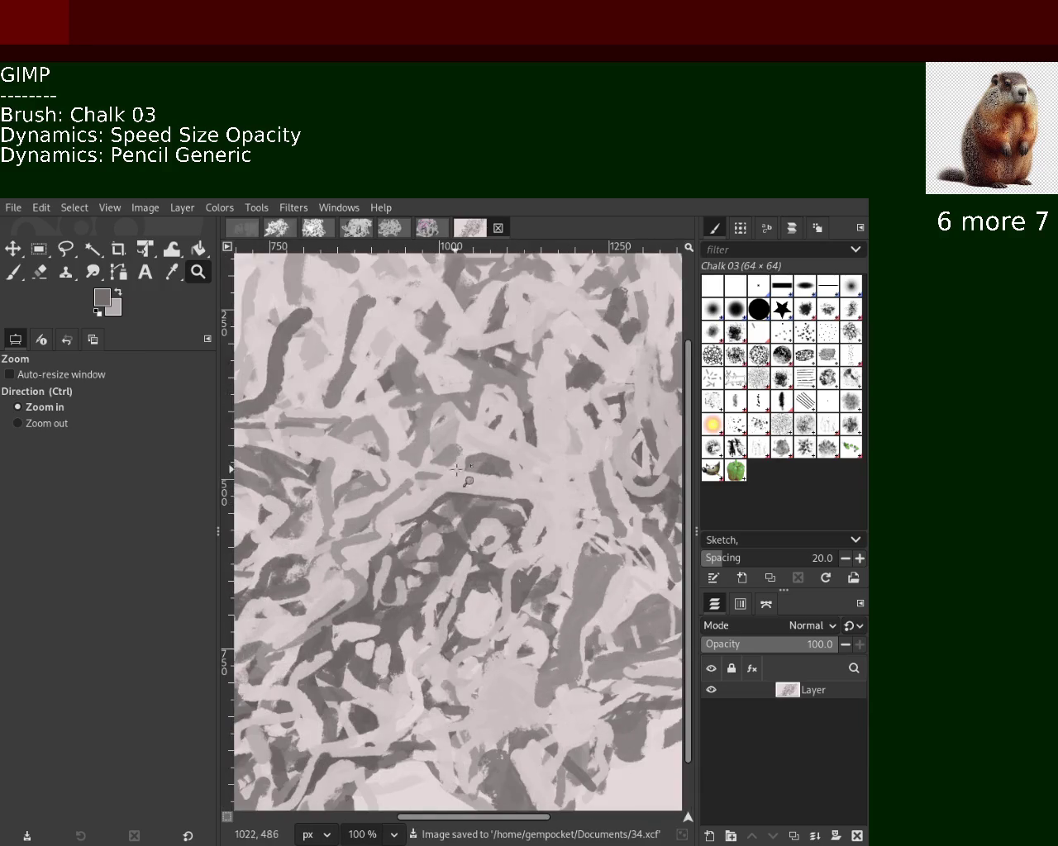
{"action": "left_click", "coordinate": [455, 558]}
{"action": "left_click", "coordinate": [455, 558], "text": "ctrl"}
{"action": "left_click", "coordinate": [455, 558], "text": "ctrl"}
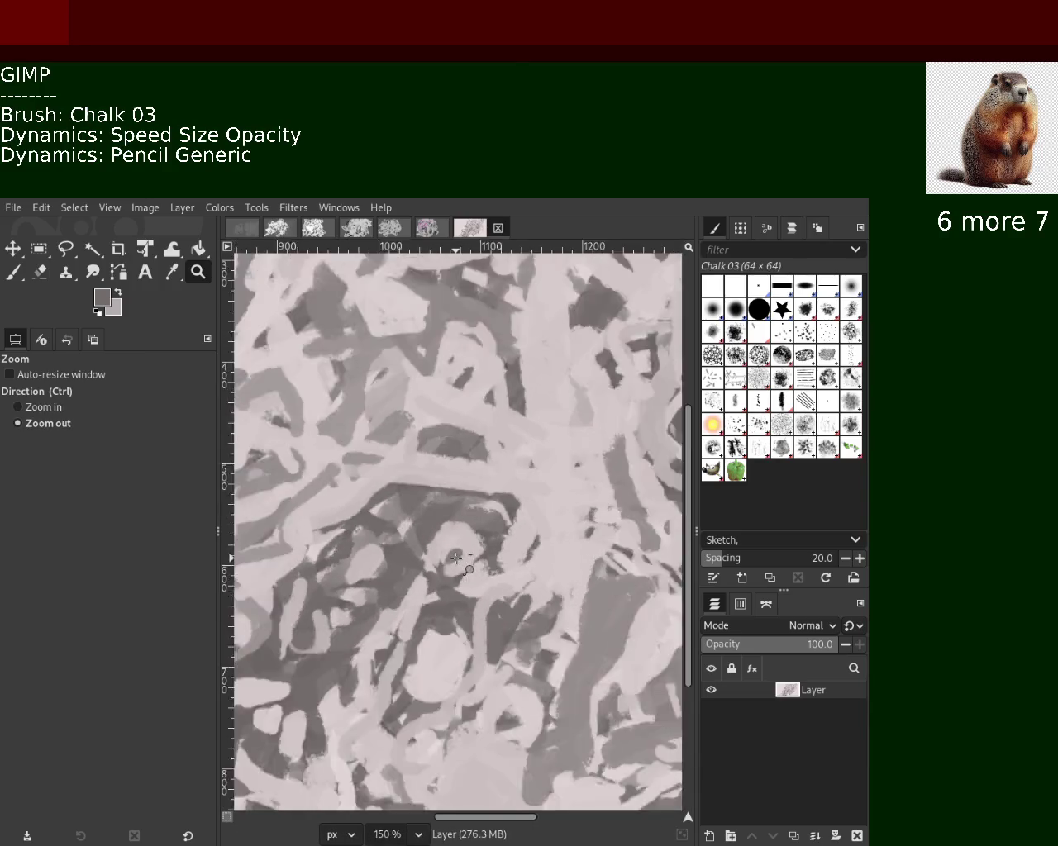
{"action": "left_click", "coordinate": [456, 560], "text": "ctrl"}
{"action": "left_click", "coordinate": [336, 656], "text": "ctrl"}
{"action": "left_click", "coordinate": [336, 656]}
{"action": "left_click", "coordinate": [337, 656]}
{"action": "left_click", "coordinate": [336, 656], "text": "ctrl"}
{"action": "left_click", "coordinate": [336, 656], "text": "ctrl"}
{"action": "left_click", "coordinate": [337, 656], "text": "ctrl"}
{"action": "left_click", "coordinate": [336, 656]}
{"action": "left_click", "coordinate": [336, 656]}
{"action": "left_click", "coordinate": [336, 656]}
{"action": "left_click", "coordinate": [336, 656]}
{"action": "left_click", "coordinate": [337, 656]}
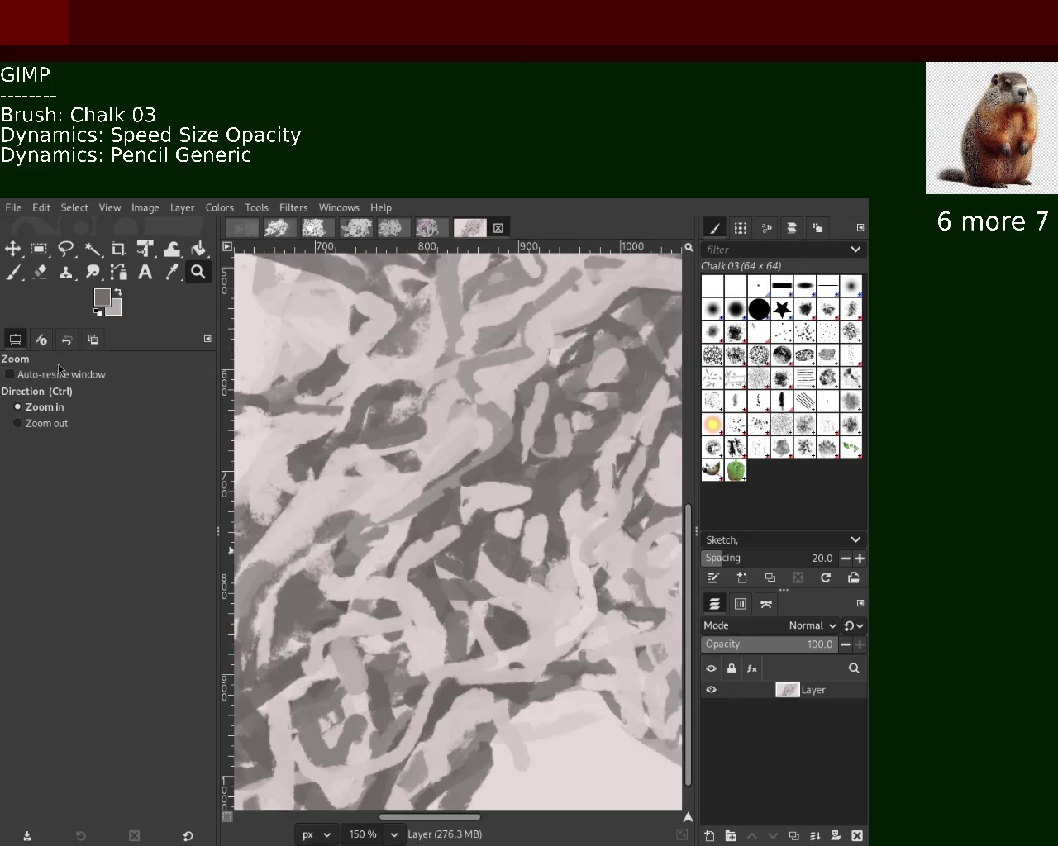
{"action": "left_click", "coordinate": [14, 273]}
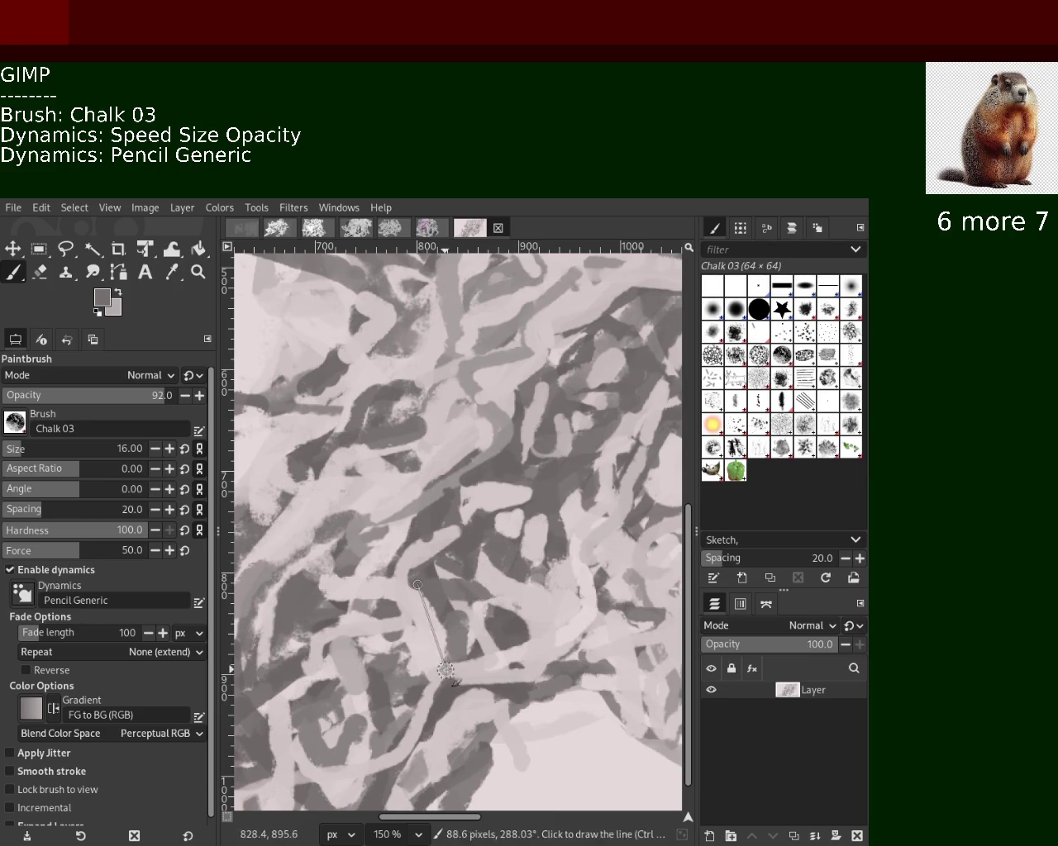
Try a light pink chalk stroke running down-left across the scribble, then undo it.
{"action": "left_click", "coordinate": [466, 598], "text": "ctrl"}
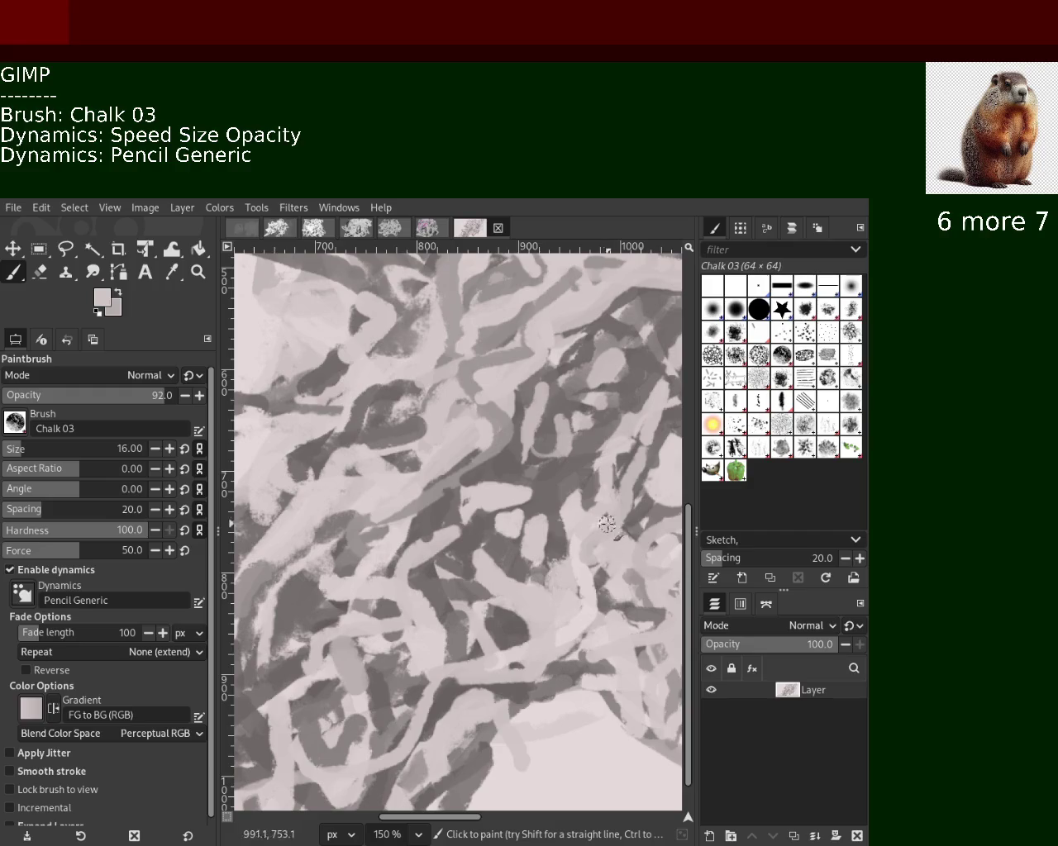
{"action": "left_click", "coordinate": [491, 612], "text": "ctrl"}
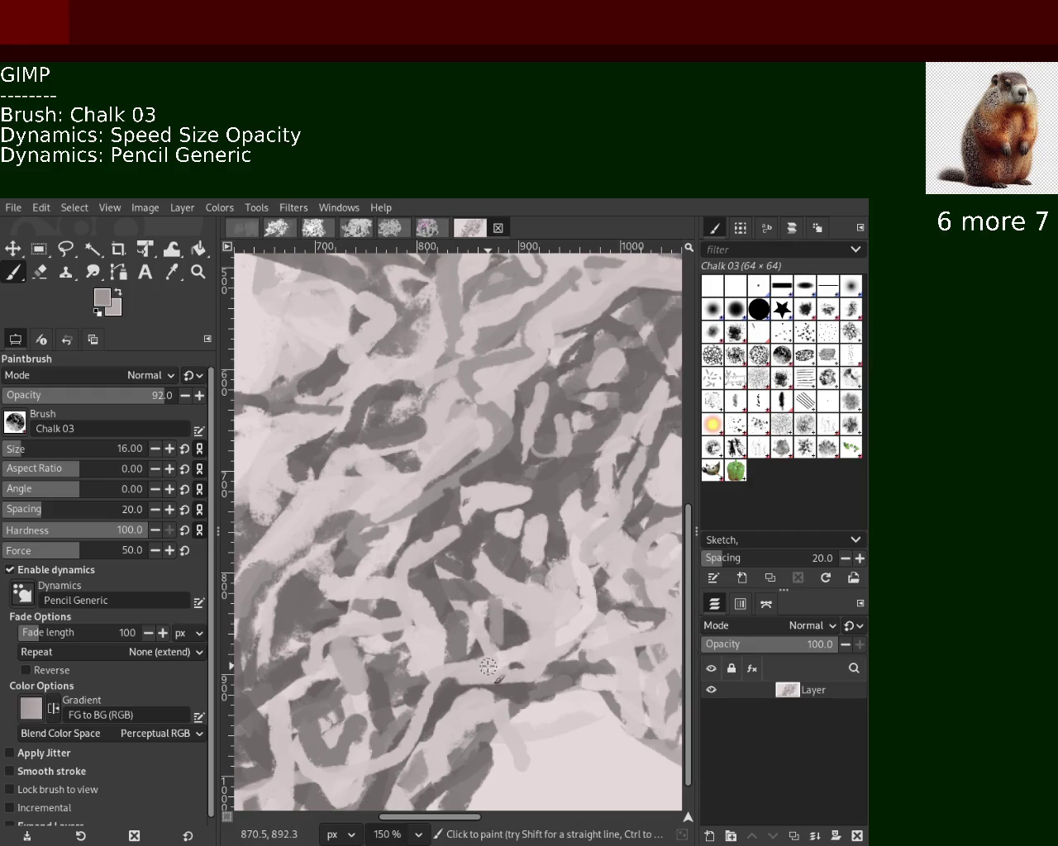
{"action": "left_click", "coordinate": [500, 595], "text": "ctrl"}
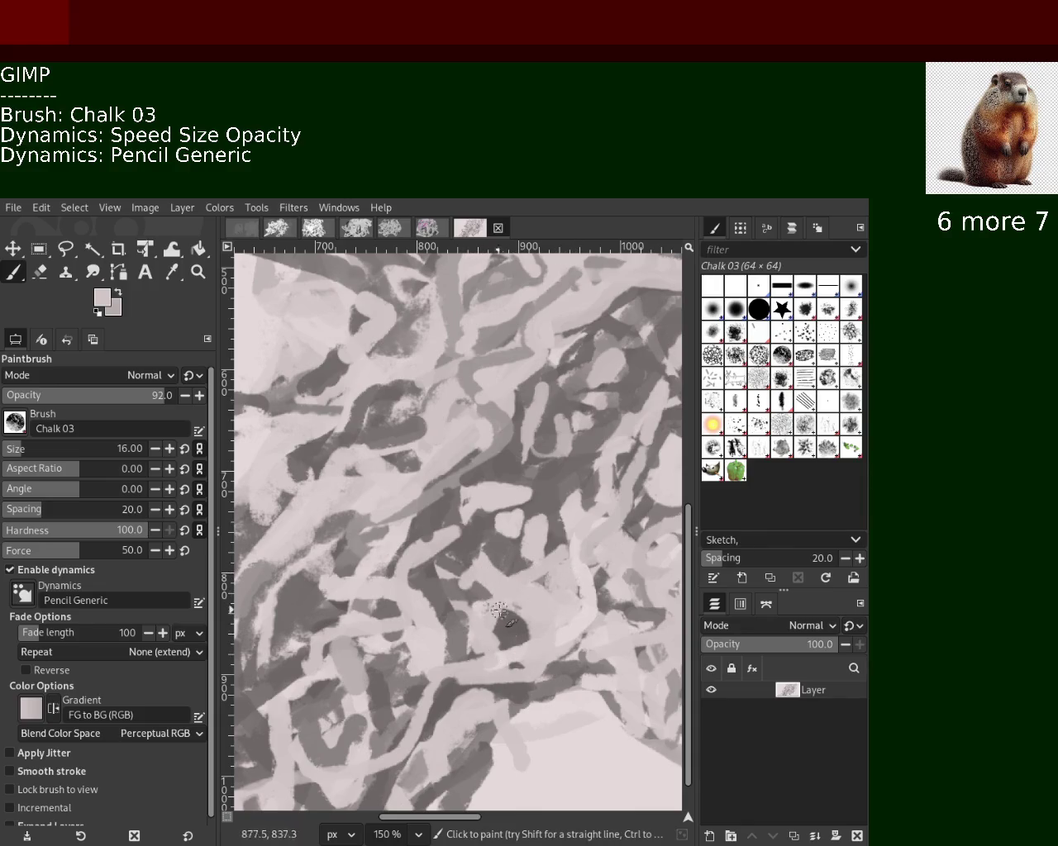
{"action": "left_click_drag", "start_coordinate": [570, 643], "coordinate": [421, 720]}
{"action": "key", "text": "ctrl+z"}
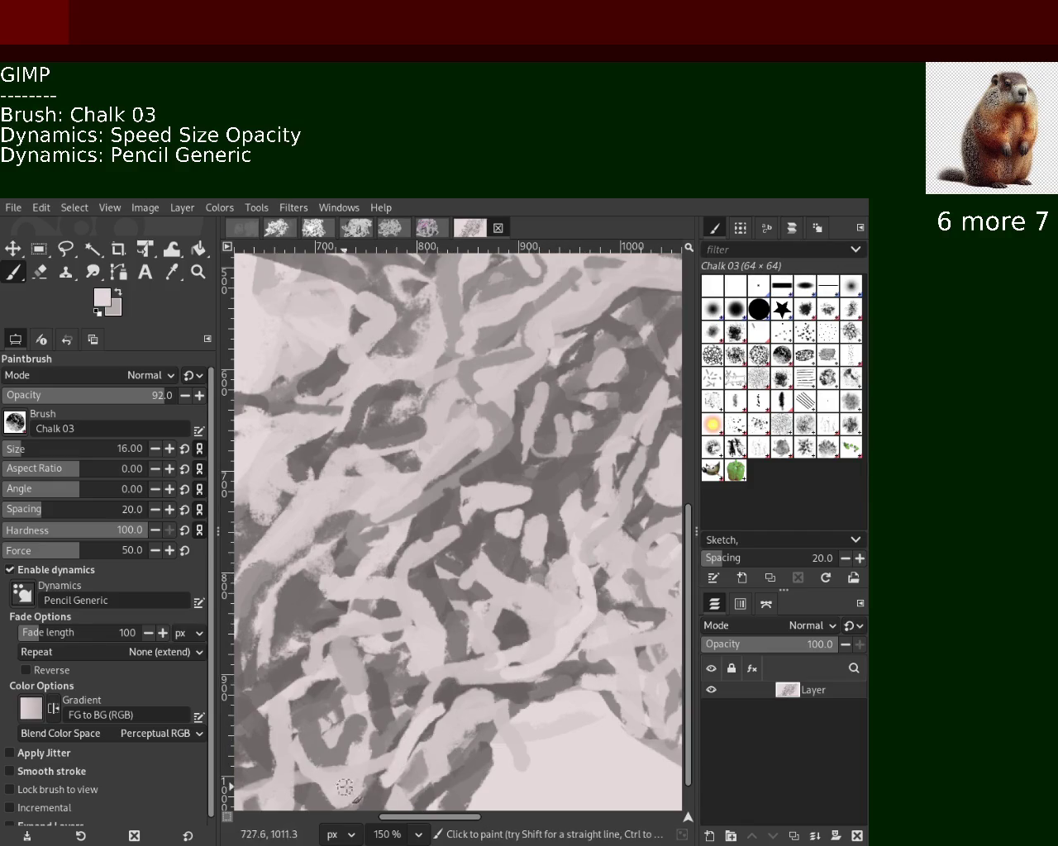
{"action": "key", "text": "ctrl+z"}
Test grey zigzag and light pink chalk strokes on the left side, undoing each.
{"action": "left_click", "coordinate": [405, 676], "text": "ctrl"}
{"action": "mouse_move", "coordinate": [405, 657]}
{"action": "left_mouse_down"}
{"action": "mouse_move", "coordinate": [355, 562]}
{"action": "mouse_move", "coordinate": [409, 478]}
{"action": "mouse_move", "coordinate": [252, 430]}
{"action": "left_mouse_up"}
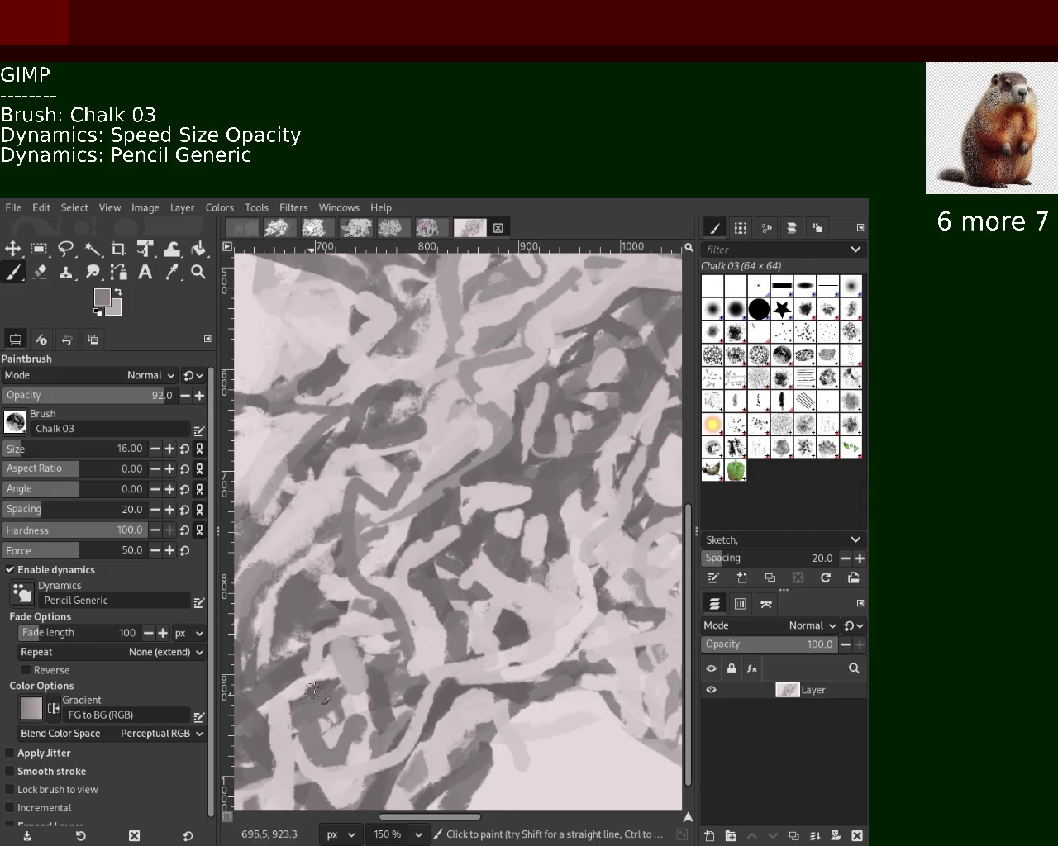
{"action": "key", "text": "ctrl+z"}
{"action": "key", "text": "ctrl+z"}
{"action": "key", "text": "ctrl+z"}
{"action": "left_click_drag", "start_coordinate": [388, 495], "coordinate": [281, 562]}
{"action": "key", "text": "ctrl+z"}
{"action": "left_click", "coordinate": [366, 489], "text": "ctrl"}
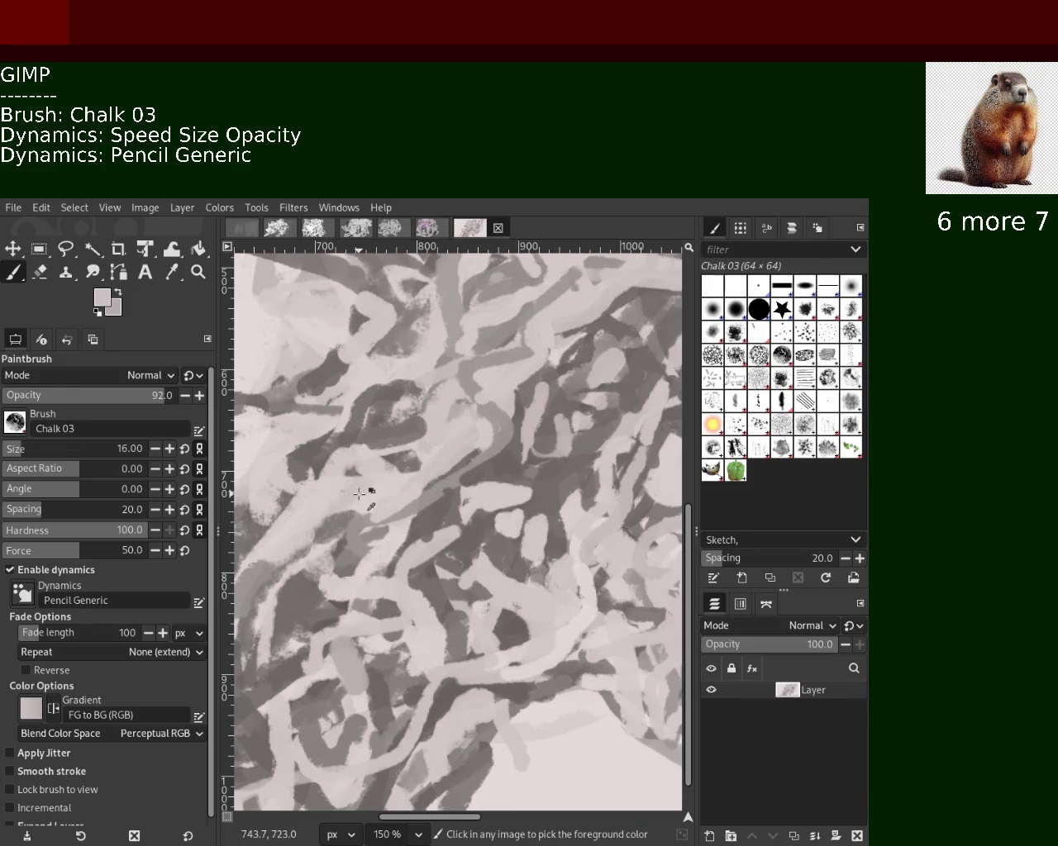
{"action": "left_click_drag", "start_coordinate": [364, 438], "coordinate": [328, 469]}
{"action": "key", "text": "ctrl+z"}
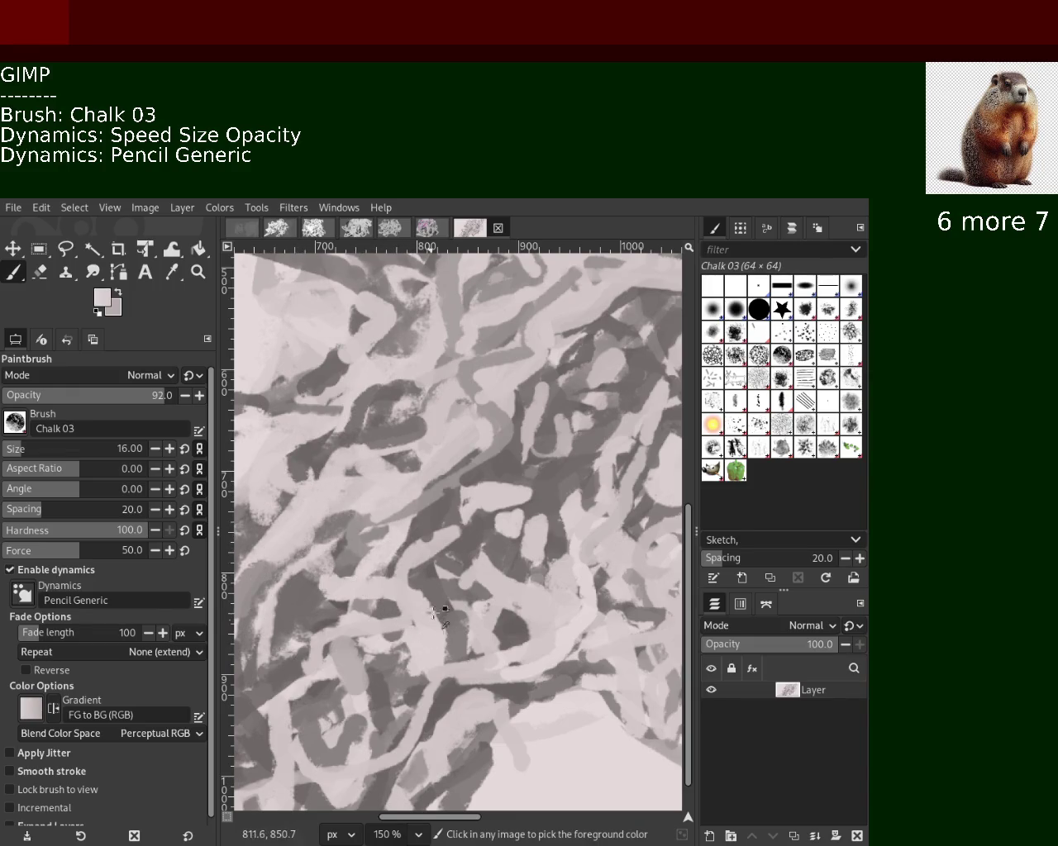
Redraw a short dark grey chalk stroke in the lower middle of the scribble.
{"action": "left_click", "coordinate": [410, 568], "text": "ctrl"}
{"action": "left_click_drag", "start_coordinate": [406, 615], "coordinate": [446, 689]}
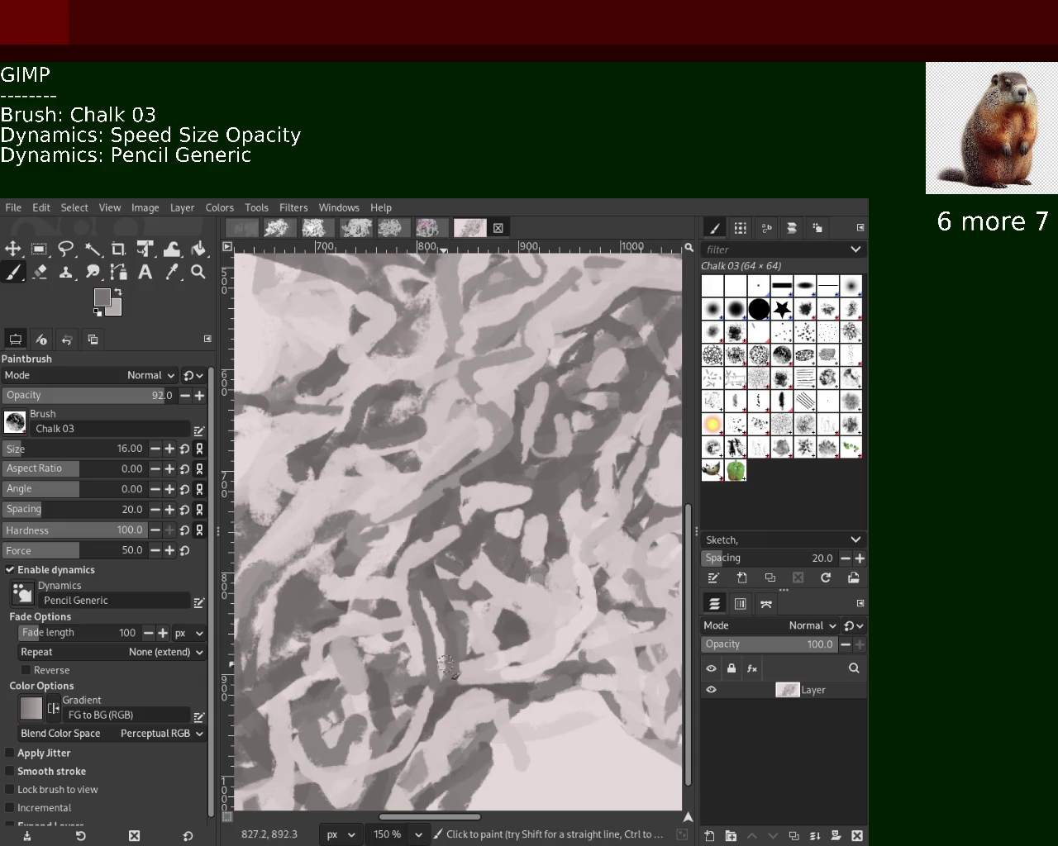
{"action": "key", "text": "ctrl+z"}
{"action": "left_click_drag", "start_coordinate": [431, 601], "coordinate": [440, 671]}
{"action": "key", "text": "ctrl+z"}
{"action": "left_click_drag", "start_coordinate": [430, 592], "coordinate": [424, 661]}
{"action": "left_click", "coordinate": [438, 657], "text": "ctrl"}
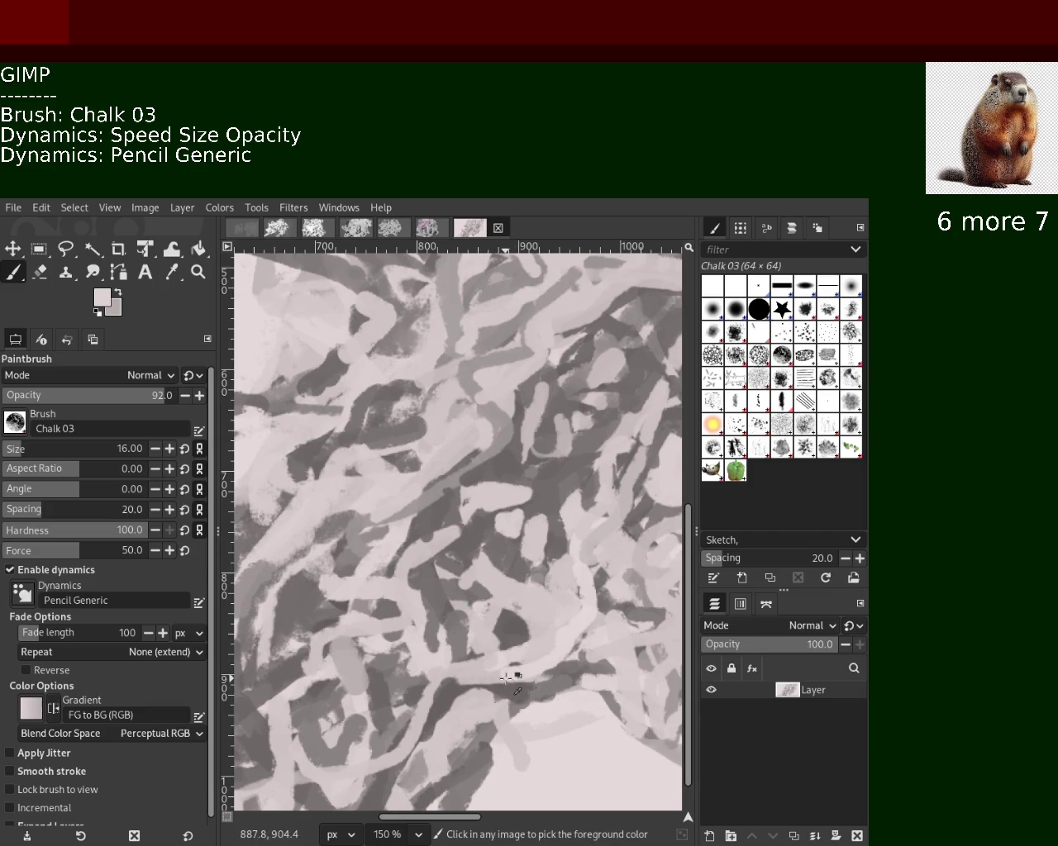
{"action": "left_click", "coordinate": [427, 683], "text": "ctrl"}
{"action": "left_click", "coordinate": [417, 680], "text": "ctrl"}
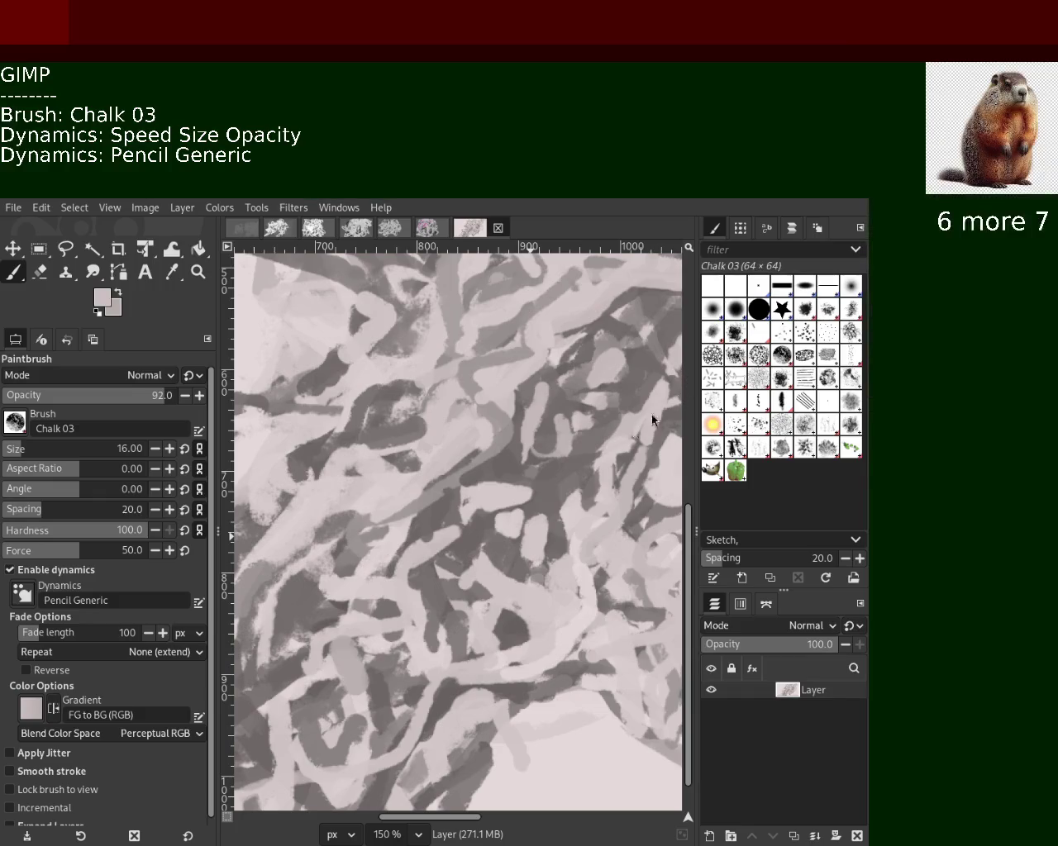
Paint a dark stroke across the light band and light pink strokes over the lower-left dark patches.
{"action": "left_click", "coordinate": [464, 519], "text": "ctrl"}
{"action": "left_click", "coordinate": [373, 539], "text": "ctrl"}
{"action": "left_click_drag", "start_coordinate": [335, 499], "coordinate": [297, 532]}
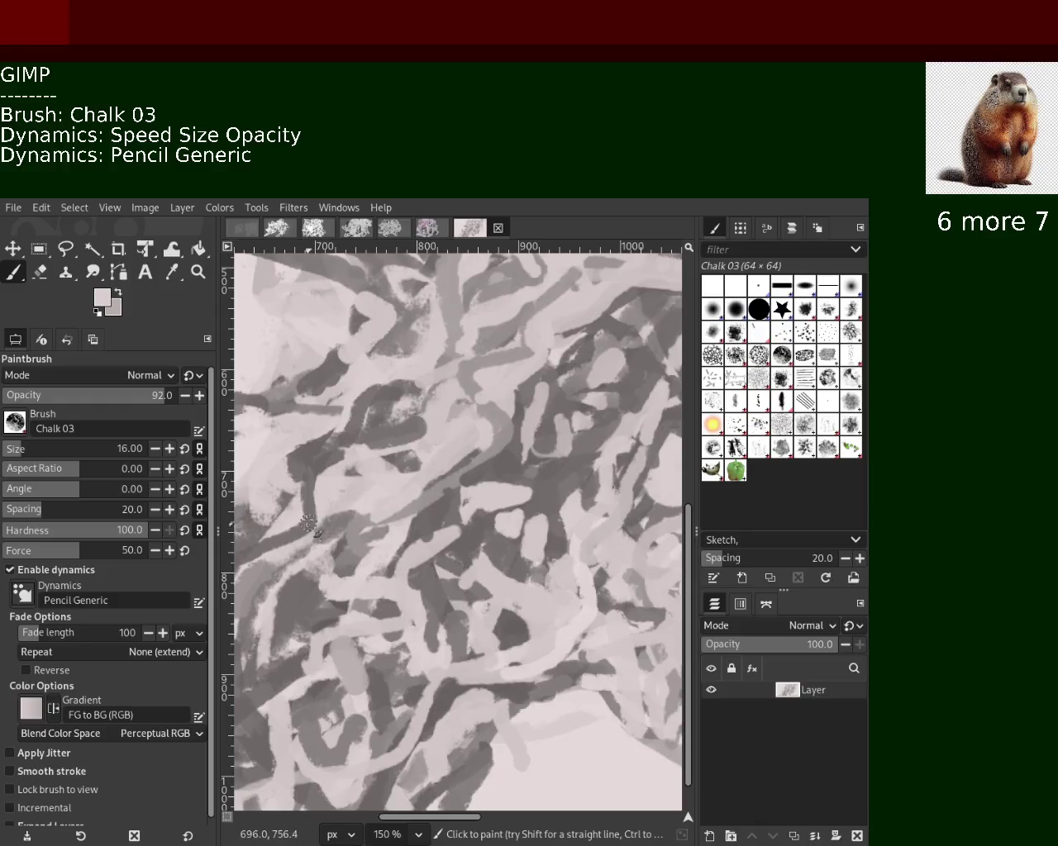
{"action": "left_click", "coordinate": [372, 605], "text": "ctrl"}
{"action": "left_click", "coordinate": [395, 610], "text": "ctrl"}
{"action": "mouse_move", "coordinate": [327, 588]}
{"action": "left_mouse_down"}
{"action": "mouse_move", "coordinate": [249, 596]}
{"action": "mouse_move", "coordinate": [318, 565]}
{"action": "left_mouse_up"}
{"action": "mouse_move", "coordinate": [332, 615]}
{"action": "left_mouse_down"}
{"action": "mouse_move", "coordinate": [375, 595]}
{"action": "mouse_move", "coordinate": [338, 532]}
{"action": "left_mouse_up"}
{"action": "mouse_move", "coordinate": [398, 581]}
{"action": "left_mouse_down"}
{"action": "mouse_move", "coordinate": [277, 582]}
{"action": "mouse_move", "coordinate": [236, 625]}
{"action": "mouse_move", "coordinate": [346, 565]}
{"action": "mouse_move", "coordinate": [351, 548]}
{"action": "mouse_move", "coordinate": [381, 598]}
{"action": "left_mouse_up"}
{"action": "key", "text": "ctrl+z"}
Zoom out and back in on the lower-left scribbles to check the reworked strokes.
{"action": "left_click", "coordinate": [199, 271]}
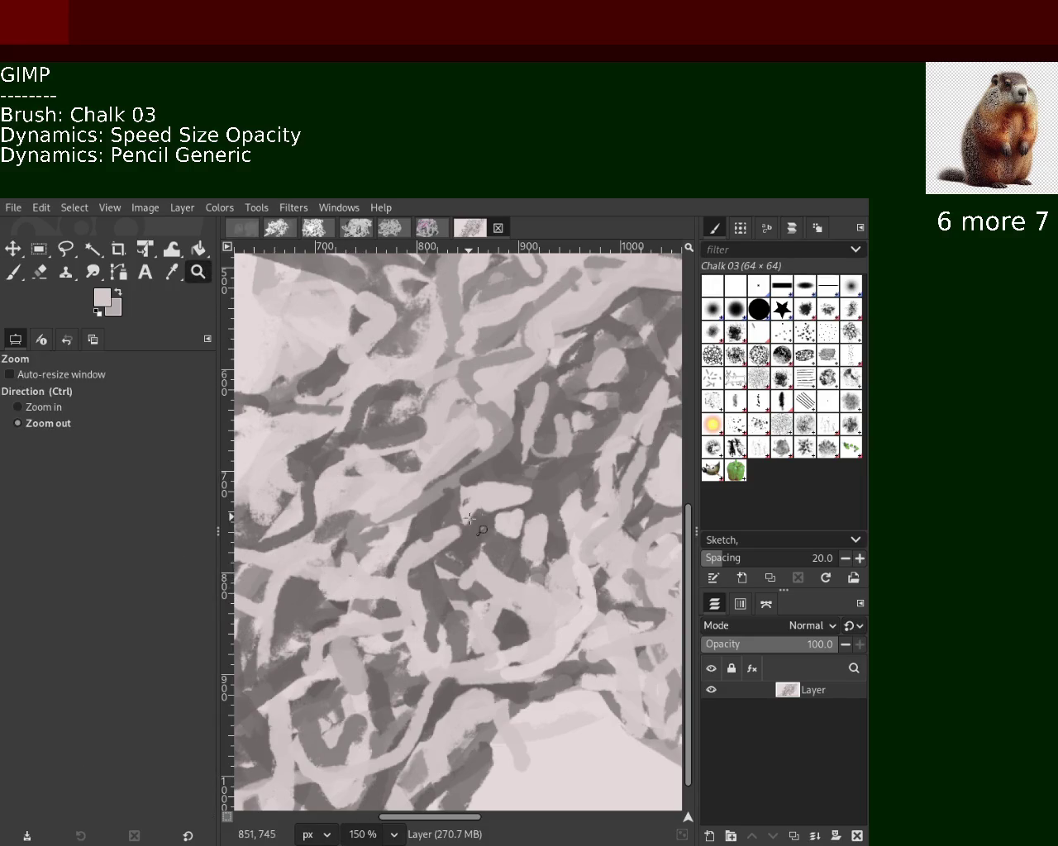
{"action": "left_click", "coordinate": [474, 522], "text": "ctrl"}
{"action": "left_click", "coordinate": [474, 521]}
{"action": "left_click", "coordinate": [475, 521], "text": "ctrl"}
{"action": "left_click", "coordinate": [474, 522], "text": "ctrl"}
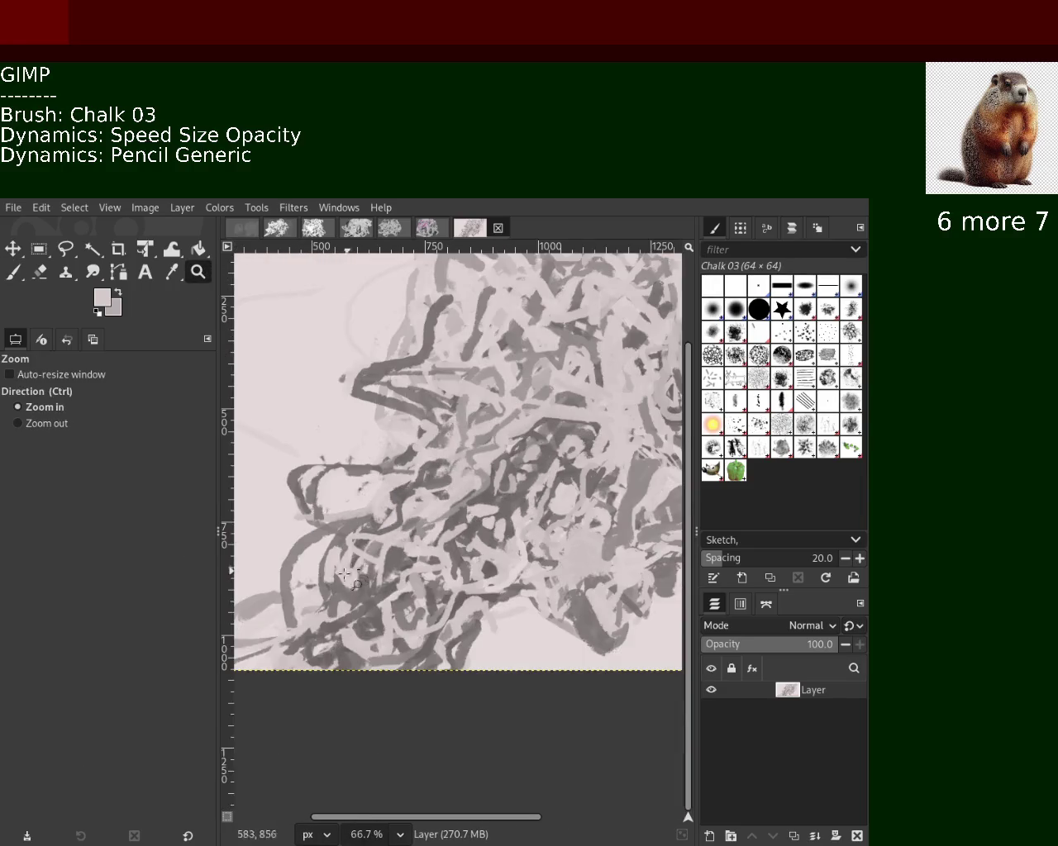
{"action": "left_click", "coordinate": [354, 572]}
{"action": "left_click", "coordinate": [354, 572], "text": "ctrl"}
{"action": "left_click", "coordinate": [353, 572], "text": "ctrl"}
{"action": "left_click", "coordinate": [354, 572]}
{"action": "left_click", "coordinate": [353, 572]}
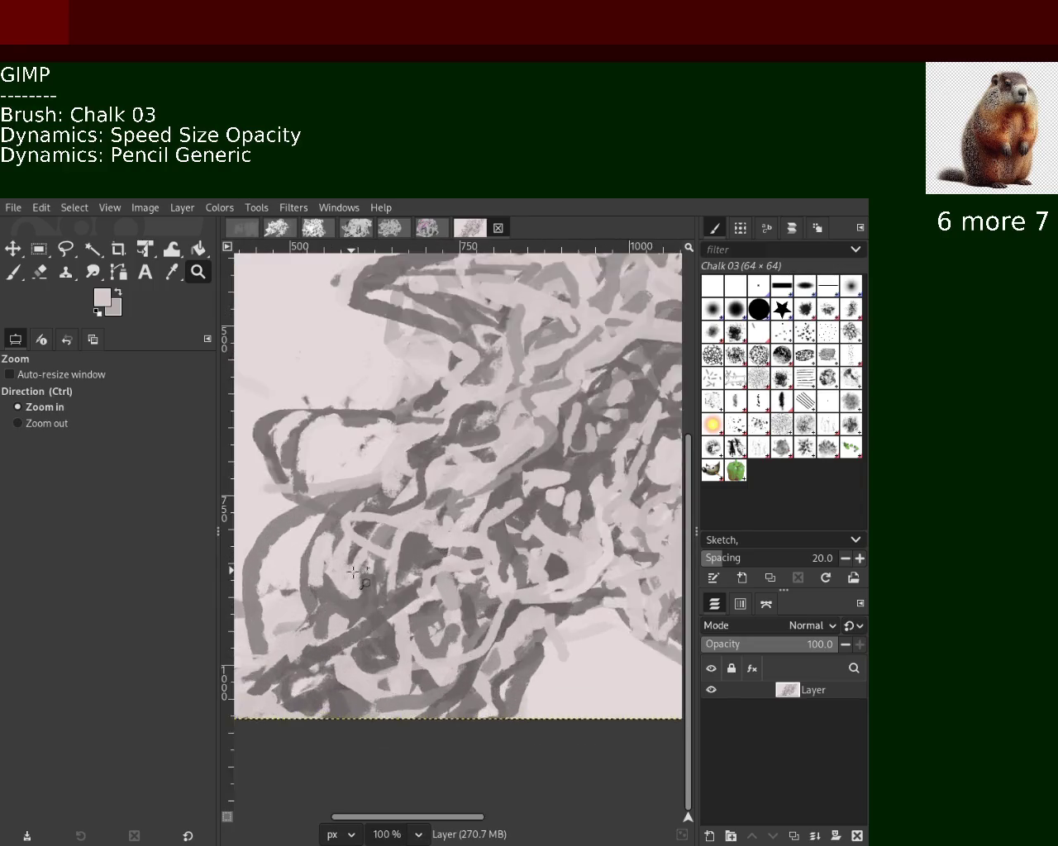
{"action": "left_click", "coordinate": [353, 572]}
{"action": "left_click", "coordinate": [20, 276]}
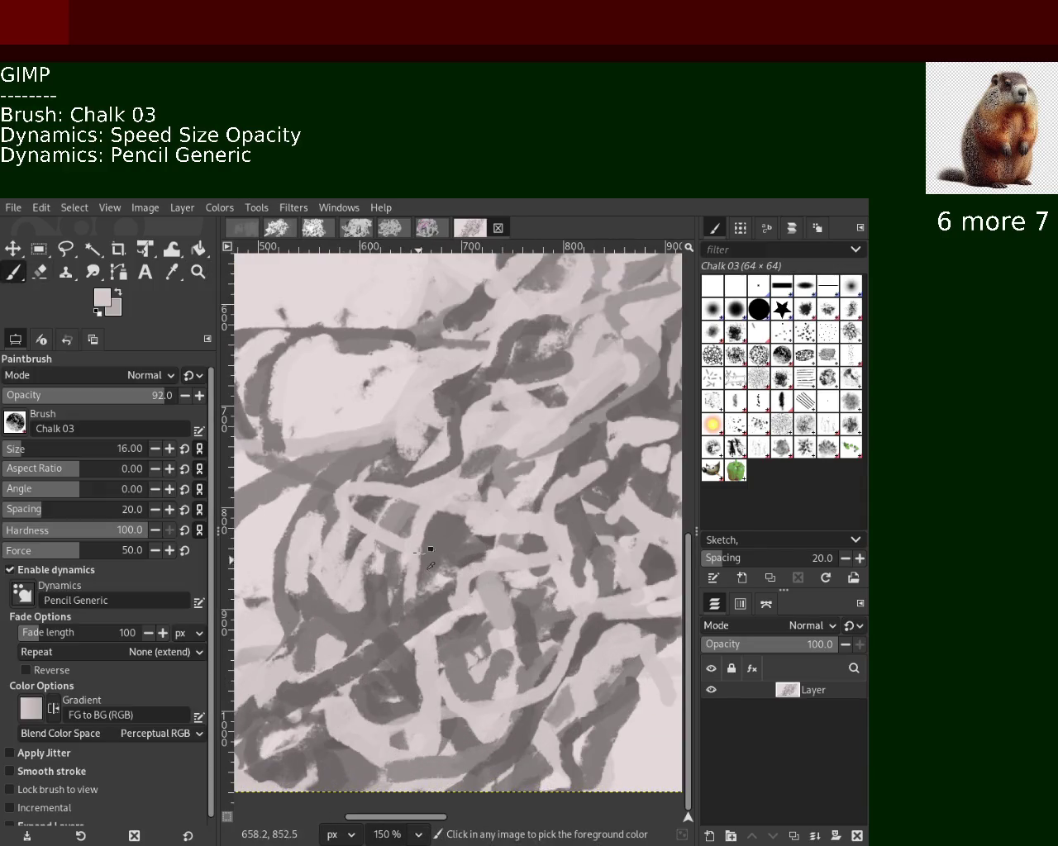
Paint a short grey stroke and three light pink chalk loops through the middle and lower-left.
{"action": "left_click", "coordinate": [402, 500], "text": "ctrl"}
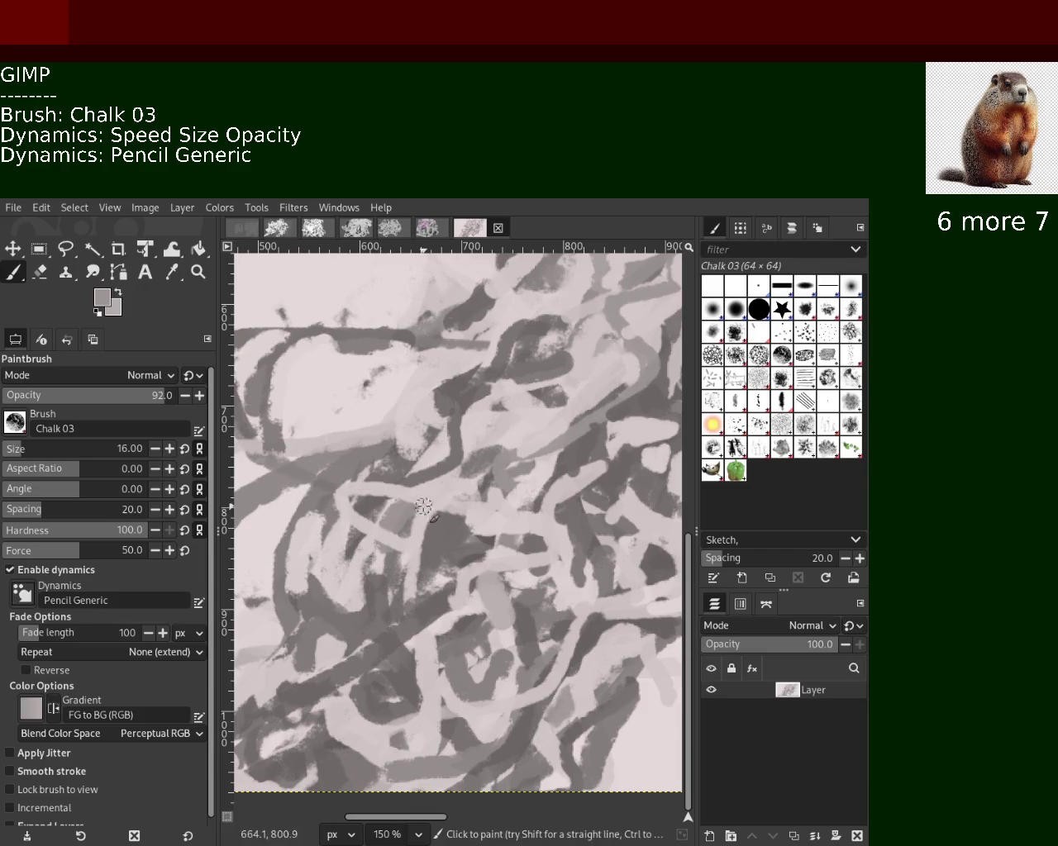
{"action": "left_click_drag", "start_coordinate": [422, 509], "coordinate": [380, 508]}
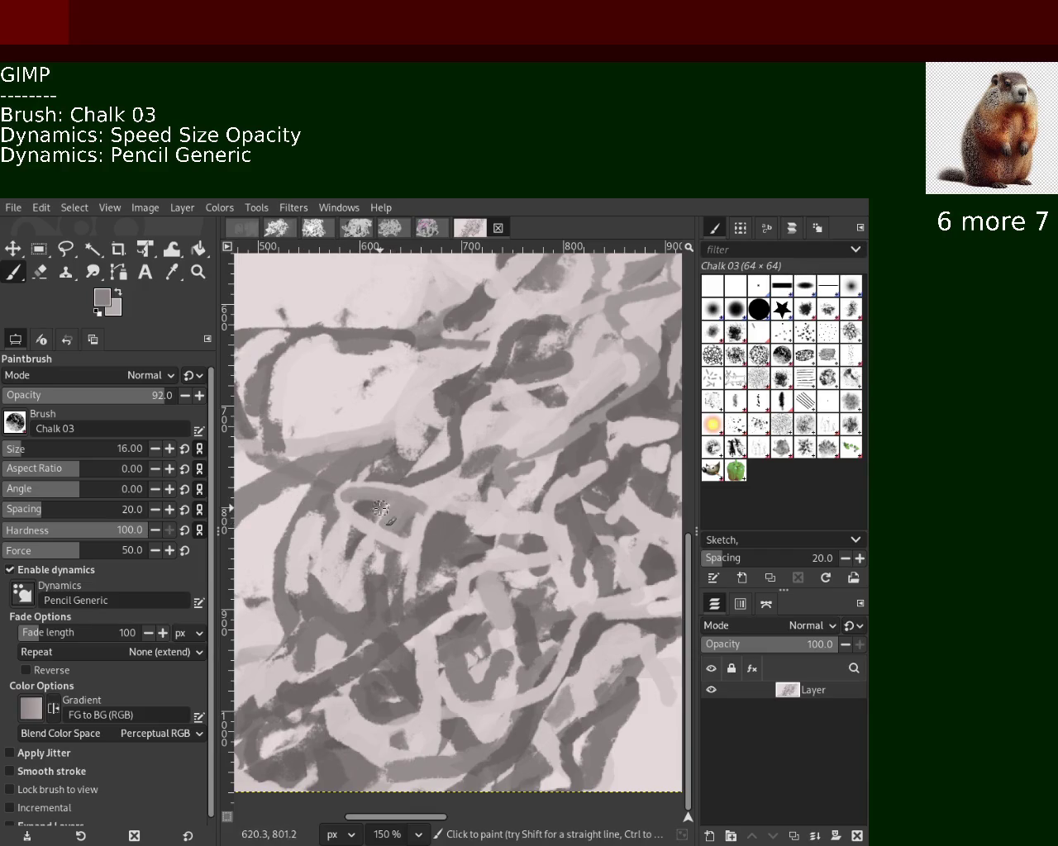
{"action": "left_click", "coordinate": [356, 511], "text": "ctrl"}
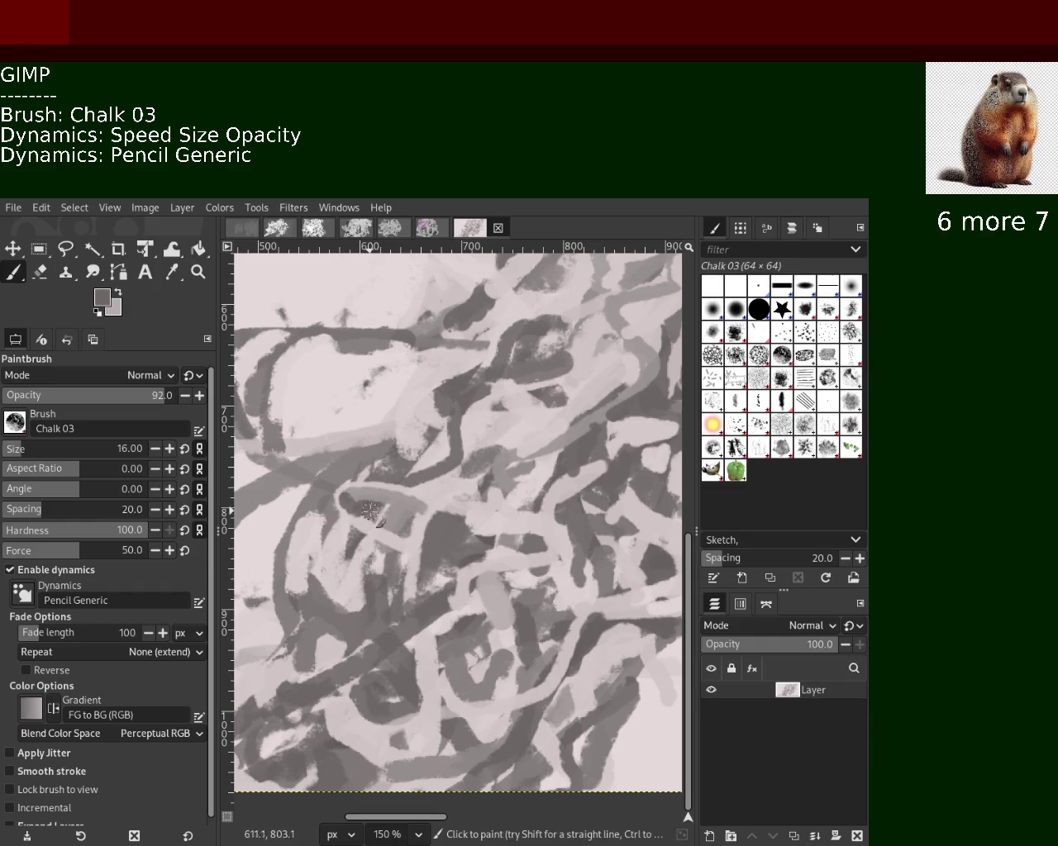
{"action": "left_click", "coordinate": [405, 595], "text": "ctrl"}
{"action": "mouse_move", "coordinate": [405, 594]}
{"action": "left_mouse_down"}
{"action": "mouse_move", "coordinate": [304, 555]}
{"action": "mouse_move", "coordinate": [396, 576]}
{"action": "mouse_move", "coordinate": [360, 636]}
{"action": "left_mouse_up"}
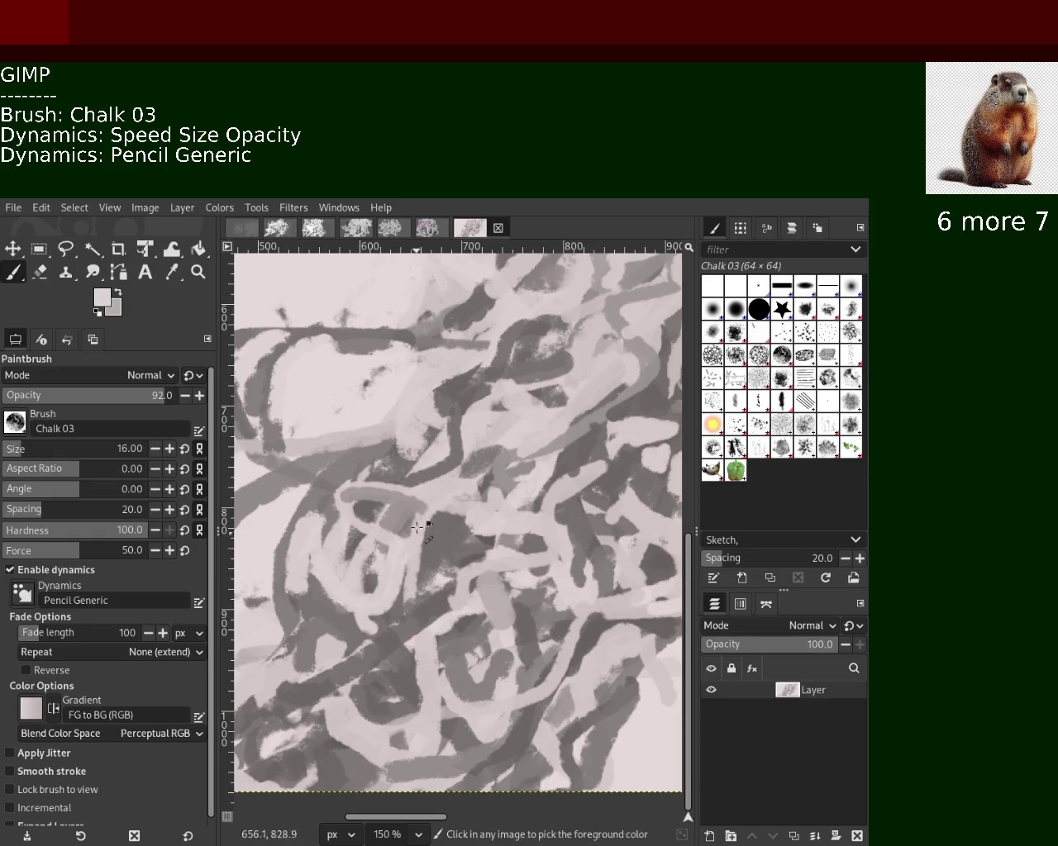
{"action": "left_click_drag", "start_coordinate": [481, 491], "coordinate": [484, 549]}
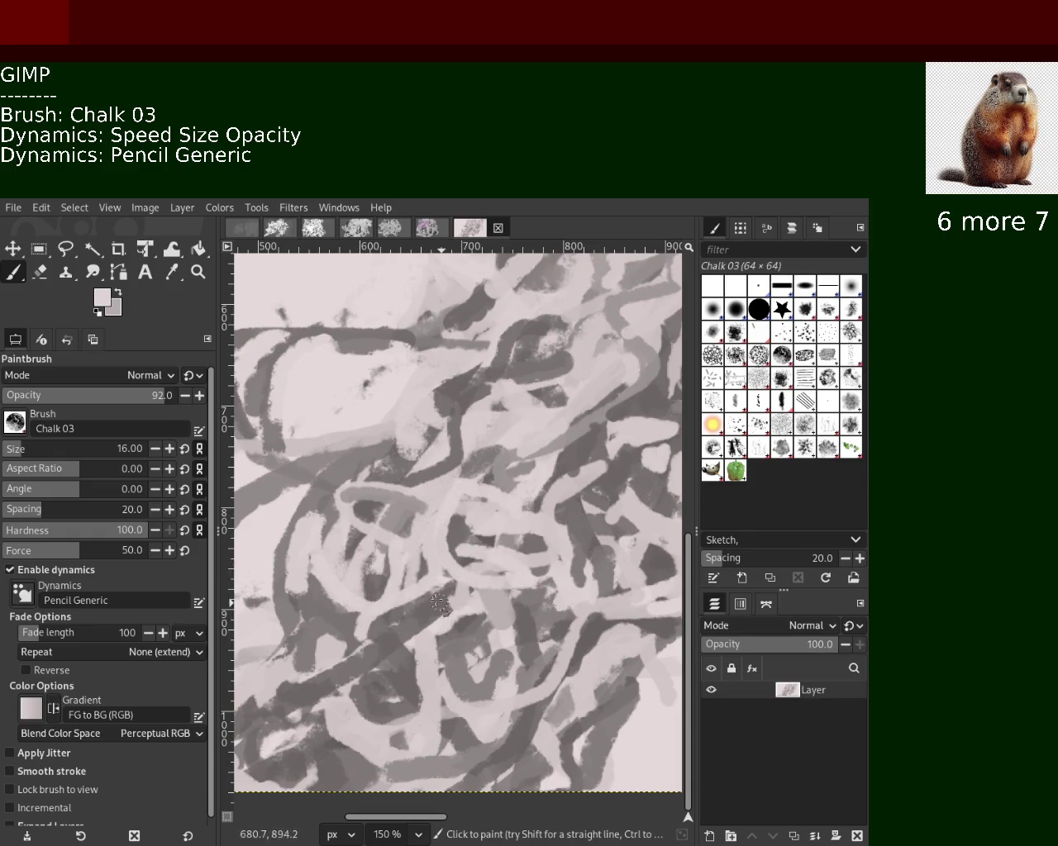
{"action": "left_click_drag", "start_coordinate": [438, 603], "coordinate": [375, 712]}
{"action": "key", "text": "z"}
{"action": "scroll", "coordinate": [444, 597], "scroll_direction": "up", "scroll_amount": 3}
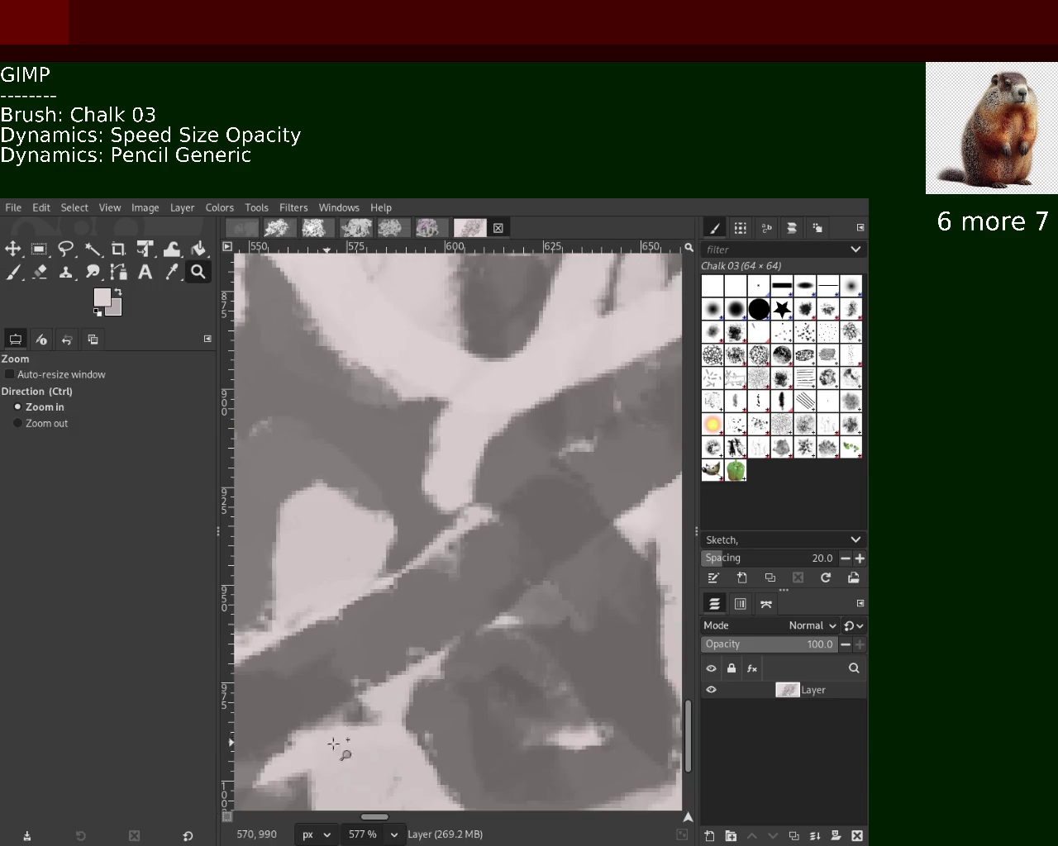
{"action": "scroll", "coordinate": [463, 597], "scroll_direction": "up", "scroll_amount": 2}
{"action": "scroll", "coordinate": [462, 596], "scroll_direction": "up", "scroll_amount": 4}
{"action": "scroll", "coordinate": [463, 596], "scroll_direction": "up", "scroll_amount": 2}
{"action": "scroll", "coordinate": [462, 596], "scroll_direction": "down", "scroll_amount": 2}
{"action": "scroll", "coordinate": [463, 596], "scroll_direction": "down", "scroll_amount": 1}
{"action": "scroll", "coordinate": [463, 597], "scroll_direction": "down", "scroll_amount": 3}
{"action": "scroll", "coordinate": [462, 597], "scroll_direction": "down", "scroll_amount": 2}
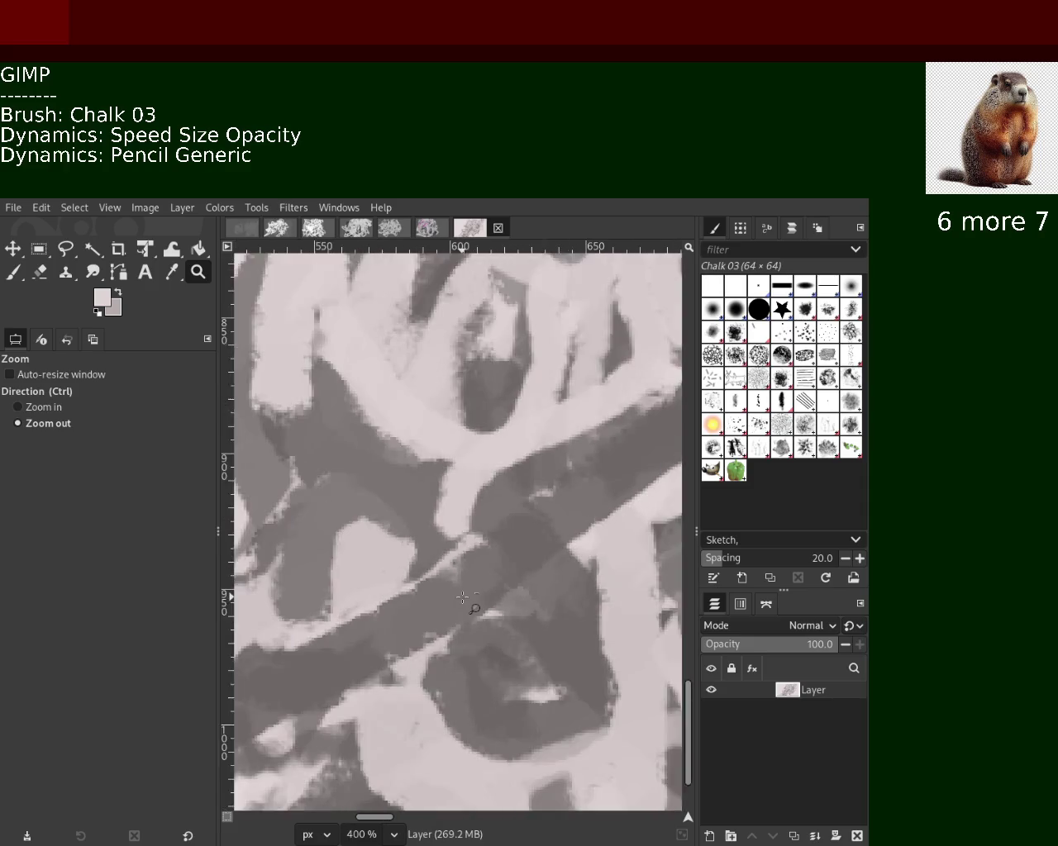
{"action": "scroll", "coordinate": [463, 597], "scroll_direction": "down", "scroll_amount": 3}
{"action": "scroll", "coordinate": [463, 596], "scroll_direction": "down", "scroll_amount": 3}
{"action": "scroll", "coordinate": [463, 597], "scroll_direction": "down", "scroll_amount": 1}
{"action": "scroll", "coordinate": [462, 596], "scroll_direction": "up", "scroll_amount": 2}
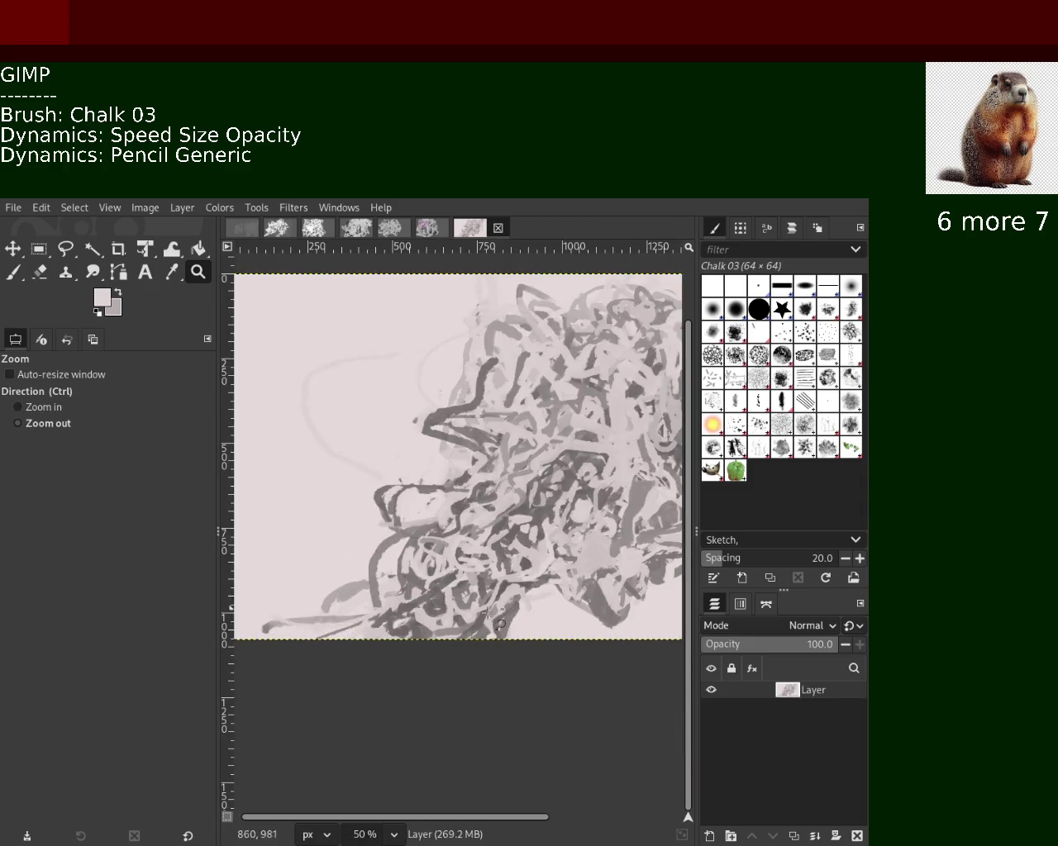
{"action": "scroll", "coordinate": [463, 597], "scroll_direction": "down", "scroll_amount": 3}
{"action": "scroll", "coordinate": [475, 617], "scroll_direction": "up", "scroll_amount": 2}
{"action": "scroll", "coordinate": [475, 617], "scroll_direction": "up", "scroll_amount": 2}
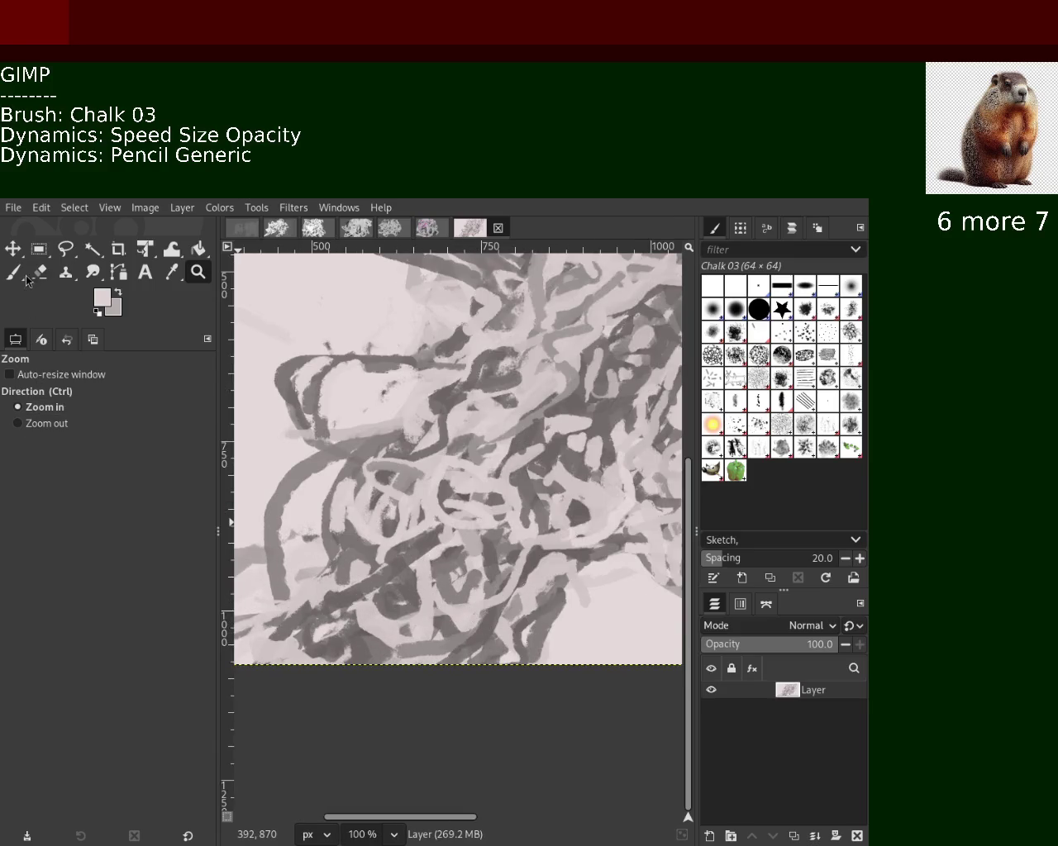
{"action": "left_click", "coordinate": [23, 275]}
{"action": "left_click", "coordinate": [455, 505], "text": "ctrl"}
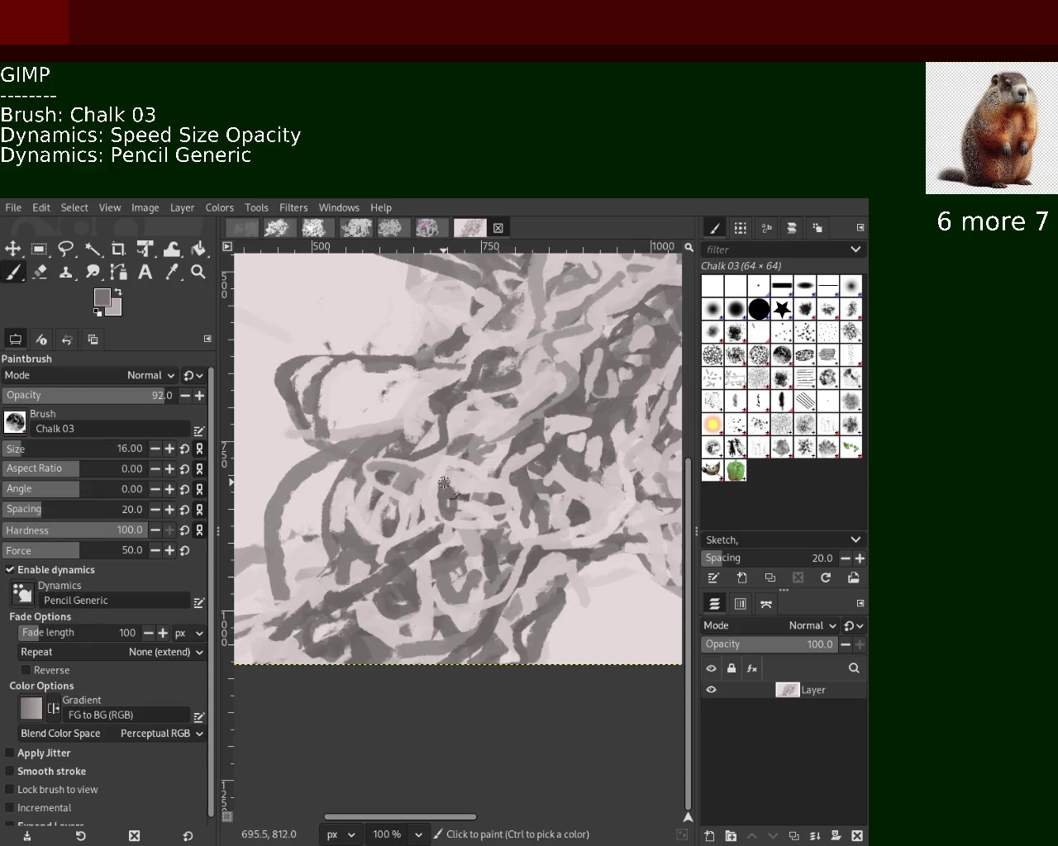
Cover the lower dark blob with light pink chalk strokes, undoing one stray stroke.
{"action": "left_click", "coordinate": [444, 483]}
{"action": "left_click", "coordinate": [396, 547], "text": "ctrl"}
{"action": "mouse_move", "coordinate": [401, 543]}
{"action": "left_mouse_down"}
{"action": "mouse_move", "coordinate": [343, 611]}
{"action": "mouse_move", "coordinate": [362, 549]}
{"action": "left_mouse_up"}
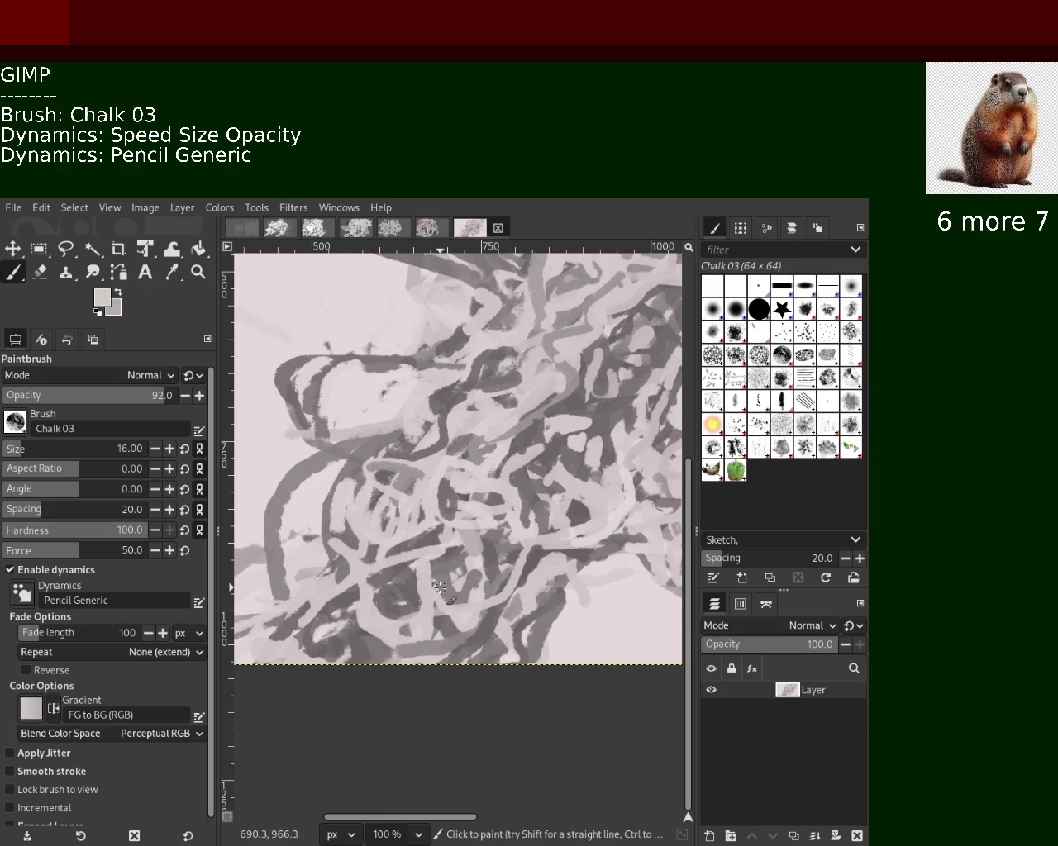
{"action": "left_click_drag", "start_coordinate": [386, 585], "coordinate": [383, 601]}
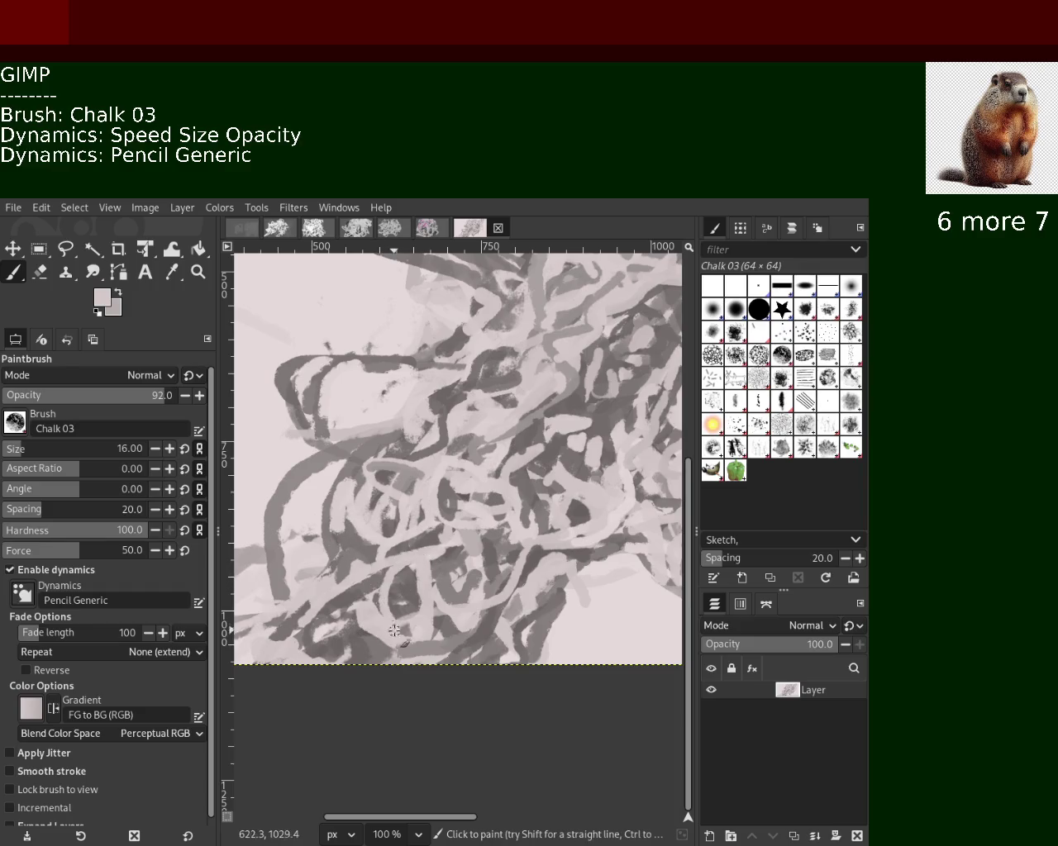
{"action": "left_click_drag", "start_coordinate": [317, 574], "coordinate": [379, 542]}
{"action": "key", "text": "ctrl+z"}
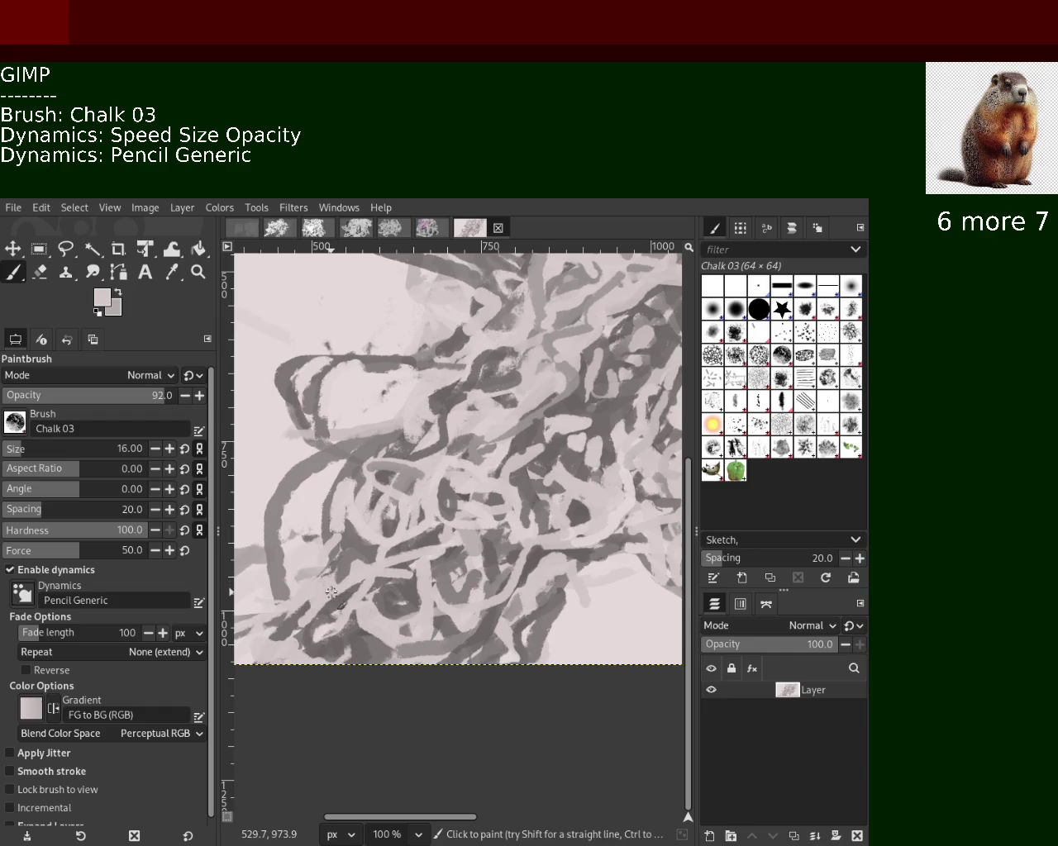
Paint a dark grey stroke on the left, save the image, and add a dark centre stroke.
{"action": "left_click", "coordinate": [332, 361], "text": "ctrl"}
{"action": "left_click_drag", "start_coordinate": [332, 364], "coordinate": [322, 441]}
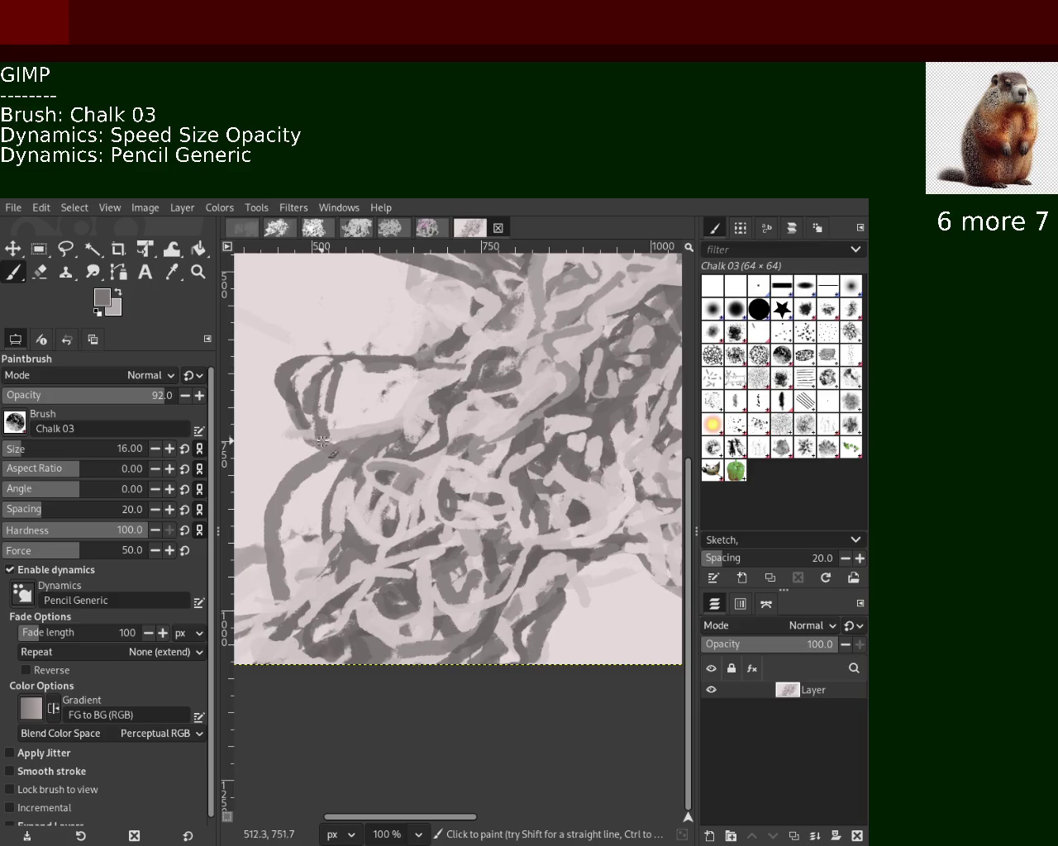
{"action": "key", "text": "ctrl+s"}
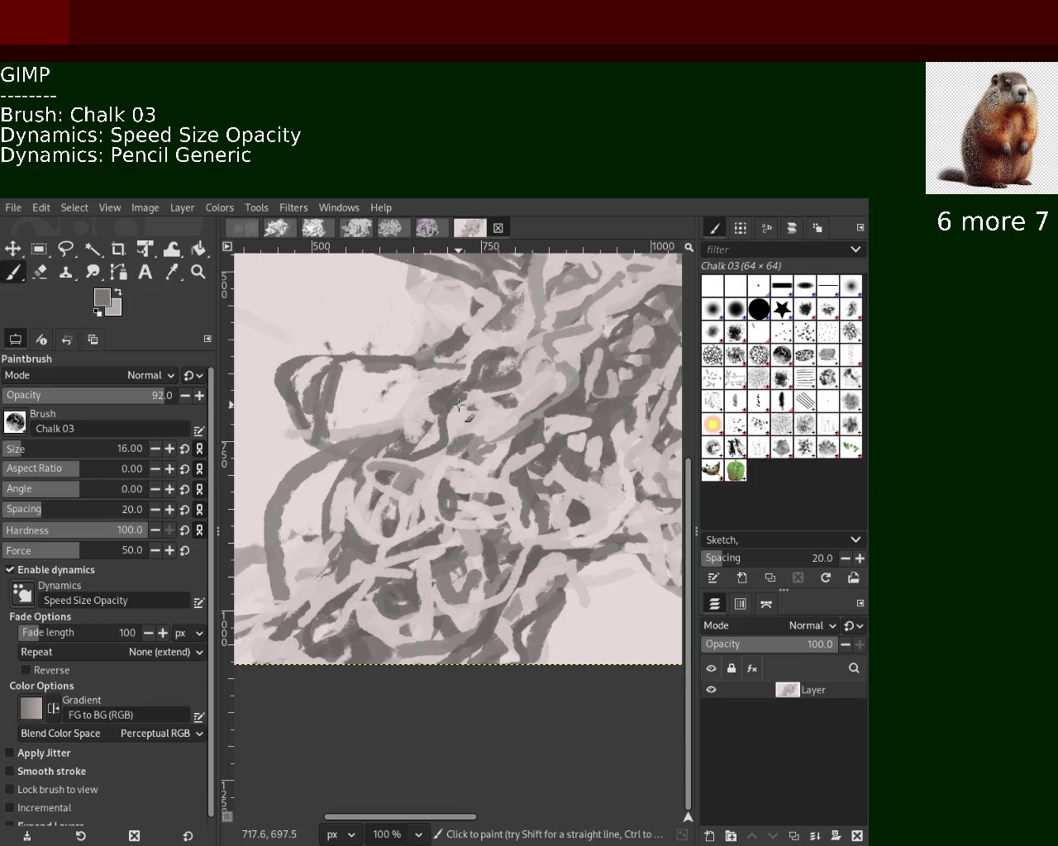
{"action": "left_click_drag", "start_coordinate": [578, 363], "coordinate": [472, 495]}
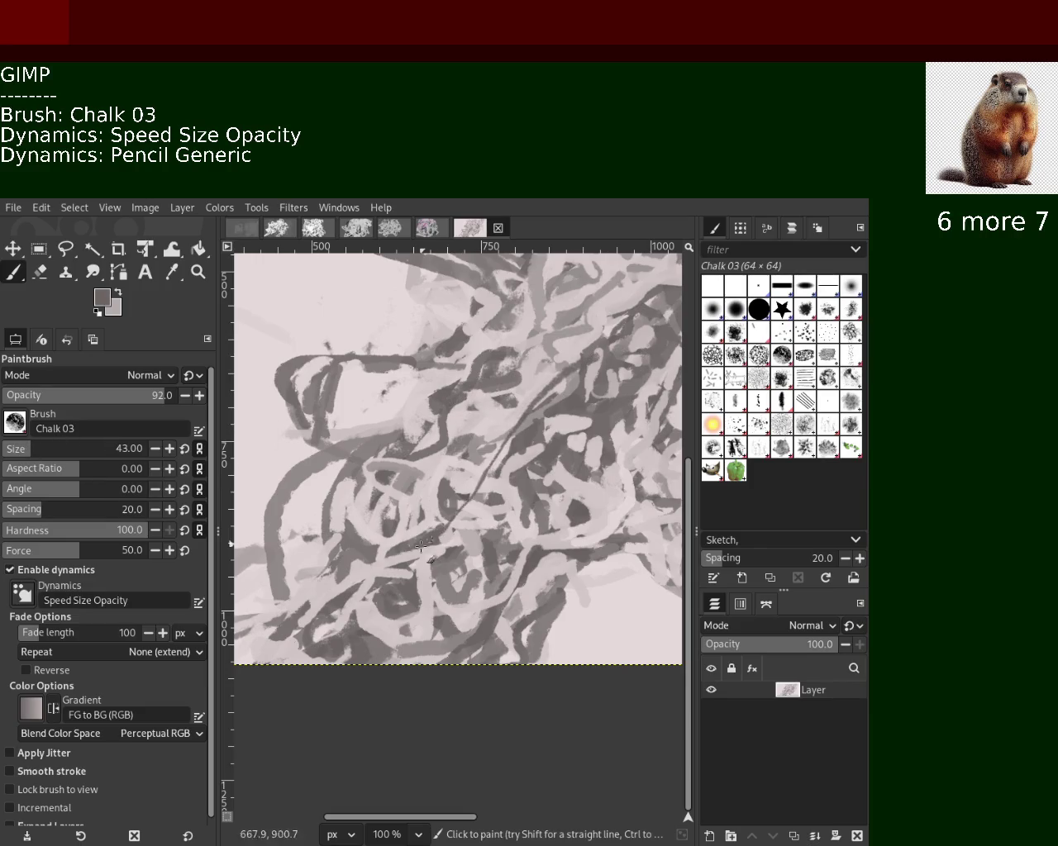
Try dark chalk strokes in the centre at brush opacity 100 and 91, undoing them.
{"action": "key", "text": "ctrl+z"}
{"action": "type", "text": "108"}
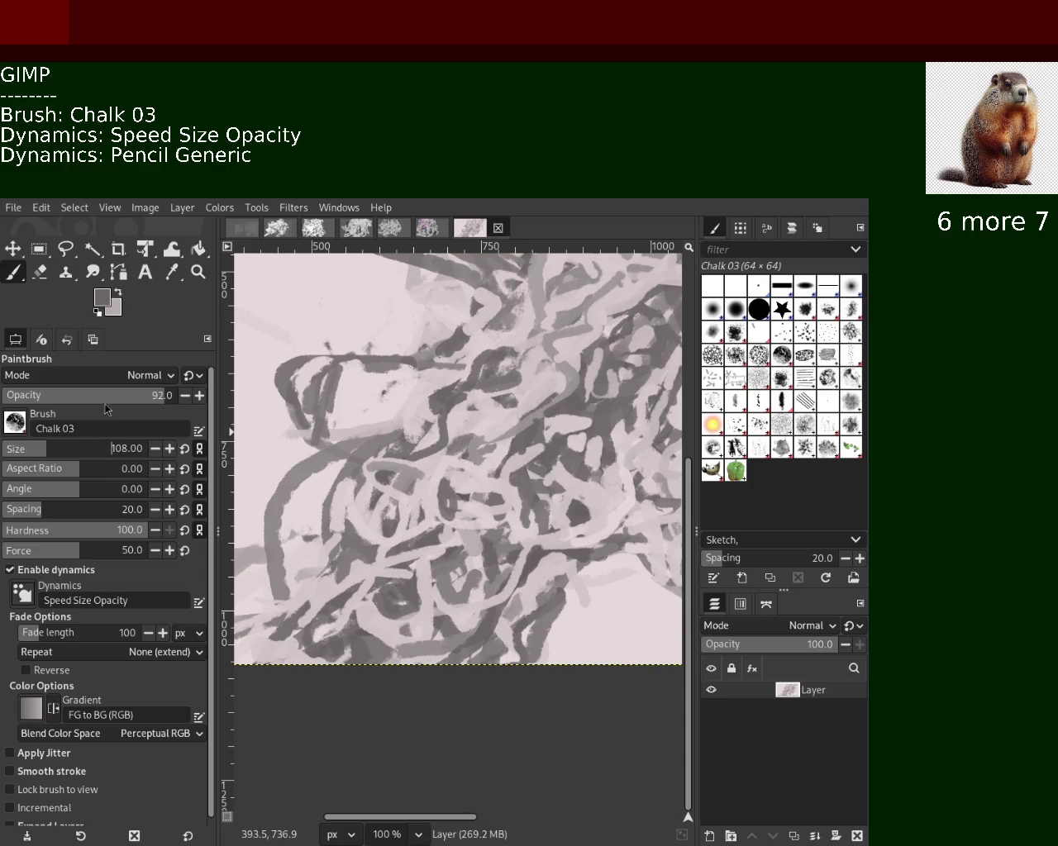
{"action": "left_click_drag", "start_coordinate": [141, 397], "coordinate": [179, 396]}
{"action": "mouse_move", "coordinate": [452, 405]}
{"action": "left_mouse_down"}
{"action": "mouse_move", "coordinate": [355, 388]}
{"action": "mouse_move", "coordinate": [475, 427]}
{"action": "left_mouse_up"}
{"action": "key", "text": "ctrl+z"}
{"action": "key", "text": "ctrl+z"}
{"action": "left_click_drag", "start_coordinate": [150, 403], "coordinate": [162, 396]}
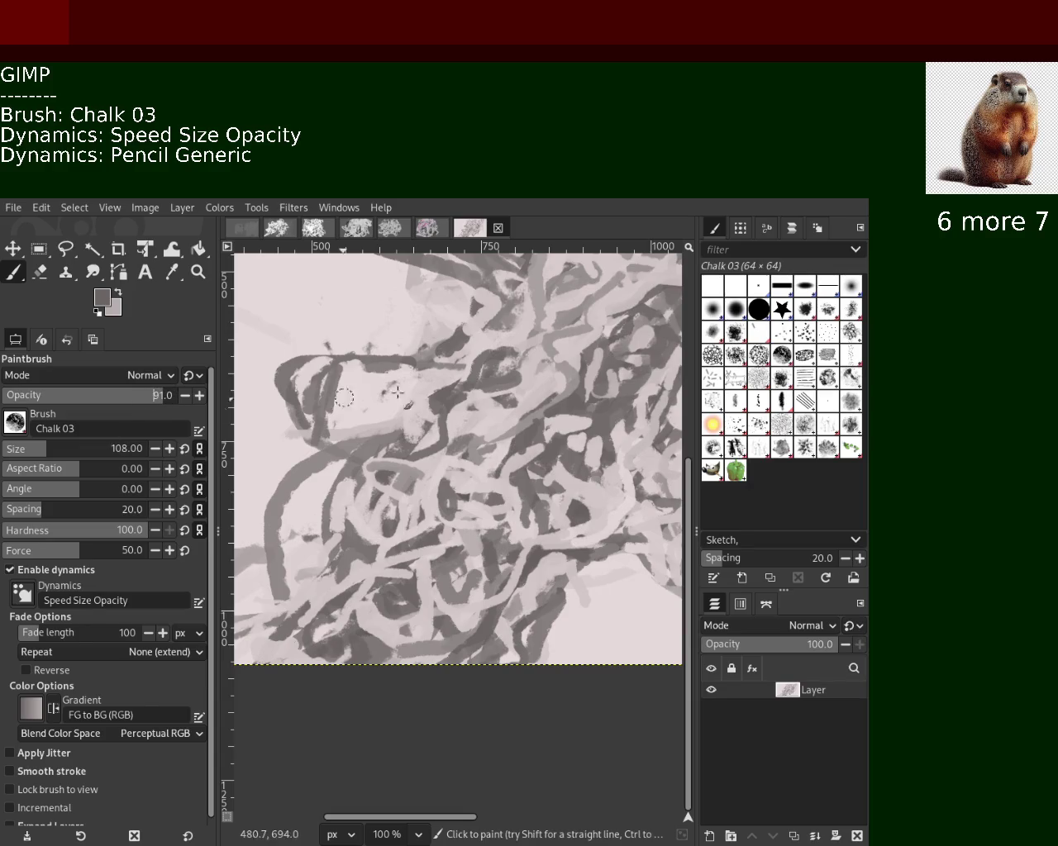
{"action": "left_click_drag", "start_coordinate": [487, 397], "coordinate": [409, 371]}
{"action": "key", "text": "ctrl+z"}
Test light pink strokes near the centre, then repaint one long diagonal chalk stroke.
{"action": "left_click", "coordinate": [459, 417], "text": "ctrl"}
{"action": "left_click_drag", "start_coordinate": [458, 417], "coordinate": [393, 475]}
{"action": "key", "text": "ctrl+z"}
{"action": "mouse_move", "coordinate": [479, 364]}
{"action": "left_mouse_down"}
{"action": "mouse_move", "coordinate": [587, 405]}
{"action": "mouse_move", "coordinate": [364, 425]}
{"action": "mouse_move", "coordinate": [447, 410]}
{"action": "mouse_move", "coordinate": [432, 620]}
{"action": "mouse_move", "coordinate": [559, 633]}
{"action": "mouse_move", "coordinate": [538, 326]}
{"action": "mouse_move", "coordinate": [463, 504]}
{"action": "mouse_move", "coordinate": [438, 446]}
{"action": "mouse_move", "coordinate": [446, 496]}
{"action": "mouse_move", "coordinate": [373, 562]}
{"action": "mouse_move", "coordinate": [305, 581]}
{"action": "mouse_move", "coordinate": [372, 637]}
{"action": "mouse_move", "coordinate": [331, 537]}
{"action": "mouse_move", "coordinate": [382, 493]}
{"action": "mouse_move", "coordinate": [400, 589]}
{"action": "mouse_move", "coordinate": [451, 432]}
{"action": "mouse_move", "coordinate": [455, 375]}
{"action": "mouse_move", "coordinate": [444, 562]}
{"action": "mouse_move", "coordinate": [493, 589]}
{"action": "left_mouse_up"}
{"action": "key", "text": "ctrl+z"}
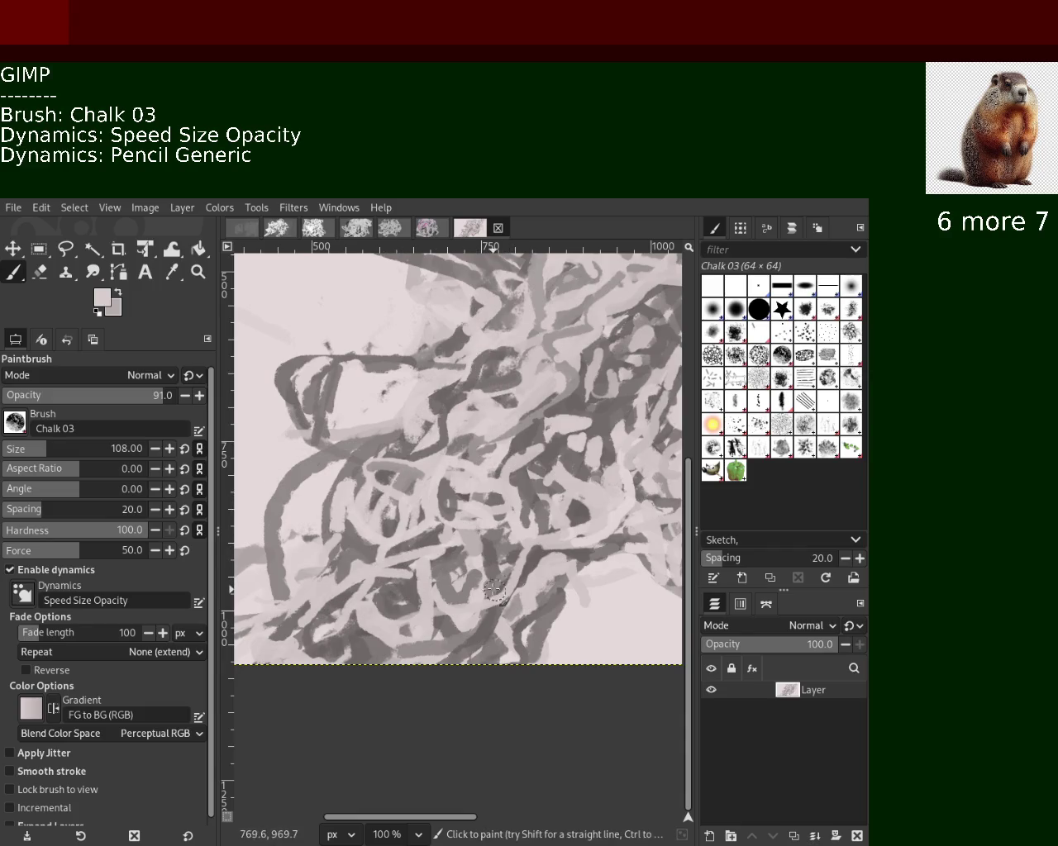
{"action": "mouse_move", "coordinate": [348, 484]}
{"action": "left_mouse_down"}
{"action": "mouse_move", "coordinate": [298, 615]}
{"action": "mouse_move", "coordinate": [366, 582]}
{"action": "mouse_move", "coordinate": [315, 651]}
{"action": "mouse_move", "coordinate": [334, 707]}
{"action": "mouse_move", "coordinate": [504, 562]}
{"action": "mouse_move", "coordinate": [588, 410]}
{"action": "mouse_move", "coordinate": [383, 533]}
{"action": "mouse_move", "coordinate": [380, 562]}
{"action": "mouse_move", "coordinate": [578, 314]}
{"action": "mouse_move", "coordinate": [471, 355]}
{"action": "mouse_move", "coordinate": [571, 306]}
{"action": "mouse_move", "coordinate": [533, 329]}
{"action": "mouse_move", "coordinate": [505, 441]}
{"action": "mouse_move", "coordinate": [507, 364]}
{"action": "mouse_move", "coordinate": [538, 440]}
{"action": "mouse_move", "coordinate": [528, 298]}
{"action": "left_mouse_up"}
Paint upper-centre chalk strokes at opacity 100, then settle opacity at 76 for dark strokes.
{"action": "left_click_drag", "start_coordinate": [118, 404], "coordinate": [173, 395]}
{"action": "mouse_move", "coordinate": [508, 309]}
{"action": "left_mouse_down"}
{"action": "mouse_move", "coordinate": [578, 372]}
{"action": "mouse_move", "coordinate": [514, 317]}
{"action": "mouse_move", "coordinate": [515, 419]}
{"action": "mouse_move", "coordinate": [579, 301]}
{"action": "mouse_move", "coordinate": [538, 324]}
{"action": "mouse_move", "coordinate": [508, 384]}
{"action": "left_mouse_up"}
{"action": "left_click", "coordinate": [111, 395]}
{"action": "left_click", "coordinate": [133, 403]}
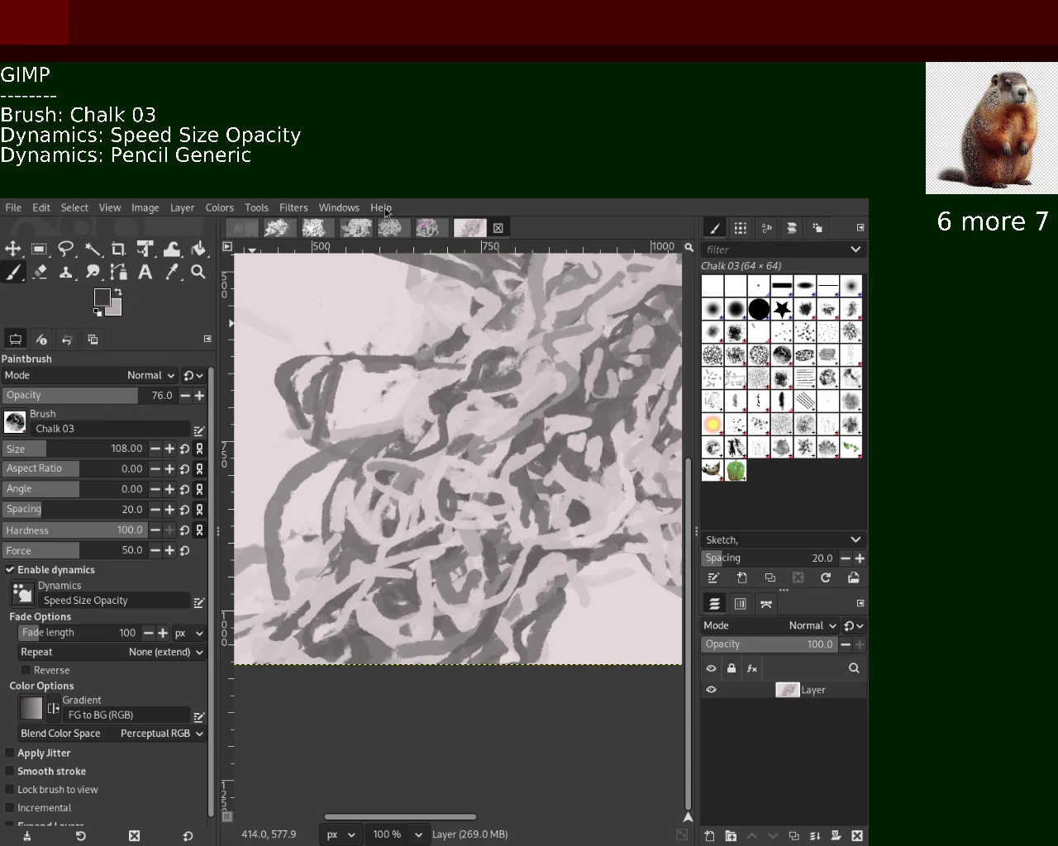
{"action": "mouse_move", "coordinate": [475, 388]}
{"action": "left_mouse_down"}
{"action": "mouse_move", "coordinate": [551, 299]}
{"action": "mouse_move", "coordinate": [595, 307]}
{"action": "mouse_move", "coordinate": [529, 385]}
{"action": "mouse_move", "coordinate": [510, 340]}
{"action": "mouse_move", "coordinate": [496, 338]}
{"action": "left_mouse_up"}
{"action": "key", "text": "ctrl+z"}
Sample light pink and try strokes across the upper centre, undoing the stray ones.
{"action": "key", "text": "ctrl+z"}
{"action": "left_click", "coordinate": [525, 343], "text": "ctrl"}
{"action": "key", "text": "ctrl+z"}
{"action": "left_click", "coordinate": [514, 391], "text": "ctrl"}
{"action": "mouse_move", "coordinate": [440, 374]}
{"action": "left_mouse_down"}
{"action": "mouse_move", "coordinate": [334, 450]}
{"action": "mouse_move", "coordinate": [396, 264]}
{"action": "mouse_move", "coordinate": [563, 374]}
{"action": "left_mouse_up"}
{"action": "key", "text": "ctrl+z"}
{"action": "key", "text": "z"}
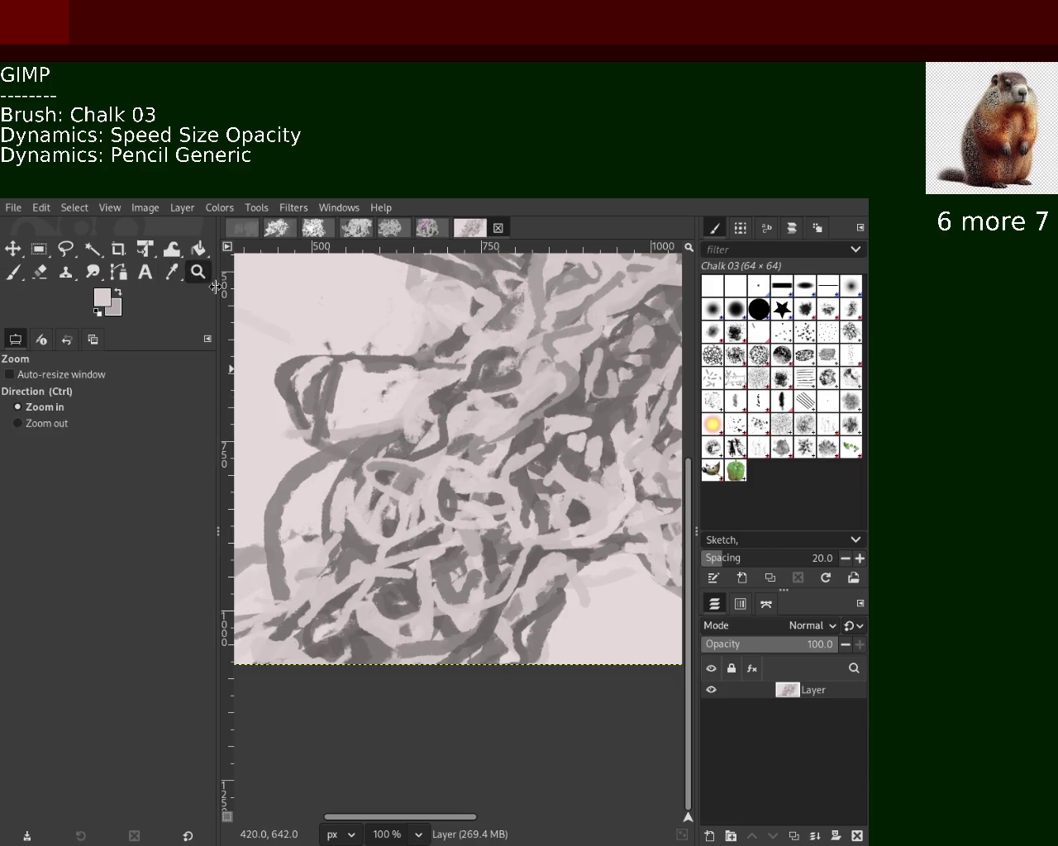
{"action": "left_click", "coordinate": [502, 428], "text": "ctrl"}
{"action": "left_click", "coordinate": [502, 428]}
{"action": "left_click", "coordinate": [537, 404], "text": "ctrl"}
{"action": "left_click", "coordinate": [570, 384], "text": "ctrl"}
{"action": "left_click", "coordinate": [578, 380], "text": "ctrl"}
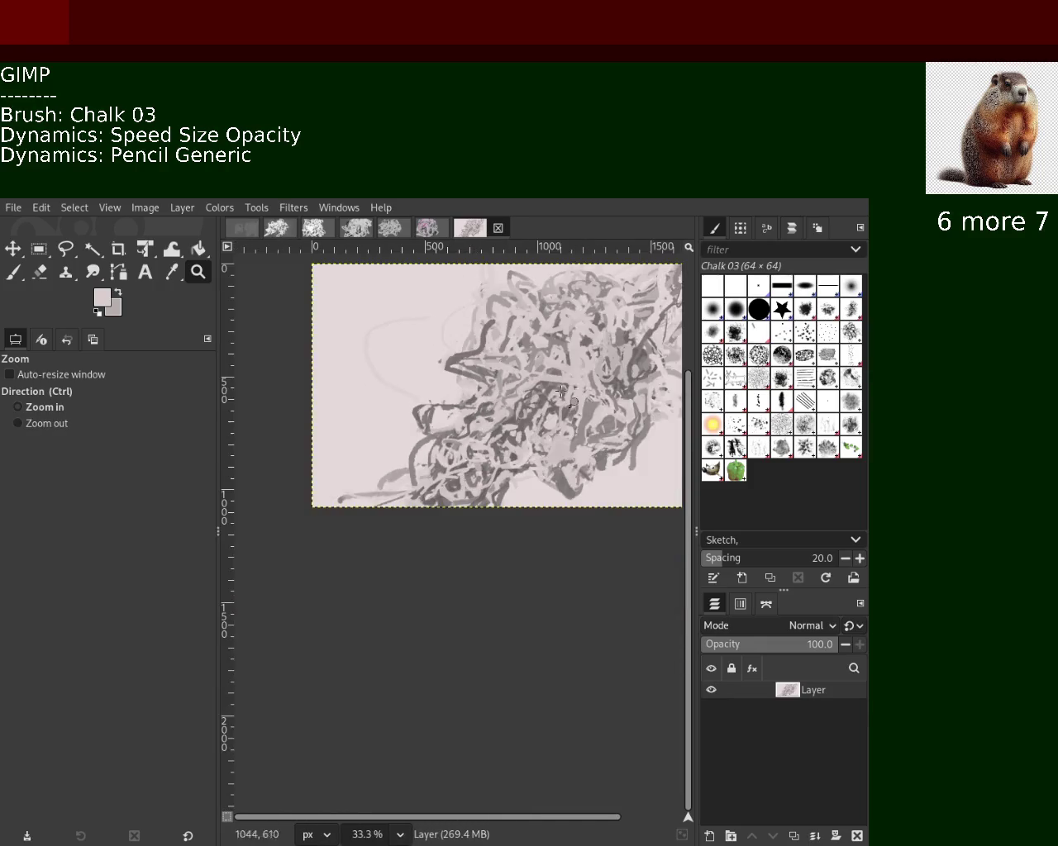
{"action": "left_click", "coordinate": [579, 378]}
{"action": "left_click", "coordinate": [537, 397], "text": "ctrl"}
{"action": "scroll", "coordinate": [465, 489], "scroll_direction": "up", "scroll_amount": 3, "text": "ctrl"}
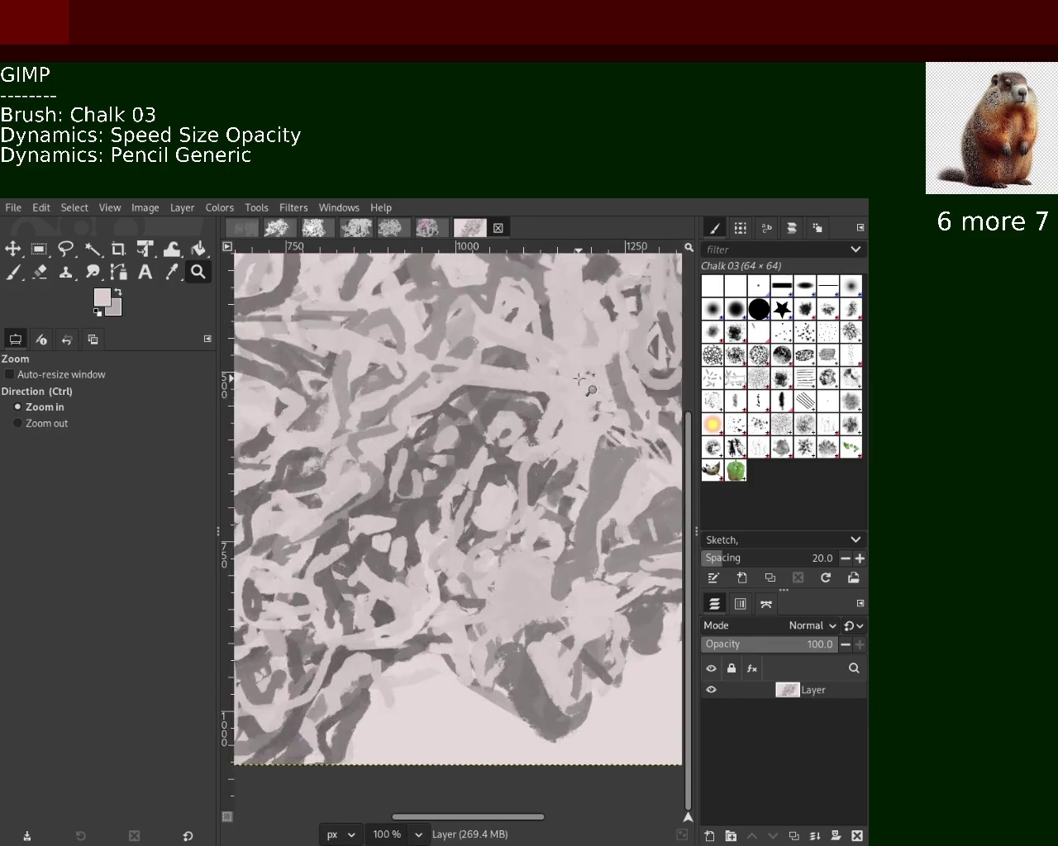
{"action": "left_click", "coordinate": [465, 489]}
{"action": "left_click", "coordinate": [467, 483]}
{"action": "left_click", "coordinate": [475, 446], "text": "ctrl"}
{"action": "left_click", "coordinate": [484, 413]}
{"action": "left_click", "coordinate": [493, 374], "text": "ctrl"}
{"action": "left_click", "coordinate": [496, 376]}
{"action": "left_click", "coordinate": [496, 376]}
{"action": "left_click", "coordinate": [477, 417], "text": "ctrl"}
{"action": "left_click", "coordinate": [463, 454], "text": "ctrl"}
{"action": "left_click", "coordinate": [455, 453]}
{"action": "left_click", "coordinate": [458, 448], "text": "ctrl"}
{"action": "left_click", "coordinate": [458, 449], "text": "ctrl"}
{"action": "left_click", "coordinate": [414, 450], "text": "ctrl"}
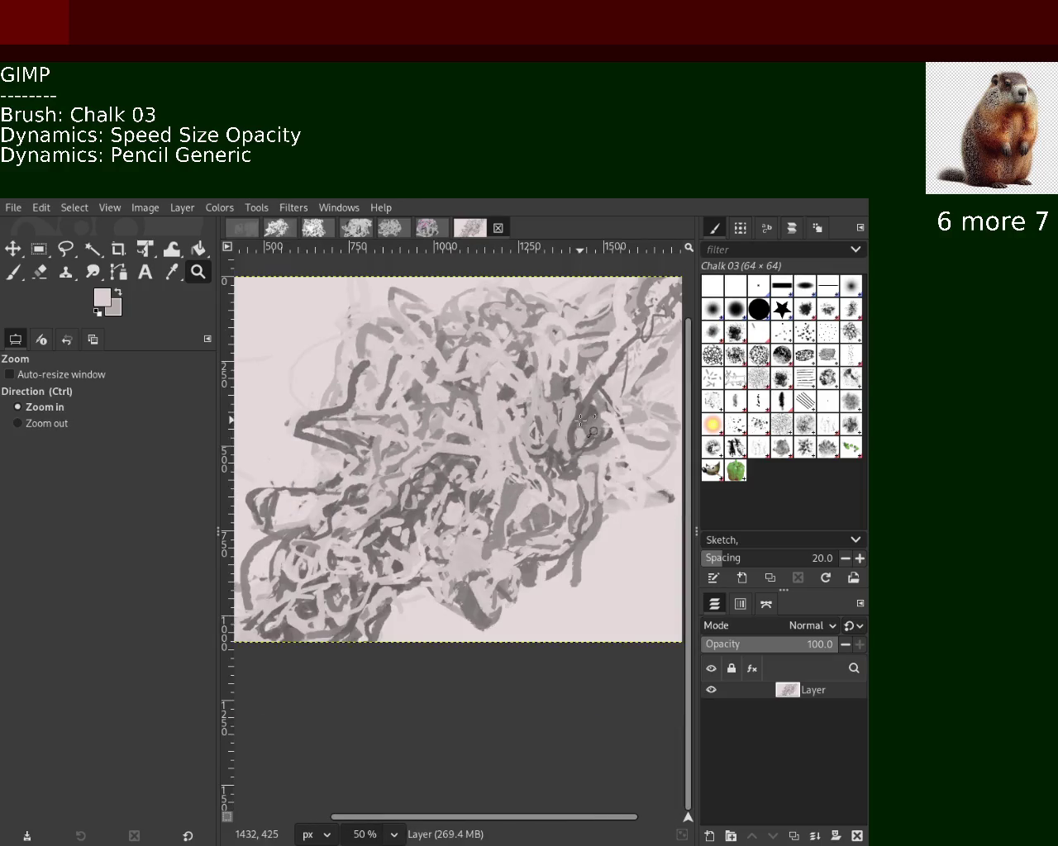
{"action": "left_click", "coordinate": [340, 454]}
{"action": "left_click", "coordinate": [340, 455]}
{"action": "left_click", "coordinate": [12, 275]}
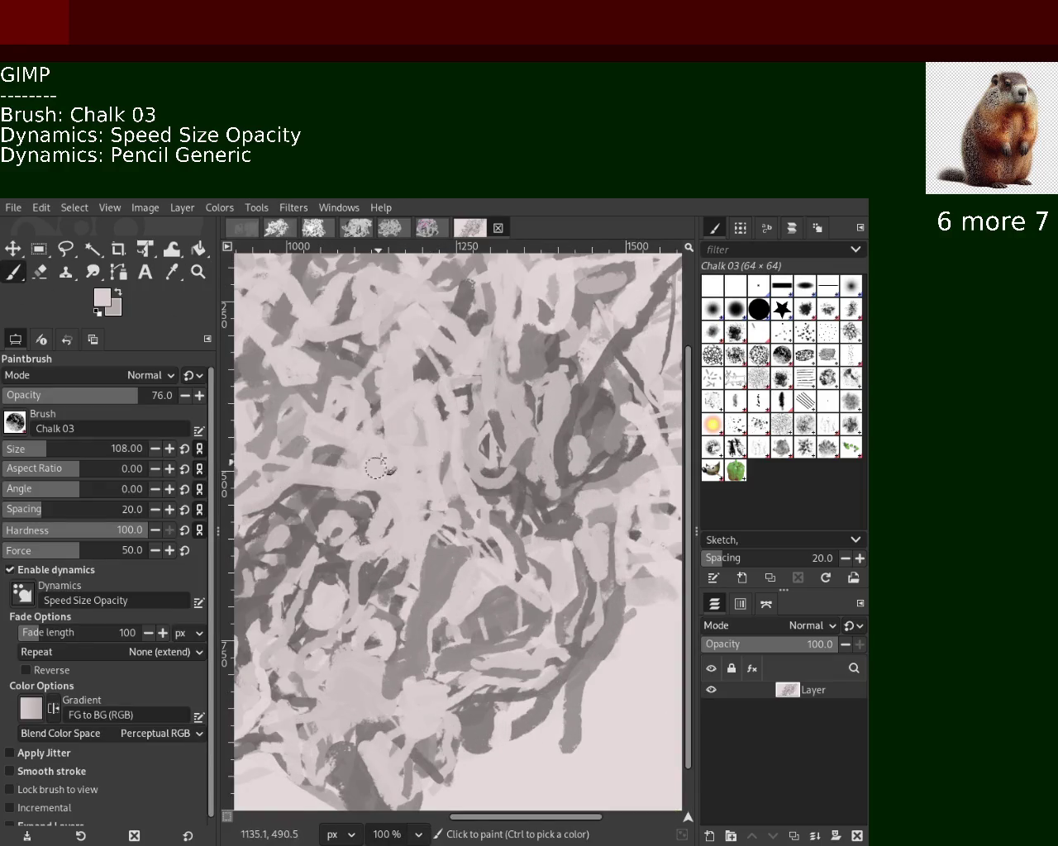
Paint a dark diagonal and a dark horizontal chalk stroke with grey.
{"action": "left_click", "coordinate": [634, 539], "text": "ctrl"}
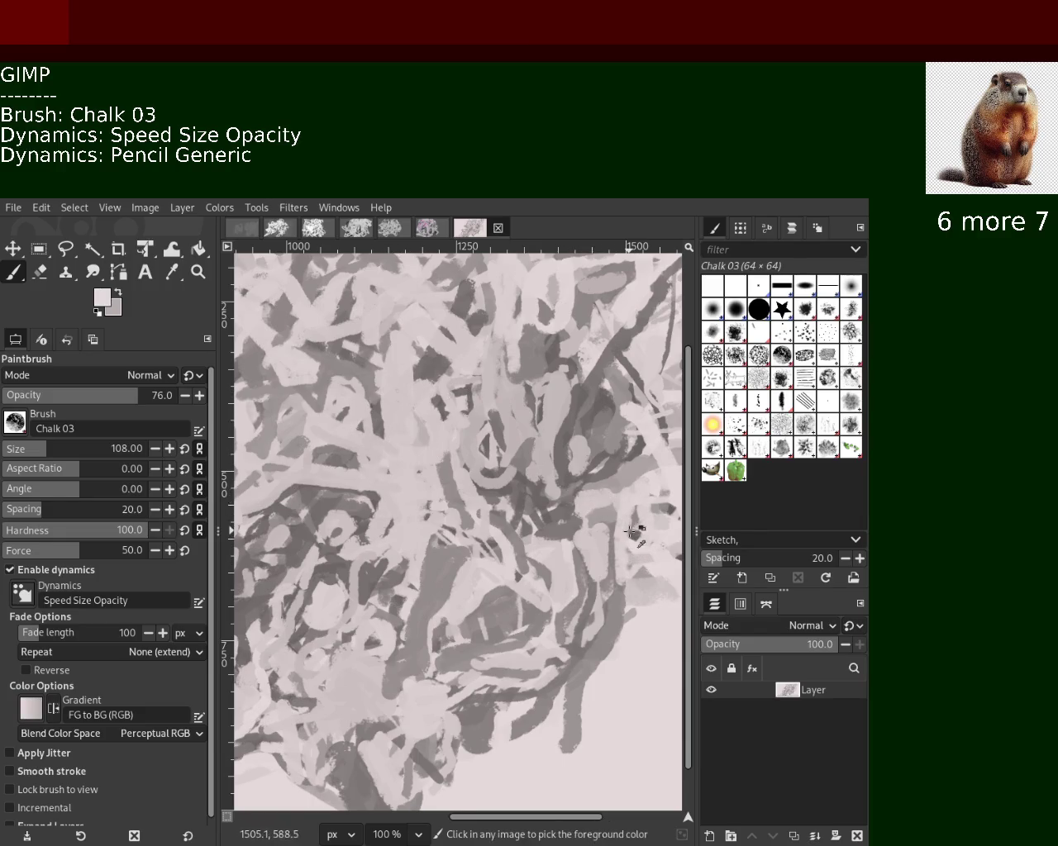
{"action": "left_click", "coordinate": [672, 395], "text": "ctrl"}
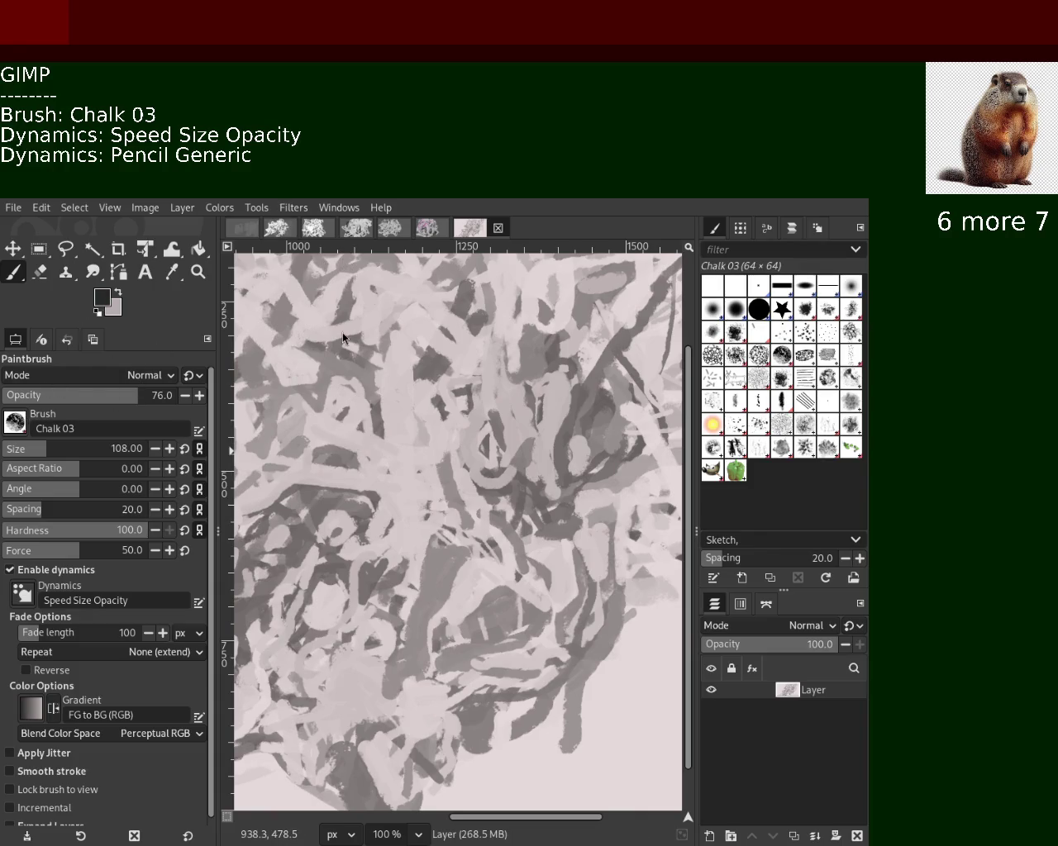
{"action": "left_click_drag", "start_coordinate": [351, 533], "coordinate": [450, 406]}
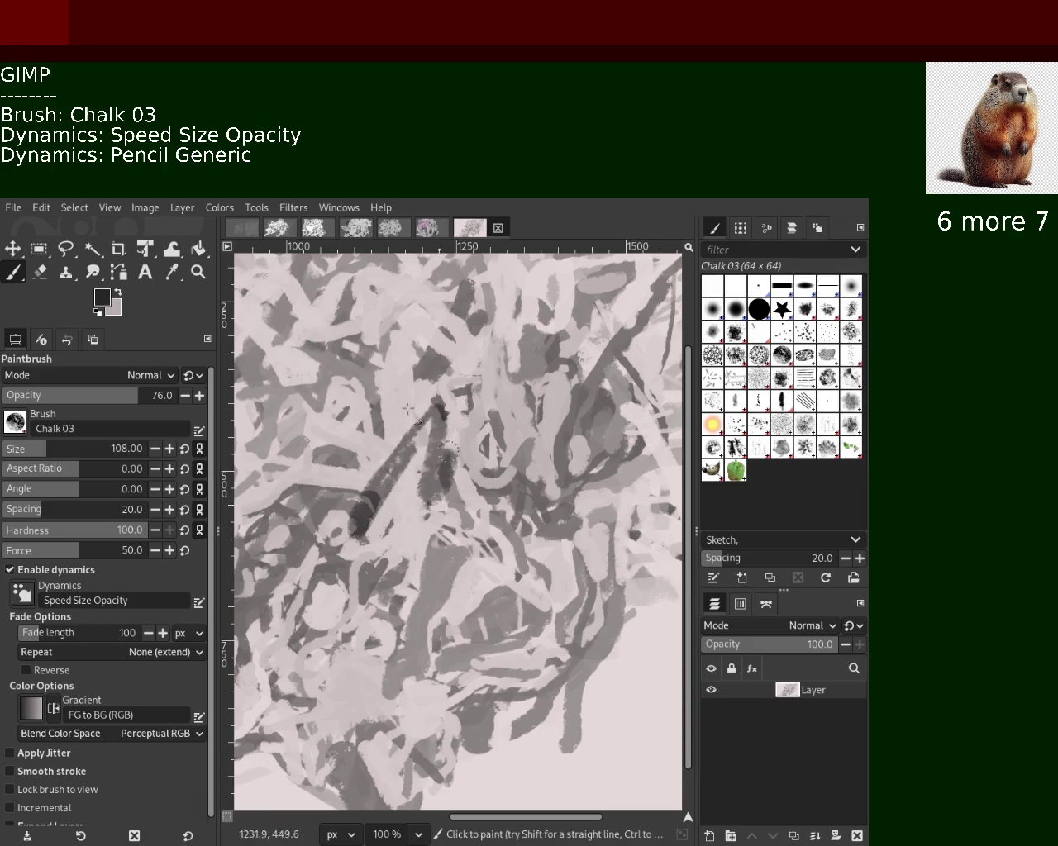
{"action": "left_click_drag", "start_coordinate": [256, 405], "coordinate": [421, 413]}
Paint mid grey and light pinkish-grey vertical strokes over the dark area.
{"action": "left_click", "coordinate": [405, 366], "text": "ctrl"}
{"action": "left_click", "coordinate": [339, 495], "text": "ctrl"}
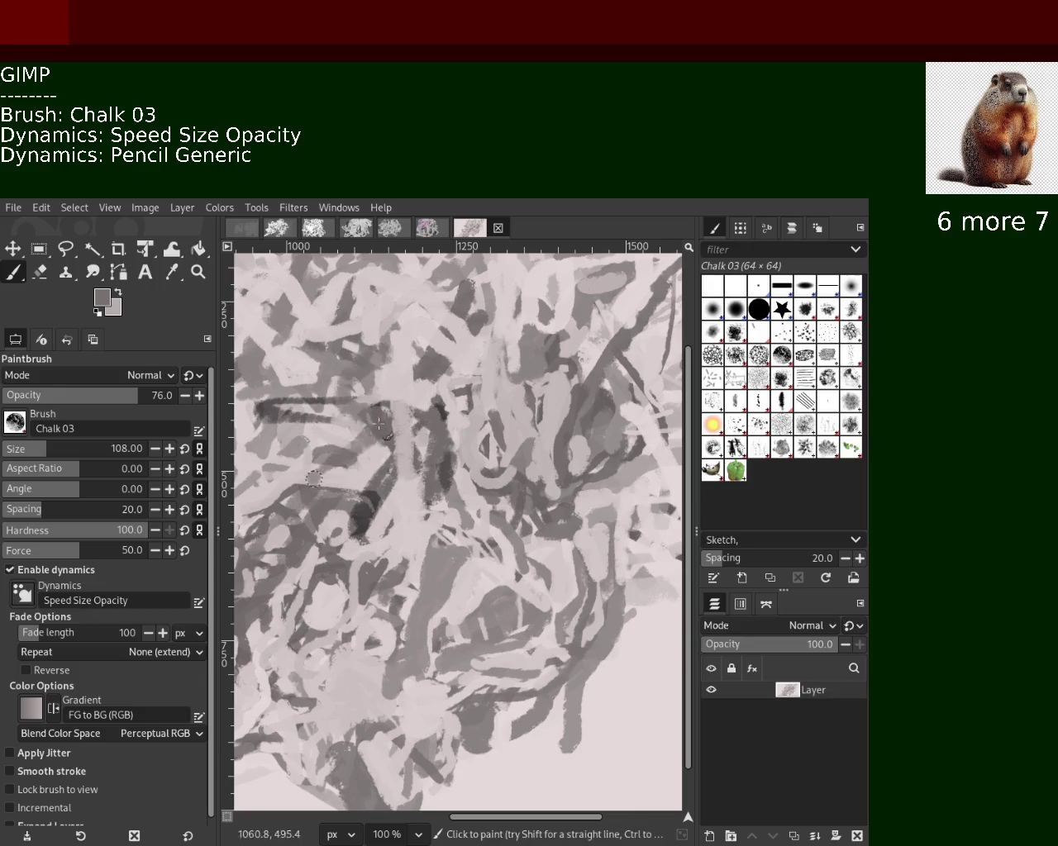
{"action": "left_click_drag", "start_coordinate": [413, 392], "coordinate": [385, 337]}
{"action": "key", "text": "ctrl+z"}
{"action": "left_click_drag", "start_coordinate": [351, 492], "coordinate": [413, 285]}
{"action": "key", "text": "ctrl+z"}
{"action": "left_click_drag", "start_coordinate": [413, 347], "coordinate": [406, 452]}
{"action": "left_click", "coordinate": [393, 495], "text": "ctrl"}
{"action": "left_click_drag", "start_coordinate": [400, 396], "coordinate": [400, 504]}
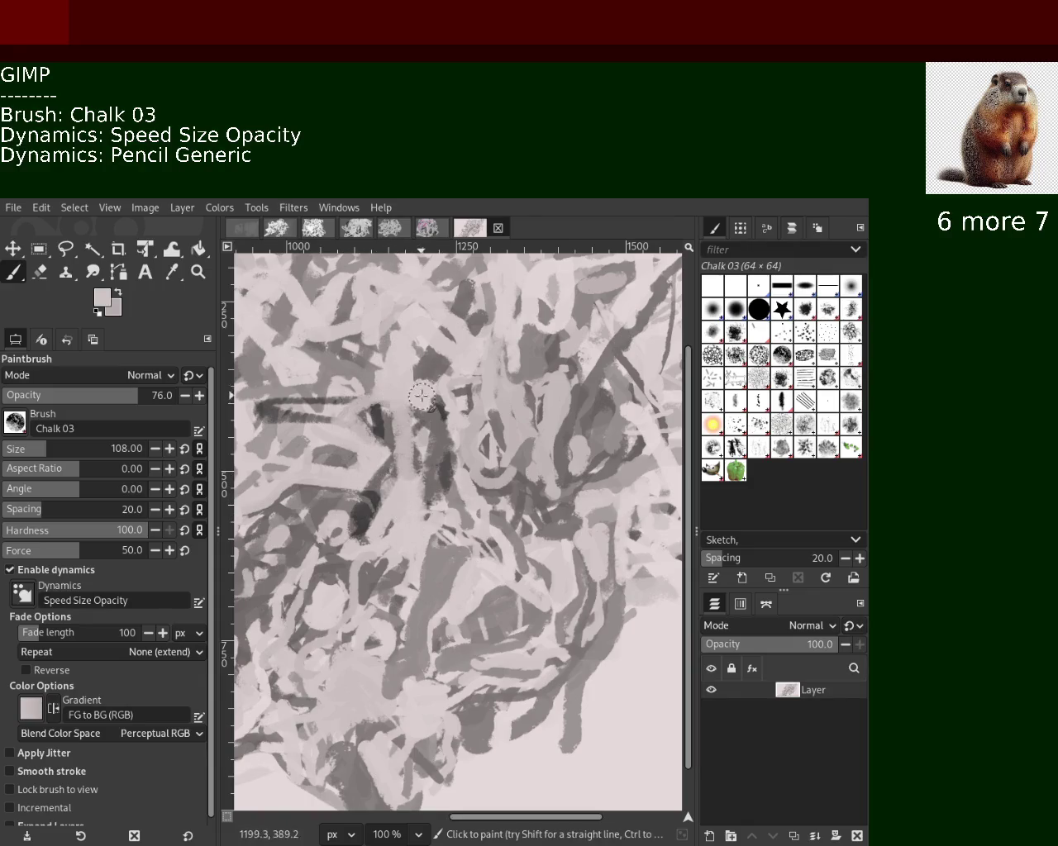
Raise brush opacity to 84 and try dark looping strokes mid-canvas, undoing them.
{"action": "left_click_drag", "start_coordinate": [138, 405], "coordinate": [150, 405]}
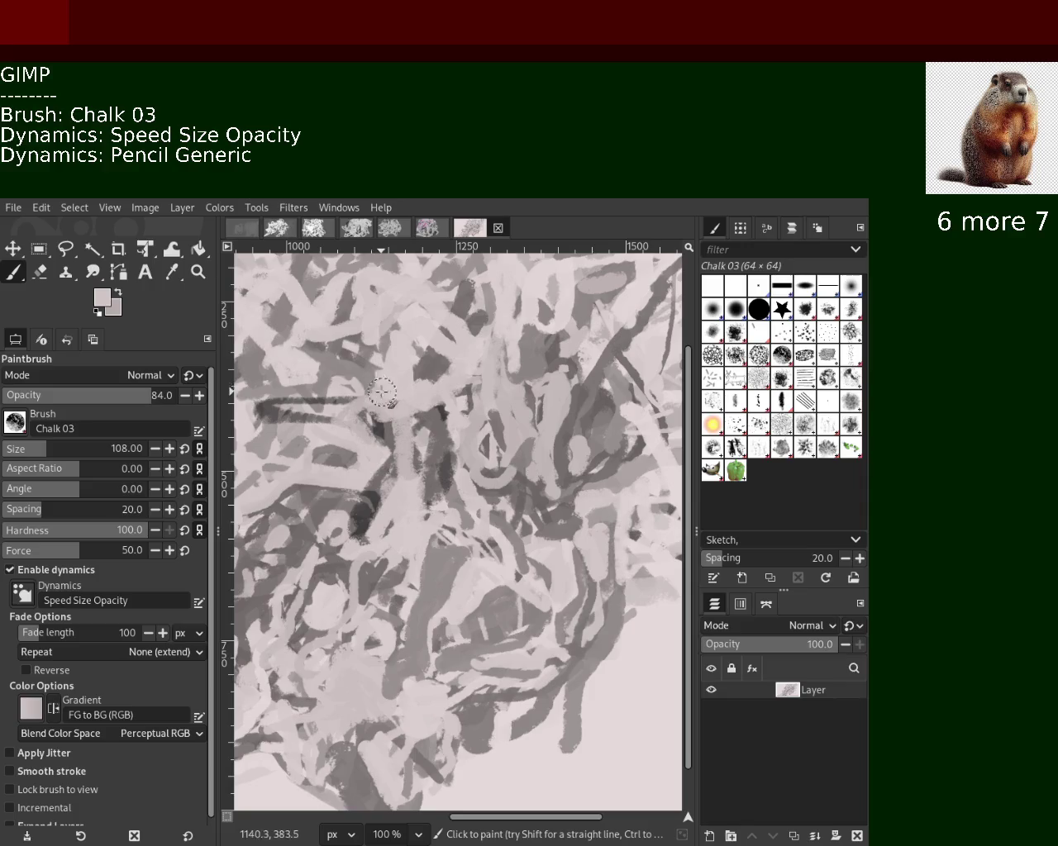
{"action": "left_click", "coordinate": [405, 369], "text": "ctrl"}
{"action": "mouse_move", "coordinate": [405, 372]}
{"action": "left_mouse_down"}
{"action": "mouse_move", "coordinate": [403, 383]}
{"action": "mouse_move", "coordinate": [422, 379]}
{"action": "mouse_move", "coordinate": [401, 443]}
{"action": "left_mouse_up"}
{"action": "key", "text": "ctrl+z"}
{"action": "left_click", "coordinate": [436, 361], "text": "ctrl"}
{"action": "key", "text": "ctrl+z"}
{"action": "mouse_move", "coordinate": [313, 459]}
{"action": "left_mouse_down"}
{"action": "mouse_move", "coordinate": [395, 400]}
{"action": "mouse_move", "coordinate": [368, 363]}
{"action": "mouse_move", "coordinate": [395, 502]}
{"action": "mouse_move", "coordinate": [360, 443]}
{"action": "left_mouse_up"}
{"action": "key", "text": "ctrl+z"}
Cover the dark streak with a light grey chalk stroke, keeping it after undo and redo.
{"action": "left_click", "coordinate": [395, 399], "text": "ctrl"}
{"action": "key", "text": "ctrl+z"}
{"action": "key", "text": "ctrl+z"}
{"action": "left_click_drag", "start_coordinate": [361, 368], "coordinate": [388, 533]}
{"action": "key", "text": "ctrl+z"}
{"action": "key", "text": "ctrl+z"}
{"action": "key", "text": "ctrl+z"}
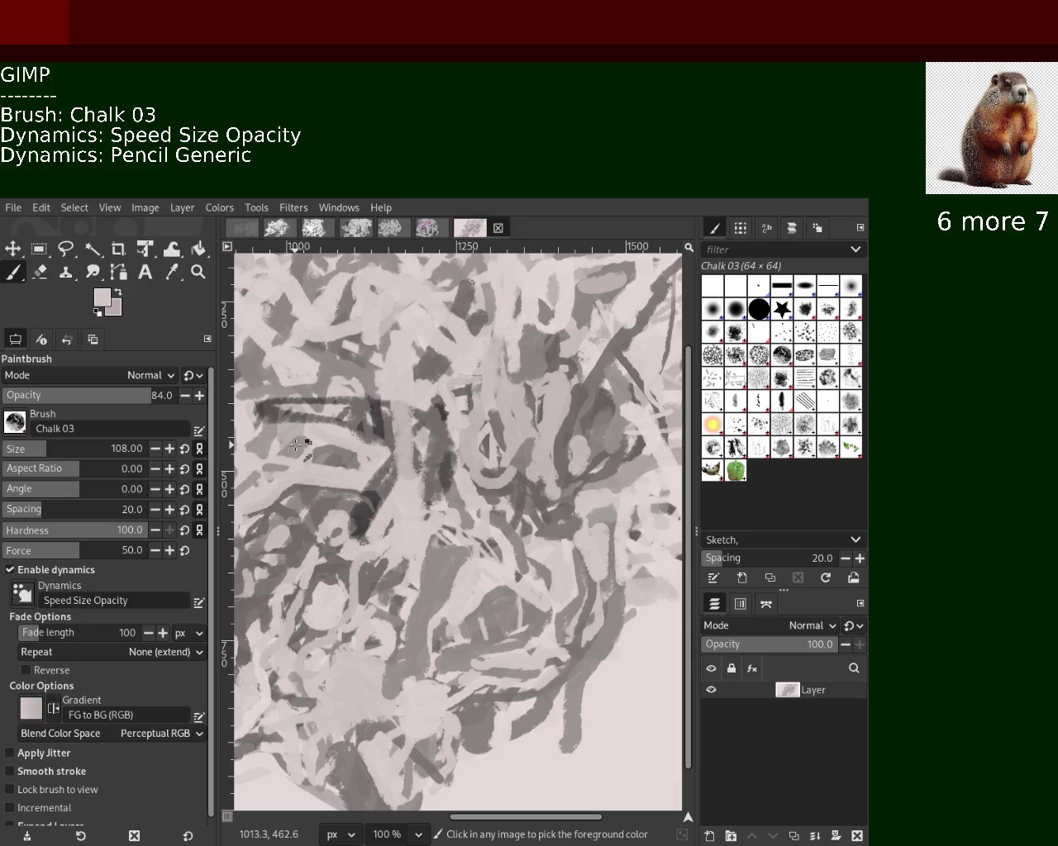
{"action": "key", "text": "ctrl+z"}
{"action": "key", "text": "ctrl+y"}
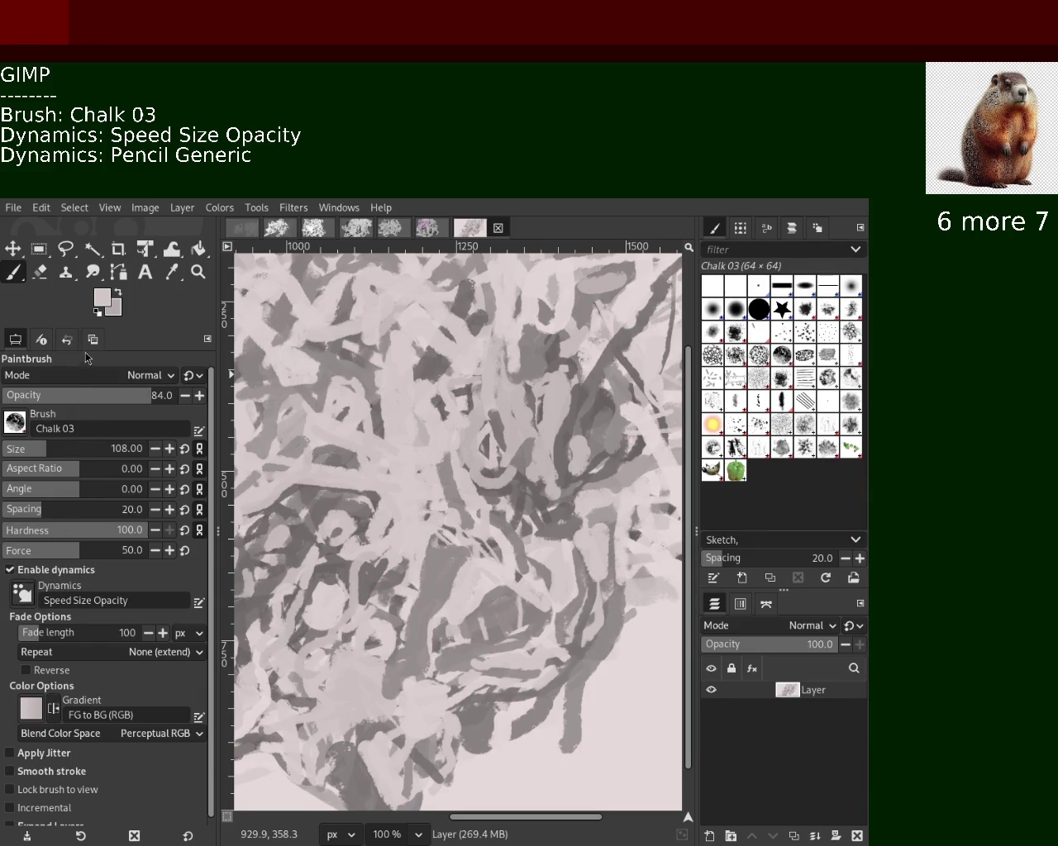
At brush size 11, paint thin dark grey strokes mid-canvas and undo a looping bottom stroke.
{"action": "left_click", "coordinate": [13, 456]}
{"action": "left_click_drag", "start_coordinate": [381, 424], "coordinate": [399, 372]}
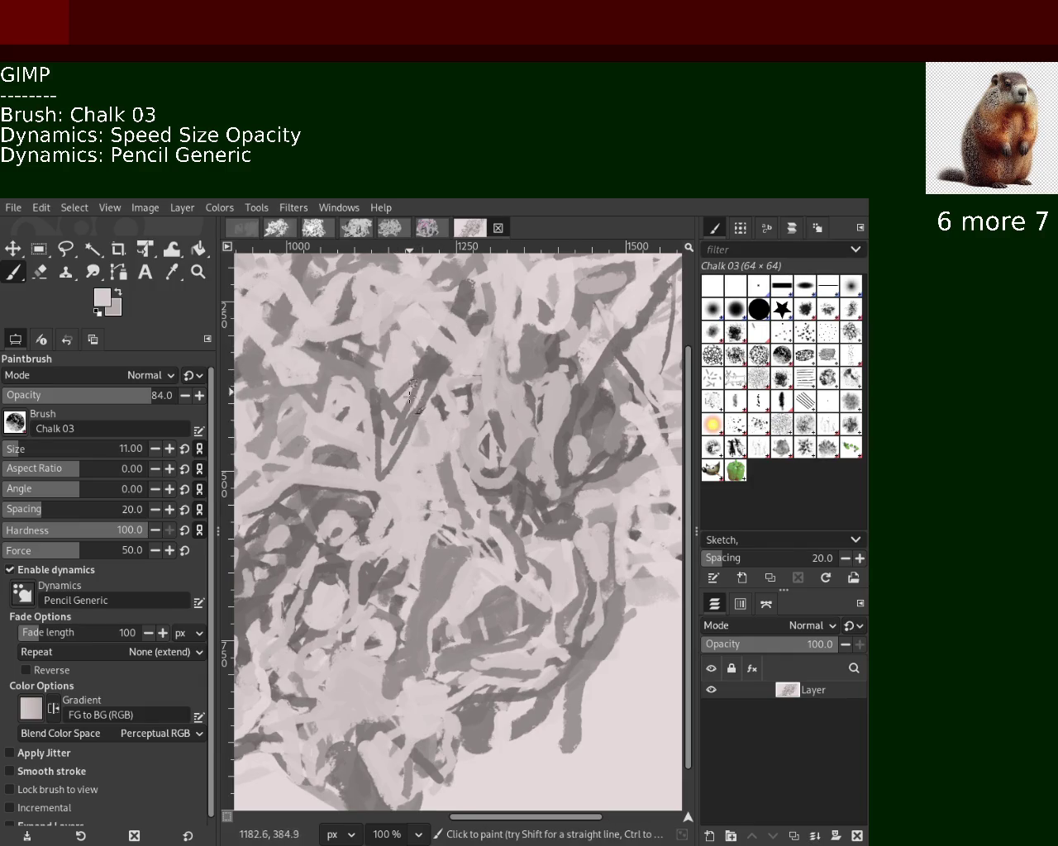
{"action": "key", "text": "ctrl"}
{"action": "left_click", "coordinate": [589, 472], "text": "ctrl"}
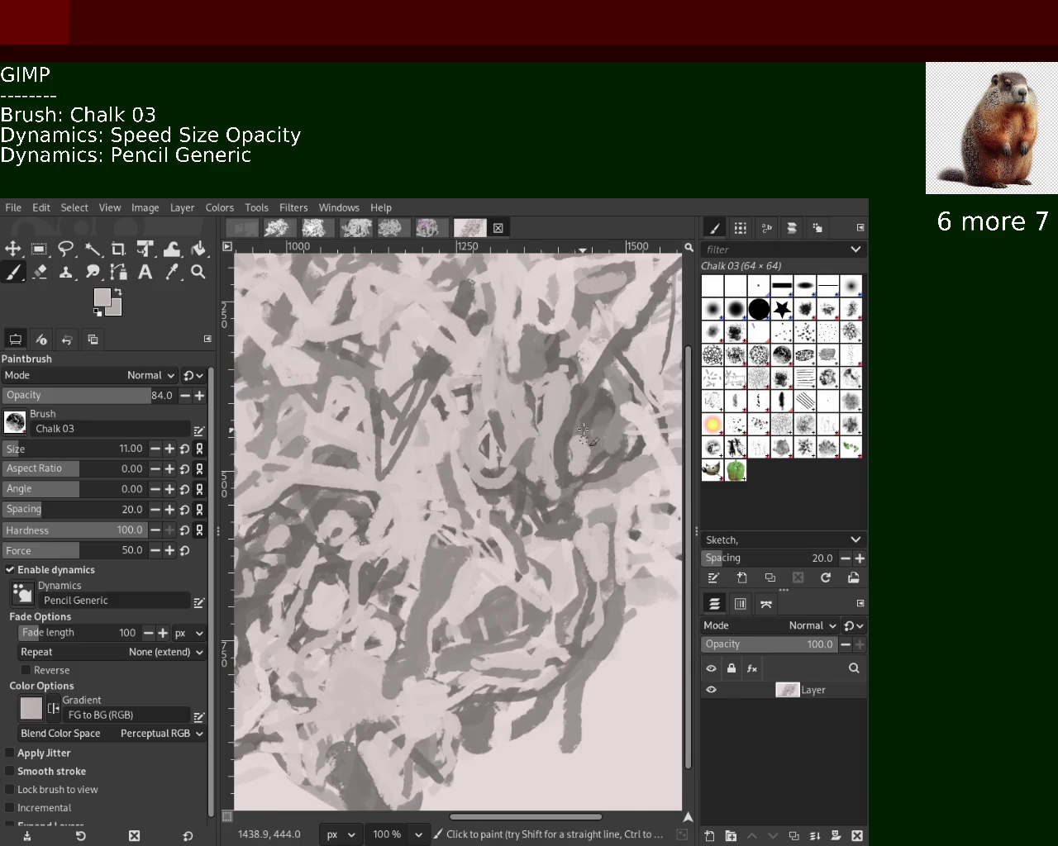
{"action": "left_click", "coordinate": [512, 568], "text": "ctrl"}
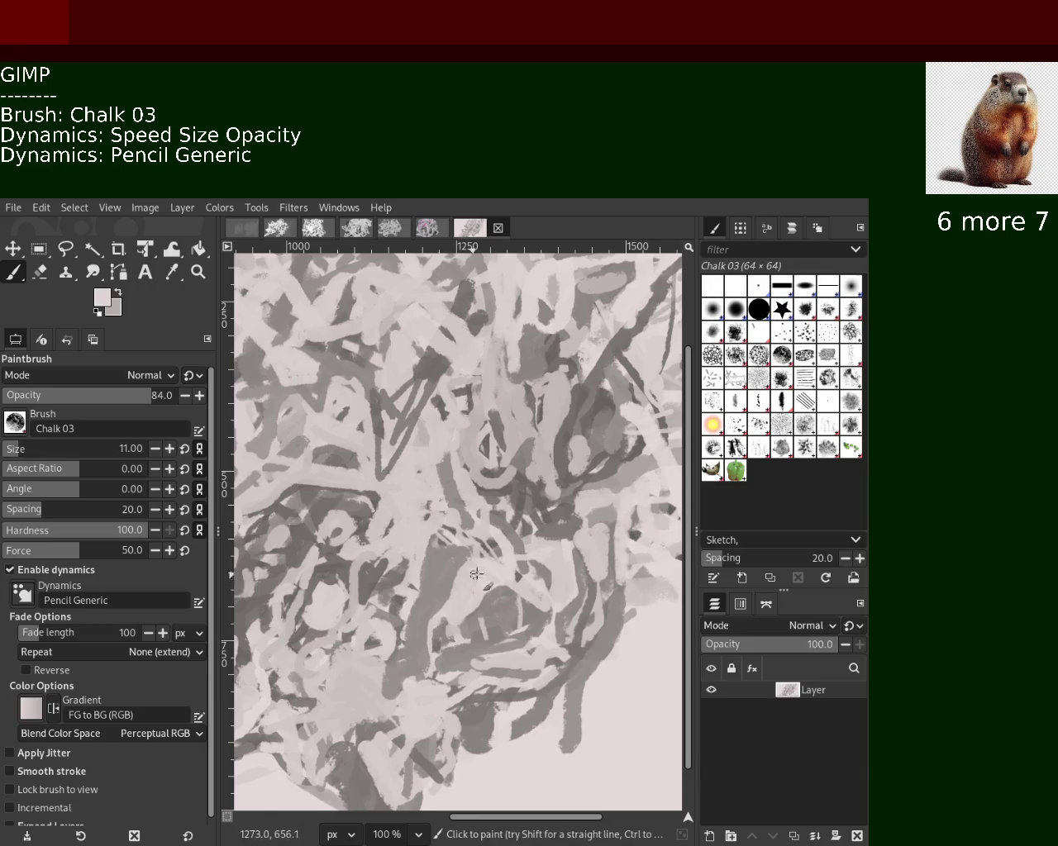
{"action": "left_click", "coordinate": [581, 698], "text": "ctrl"}
{"action": "mouse_move", "coordinate": [579, 719]}
{"action": "left_mouse_down"}
{"action": "mouse_move", "coordinate": [450, 794]}
{"action": "mouse_move", "coordinate": [512, 788]}
{"action": "mouse_move", "coordinate": [488, 780]}
{"action": "left_mouse_up"}
{"action": "key", "text": "ctrl+z"}
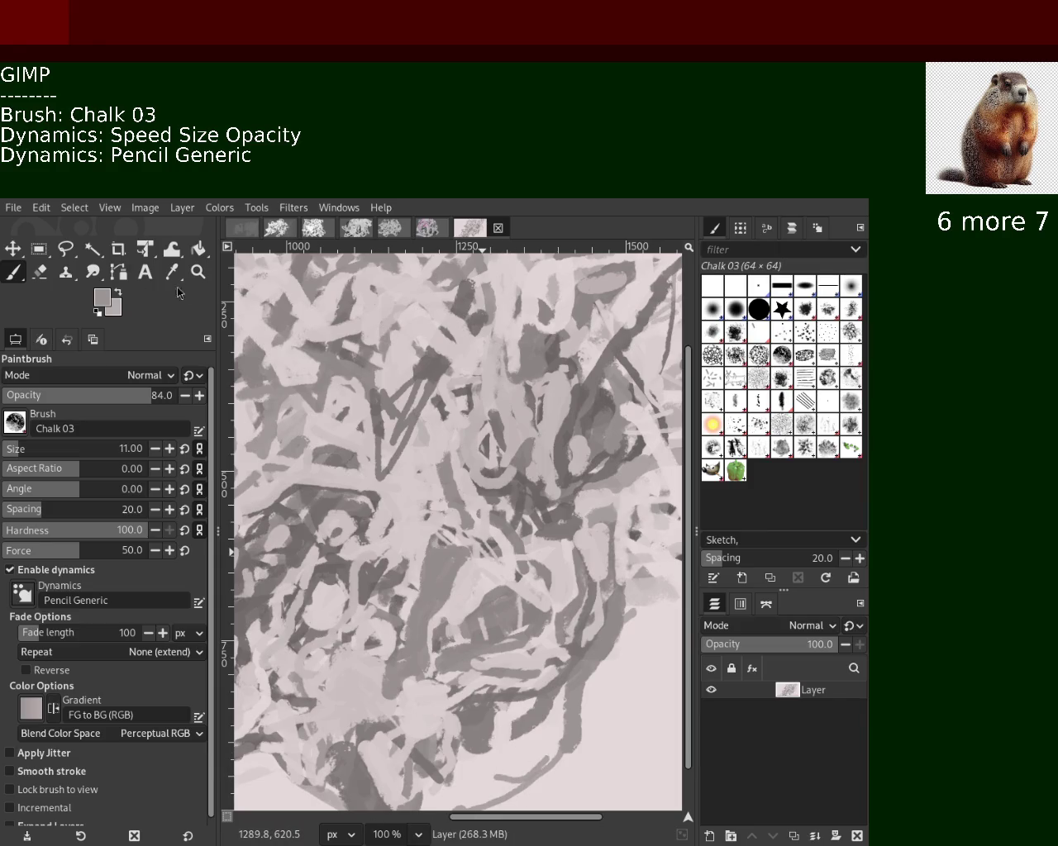
{"action": "left_click", "coordinate": [198, 272]}
{"action": "left_click", "coordinate": [408, 418], "text": "ctrl"}
{"action": "left_click", "coordinate": [407, 419]}
{"action": "left_click", "coordinate": [407, 419], "text": "ctrl"}
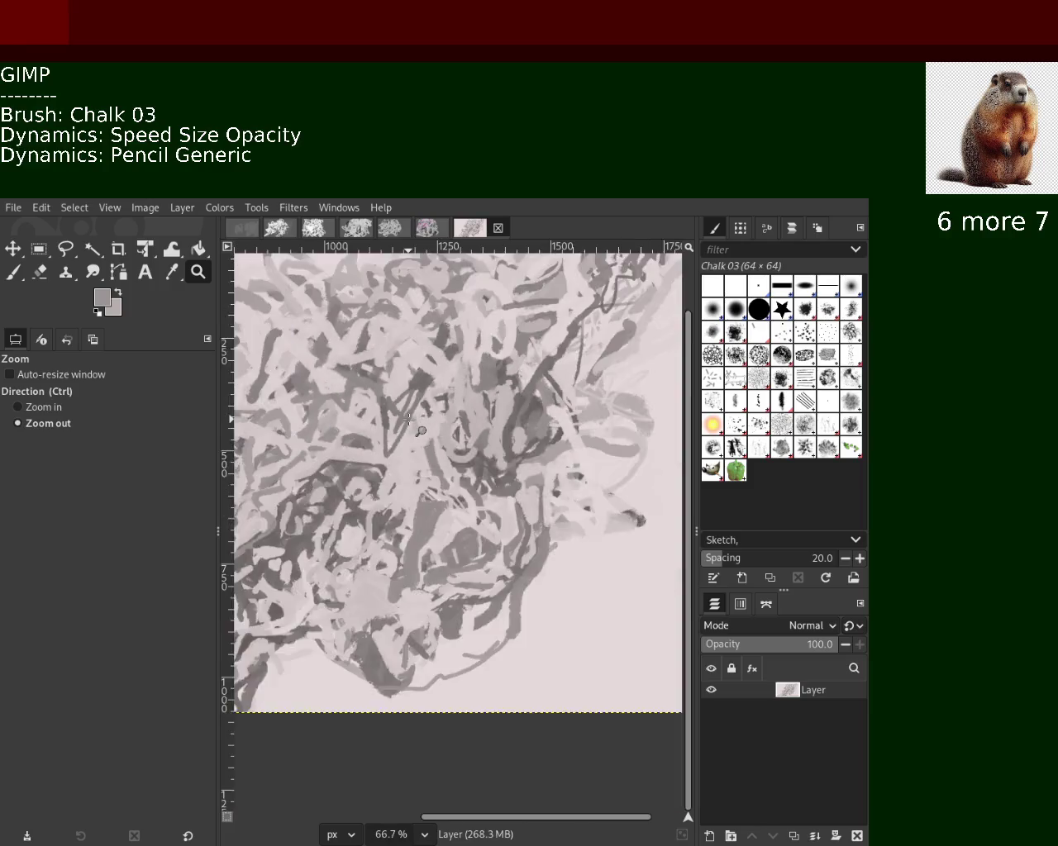
{"action": "left_click", "coordinate": [407, 419], "text": "ctrl"}
{"action": "left_click", "coordinate": [407, 418], "text": "ctrl"}
{"action": "left_click", "coordinate": [446, 363]}
{"action": "left_click", "coordinate": [446, 363], "text": "ctrl"}
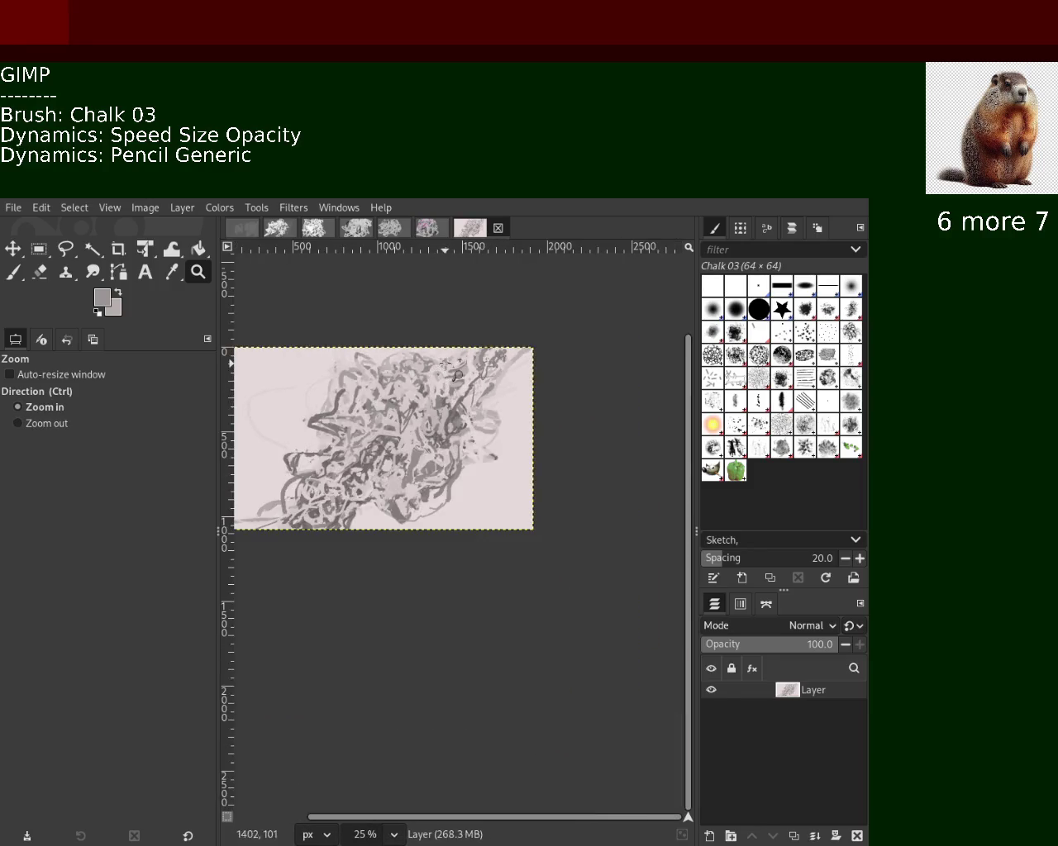
{"action": "left_click", "coordinate": [446, 364]}
{"action": "left_click", "coordinate": [446, 364]}
{"action": "left_click", "coordinate": [446, 364]}
{"action": "left_click", "coordinate": [446, 363]}
{"action": "left_click", "coordinate": [446, 364]}
{"action": "left_click", "coordinate": [446, 364]}
{"action": "left_click", "coordinate": [446, 364]}
{"action": "left_click", "coordinate": [446, 363]}
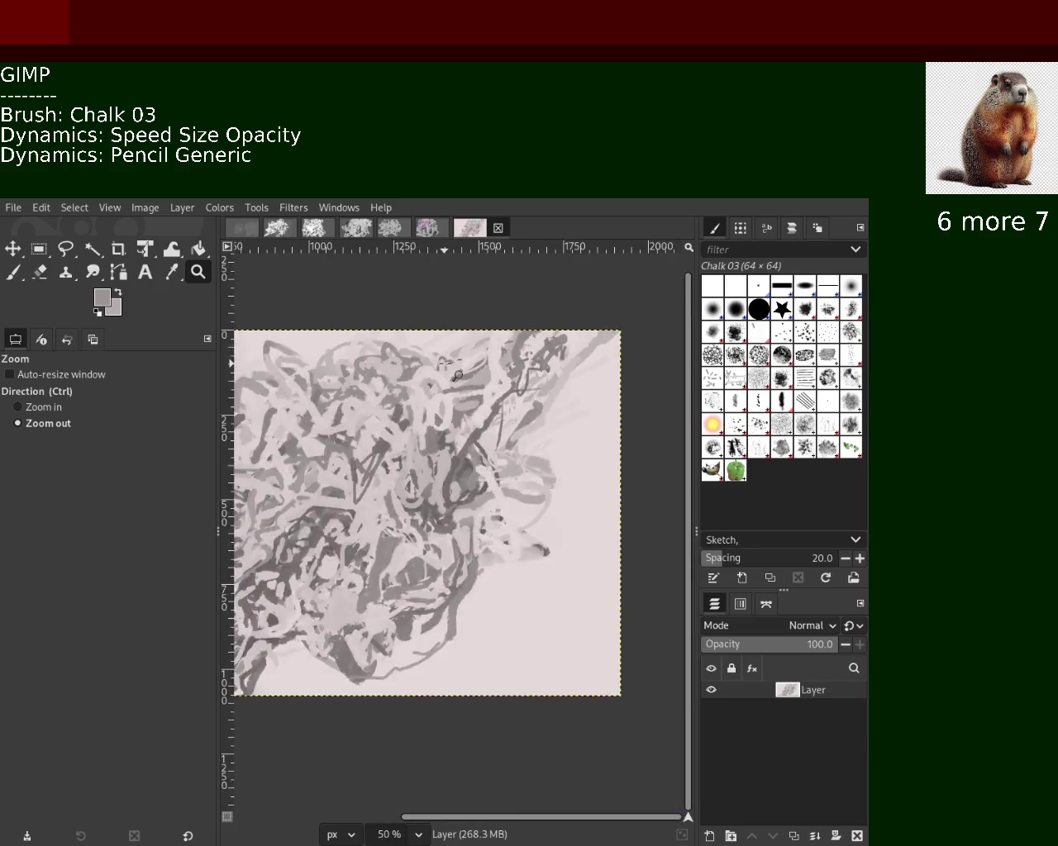
{"action": "left_click", "coordinate": [446, 364]}
{"action": "left_click", "coordinate": [261, 468]}
{"action": "left_click", "coordinate": [261, 467]}
{"action": "left_click", "coordinate": [261, 467], "text": "ctrl"}
{"action": "double_click", "coordinate": [288, 453]}
{"action": "left_click", "coordinate": [289, 453]}
{"action": "left_click", "coordinate": [288, 453]}
{"action": "left_click", "coordinate": [289, 453]}
{"action": "left_click", "coordinate": [288, 453]}
{"action": "left_click", "coordinate": [288, 453], "text": "ctrl"}
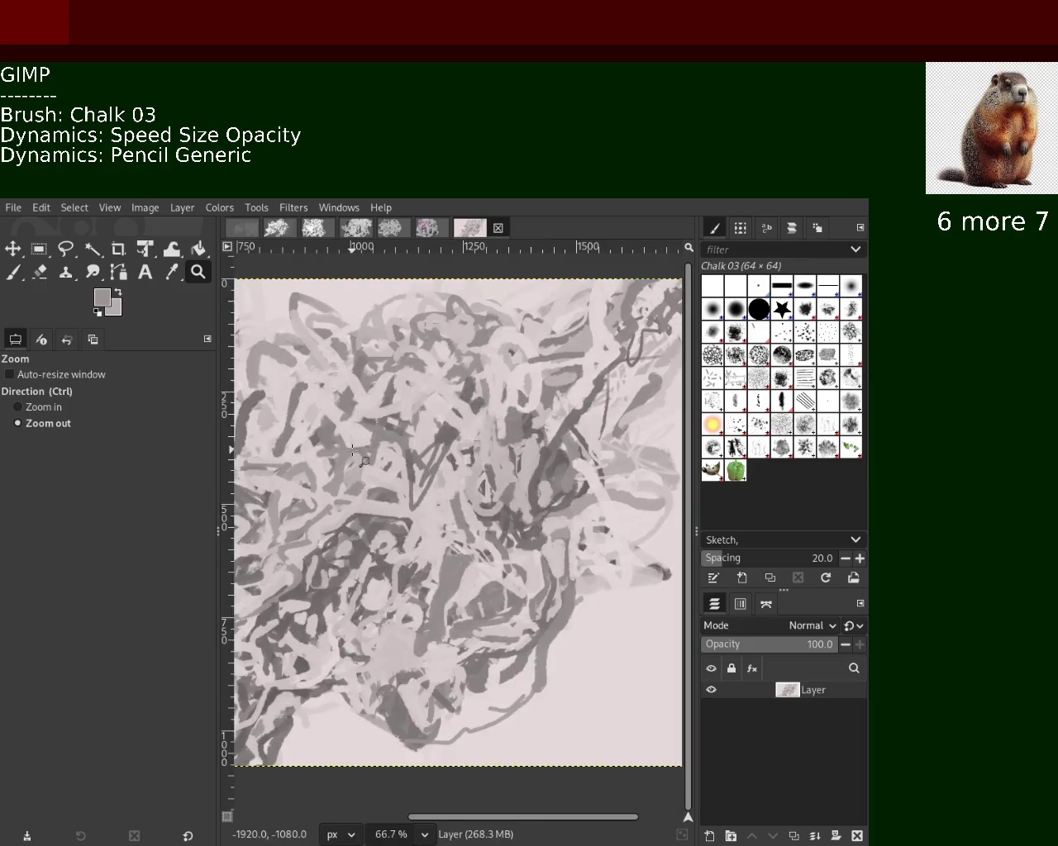
{"action": "left_click", "coordinate": [288, 453], "text": "ctrl"}
{"action": "left_click", "coordinate": [307, 377], "text": "ctrl"}
{"action": "left_click", "coordinate": [311, 352], "text": "ctrl"}
{"action": "left_click", "coordinate": [311, 353], "text": "ctrl"}
{"action": "double_click", "coordinate": [311, 353]}
{"action": "left_click", "coordinate": [311, 353]}
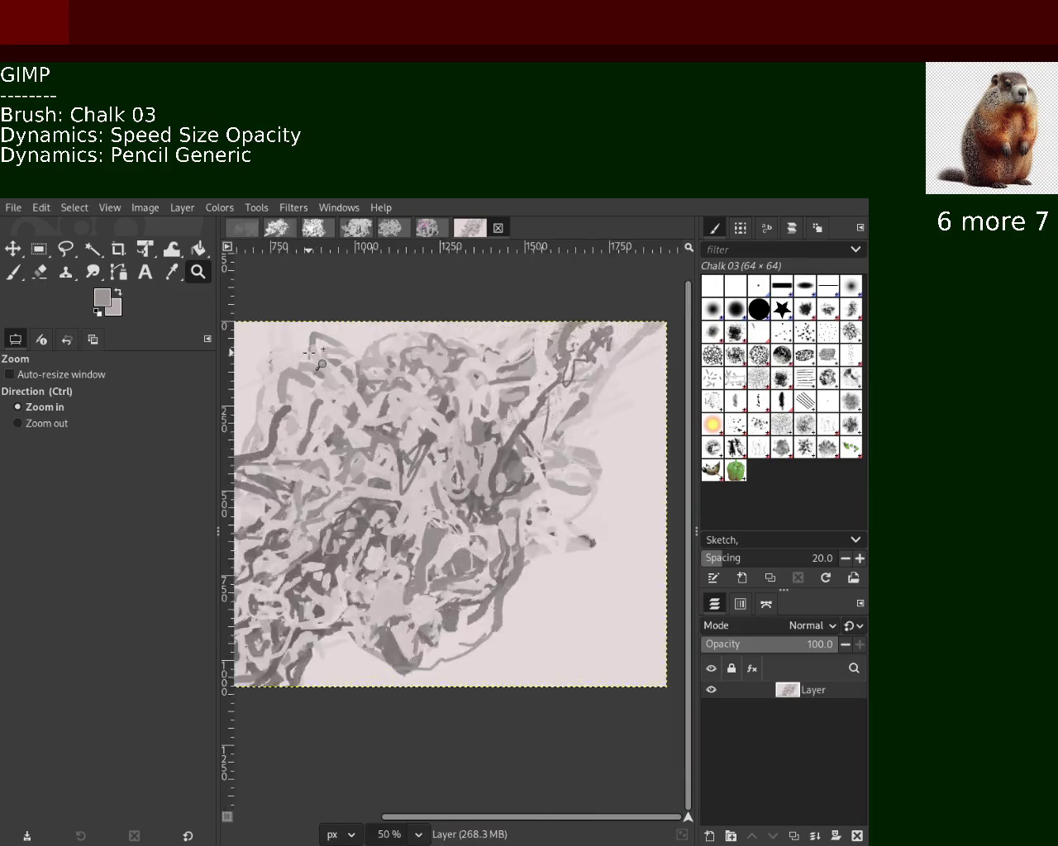
{"action": "double_click", "coordinate": [330, 380]}
{"action": "left_click", "coordinate": [357, 413], "text": "ctrl"}
{"action": "left_click", "coordinate": [357, 414], "text": "ctrl"}
{"action": "double_click", "coordinate": [357, 413]}
{"action": "left_click", "coordinate": [358, 413]}
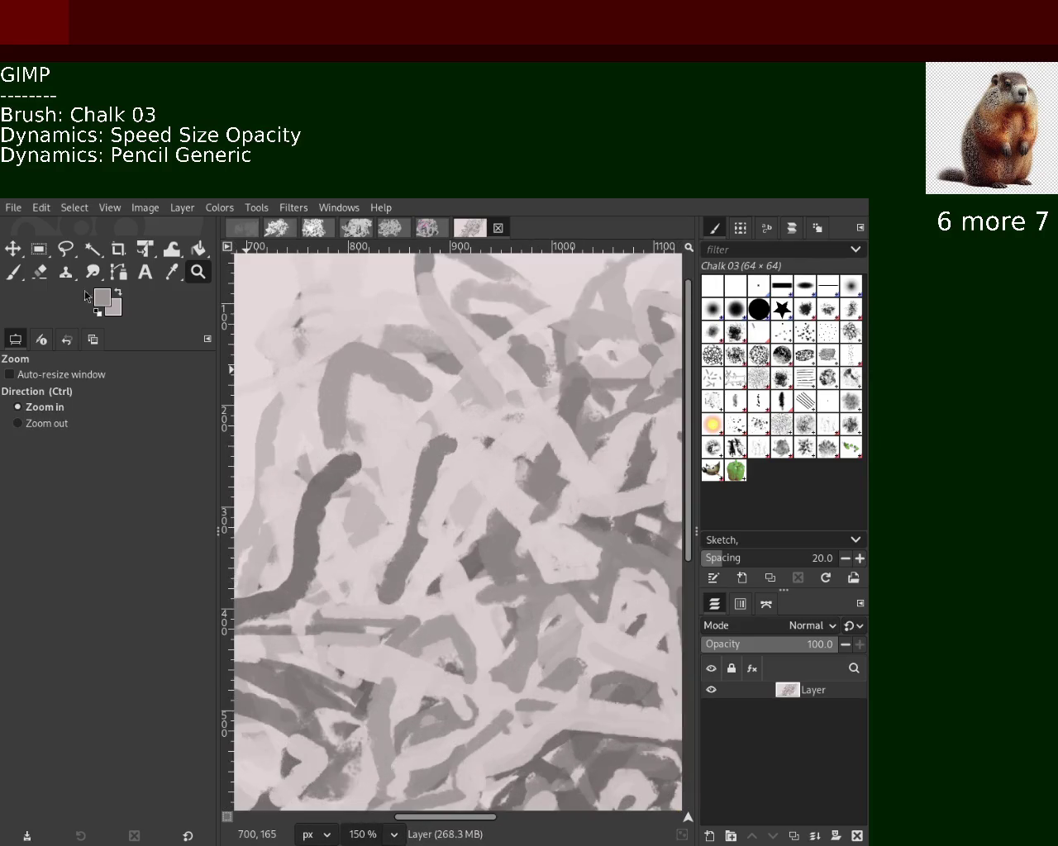
Paint broad grey chalk strokes across the scribble's centre with the size-71 Chalk 03 brush.
{"action": "key", "text": "p"}
{"action": "left_click_drag", "start_coordinate": [547, 491], "coordinate": [556, 437]}
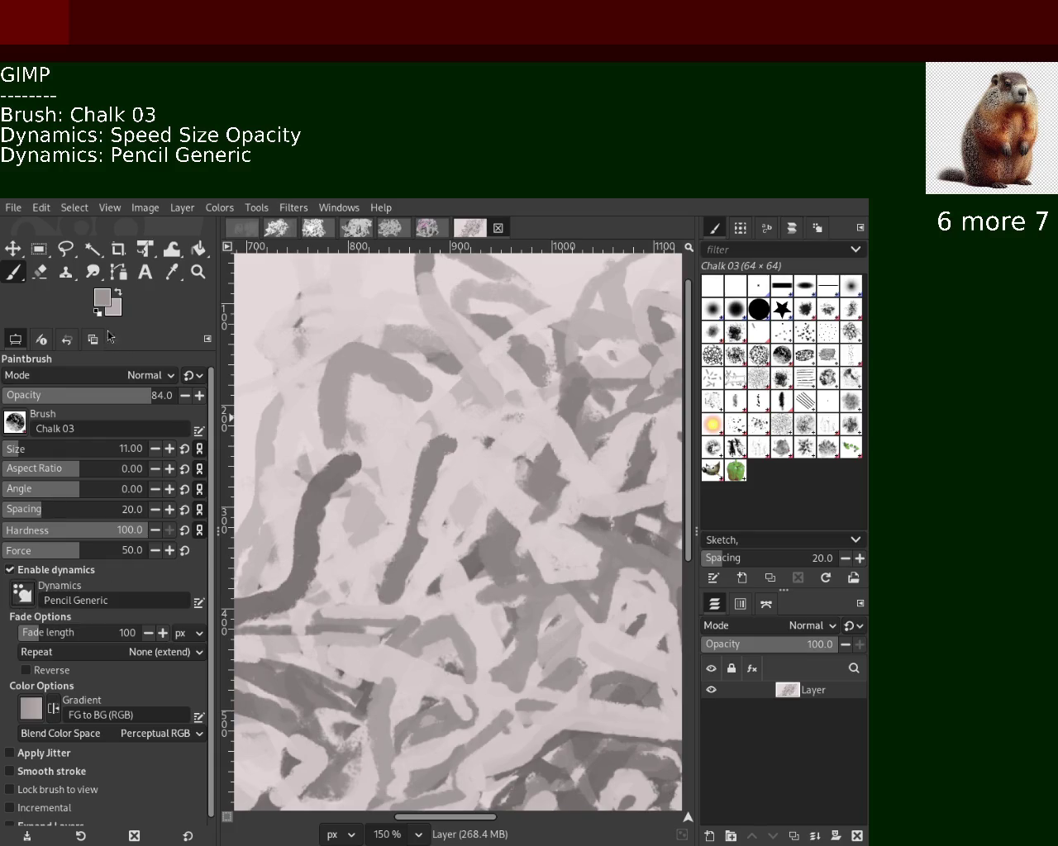
{"action": "left_click_drag", "start_coordinate": [477, 430], "coordinate": [479, 537]}
{"action": "key", "text": "ctrl+z"}
{"action": "left_click_drag", "start_coordinate": [488, 591], "coordinate": [463, 467]}
{"action": "mouse_move", "coordinate": [484, 380]}
{"action": "left_mouse_down"}
{"action": "mouse_move", "coordinate": [471, 537]}
{"action": "mouse_move", "coordinate": [447, 347]}
{"action": "left_mouse_up"}
{"action": "left_click_drag", "start_coordinate": [545, 347], "coordinate": [499, 337]}
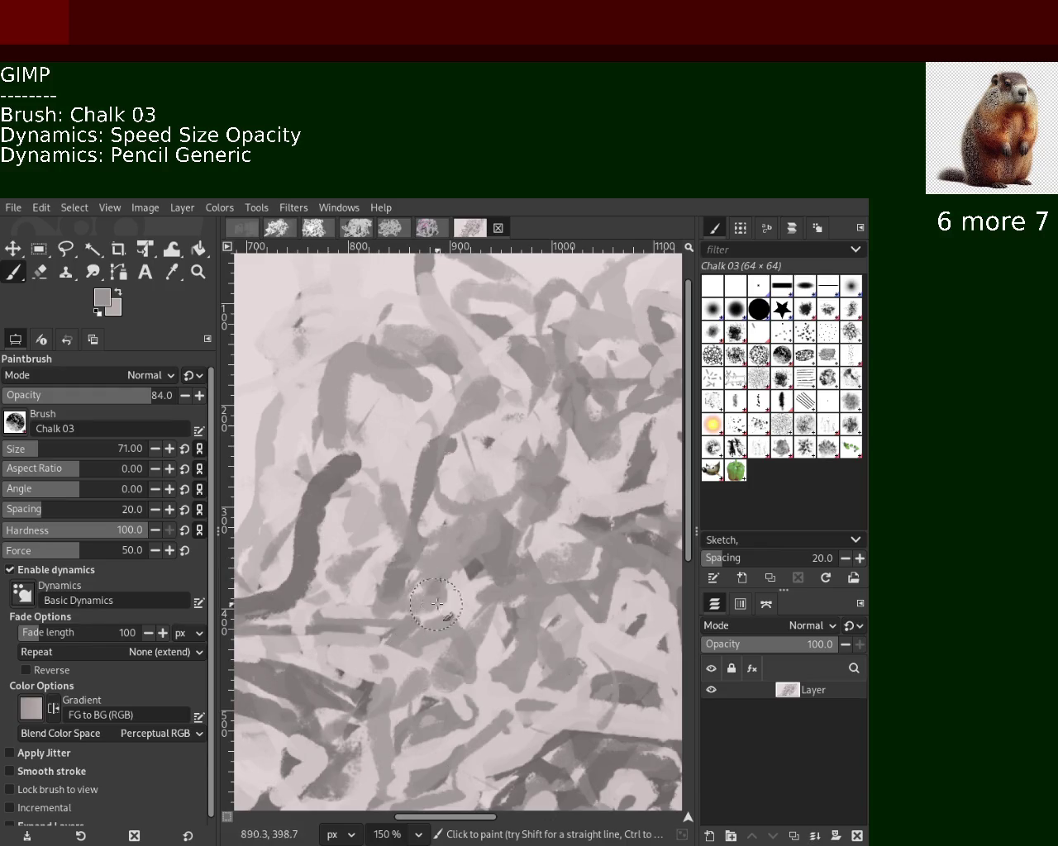
Zoom the view out and back in to review the new strokes, ending at 50%.
{"action": "left_click", "coordinate": [198, 272]}
{"action": "left_click", "coordinate": [382, 442], "text": "ctrl"}
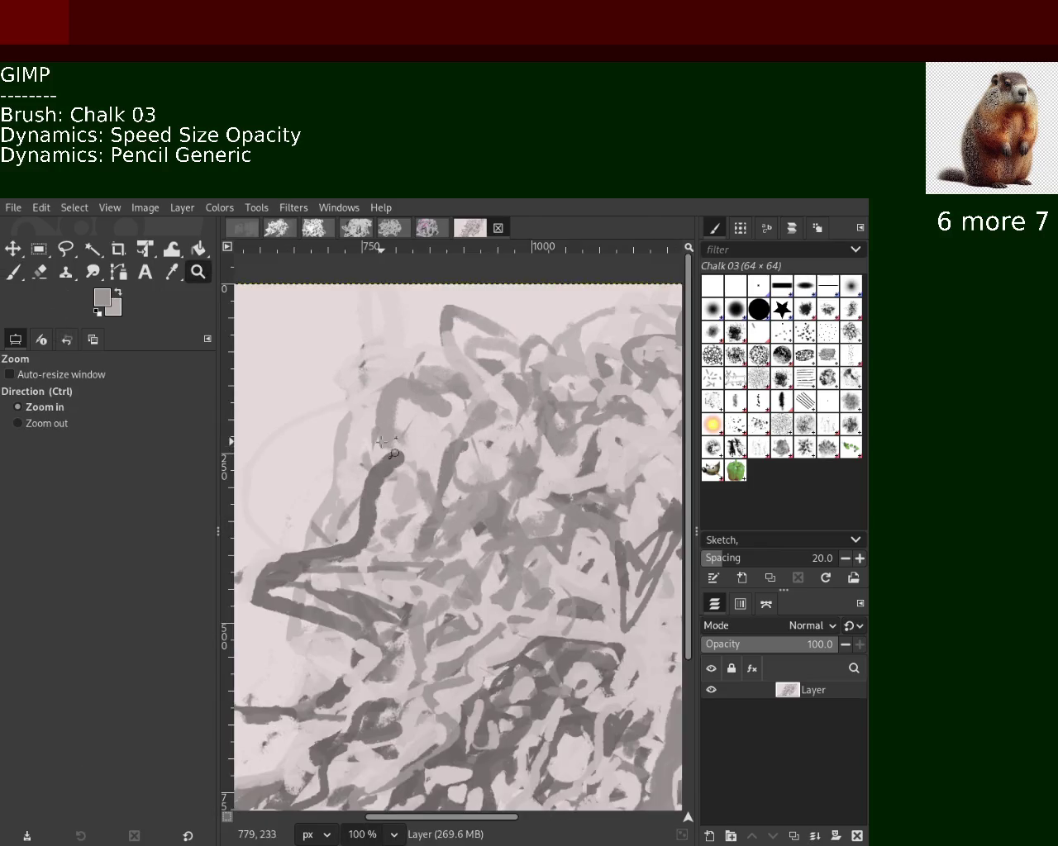
{"action": "left_click", "coordinate": [382, 442]}
{"action": "left_click", "coordinate": [382, 442], "text": "ctrl"}
{"action": "double_click", "coordinate": [382, 442]}
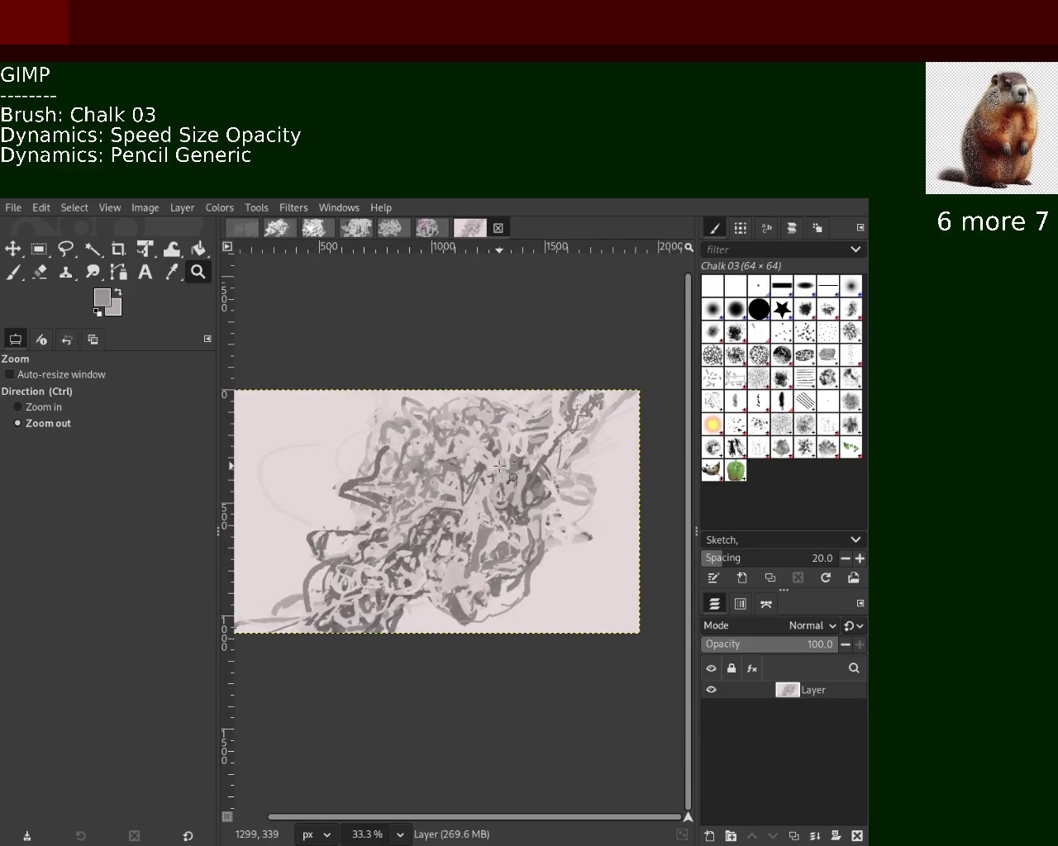
{"action": "double_click", "coordinate": [489, 522]}
{"action": "left_click", "coordinate": [488, 523]}
{"action": "left_click", "coordinate": [489, 522]}
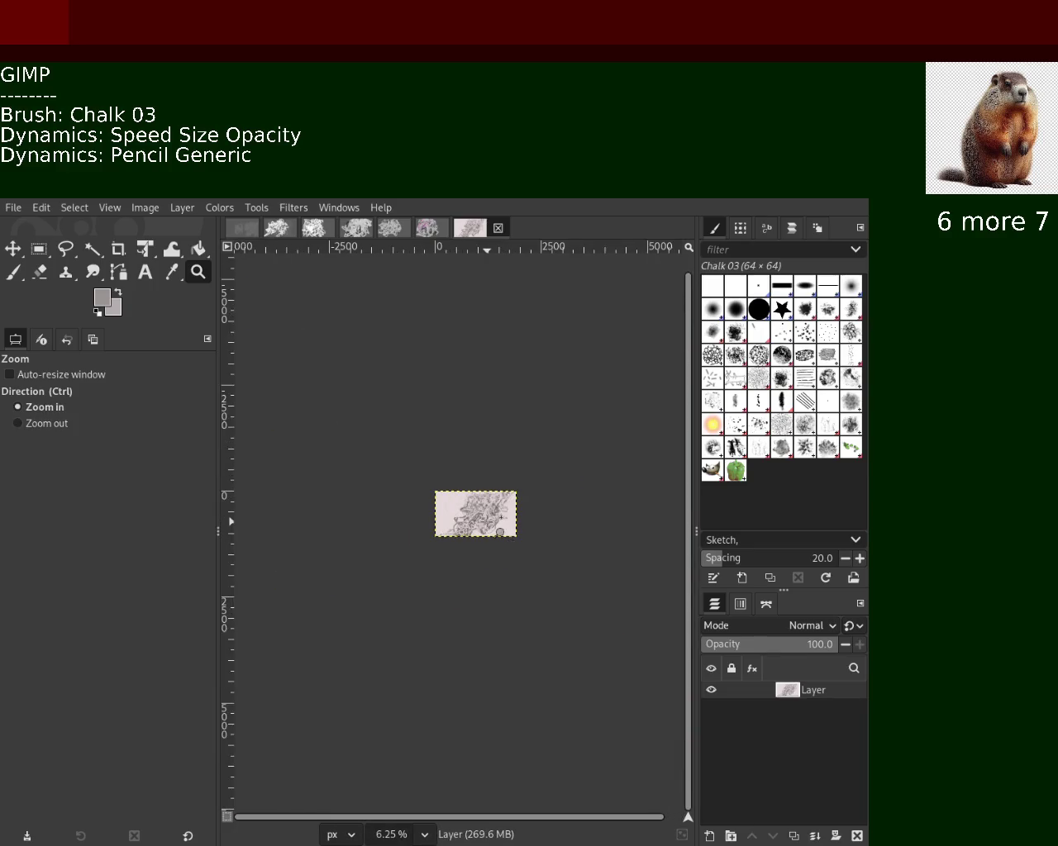
{"action": "double_click", "coordinate": [489, 523], "text": "ctrl"}
{"action": "left_click", "coordinate": [489, 522], "text": "ctrl"}
{"action": "double_click", "coordinate": [488, 522], "text": "ctrl"}
{"action": "left_click", "coordinate": [488, 522], "text": "ctrl"}
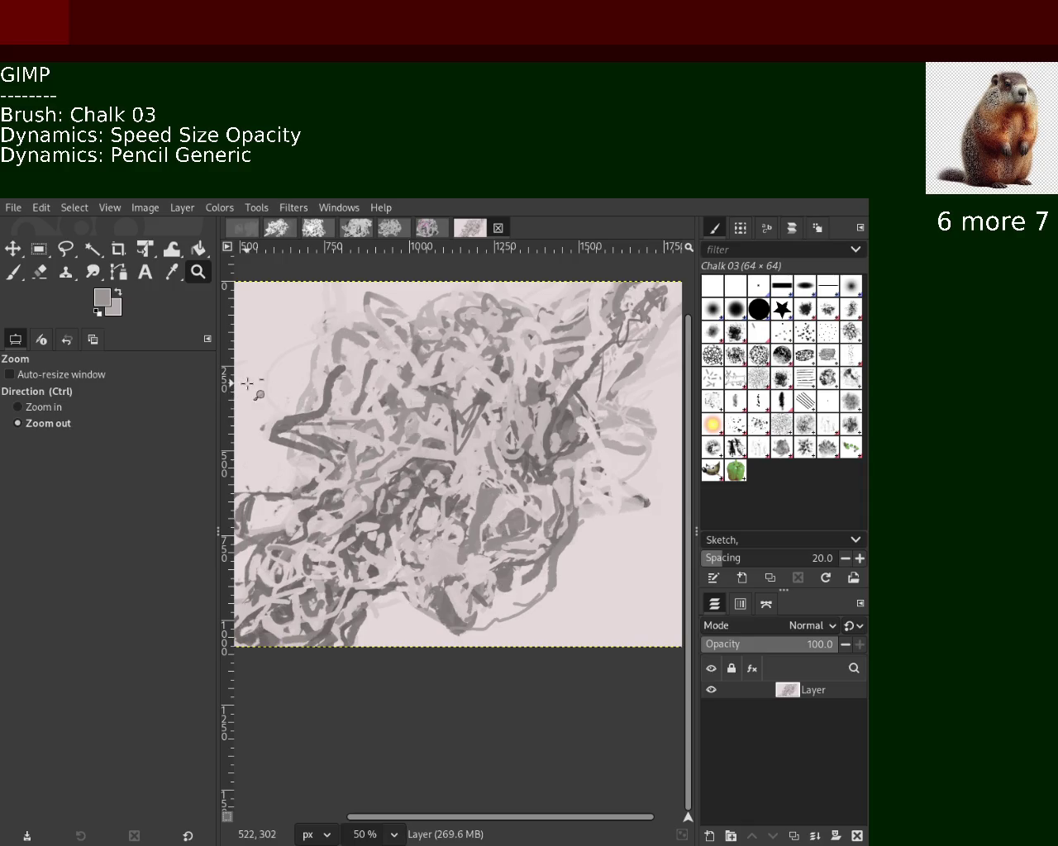
{"action": "left_click", "coordinate": [14, 272]}
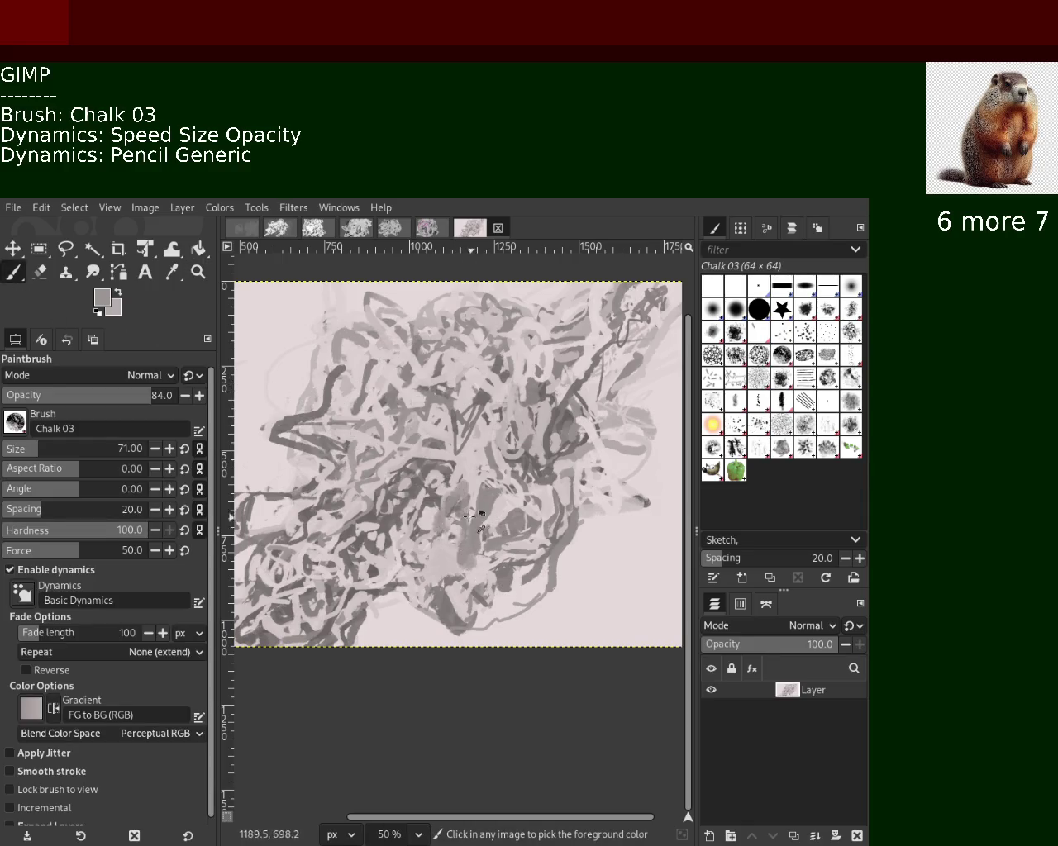
Sample a darker grey from the scribble and try dark strokes in the lower centre, undoing them.
{"action": "left_click", "coordinate": [453, 508], "text": "ctrl"}
{"action": "left_click", "coordinate": [453, 507], "text": "ctrl"}
{"action": "mouse_move", "coordinate": [462, 479]}
{"action": "left_mouse_down"}
{"action": "mouse_move", "coordinate": [409, 504]}
{"action": "mouse_move", "coordinate": [380, 381]}
{"action": "mouse_move", "coordinate": [433, 405]}
{"action": "mouse_move", "coordinate": [461, 366]}
{"action": "mouse_move", "coordinate": [595, 397]}
{"action": "mouse_move", "coordinate": [471, 529]}
{"action": "mouse_move", "coordinate": [372, 578]}
{"action": "mouse_move", "coordinate": [395, 572]}
{"action": "mouse_move", "coordinate": [493, 455]}
{"action": "mouse_move", "coordinate": [370, 518]}
{"action": "mouse_move", "coordinate": [426, 450]}
{"action": "mouse_move", "coordinate": [449, 486]}
{"action": "mouse_move", "coordinate": [408, 411]}
{"action": "mouse_move", "coordinate": [341, 439]}
{"action": "mouse_move", "coordinate": [372, 446]}
{"action": "mouse_move", "coordinate": [524, 348]}
{"action": "mouse_move", "coordinate": [512, 582]}
{"action": "left_mouse_up"}
{"action": "key", "text": "ctrl+z"}
{"action": "mouse_move", "coordinate": [446, 528]}
{"action": "left_mouse_down"}
{"action": "mouse_move", "coordinate": [584, 626]}
{"action": "mouse_move", "coordinate": [501, 579]}
{"action": "mouse_move", "coordinate": [535, 634]}
{"action": "mouse_move", "coordinate": [488, 572]}
{"action": "mouse_move", "coordinate": [355, 536]}
{"action": "mouse_move", "coordinate": [495, 564]}
{"action": "mouse_move", "coordinate": [504, 555]}
{"action": "mouse_move", "coordinate": [547, 641]}
{"action": "mouse_move", "coordinate": [528, 648]}
{"action": "left_mouse_up"}
{"action": "key", "text": "ctrl+z"}
{"action": "mouse_move", "coordinate": [479, 539]}
{"action": "left_mouse_down"}
{"action": "mouse_move", "coordinate": [496, 578]}
{"action": "mouse_move", "coordinate": [463, 512]}
{"action": "mouse_move", "coordinate": [534, 619]}
{"action": "left_mouse_up"}
{"action": "key", "text": "ctrl+z"}
{"action": "mouse_move", "coordinate": [628, 627]}
{"action": "left_mouse_down"}
{"action": "mouse_move", "coordinate": [549, 553]}
{"action": "mouse_move", "coordinate": [483, 607]}
{"action": "mouse_move", "coordinate": [481, 590]}
{"action": "left_mouse_up"}
{"action": "key", "text": "ctrl+z"}
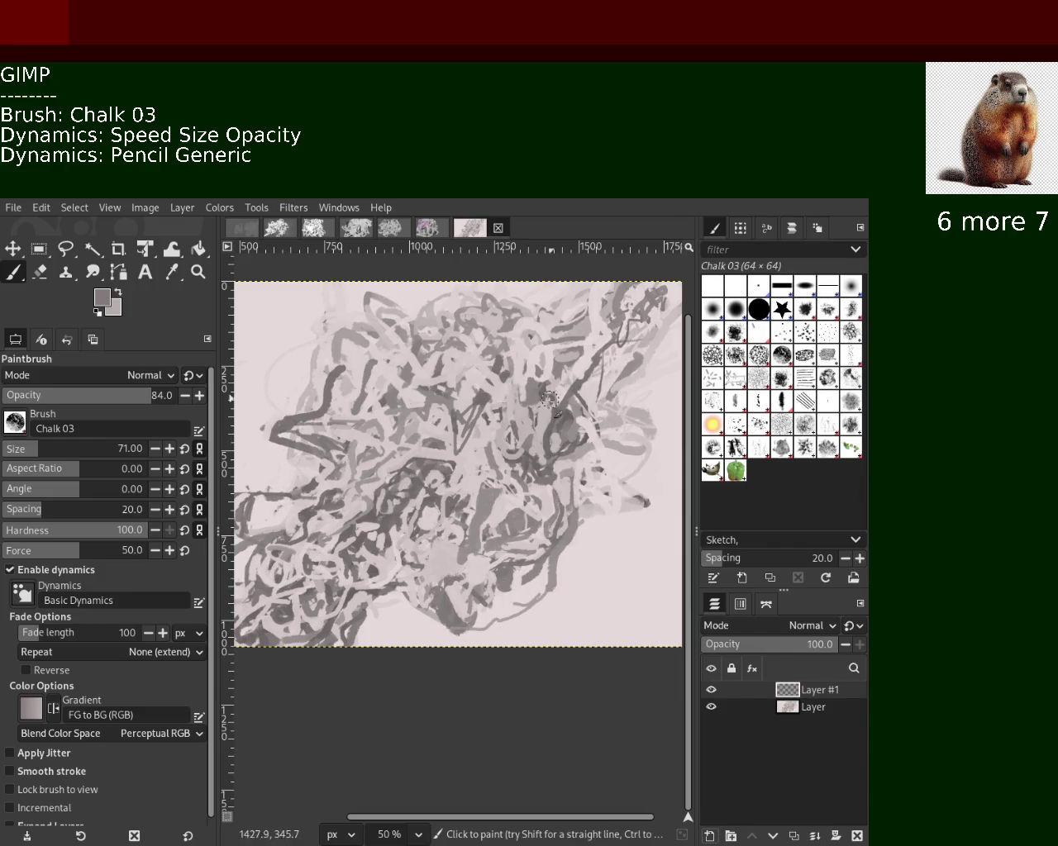
Move the scribble layer above Layer #1 and set Bucket Fill to Erase at 59% opacity.
{"action": "left_click", "coordinate": [791, 711]}
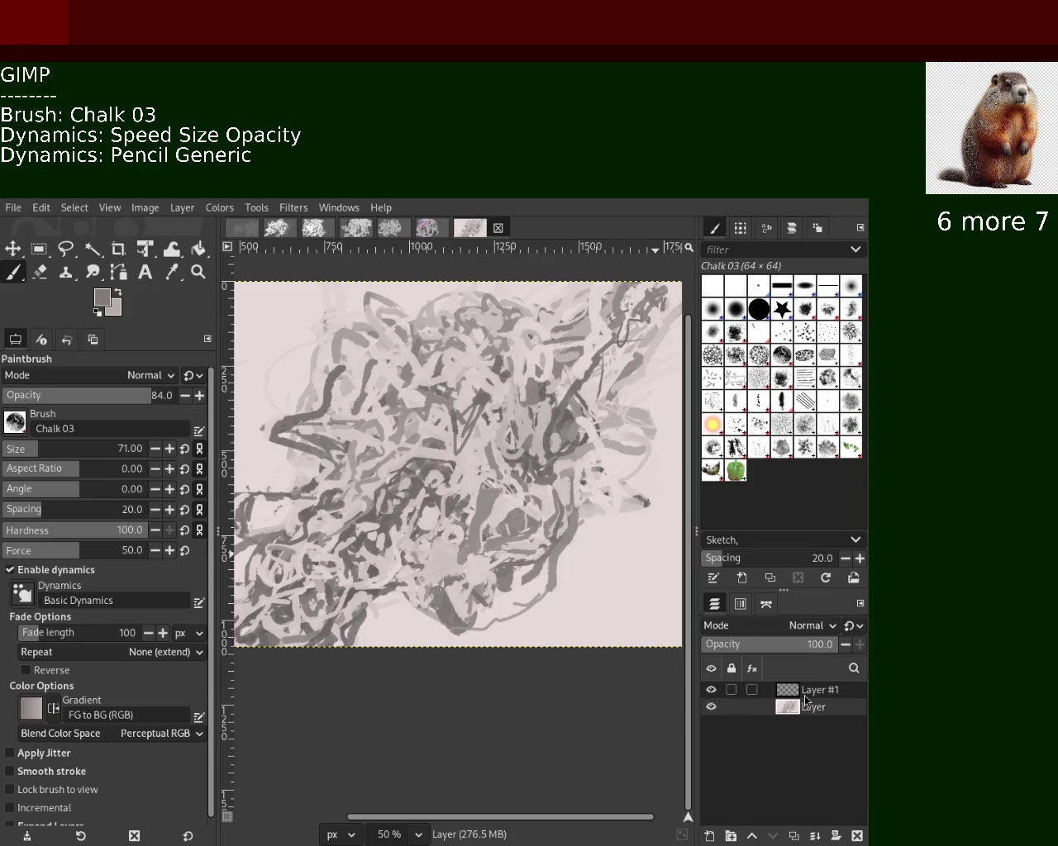
{"action": "left_click_drag", "start_coordinate": [800, 694], "coordinate": [791, 715]}
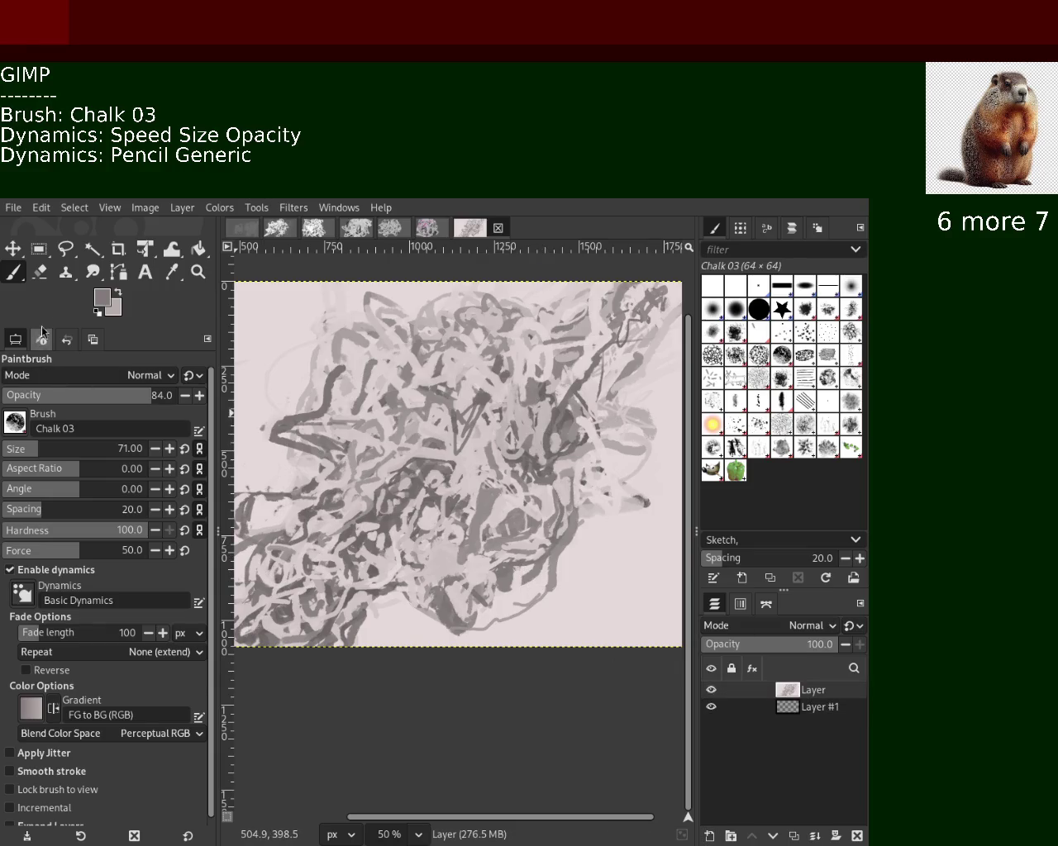
{"action": "left_click", "coordinate": [197, 251]}
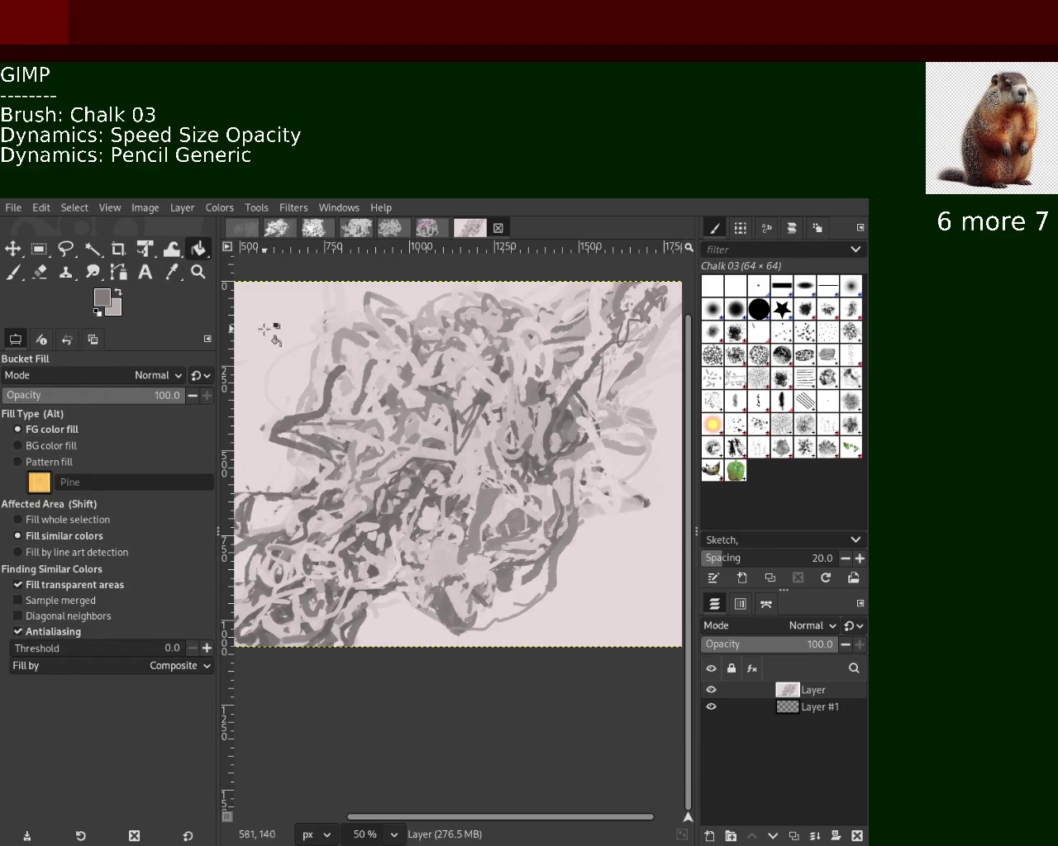
{"action": "left_click", "coordinate": [113, 393]}
{"action": "scroll", "coordinate": [47, 375], "scroll_direction": "down", "scroll_amount": 4}
Erase the light background at the top-left, bottom-right, top edge and left edge, then check it zoomed out.
{"action": "left_click", "coordinate": [249, 325]}
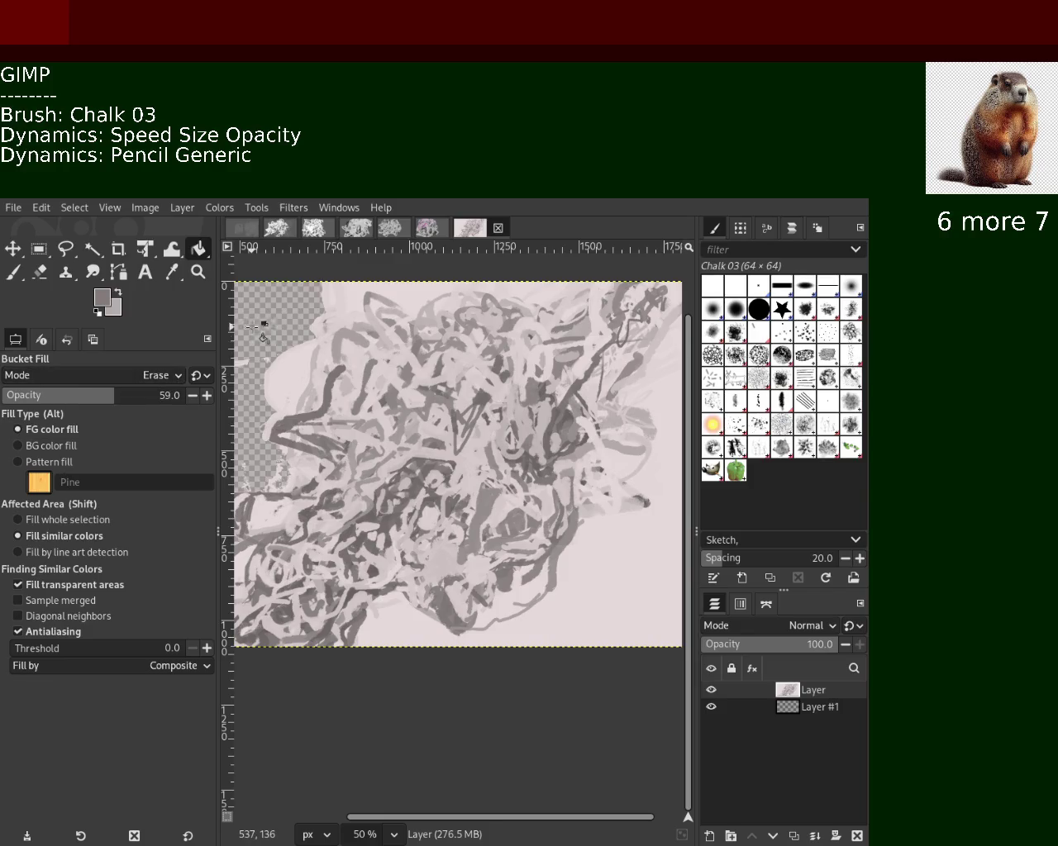
{"action": "left_click", "coordinate": [644, 640]}
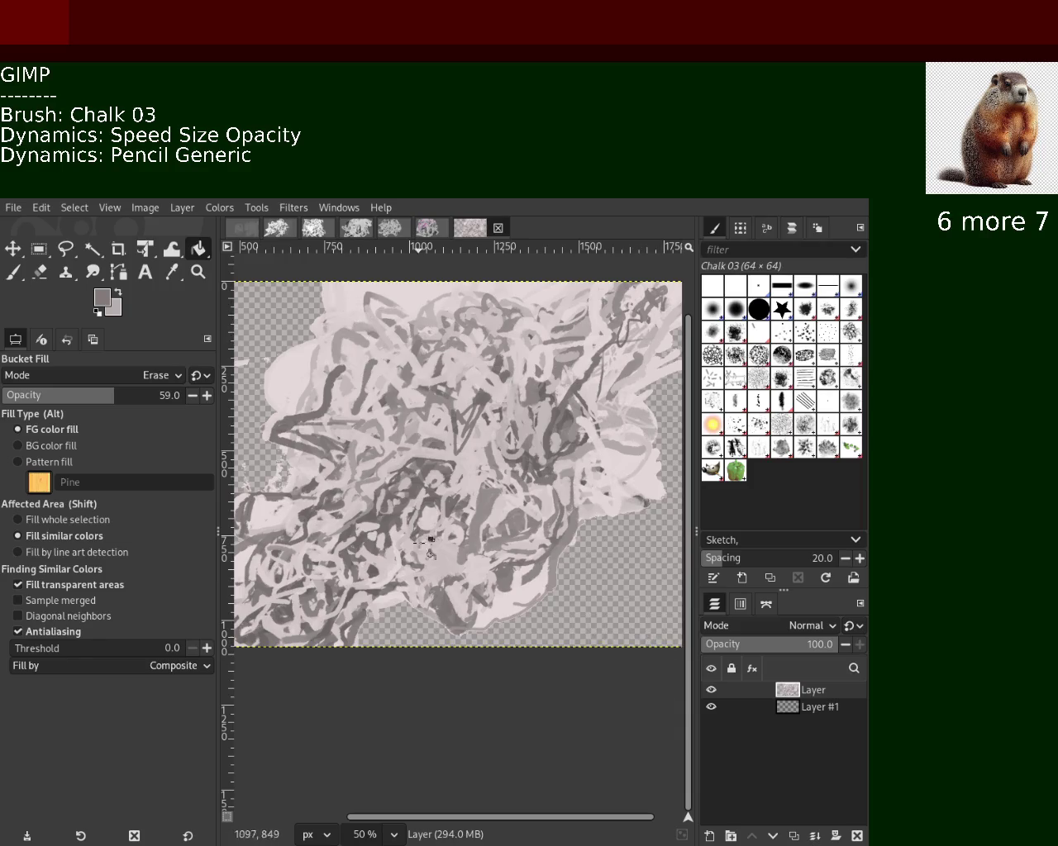
{"action": "left_click", "coordinate": [392, 286]}
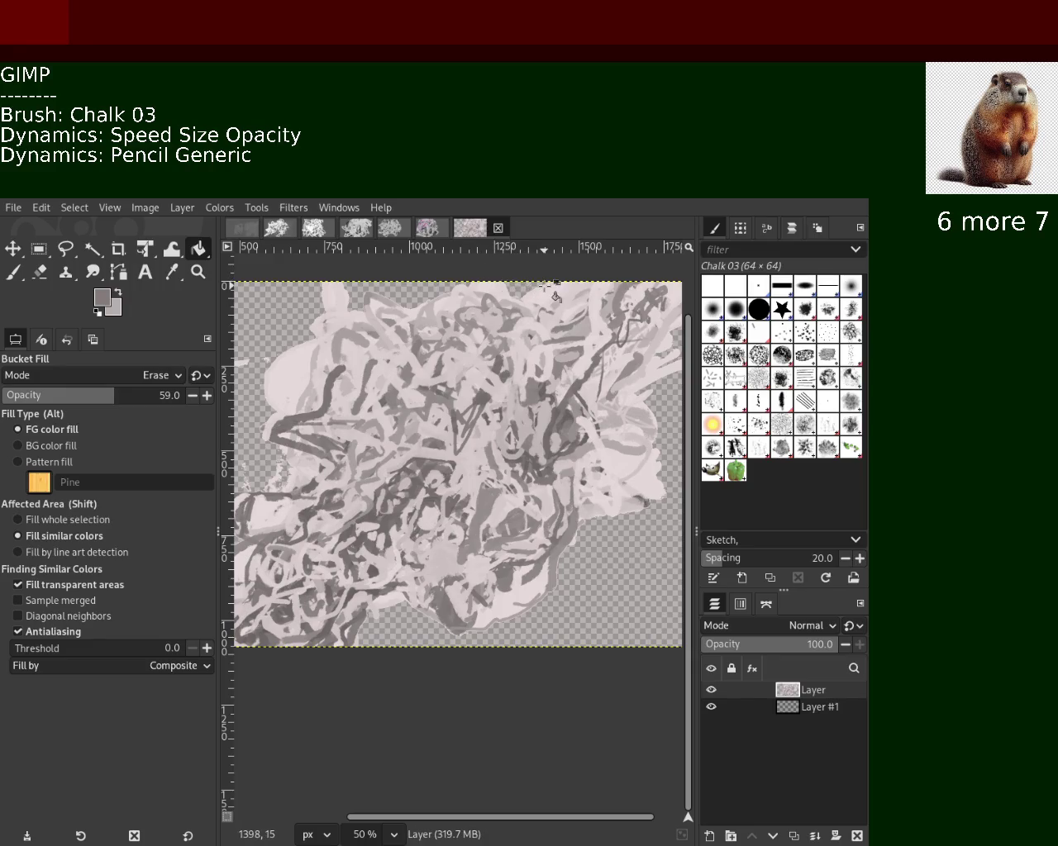
{"action": "left_click", "coordinate": [287, 369]}
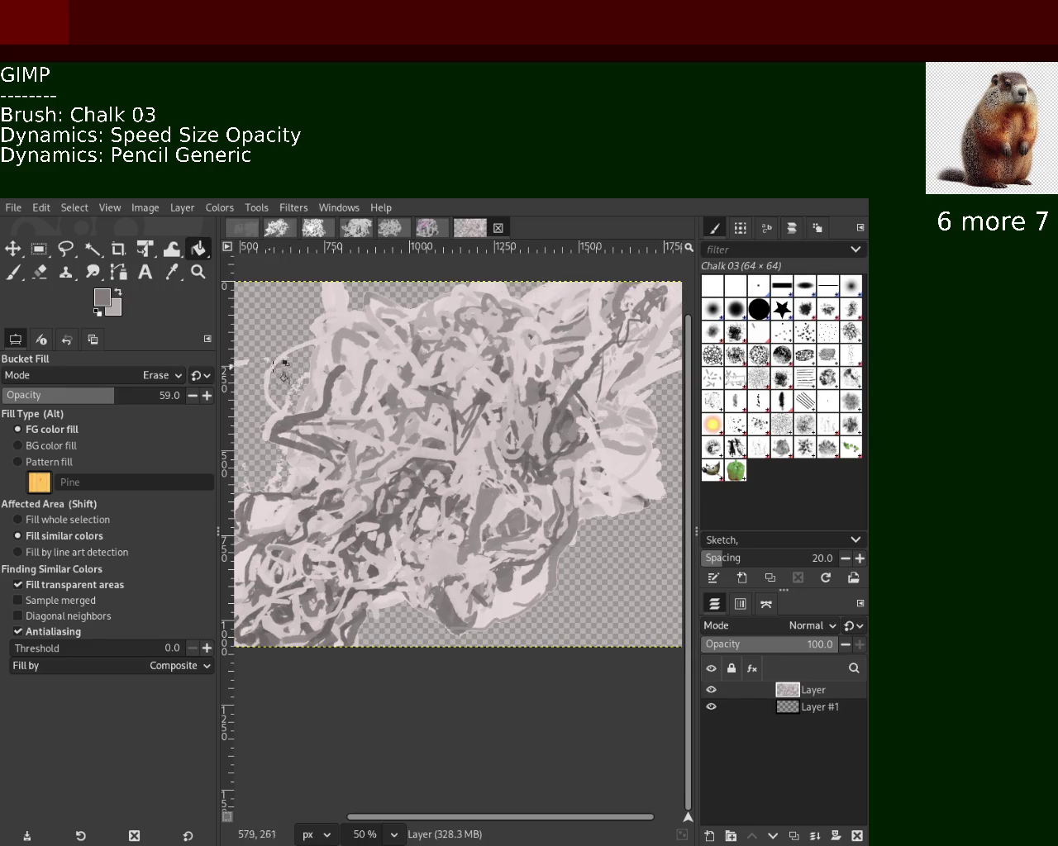
{"action": "left_click", "coordinate": [198, 271]}
{"action": "left_click", "coordinate": [433, 378]}
{"action": "left_click", "coordinate": [433, 379], "text": "ctrl"}
{"action": "left_click", "coordinate": [433, 378]}
{"action": "double_click", "coordinate": [433, 378]}
{"action": "left_click", "coordinate": [380, 393], "text": "ctrl"}
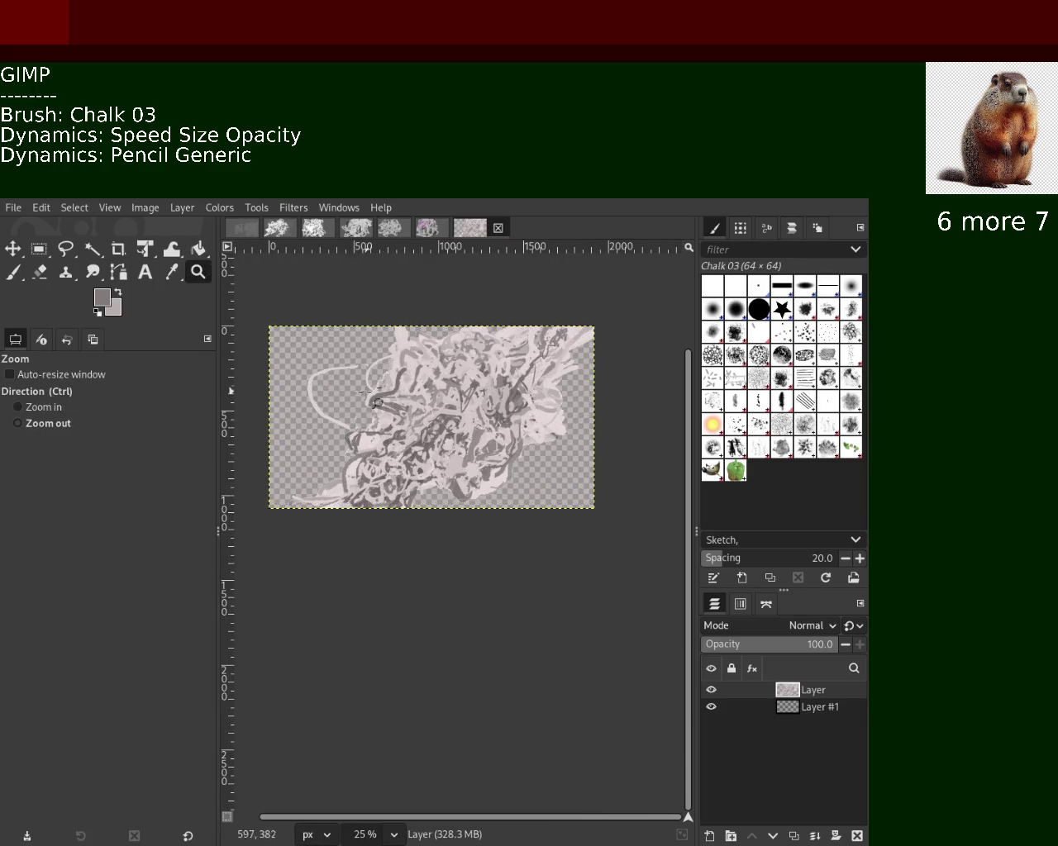
{"action": "left_click", "coordinate": [342, 392]}
{"action": "left_click", "coordinate": [345, 394]}
{"action": "left_click", "coordinate": [286, 474], "text": "ctrl"}
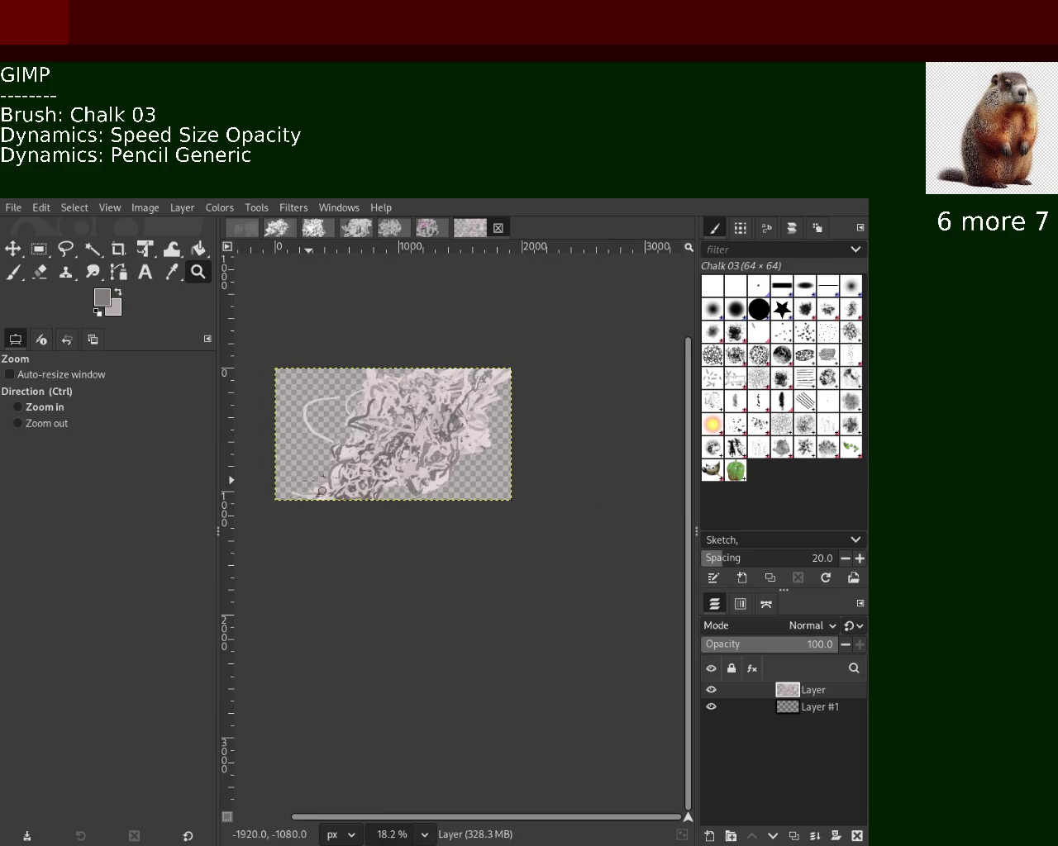
{"action": "left_click", "coordinate": [407, 416]}
{"action": "double_click", "coordinate": [418, 417]}
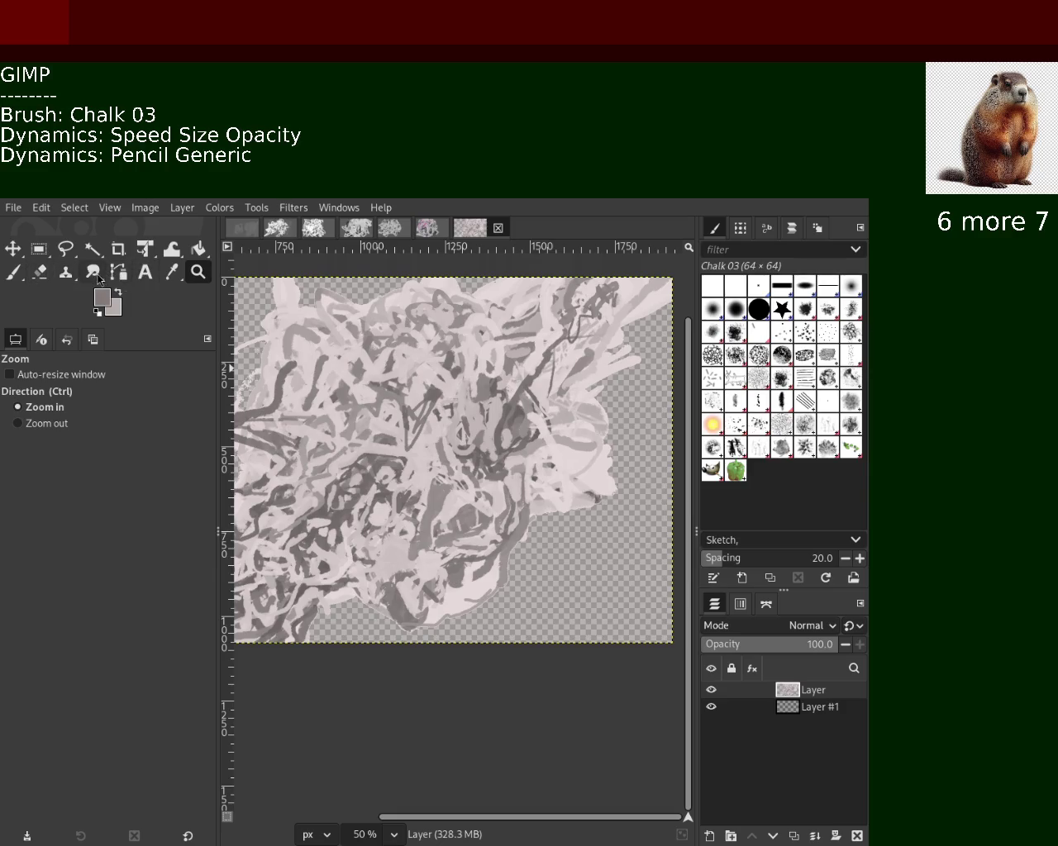
Zoom out to view the whole erased scribble and select Layer #1.
{"action": "left_click", "coordinate": [198, 248]}
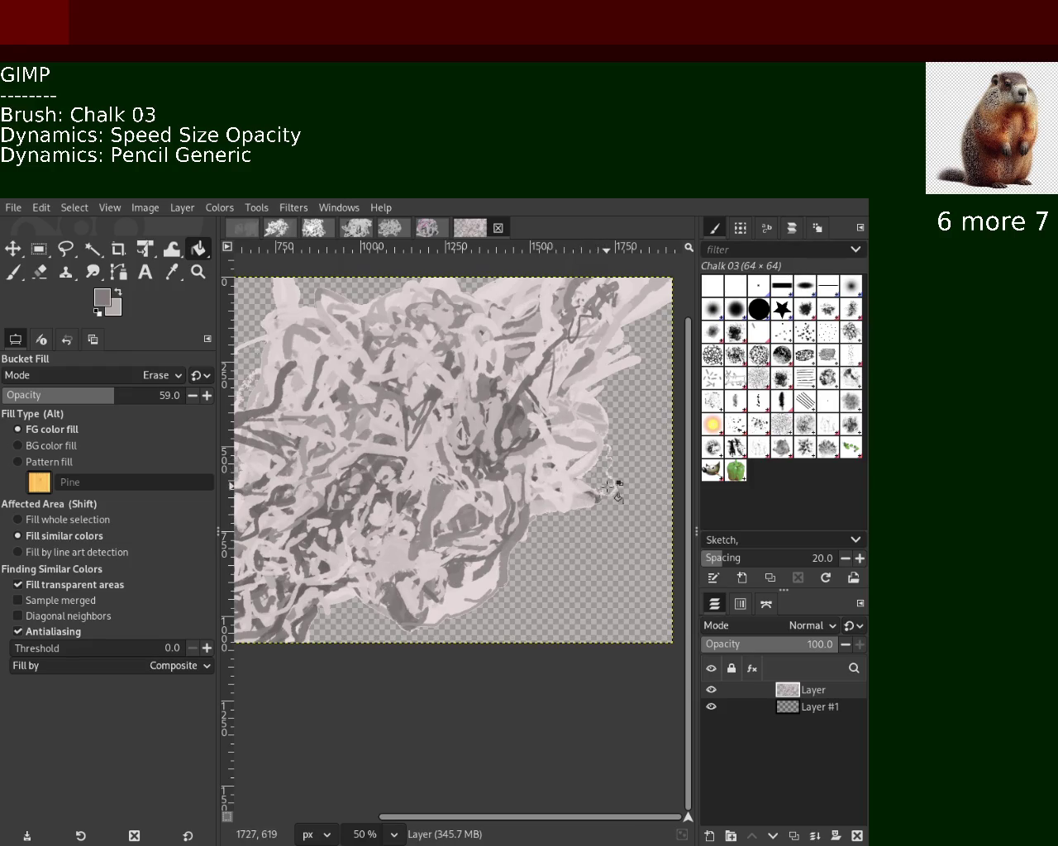
{"action": "left_click", "coordinate": [198, 271]}
{"action": "left_click", "coordinate": [494, 507]}
{"action": "left_click", "coordinate": [494, 507], "text": "ctrl"}
{"action": "left_click", "coordinate": [494, 507], "text": "ctrl"}
{"action": "left_click", "coordinate": [494, 507]}
{"action": "left_click", "coordinate": [494, 506], "text": "ctrl"}
{"action": "left_click", "coordinate": [494, 507]}
{"action": "left_click", "coordinate": [494, 506]}
{"action": "left_click", "coordinate": [430, 492]}
{"action": "left_click", "coordinate": [394, 481], "text": "ctrl"}
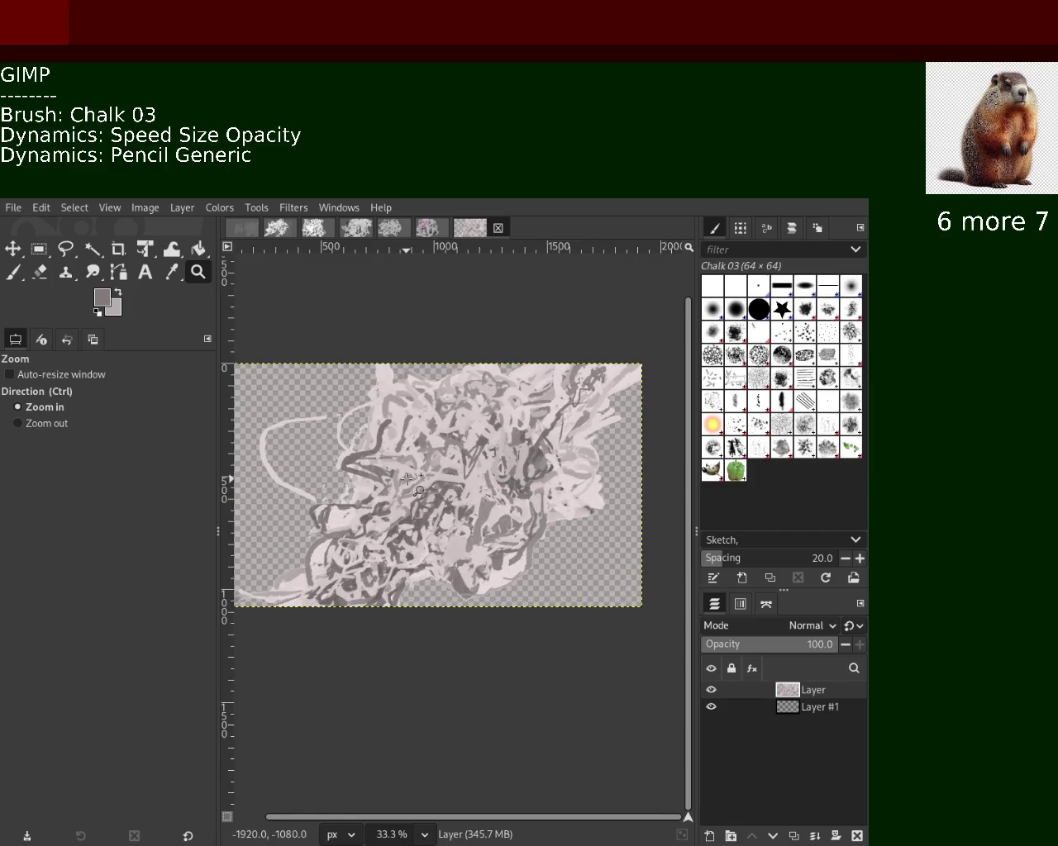
{"action": "left_click", "coordinate": [394, 480]}
{"action": "left_click", "coordinate": [395, 480], "text": "ctrl"}
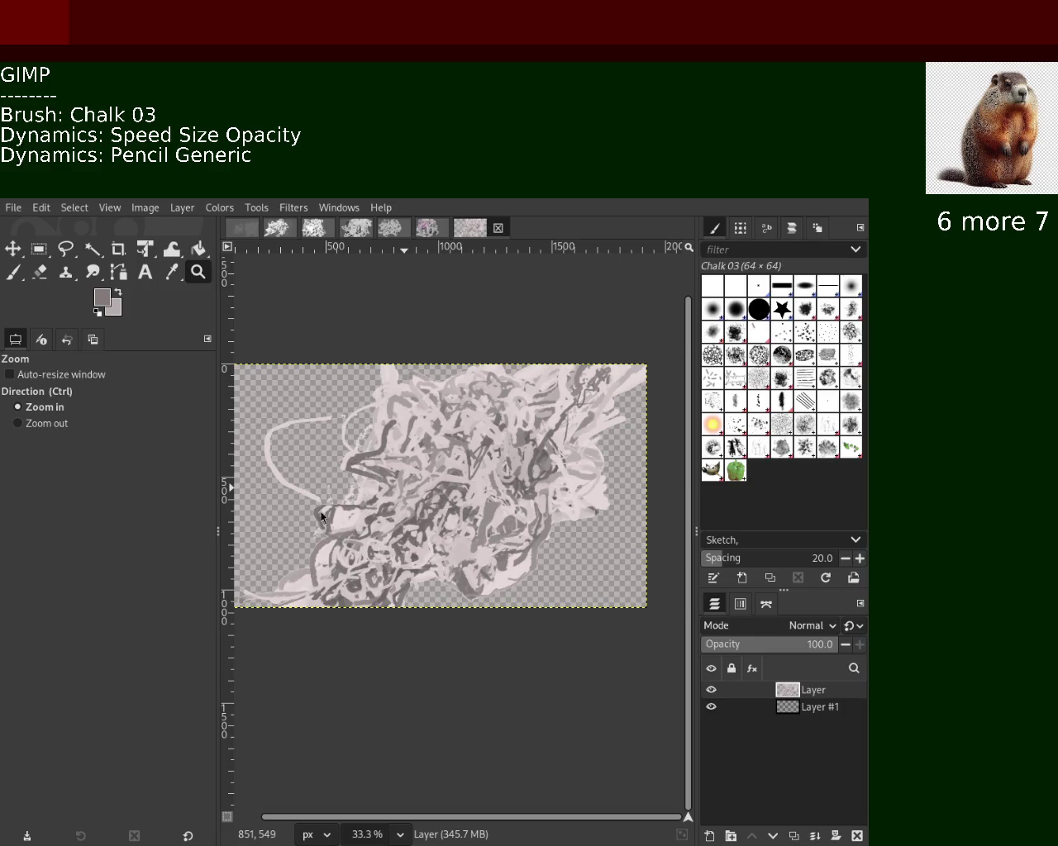
{"action": "left_click", "coordinate": [792, 713]}
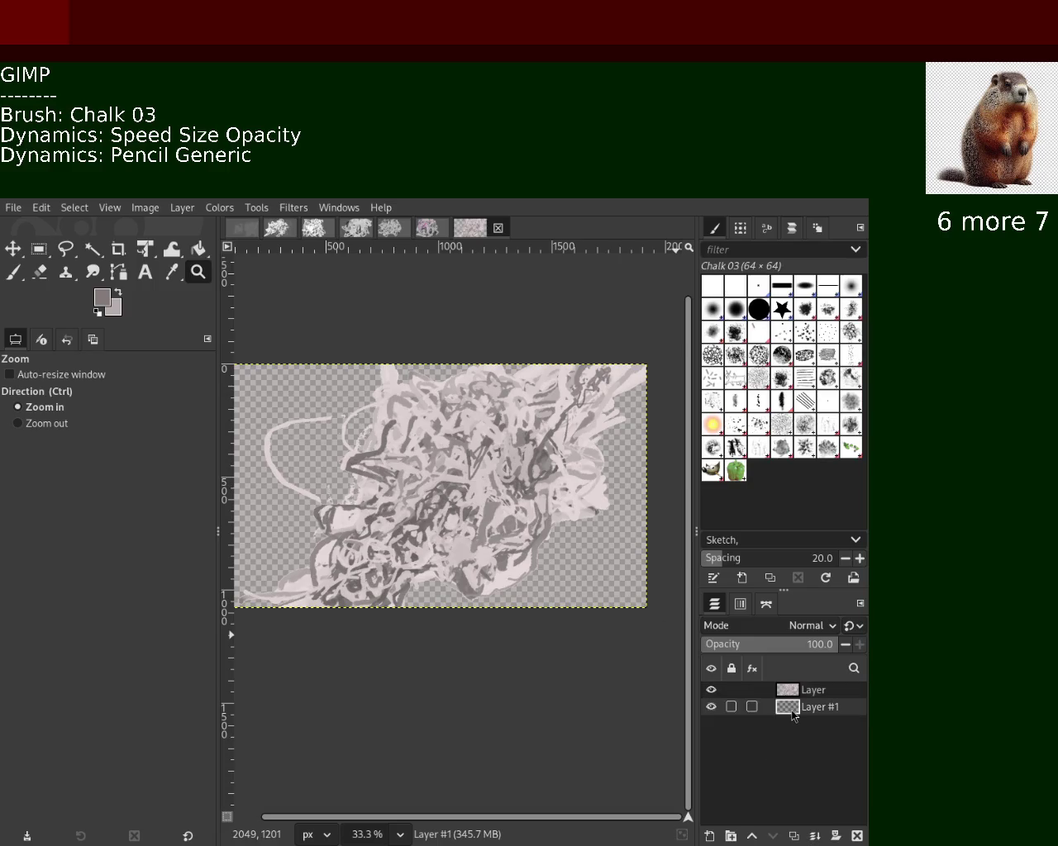
Raise Layer #1 to the top, choose the Splats 01 brush, and hide the scribble layer.
{"action": "left_click_drag", "start_coordinate": [793, 693], "coordinate": [793, 688]}
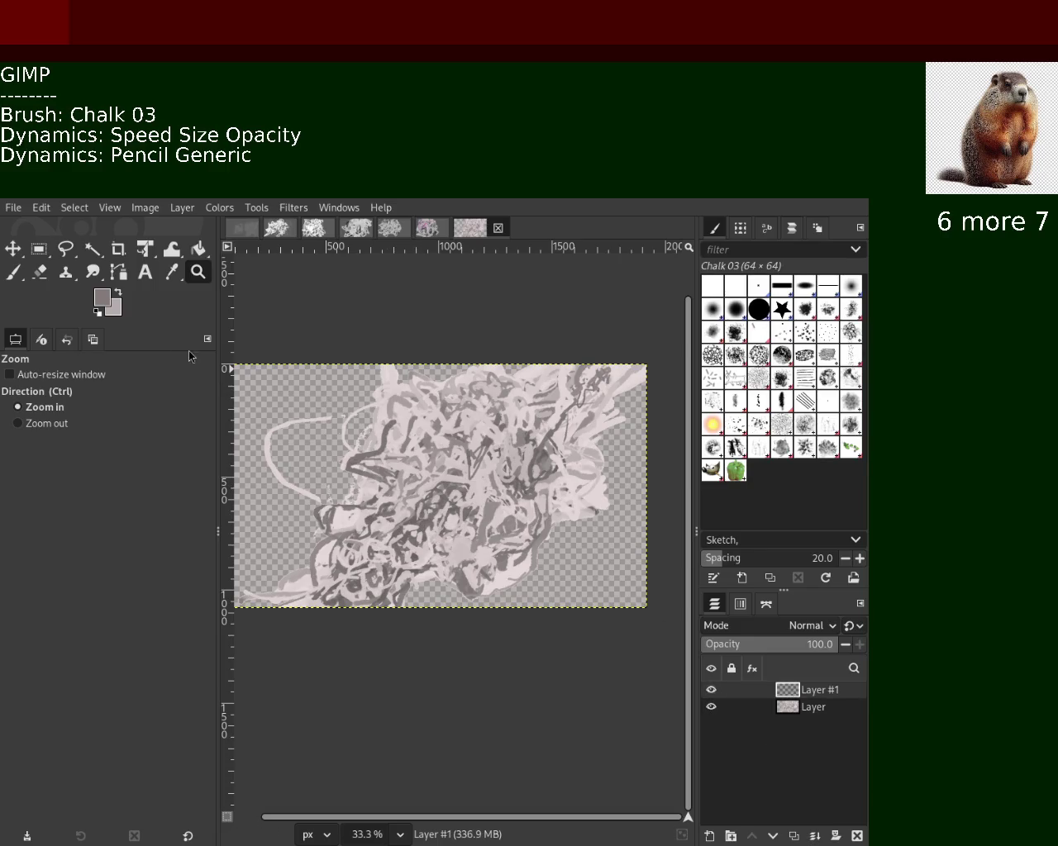
{"action": "left_click", "coordinate": [711, 689]}
{"action": "left_click", "coordinate": [13, 272]}
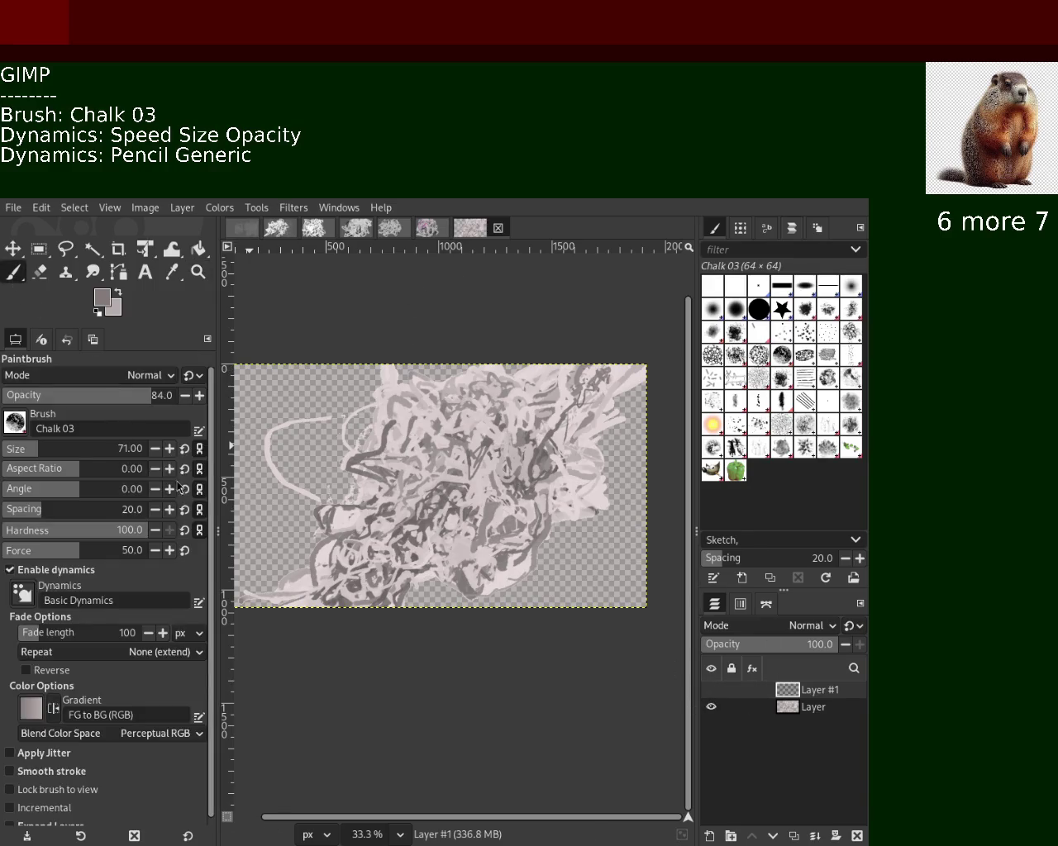
{"action": "left_click", "coordinate": [726, 439]}
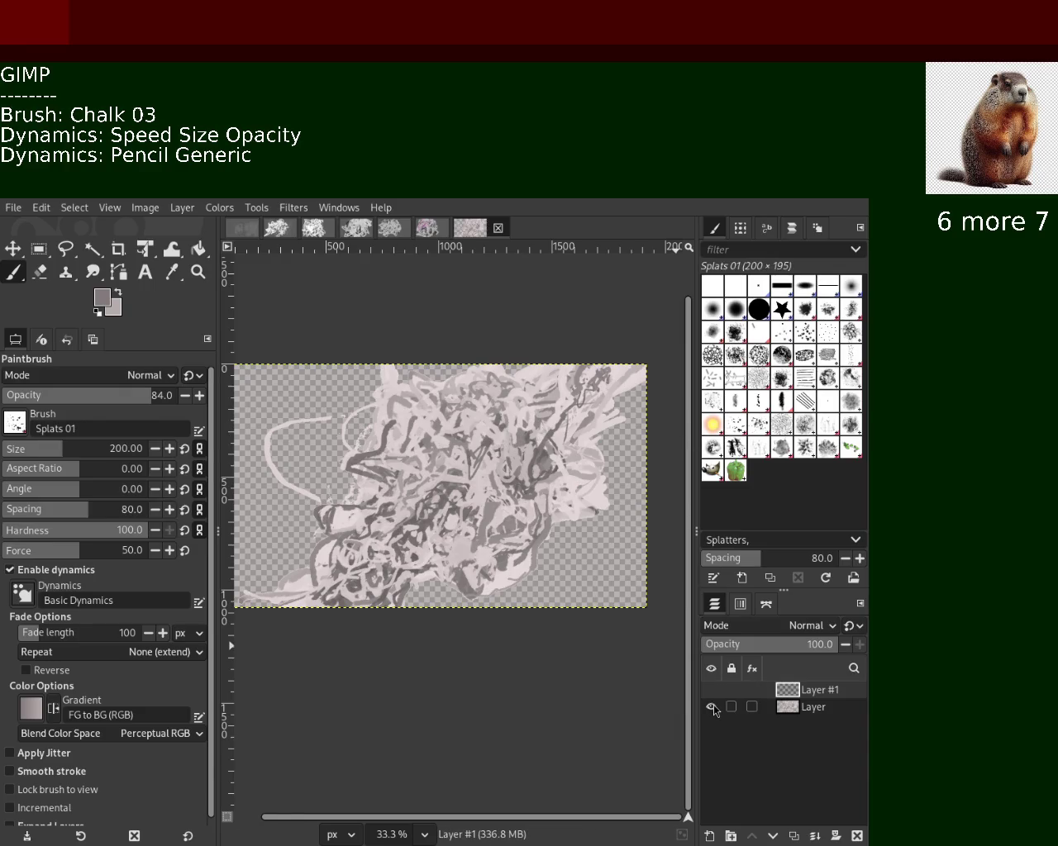
{"action": "left_click", "coordinate": [711, 706]}
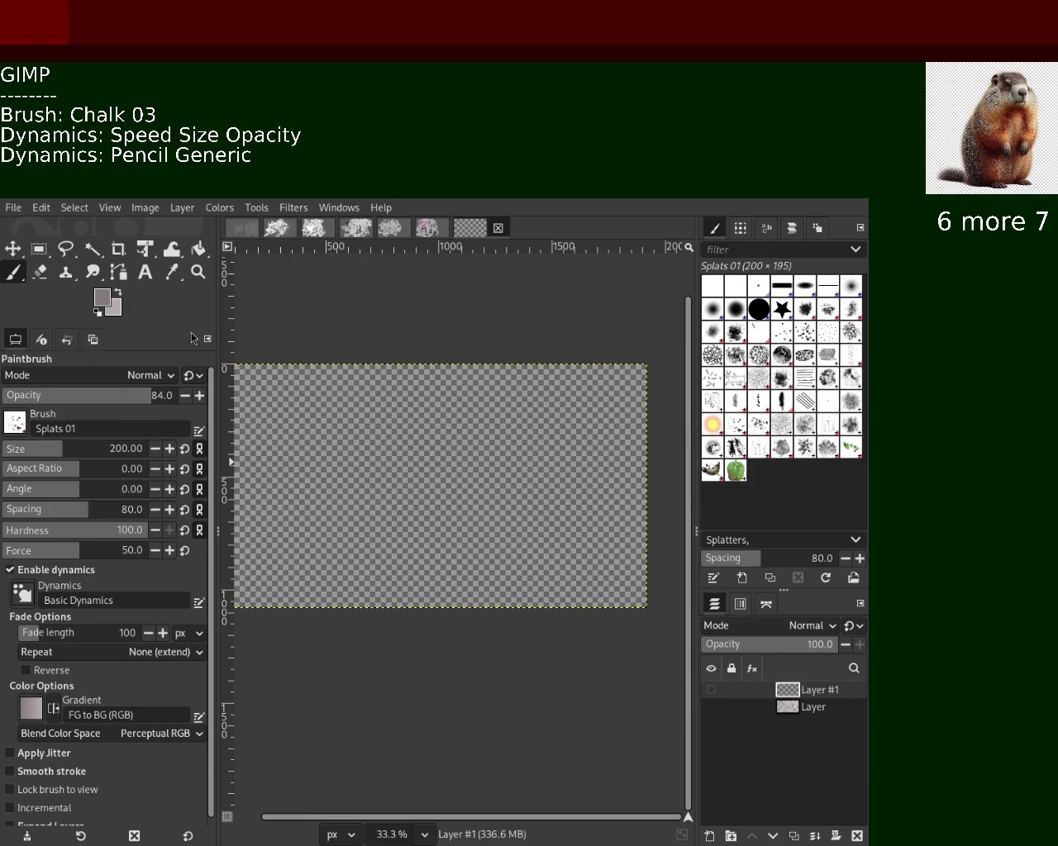
{"action": "left_click", "coordinate": [198, 250]}
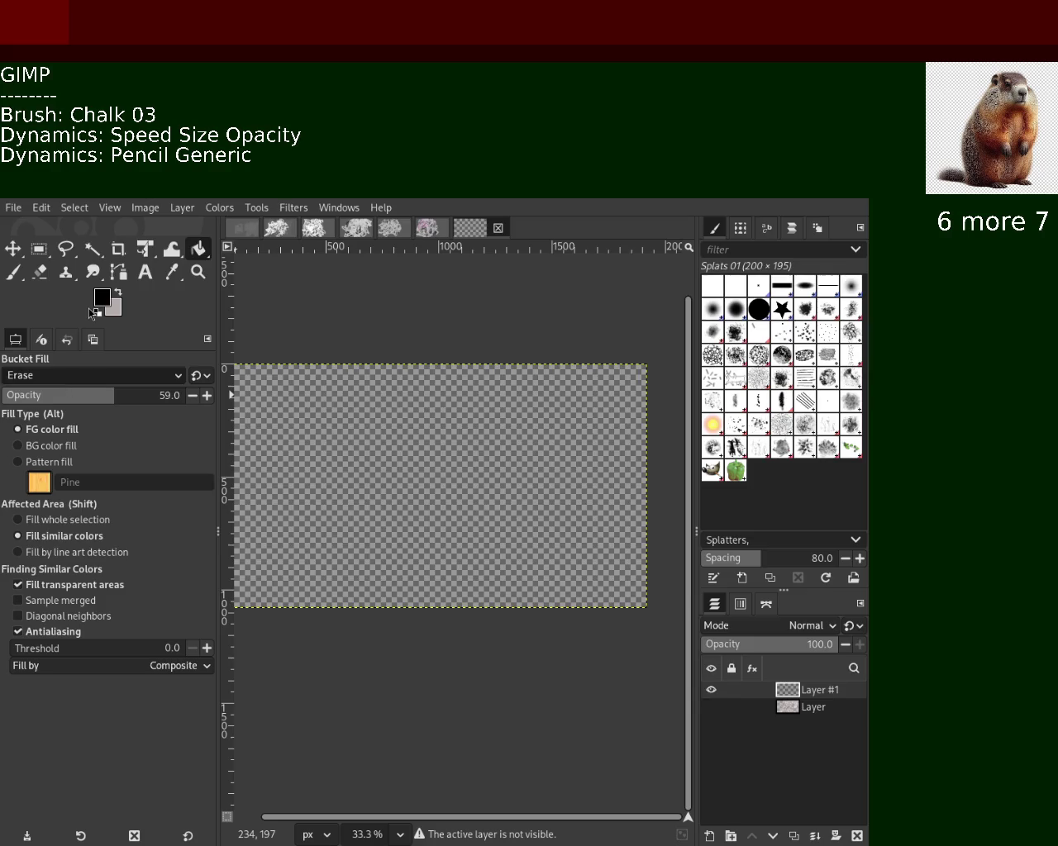
Set Bucket Fill to Normal mode at 100% opacity and fill Layer #1 solid black.
{"action": "scroll", "coordinate": [85, 375], "scroll_direction": "up", "scroll_amount": 3}
{"action": "left_click", "coordinate": [350, 470]}
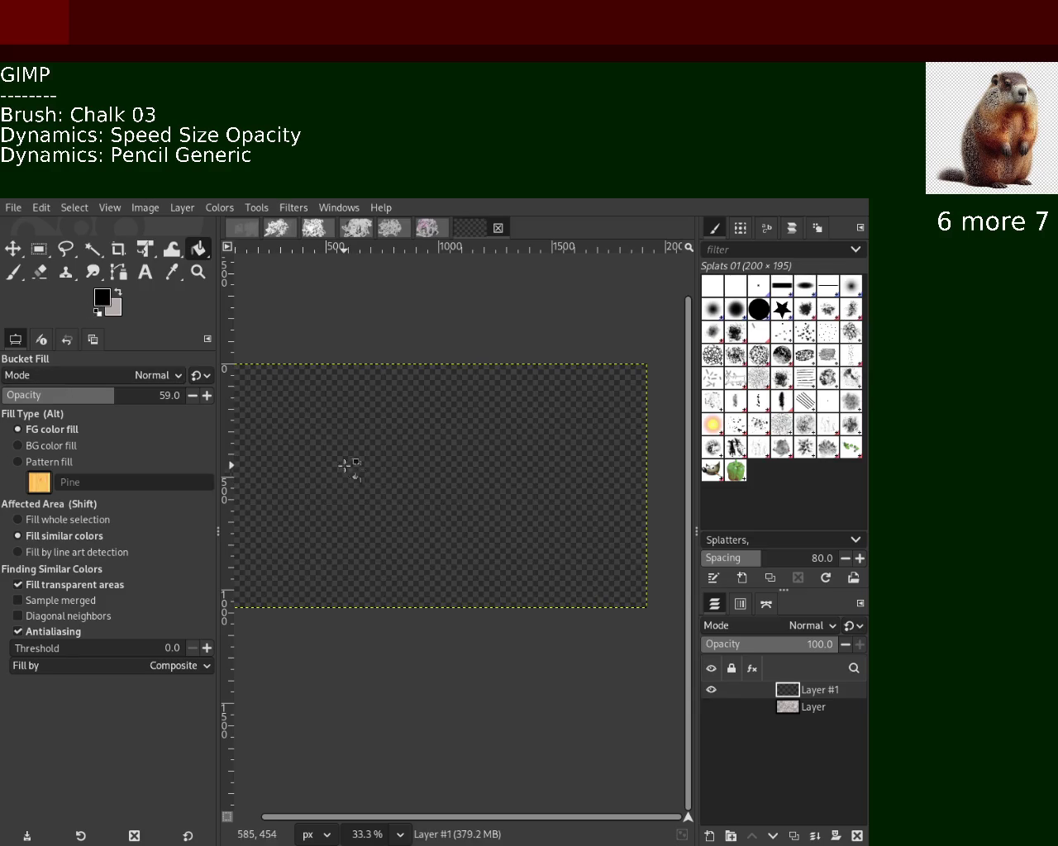
{"action": "key", "text": "ctrl+z"}
{"action": "left_click_drag", "start_coordinate": [76, 400], "coordinate": [294, 408]}
{"action": "left_click", "coordinate": [503, 438]}
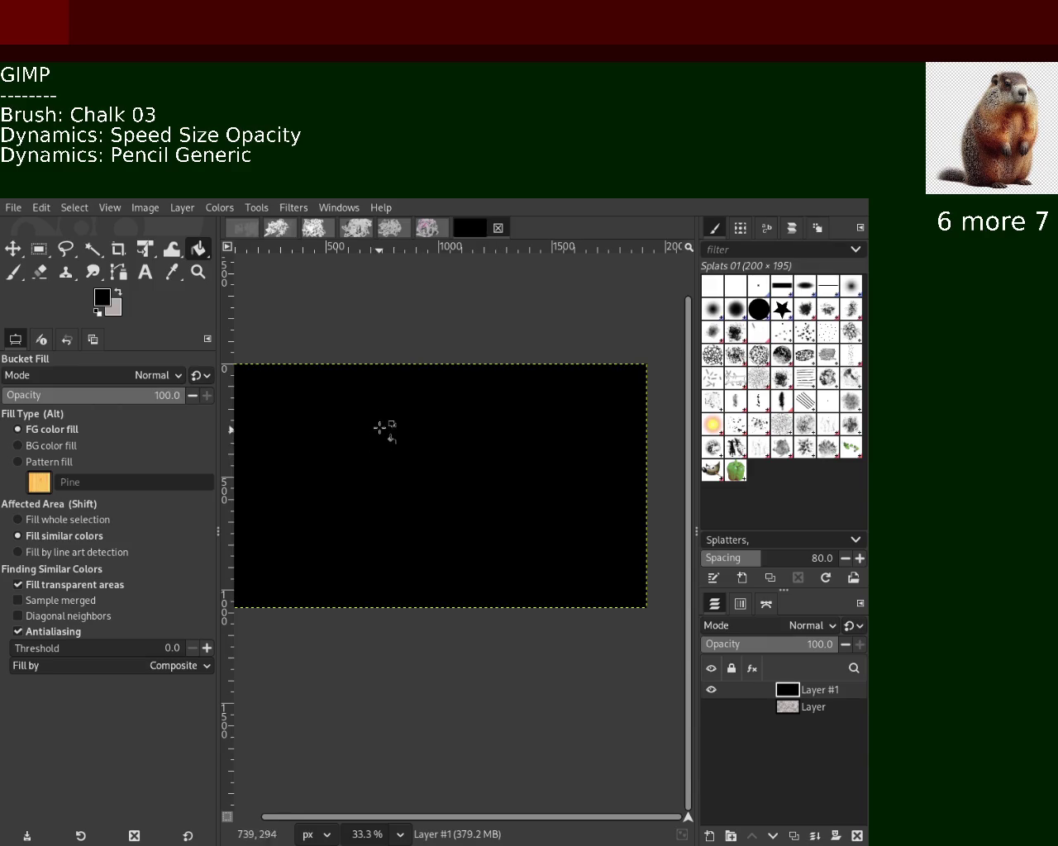
Move the scribble layer above the black layer, preview it, then hide it again.
{"action": "left_click_drag", "start_coordinate": [794, 708], "coordinate": [796, 724]}
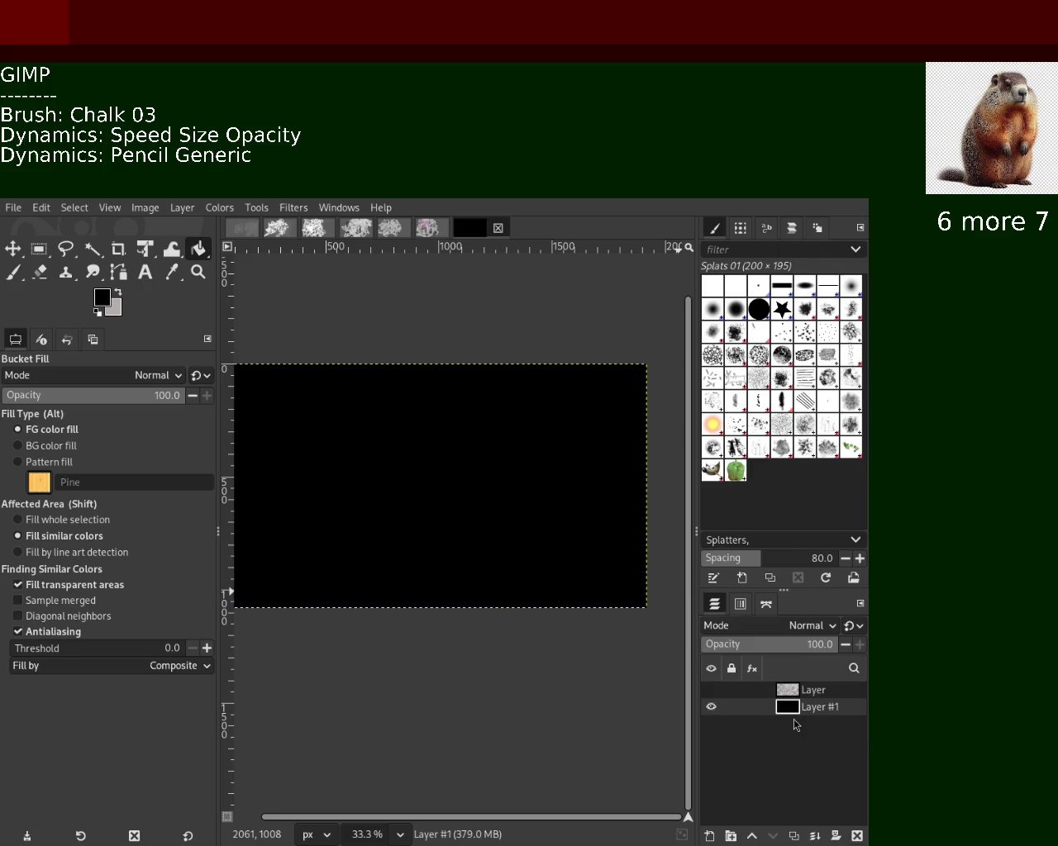
{"action": "left_click", "coordinate": [712, 691]}
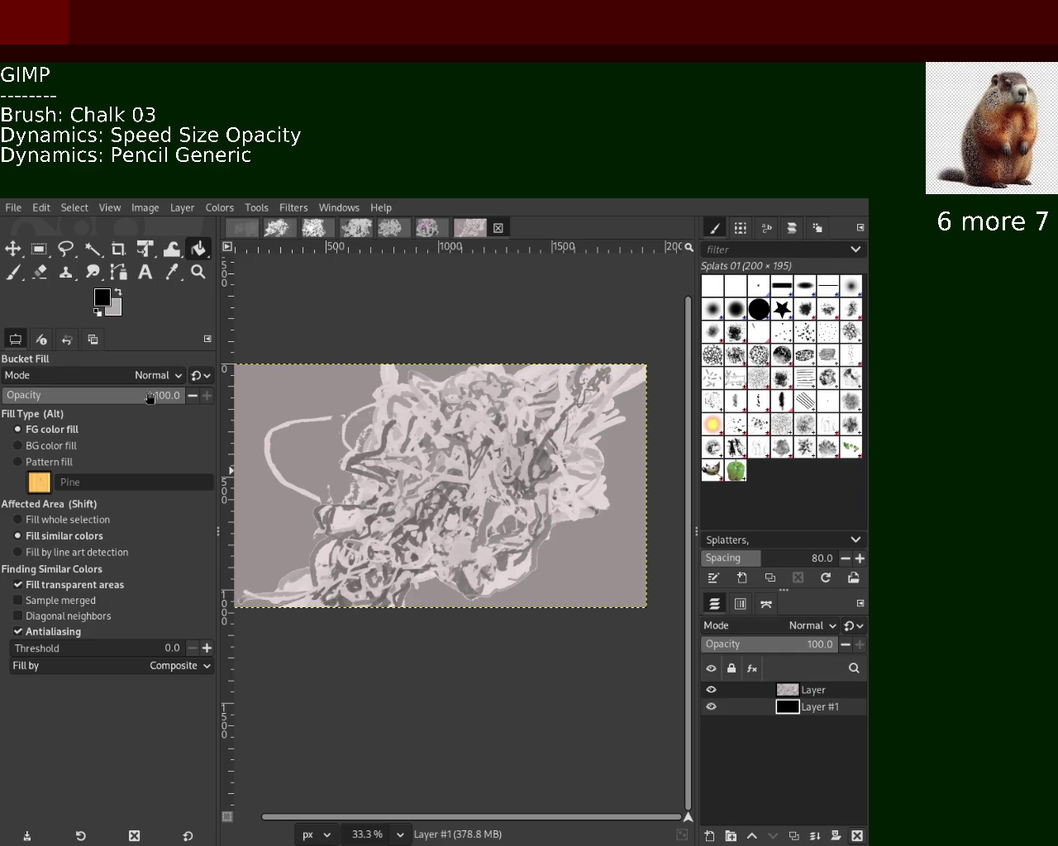
{"action": "mouse_move", "coordinate": [793, 707]}
{"action": "left_click", "coordinate": [794, 694]}
{"action": "left_click", "coordinate": [712, 690]}
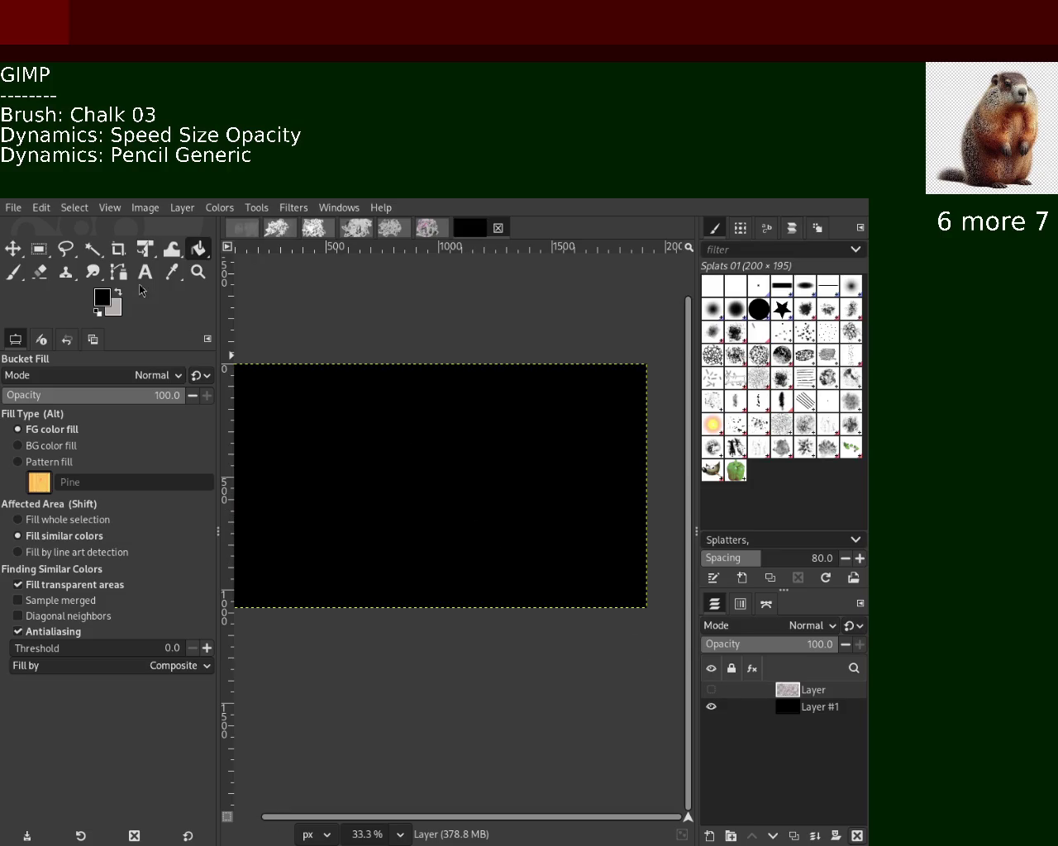
{"action": "left_click", "coordinate": [13, 279]}
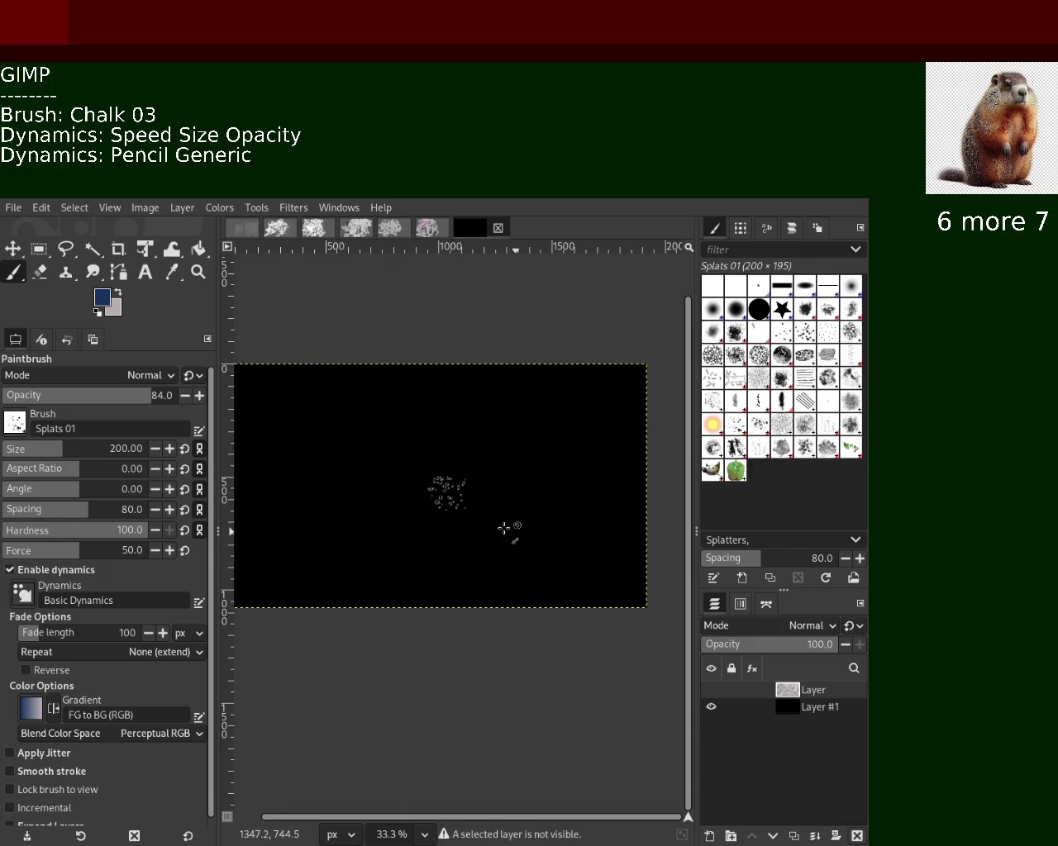
Lower the scribble layer beneath the black layer and enlarge the brush to 397.
{"action": "key", "text": "shift+Page_Down"}
{"action": "left_click_drag", "start_coordinate": [74, 443], "coordinate": [89, 446]}
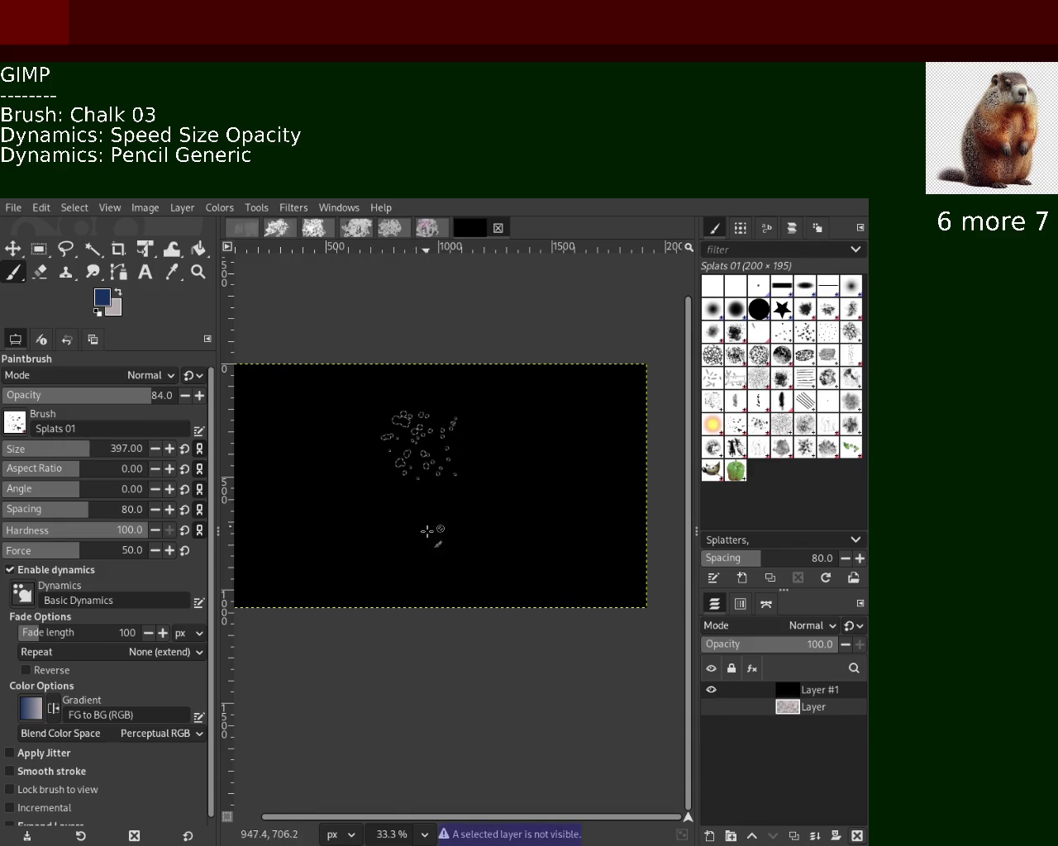
{"action": "left_click", "coordinate": [710, 707]}
{"action": "left_click", "coordinate": [711, 689]}
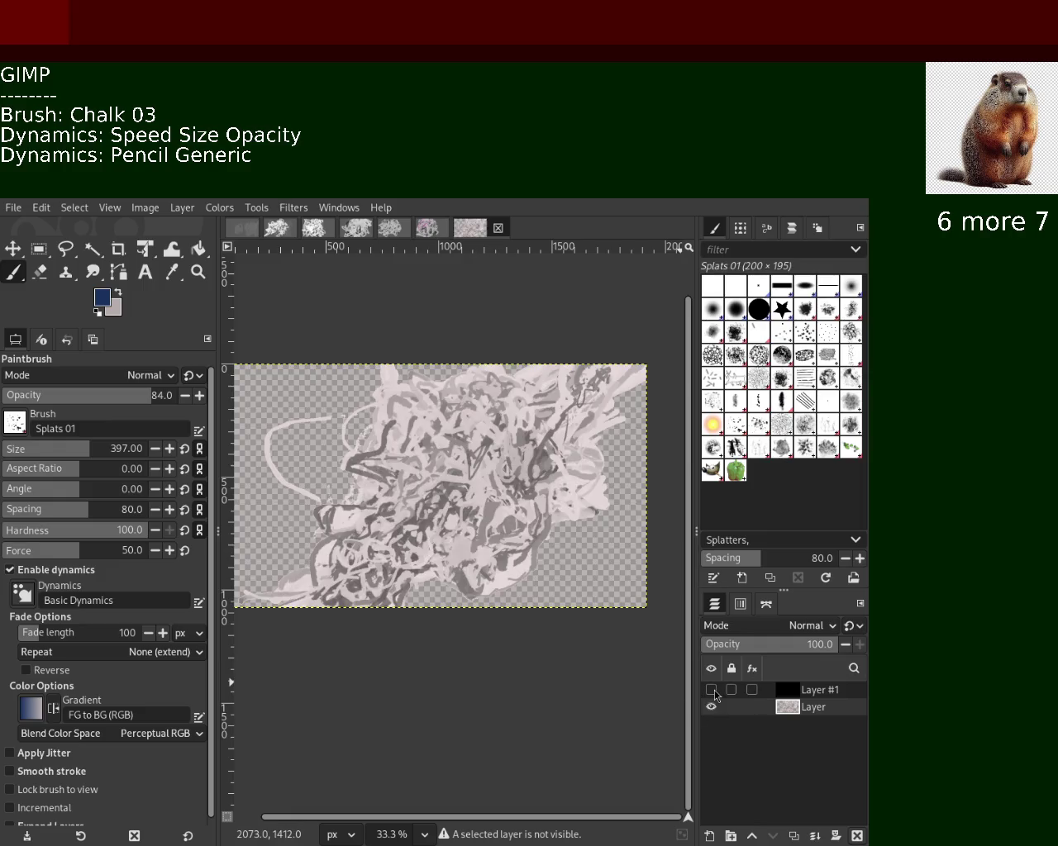
{"action": "left_click", "coordinate": [710, 706]}
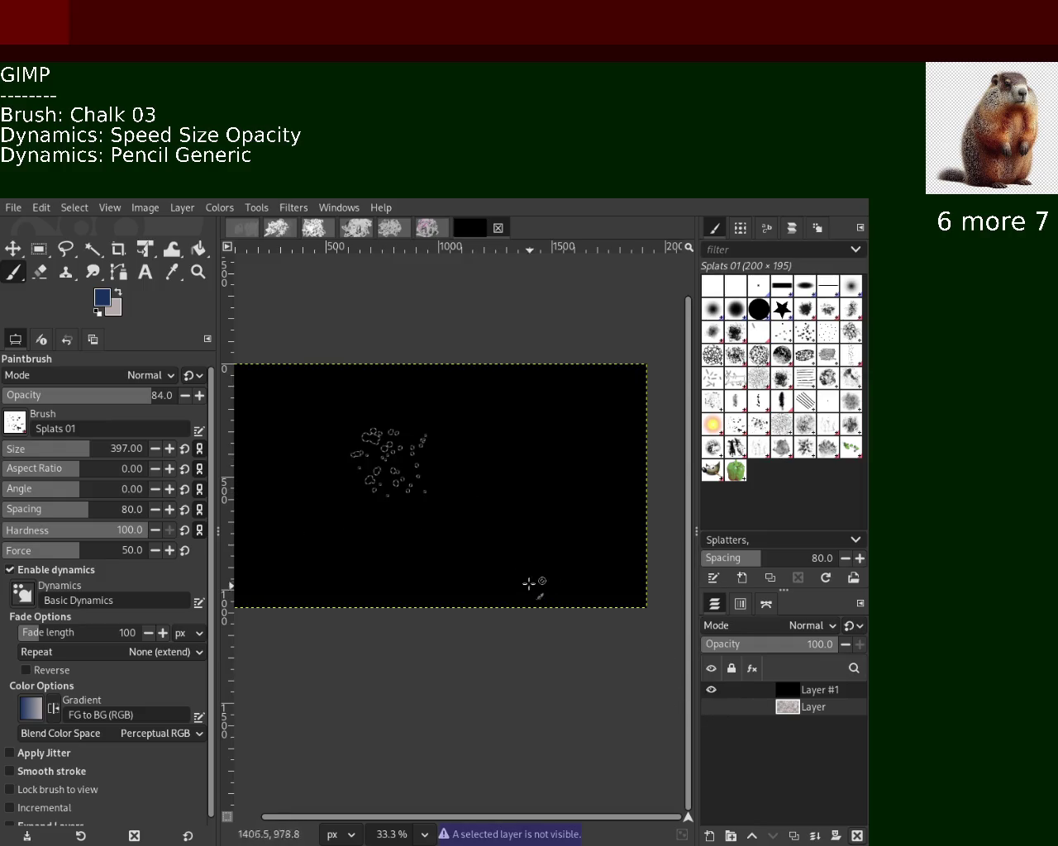
On the black layer, try blue splatter and undo it, then paint light-grey splatter.
{"action": "left_click", "coordinate": [778, 696]}
{"action": "mouse_move", "coordinate": [360, 562]}
{"action": "left_mouse_down"}
{"action": "mouse_move", "coordinate": [434, 438]}
{"action": "mouse_move", "coordinate": [504, 570]}
{"action": "left_mouse_up"}
{"action": "key", "text": "ctrl+z"}
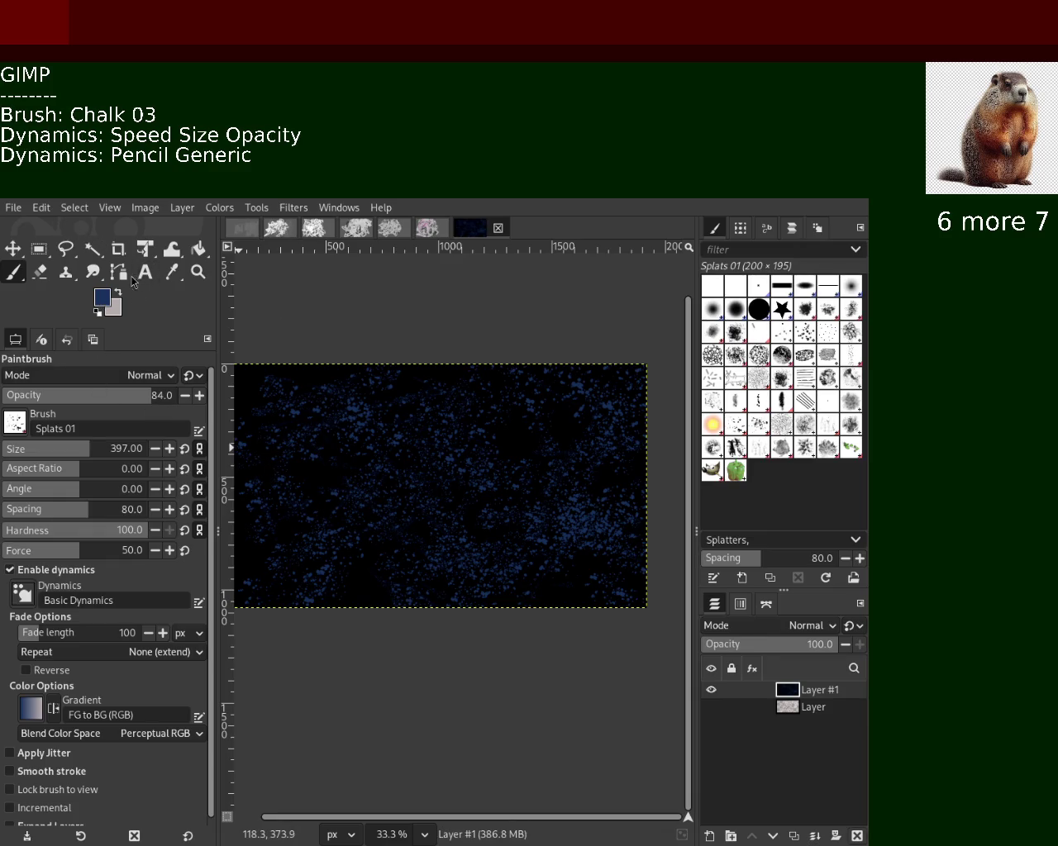
{"action": "left_click", "coordinate": [118, 294]}
{"action": "mouse_move", "coordinate": [248, 550]}
{"action": "left_mouse_down"}
{"action": "mouse_move", "coordinate": [504, 516]}
{"action": "mouse_move", "coordinate": [413, 496]}
{"action": "mouse_move", "coordinate": [508, 513]}
{"action": "left_mouse_up"}
With dynamics disabled, paint even light-grey splatter across the canvas, then blue splats in the centre.
{"action": "key", "text": "ctrl+z"}
{"action": "key", "text": "ctrl+z"}
{"action": "key", "text": "ctrl+z"}
{"action": "key", "text": "ctrl+z"}
{"action": "key", "text": "ctrl+z"}
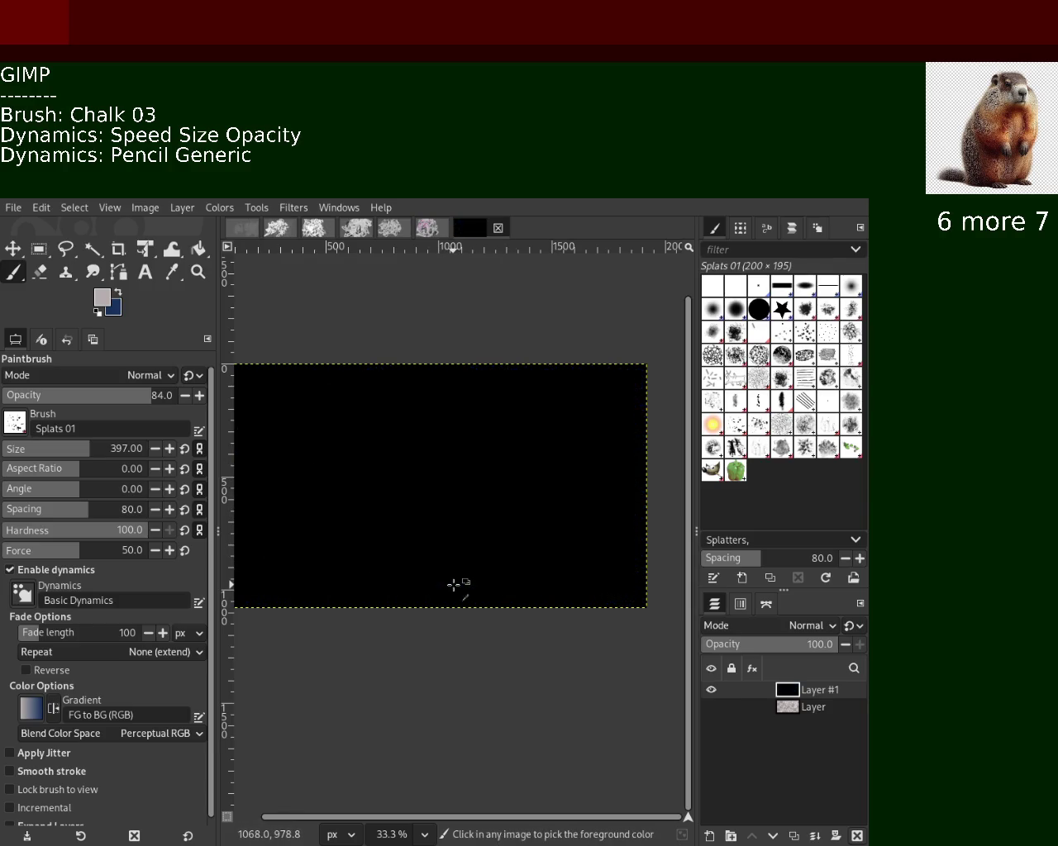
{"action": "left_click", "coordinate": [46, 570]}
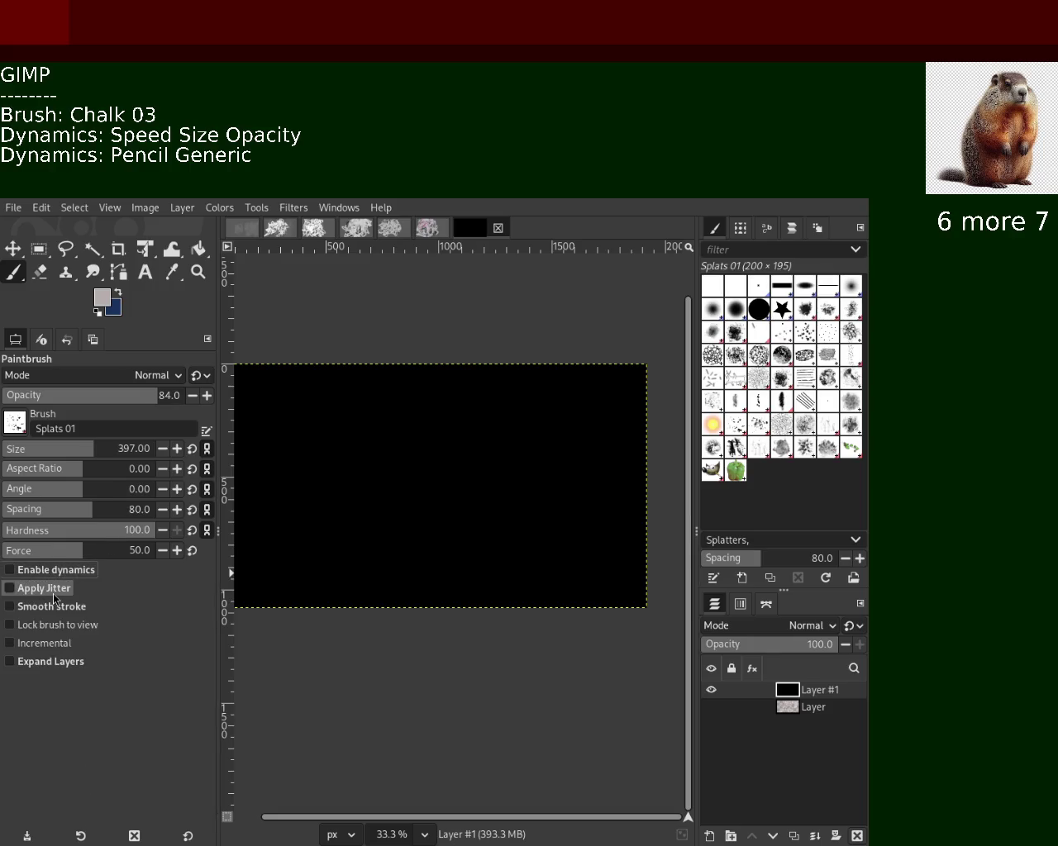
{"action": "mouse_move", "coordinate": [397, 495]}
{"action": "left_mouse_down"}
{"action": "mouse_move", "coordinate": [382, 490]}
{"action": "mouse_move", "coordinate": [420, 464]}
{"action": "mouse_move", "coordinate": [536, 451]}
{"action": "mouse_move", "coordinate": [343, 588]}
{"action": "left_mouse_up"}
{"action": "key", "text": "ctrl+z"}
{"action": "mouse_move", "coordinate": [372, 490]}
{"action": "left_mouse_down"}
{"action": "mouse_move", "coordinate": [475, 471]}
{"action": "mouse_move", "coordinate": [497, 589]}
{"action": "mouse_move", "coordinate": [532, 524]}
{"action": "mouse_move", "coordinate": [376, 461]}
{"action": "mouse_move", "coordinate": [602, 455]}
{"action": "mouse_move", "coordinate": [475, 462]}
{"action": "mouse_move", "coordinate": [411, 433]}
{"action": "left_mouse_up"}
{"action": "left_click_drag", "start_coordinate": [277, 414], "coordinate": [180, 303]}
{"action": "left_click", "coordinate": [118, 295]}
{"action": "mouse_move", "coordinate": [347, 546]}
{"action": "left_mouse_down"}
{"action": "mouse_move", "coordinate": [422, 495]}
{"action": "mouse_move", "coordinate": [528, 463]}
{"action": "mouse_move", "coordinate": [469, 512]}
{"action": "mouse_move", "coordinate": [626, 637]}
{"action": "mouse_move", "coordinate": [669, 538]}
{"action": "mouse_move", "coordinate": [496, 350]}
{"action": "mouse_move", "coordinate": [368, 442]}
{"action": "mouse_move", "coordinate": [322, 562]}
{"action": "mouse_move", "coordinate": [306, 414]}
{"action": "mouse_move", "coordinate": [463, 495]}
{"action": "mouse_move", "coordinate": [491, 468]}
{"action": "mouse_move", "coordinate": [470, 591]}
{"action": "mouse_move", "coordinate": [529, 616]}
{"action": "mouse_move", "coordinate": [607, 620]}
{"action": "mouse_move", "coordinate": [505, 456]}
{"action": "mouse_move", "coordinate": [620, 405]}
{"action": "mouse_move", "coordinate": [415, 433]}
{"action": "mouse_move", "coordinate": [355, 546]}
{"action": "mouse_move", "coordinate": [446, 541]}
{"action": "left_mouse_up"}
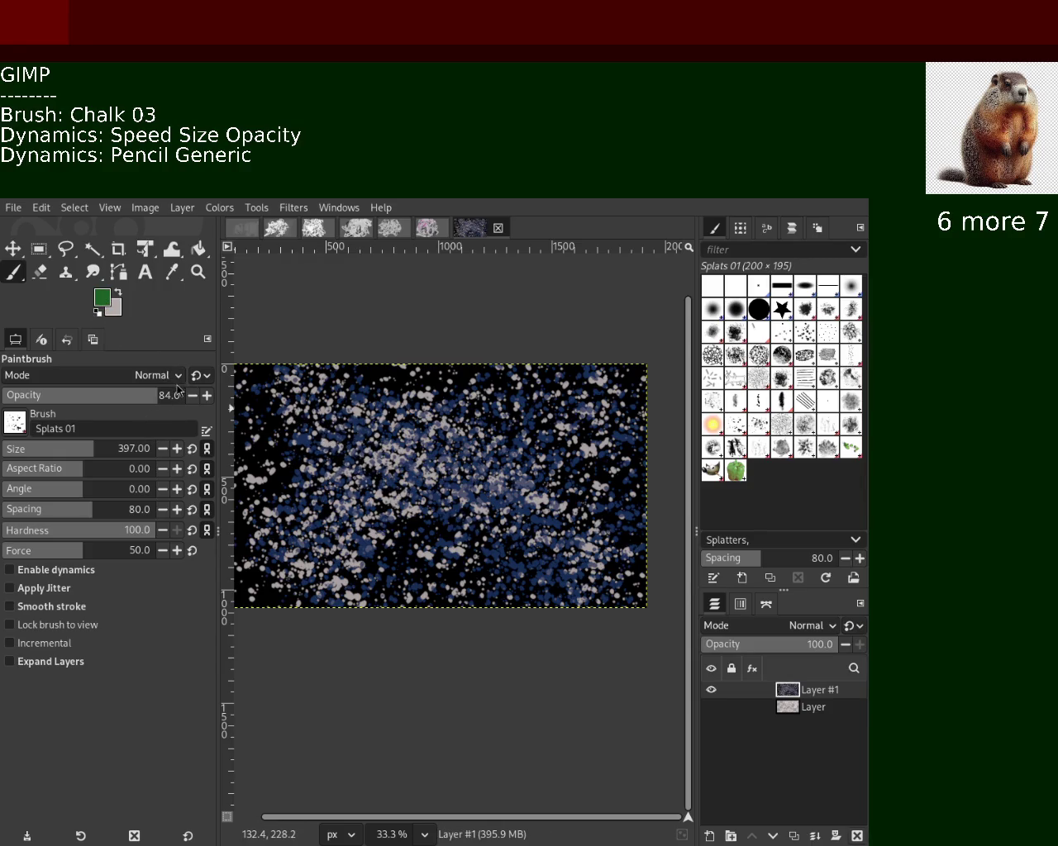
Scatter green, yellow-green and pink splats around the canvas, plus dark-blue splats in the centre.
{"action": "mouse_move", "coordinate": [611, 471]}
{"action": "left_mouse_down"}
{"action": "mouse_move", "coordinate": [562, 470]}
{"action": "mouse_move", "coordinate": [251, 562]}
{"action": "mouse_move", "coordinate": [314, 545]}
{"action": "mouse_move", "coordinate": [435, 427]}
{"action": "mouse_move", "coordinate": [565, 513]}
{"action": "mouse_move", "coordinate": [581, 453]}
{"action": "mouse_move", "coordinate": [377, 672]}
{"action": "mouse_move", "coordinate": [355, 618]}
{"action": "left_mouse_up"}
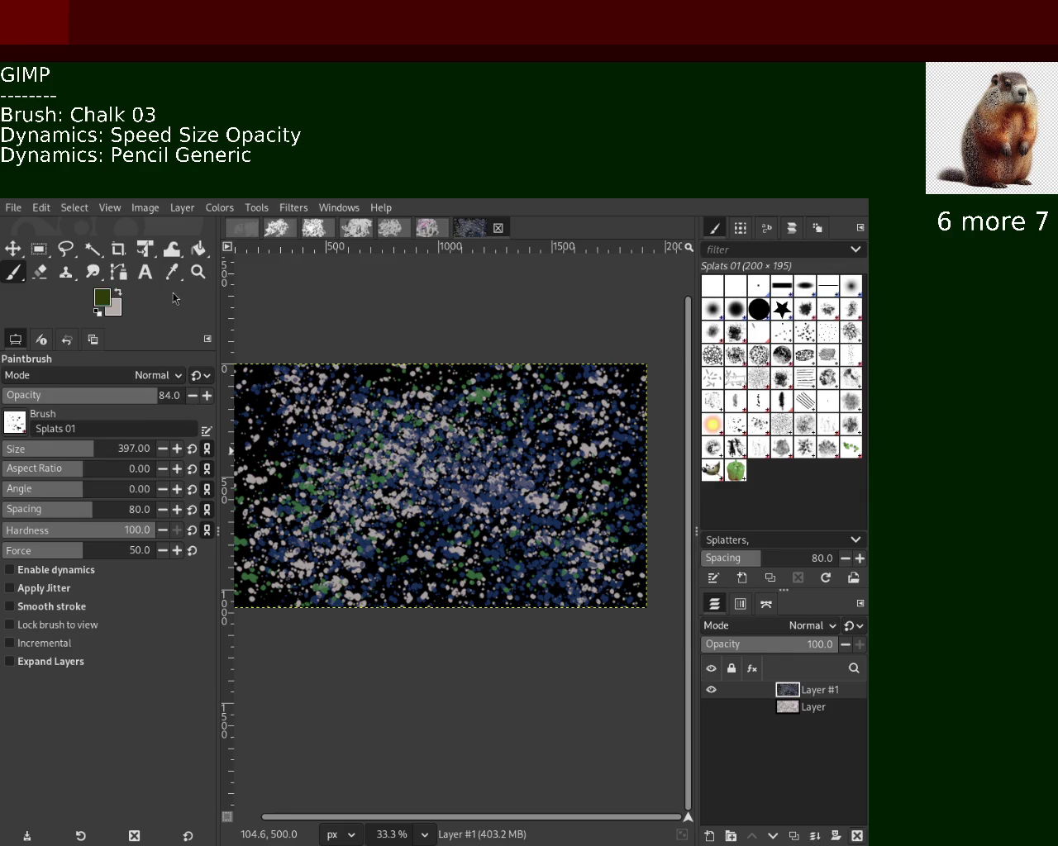
{"action": "left_click_drag", "start_coordinate": [521, 462], "coordinate": [545, 496]}
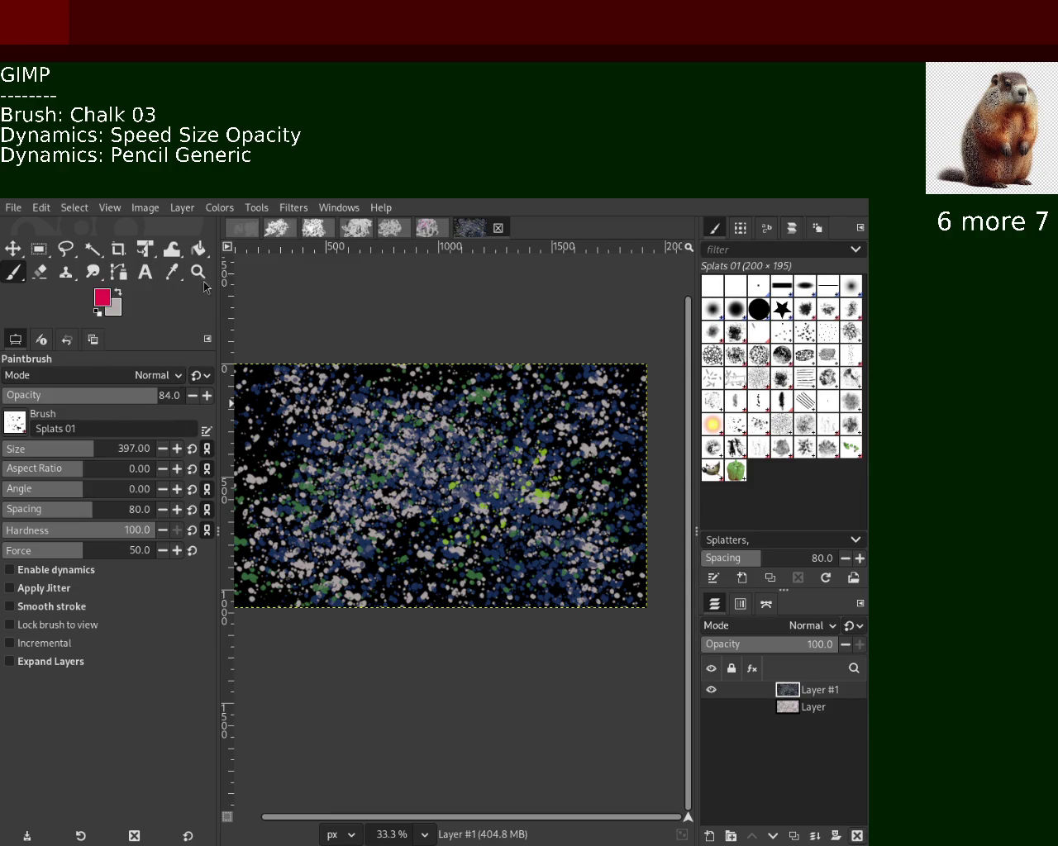
{"action": "left_click", "coordinate": [331, 401]}
{"action": "left_click", "coordinate": [296, 585]}
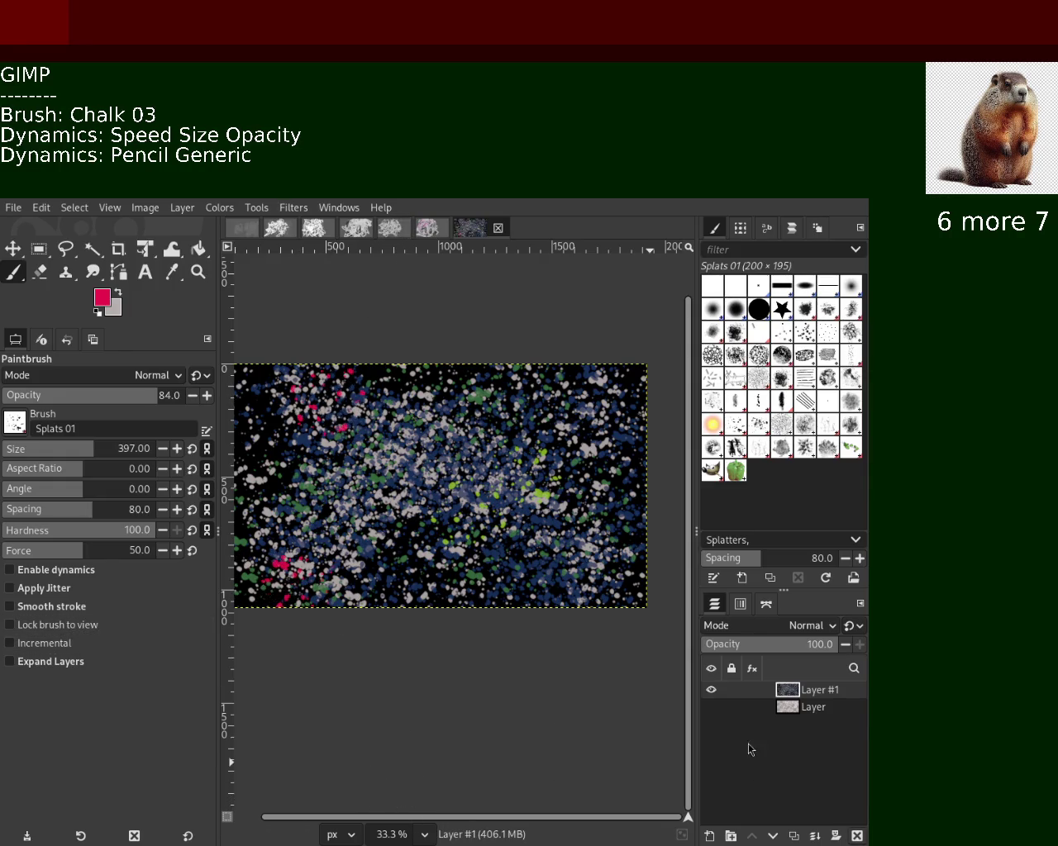
{"action": "left_click", "coordinate": [645, 393]}
{"action": "left_click", "coordinate": [492, 430]}
{"action": "left_click", "coordinate": [552, 594]}
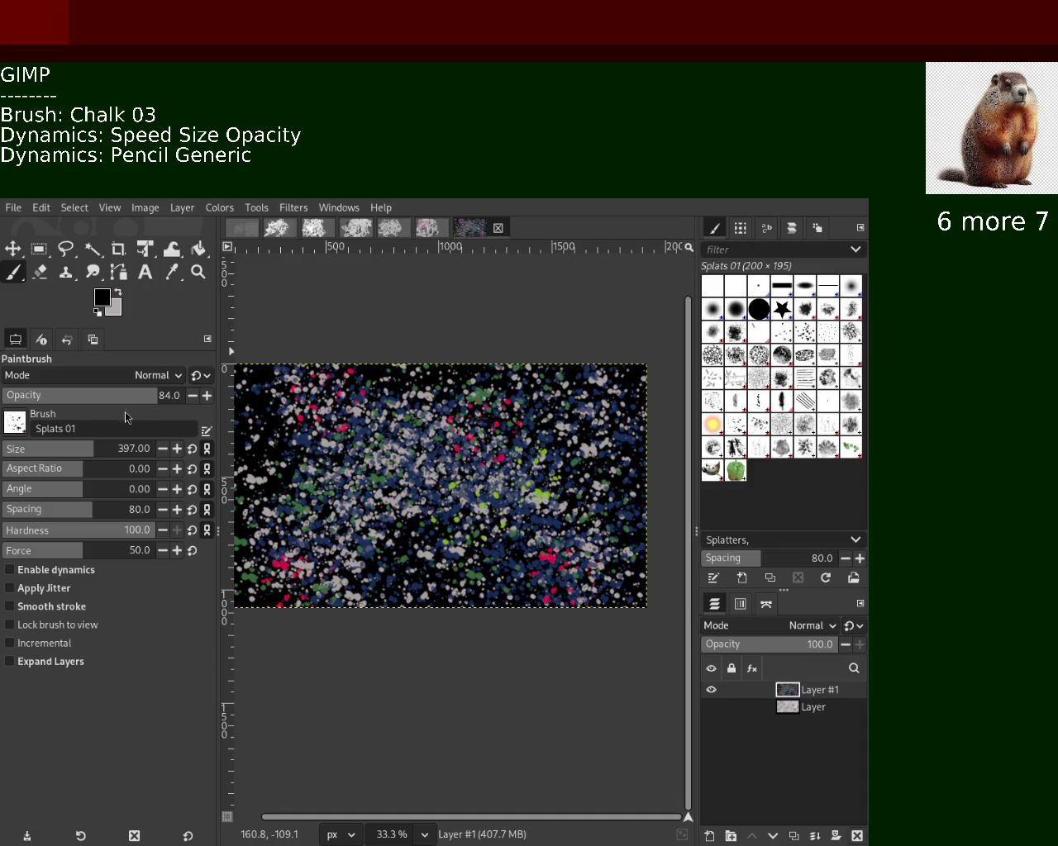
{"action": "left_click_drag", "start_coordinate": [446, 425], "coordinate": [387, 512]}
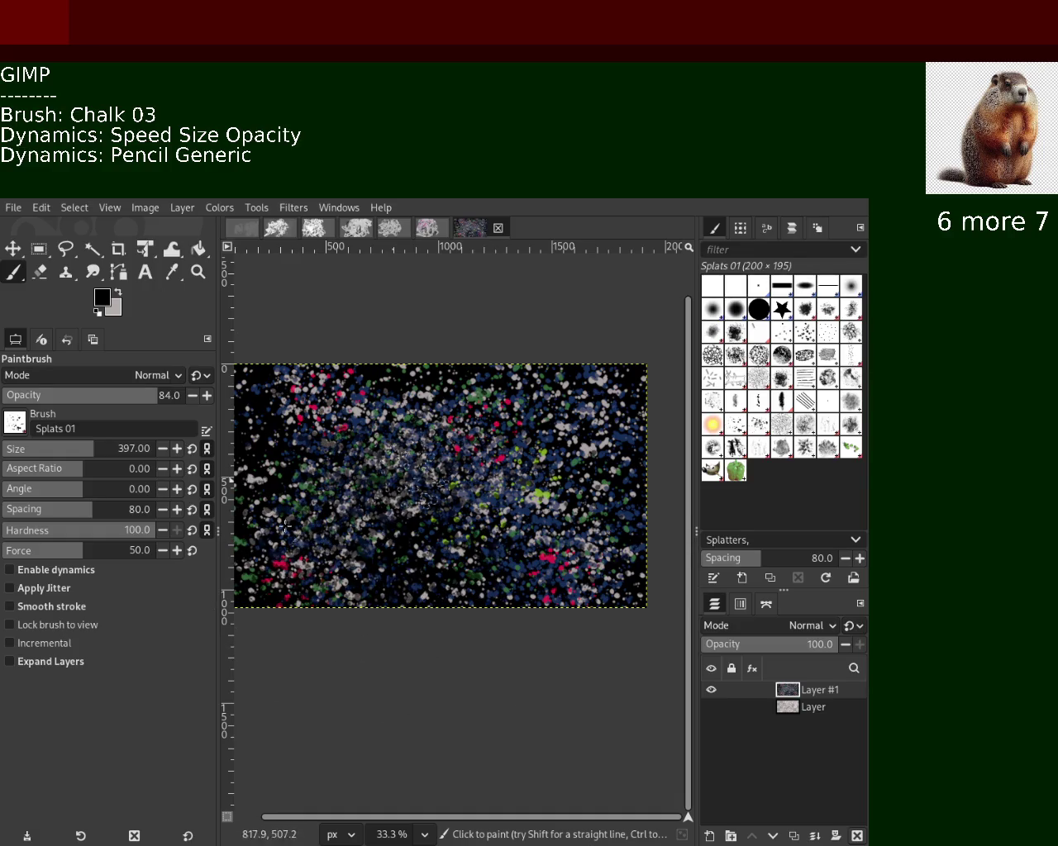
Undo the dark-blue splats and paint black splats over the colourful splatter to thin it.
{"action": "key", "text": "ctrl+z"}
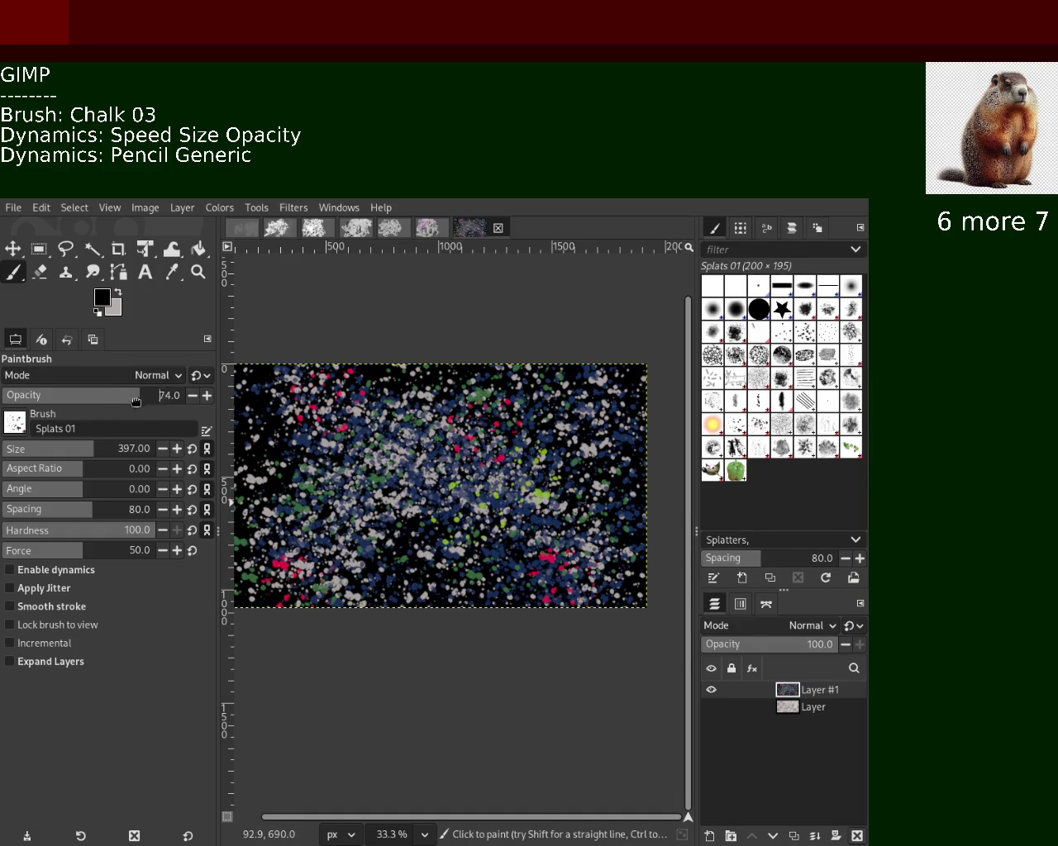
{"action": "type", "text": "93"}
{"action": "left_click_drag", "start_coordinate": [409, 443], "coordinate": [488, 389]}
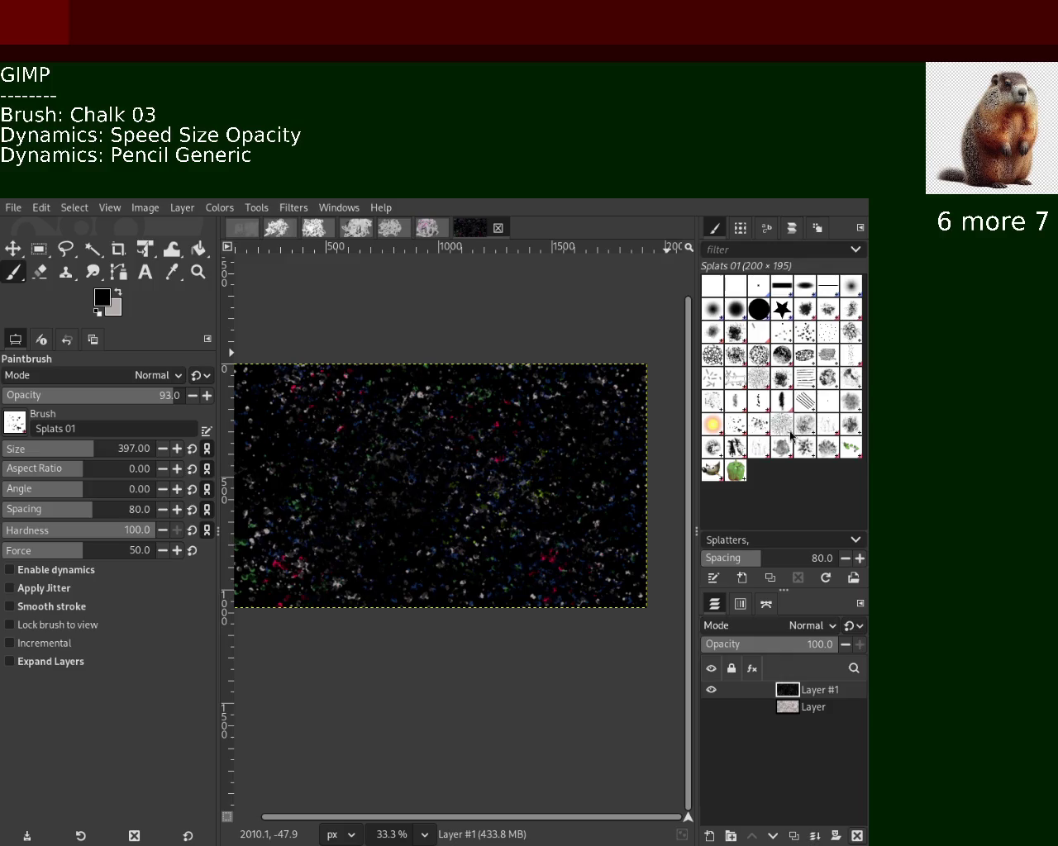
Select the Texture Hose 02 brush at size 127 and try texture strokes, undoing them.
{"action": "left_click", "coordinate": [736, 447]}
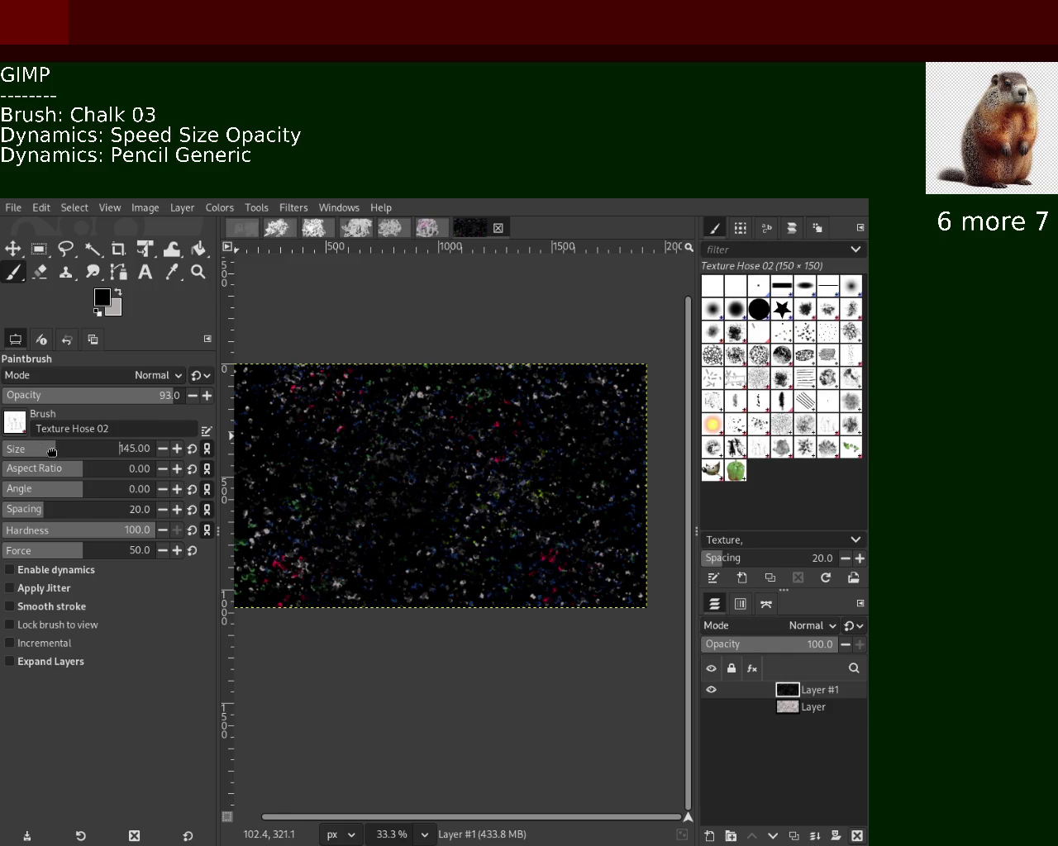
{"action": "left_click_drag", "start_coordinate": [51, 451], "coordinate": [71, 450]}
{"action": "left_click", "coordinate": [29, 457]}
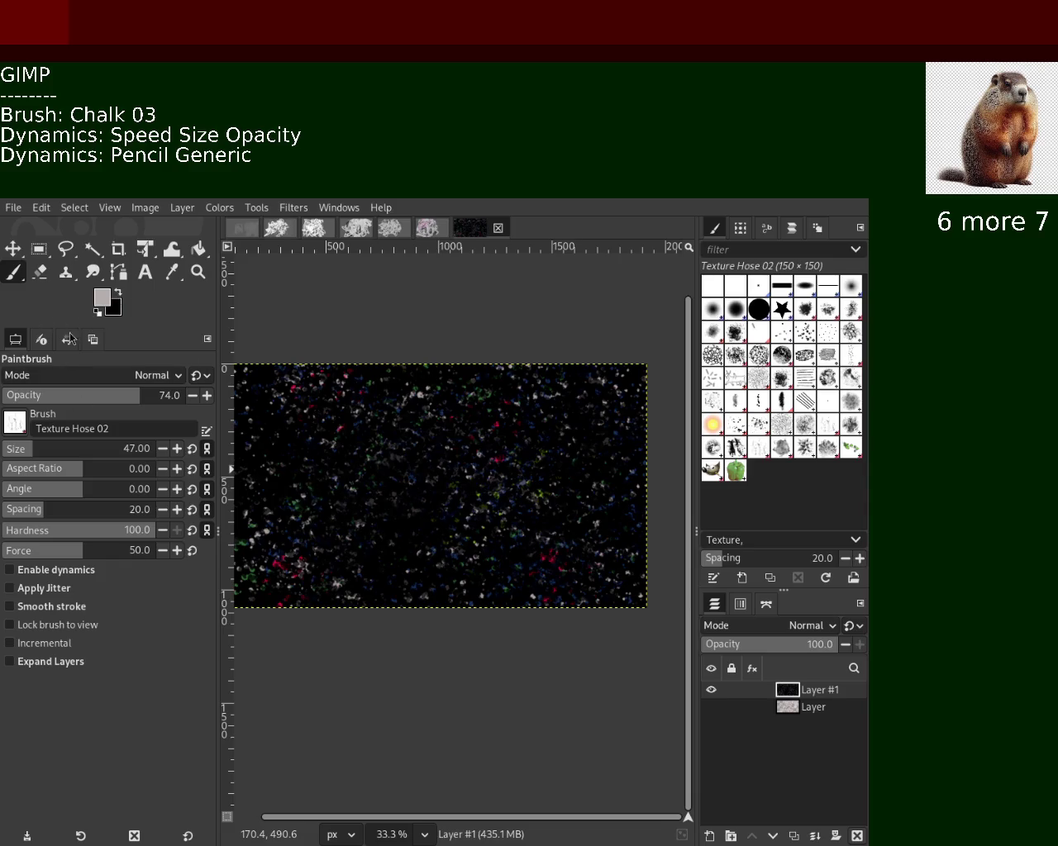
{"action": "left_click_drag", "start_coordinate": [496, 521], "coordinate": [504, 570]}
{"action": "key", "text": "ctrl+z"}
{"action": "left_click_drag", "start_coordinate": [377, 578], "coordinate": [353, 506]}
{"action": "key", "text": "ctrl+z"}
{"action": "left_click_drag", "start_coordinate": [343, 603], "coordinate": [570, 603]}
{"action": "mouse_move", "coordinate": [353, 477]}
{"action": "left_mouse_down"}
{"action": "mouse_move", "coordinate": [449, 575]}
{"action": "mouse_move", "coordinate": [409, 582]}
{"action": "left_mouse_up"}
{"action": "key", "text": "ctrl+z"}
{"action": "key", "text": "ctrl+z"}
Enable Apply Jitter at 2.52, test jittered dabs, and raise brush opacity to 100.
{"action": "left_click", "coordinate": [45, 587]}
{"action": "key", "text": "ctrl+z"}
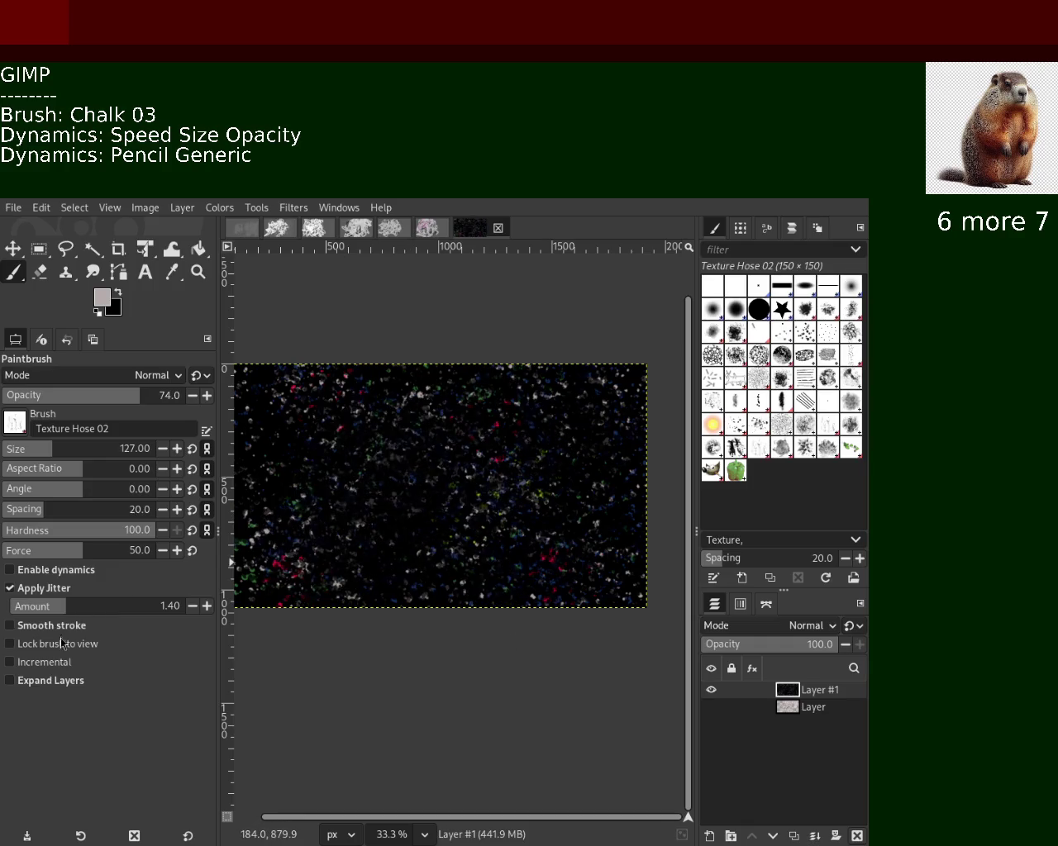
{"action": "left_click_drag", "start_coordinate": [429, 499], "coordinate": [496, 429]}
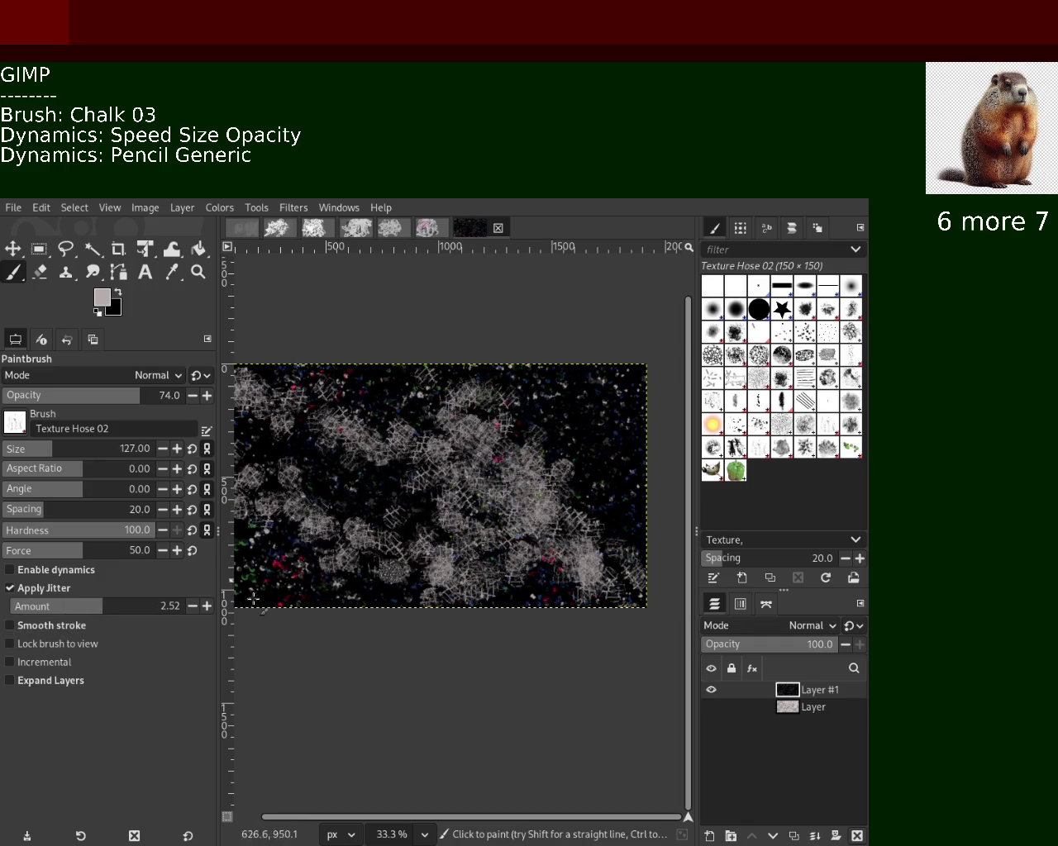
{"action": "key", "text": "ctrl+z"}
{"action": "left_click", "coordinate": [247, 458]}
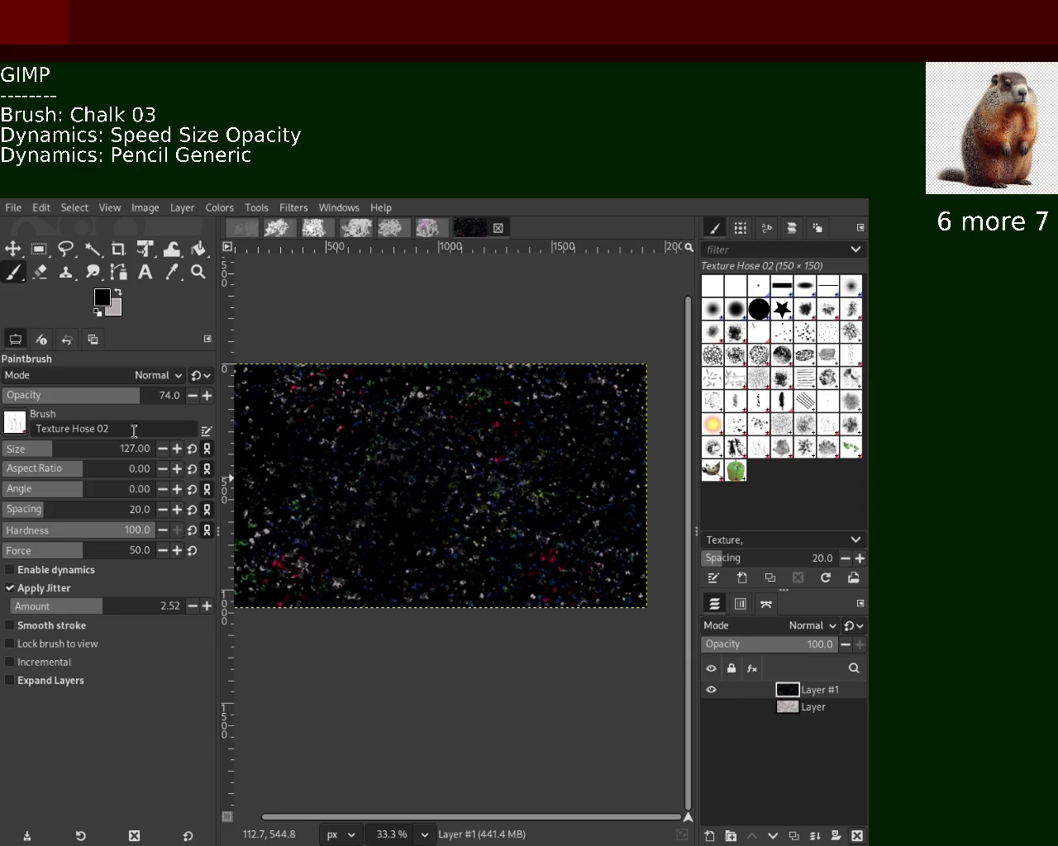
{"action": "left_click_drag", "start_coordinate": [152, 398], "coordinate": [248, 413]}
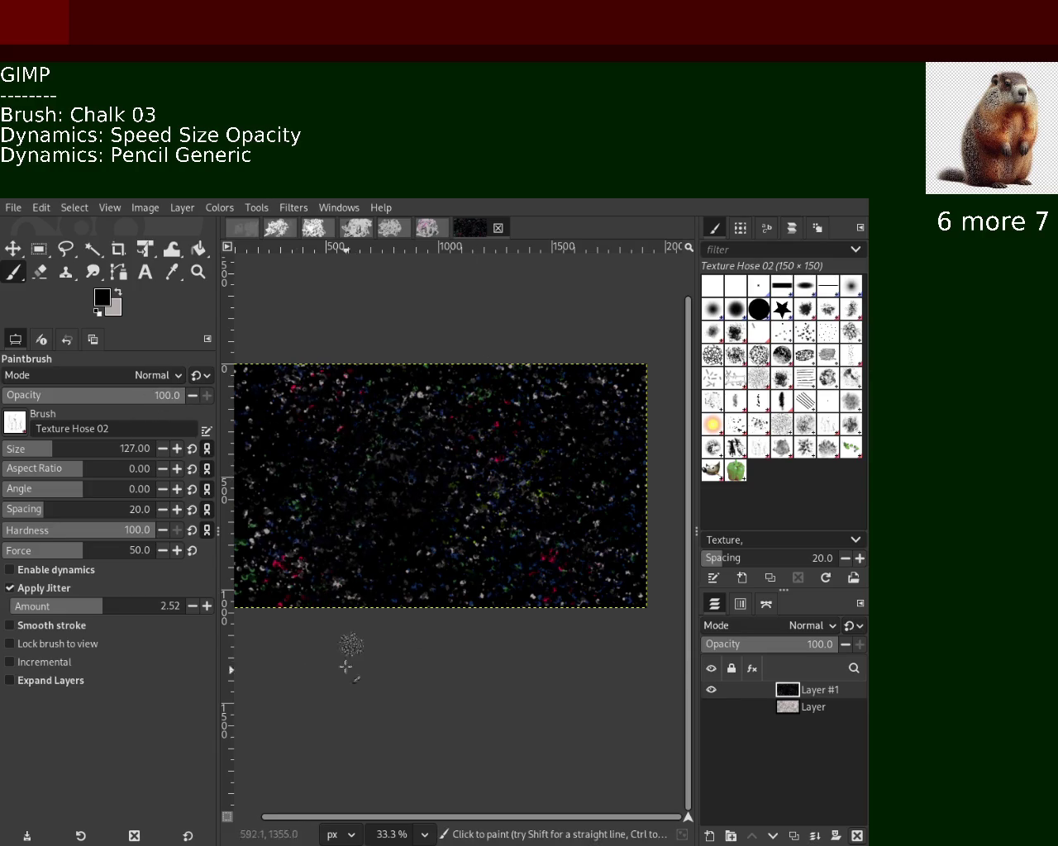
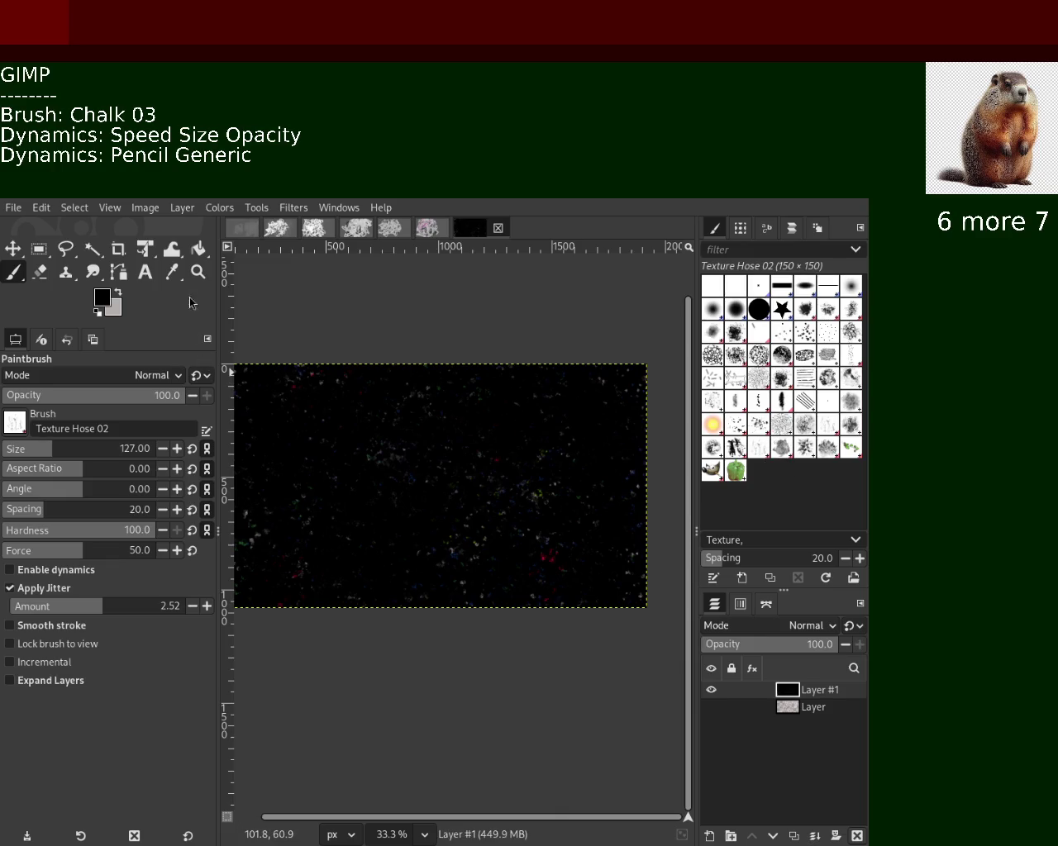
Zoom out to view the whole image and try a dab of the texture brush.
{"action": "left_click", "coordinate": [198, 272]}
{"action": "left_click", "coordinate": [492, 469]}
{"action": "scroll", "coordinate": [491, 469], "scroll_direction": "up", "scroll_amount": 3}
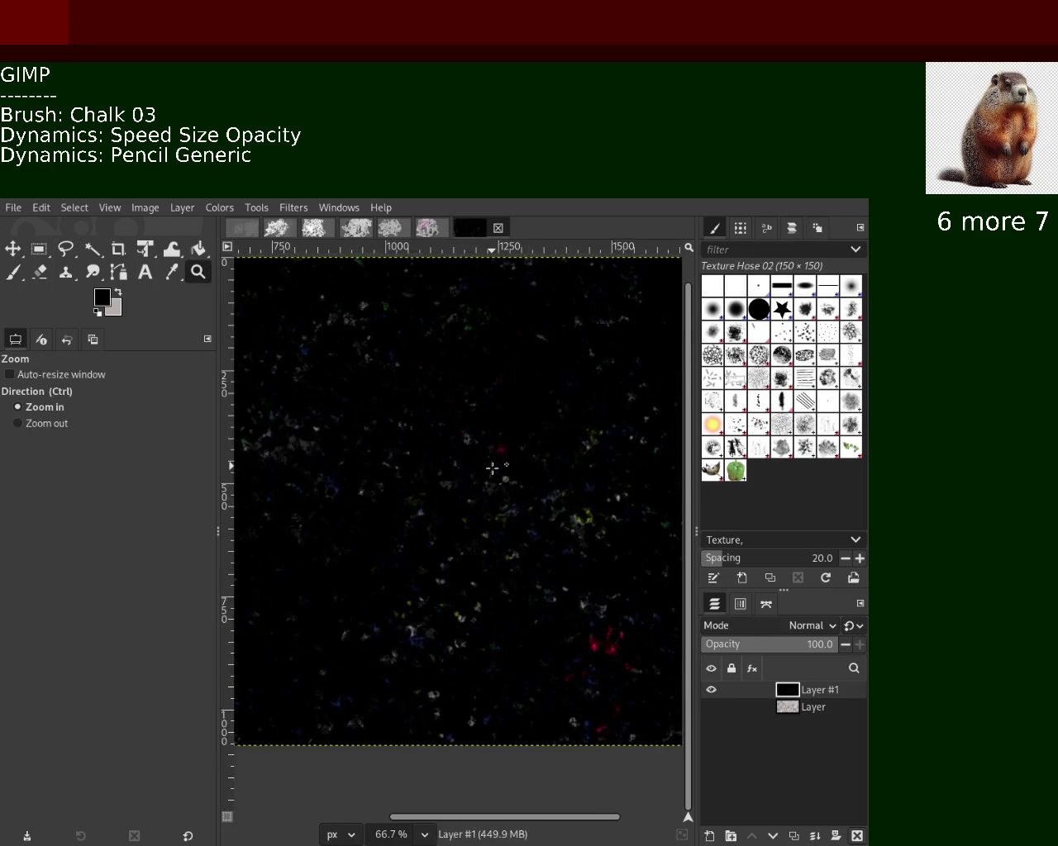
{"action": "scroll", "coordinate": [492, 468], "scroll_direction": "up", "scroll_amount": 1}
{"action": "scroll", "coordinate": [492, 468], "scroll_direction": "up", "scroll_amount": 1}
{"action": "scroll", "coordinate": [492, 468], "scroll_direction": "down", "scroll_amount": 2}
{"action": "scroll", "coordinate": [492, 468], "scroll_direction": "down", "scroll_amount": 3}
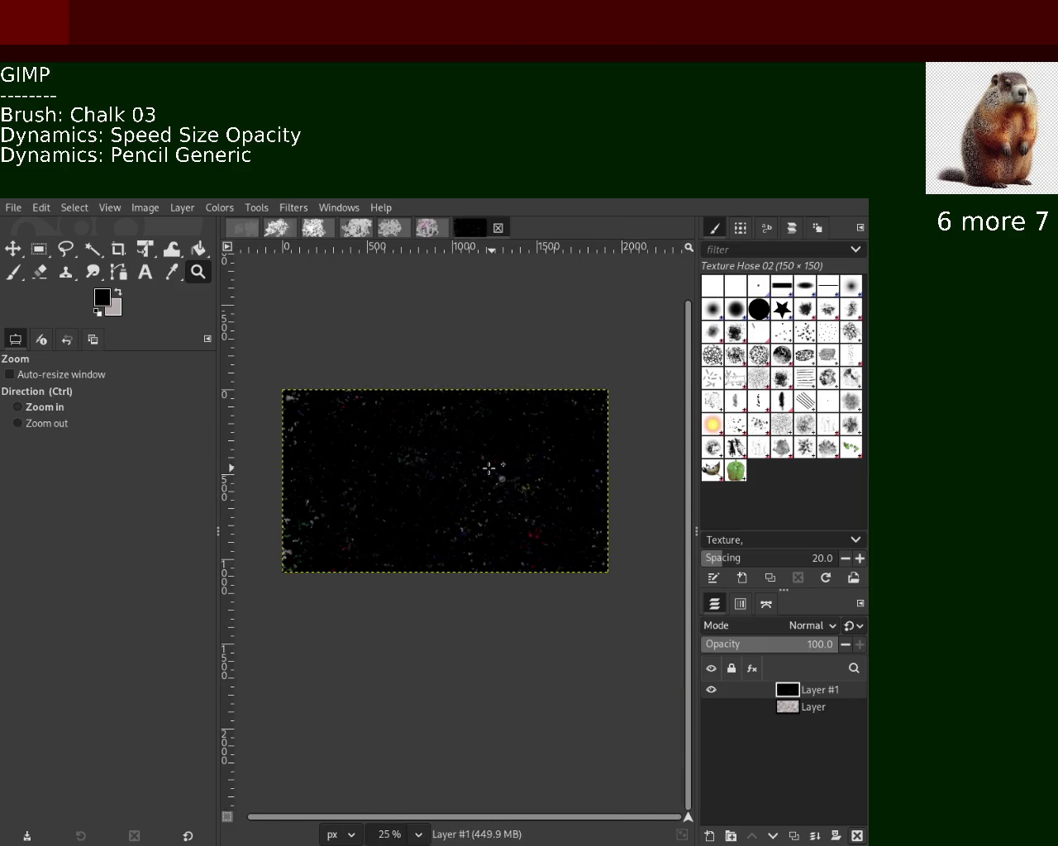
{"action": "left_click", "coordinate": [12, 274]}
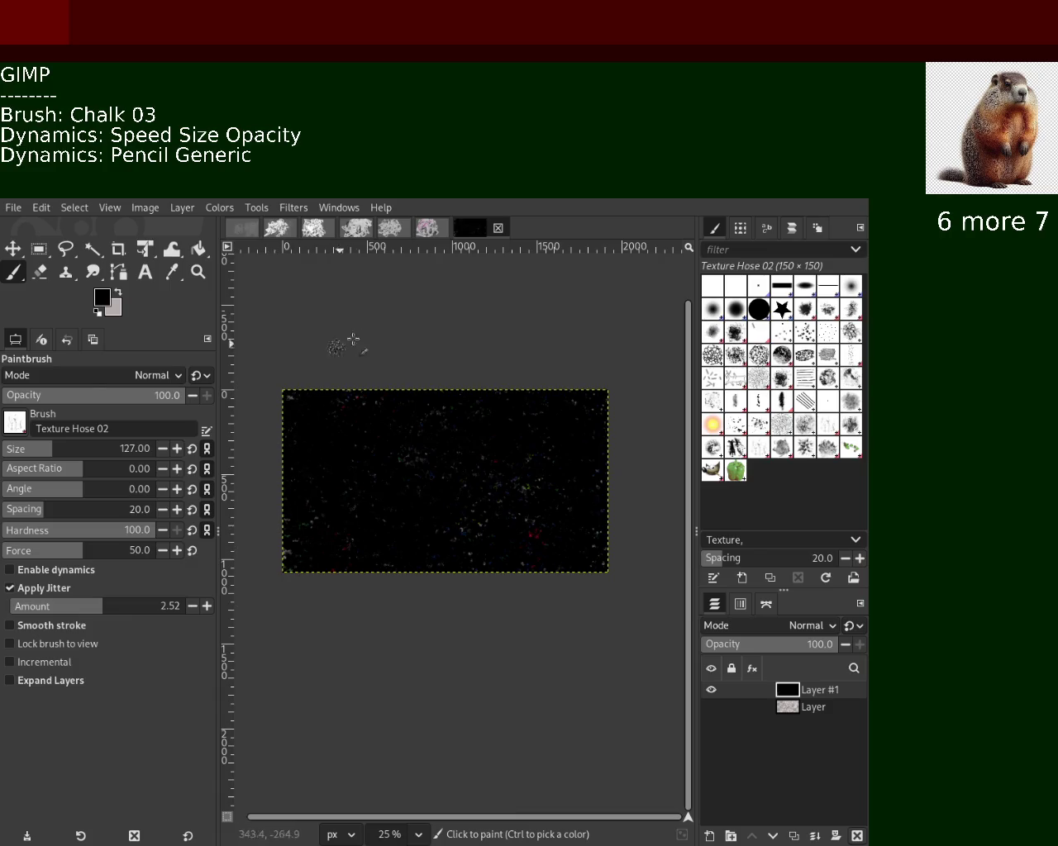
{"action": "left_click", "coordinate": [305, 533]}
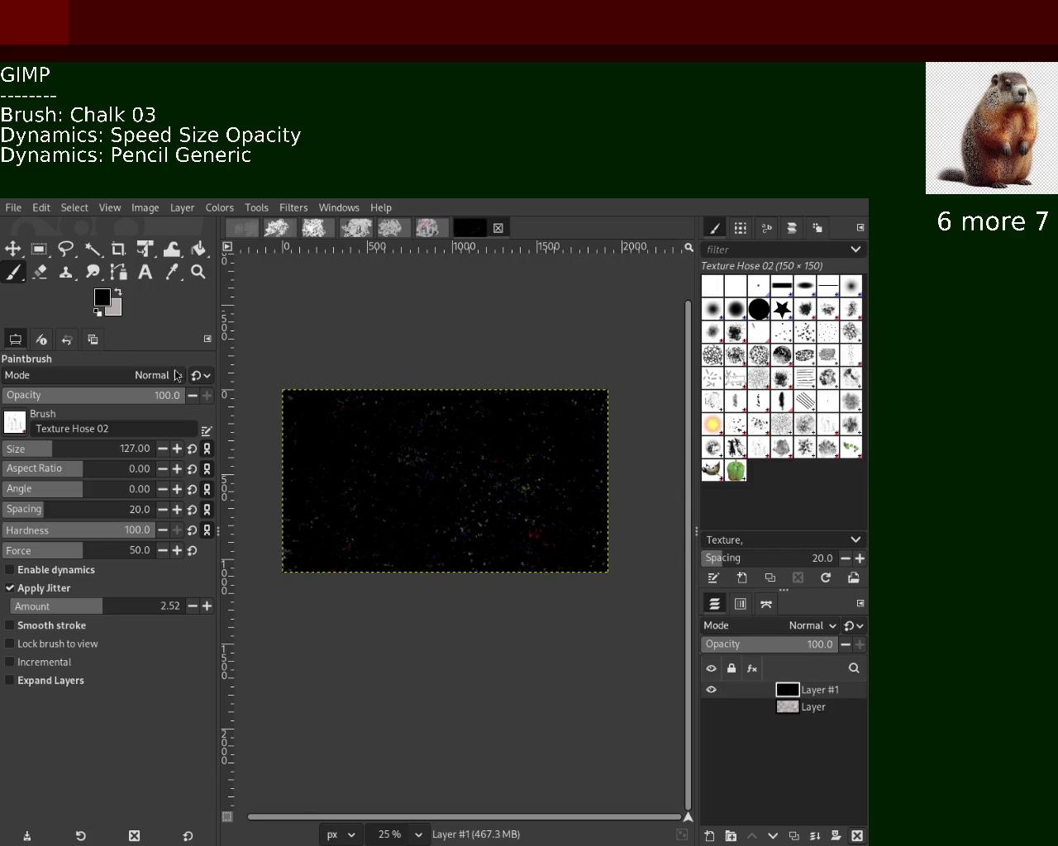
Zoom in and out repeatedly to inspect the speckle texture up close.
{"action": "left_click", "coordinate": [198, 273]}
{"action": "left_click", "coordinate": [446, 456], "text": "ctrl"}
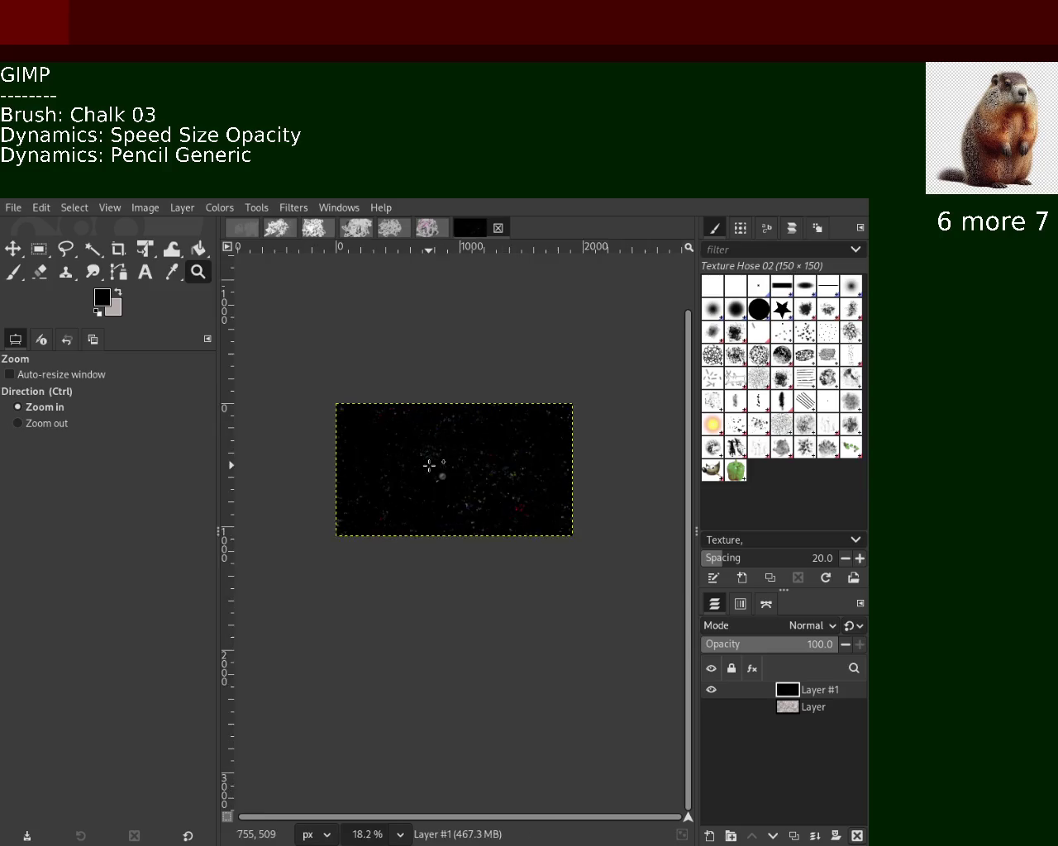
{"action": "left_click", "coordinate": [430, 466]}
{"action": "left_click", "coordinate": [430, 465]}
{"action": "left_click", "coordinate": [429, 465]}
{"action": "left_click", "coordinate": [426, 465], "text": "ctrl"}
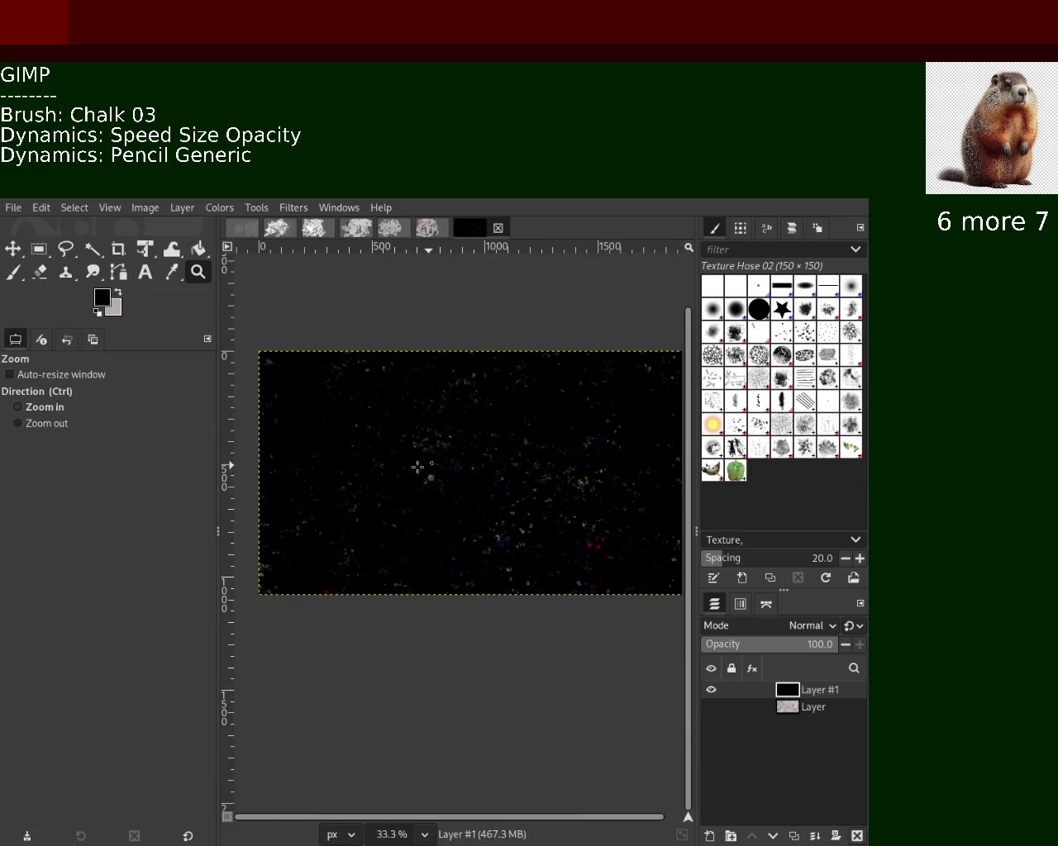
{"action": "left_click", "coordinate": [302, 479]}
{"action": "left_click", "coordinate": [302, 478], "text": "ctrl"}
{"action": "left_click", "coordinate": [302, 479], "text": "ctrl"}
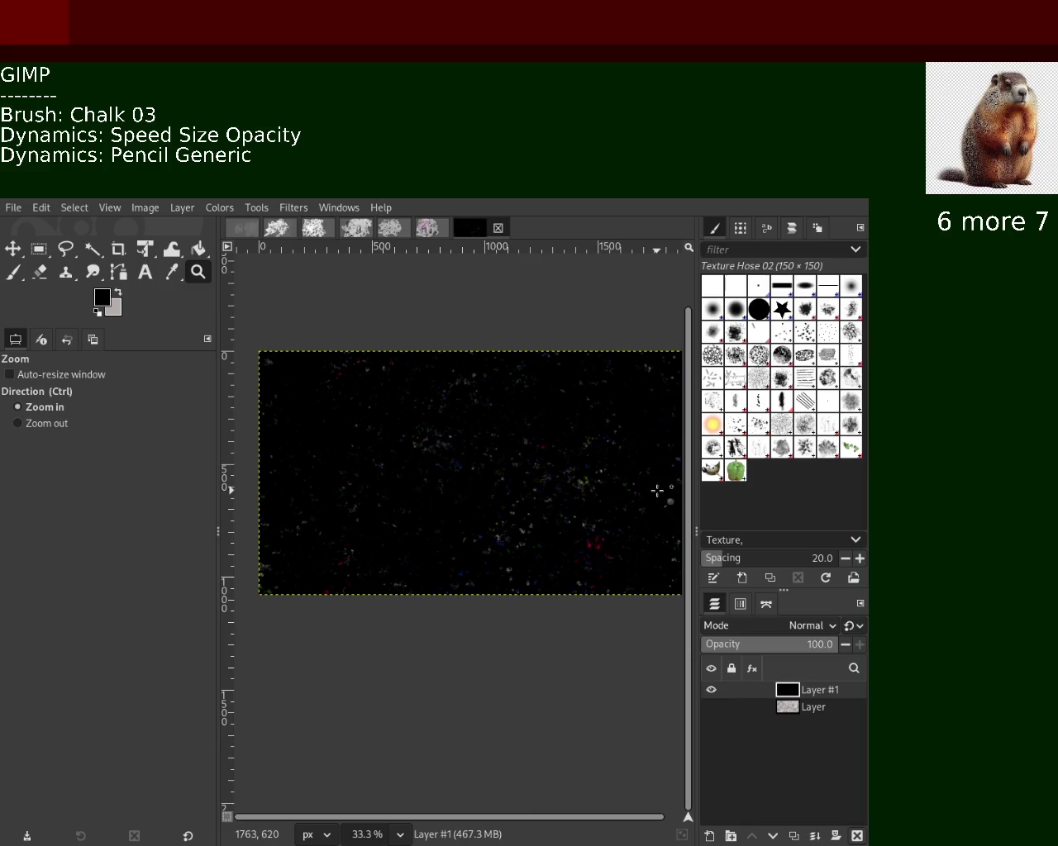
{"action": "left_click", "coordinate": [620, 486], "text": "ctrl"}
{"action": "left_click", "coordinate": [619, 490], "text": "ctrl"}
{"action": "left_click", "coordinate": [619, 490]}
{"action": "left_click", "coordinate": [619, 490]}
{"action": "left_click", "coordinate": [619, 490]}
{"action": "left_click", "coordinate": [618, 490]}
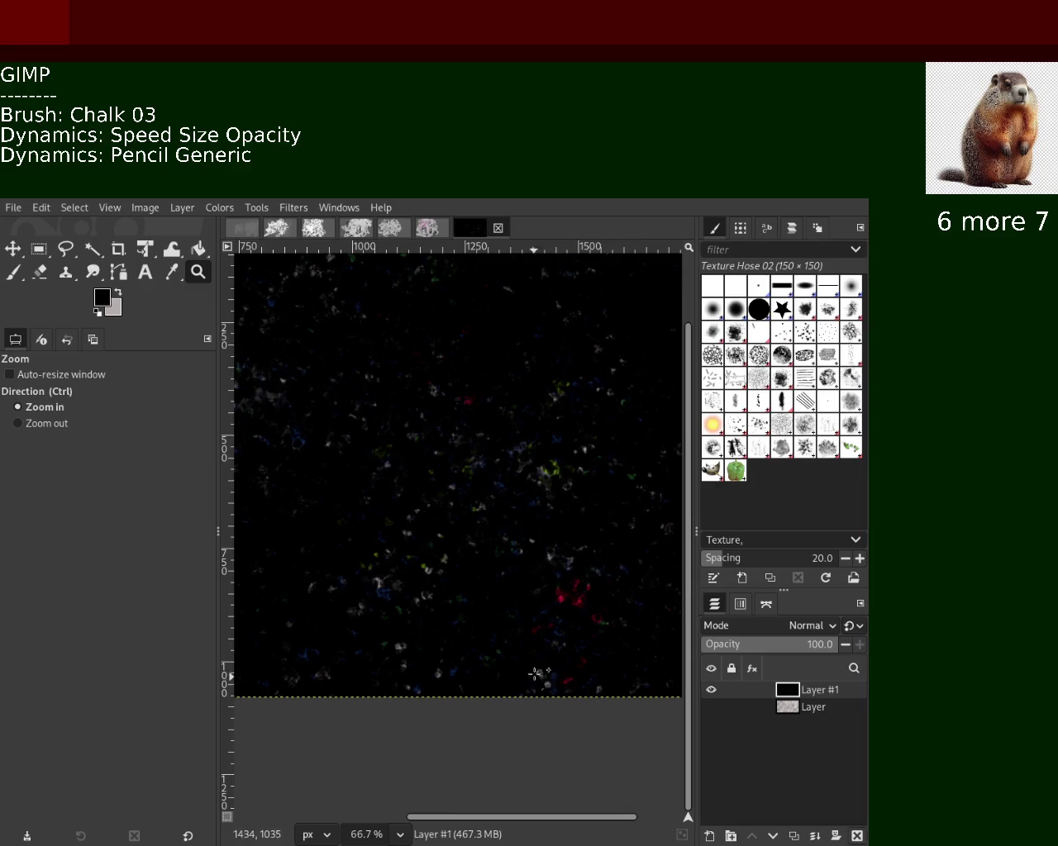
{"action": "left_click", "coordinate": [409, 401]}
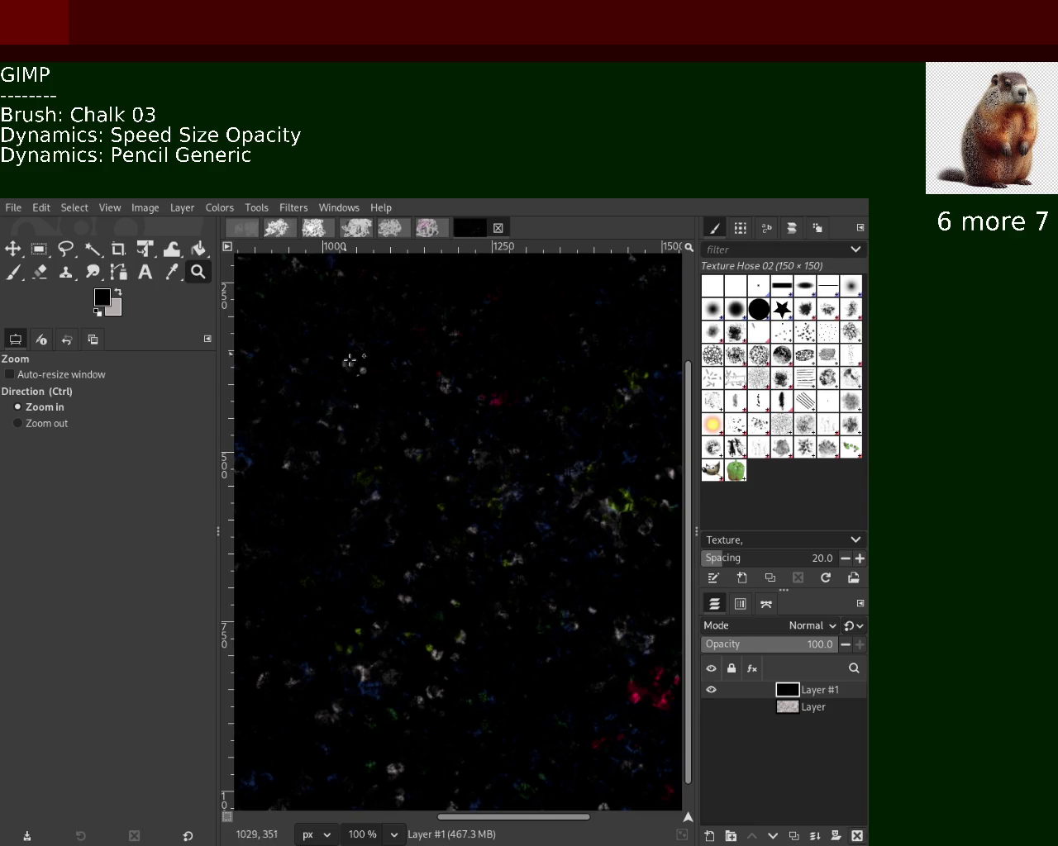
{"action": "left_click", "coordinate": [391, 383], "text": "ctrl"}
{"action": "left_click", "coordinate": [582, 478]}
{"action": "left_click", "coordinate": [584, 477], "text": "ctrl"}
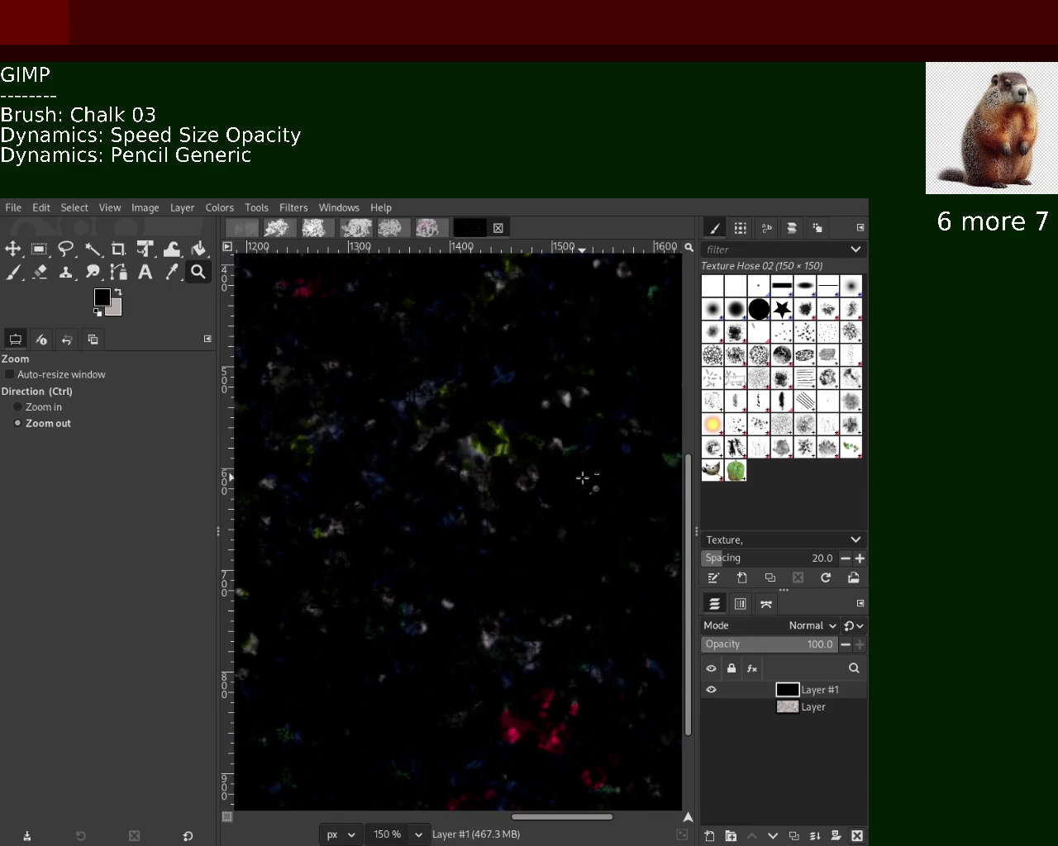
{"action": "left_click", "coordinate": [583, 479], "text": "ctrl"}
{"action": "left_click", "coordinate": [583, 477], "text": "ctrl"}
{"action": "left_click", "coordinate": [583, 476], "text": "ctrl"}
{"action": "left_click", "coordinate": [342, 507], "text": "ctrl"}
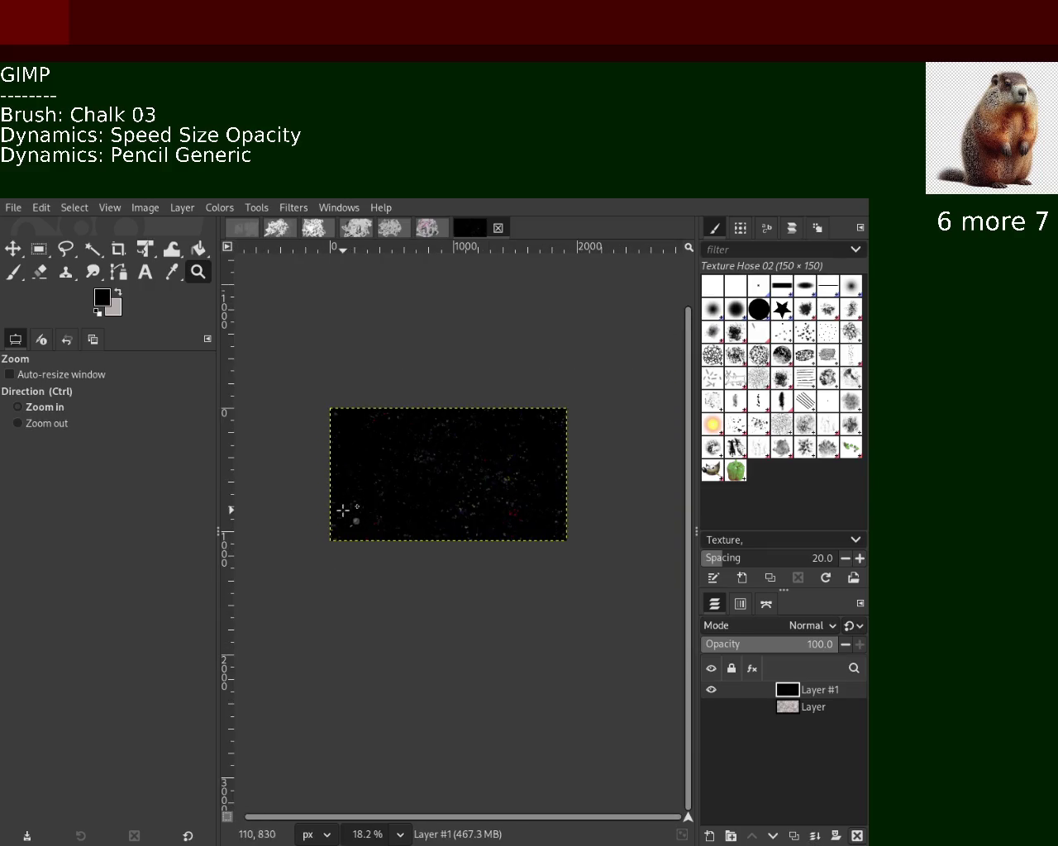
{"action": "left_click", "coordinate": [342, 507]}
{"action": "left_click", "coordinate": [342, 508]}
{"action": "left_click", "coordinate": [342, 507]}
{"action": "left_click", "coordinate": [343, 509]}
{"action": "left_click", "coordinate": [343, 511]}
{"action": "left_click", "coordinate": [342, 508]}
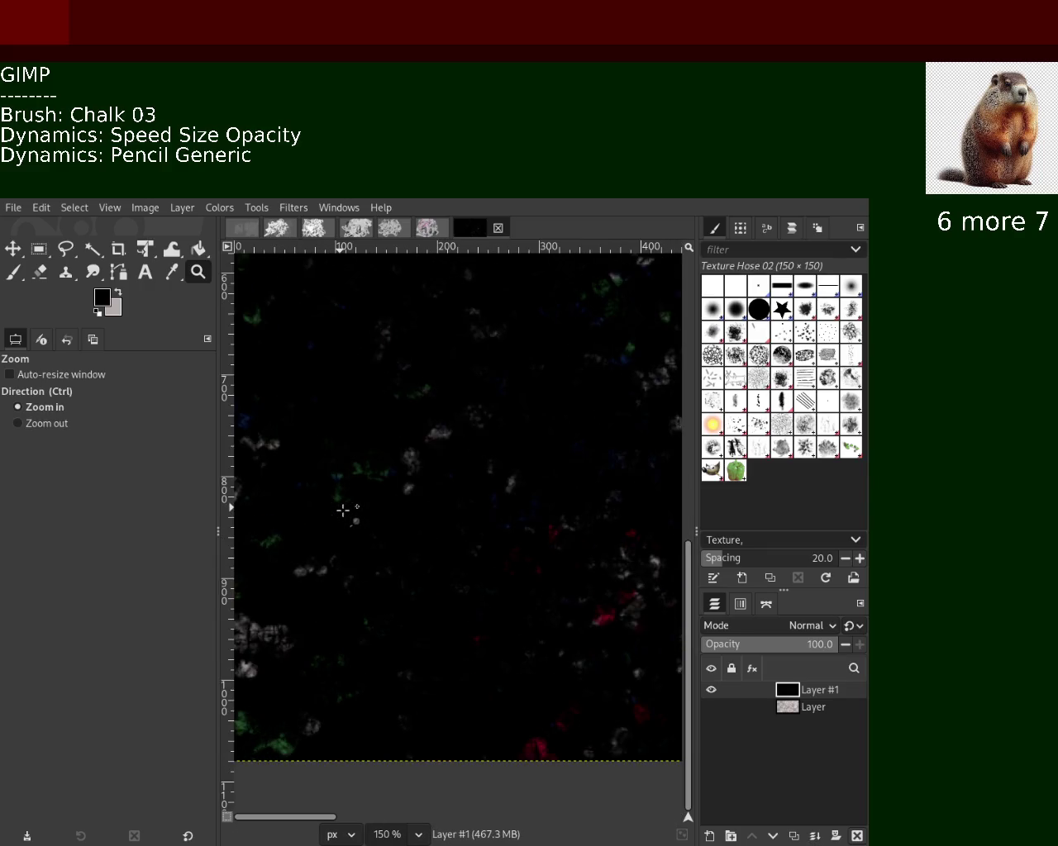
{"action": "left_click", "coordinate": [394, 505], "text": "ctrl"}
{"action": "left_click", "coordinate": [393, 505]}
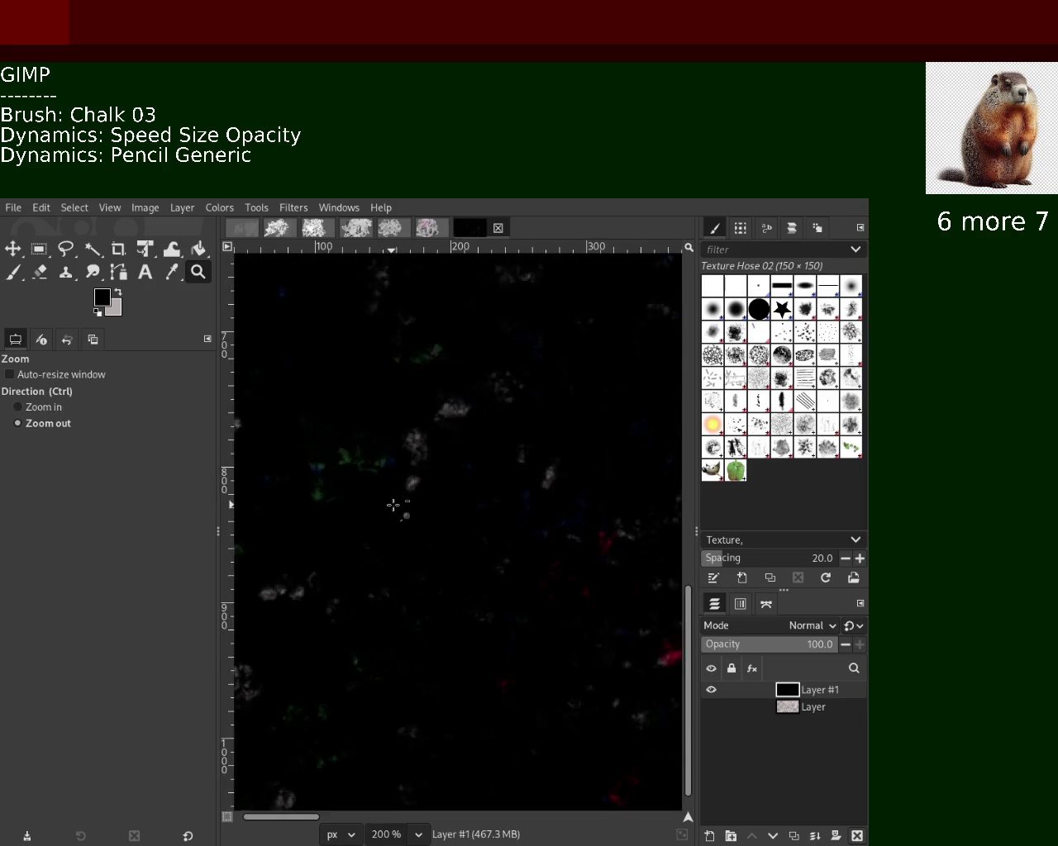
{"action": "left_click", "coordinate": [394, 503], "text": "ctrl"}
{"action": "left_click", "coordinate": [394, 504], "text": "ctrl"}
{"action": "left_click", "coordinate": [394, 503], "text": "ctrl"}
{"action": "left_click", "coordinate": [394, 503], "text": "ctrl"}
{"action": "left_click", "coordinate": [394, 503], "text": "ctrl"}
{"action": "left_click", "coordinate": [554, 436], "text": "ctrl"}
{"action": "left_click", "coordinate": [618, 417]}
{"action": "left_click", "coordinate": [570, 423], "text": "ctrl"}
{"action": "left_click", "coordinate": [570, 423], "text": "ctrl"}
{"action": "left_click", "coordinate": [570, 423], "text": "ctrl"}
{"action": "left_click", "coordinate": [570, 423]}
{"action": "left_click", "coordinate": [567, 426]}
{"action": "left_click", "coordinate": [562, 430]}
{"action": "left_click", "coordinate": [554, 434]}
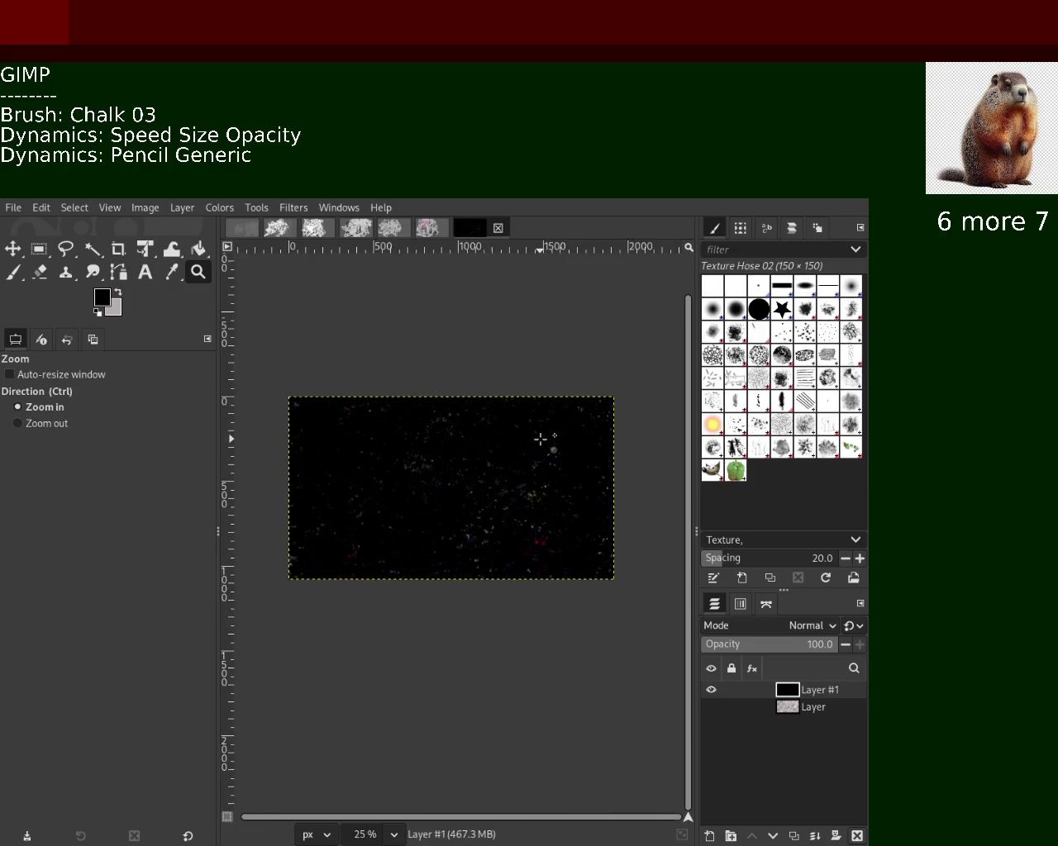
{"action": "double_click", "coordinate": [541, 438]}
{"action": "left_click", "coordinate": [529, 446], "text": "ctrl"}
{"action": "left_click", "coordinate": [521, 453], "text": "ctrl"}
{"action": "left_click", "coordinate": [517, 455]}
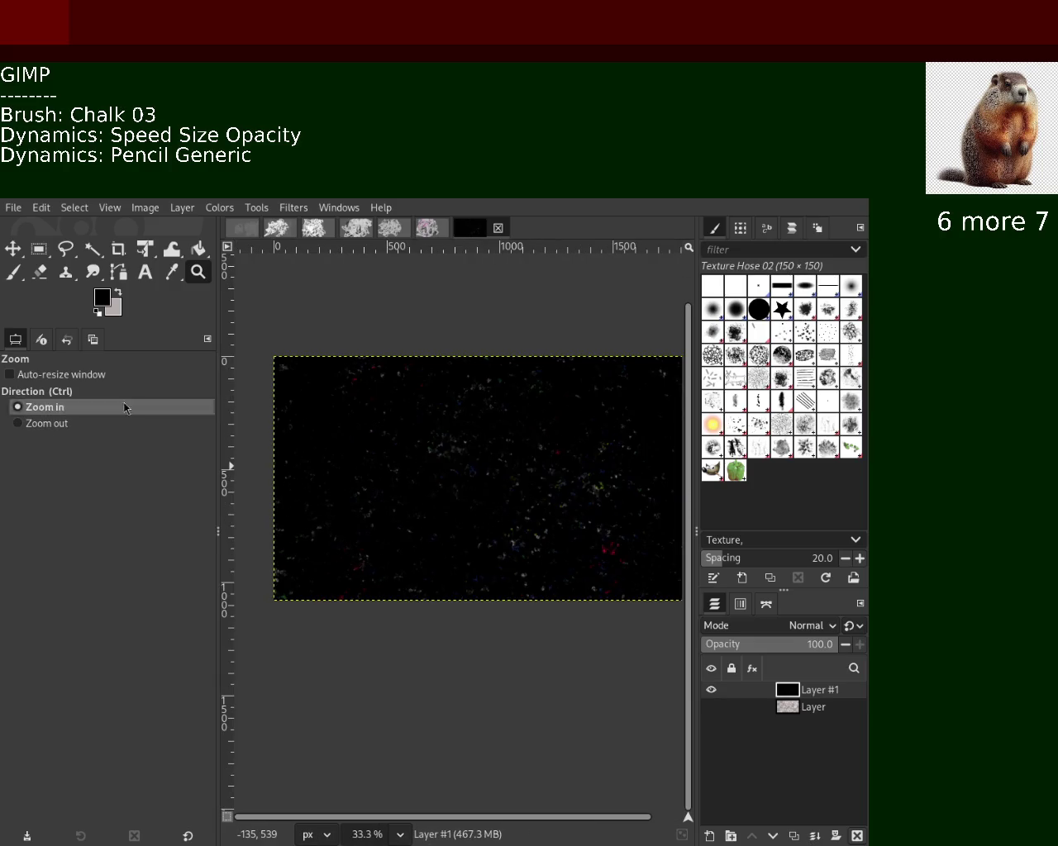
{"action": "left_click", "coordinate": [14, 272]}
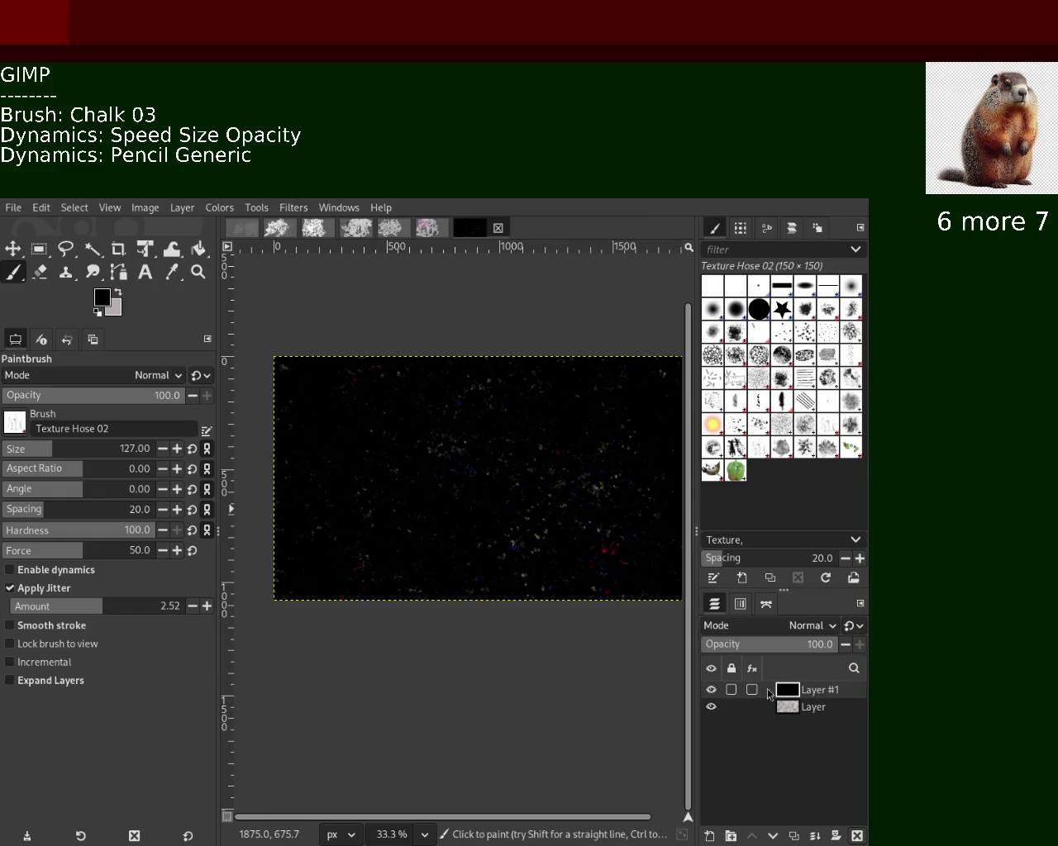
Move Layer #1 below Layer and set Bucket Fill to Erase mode at 100% opacity.
{"action": "left_click_drag", "start_coordinate": [792, 710], "coordinate": [791, 715]}
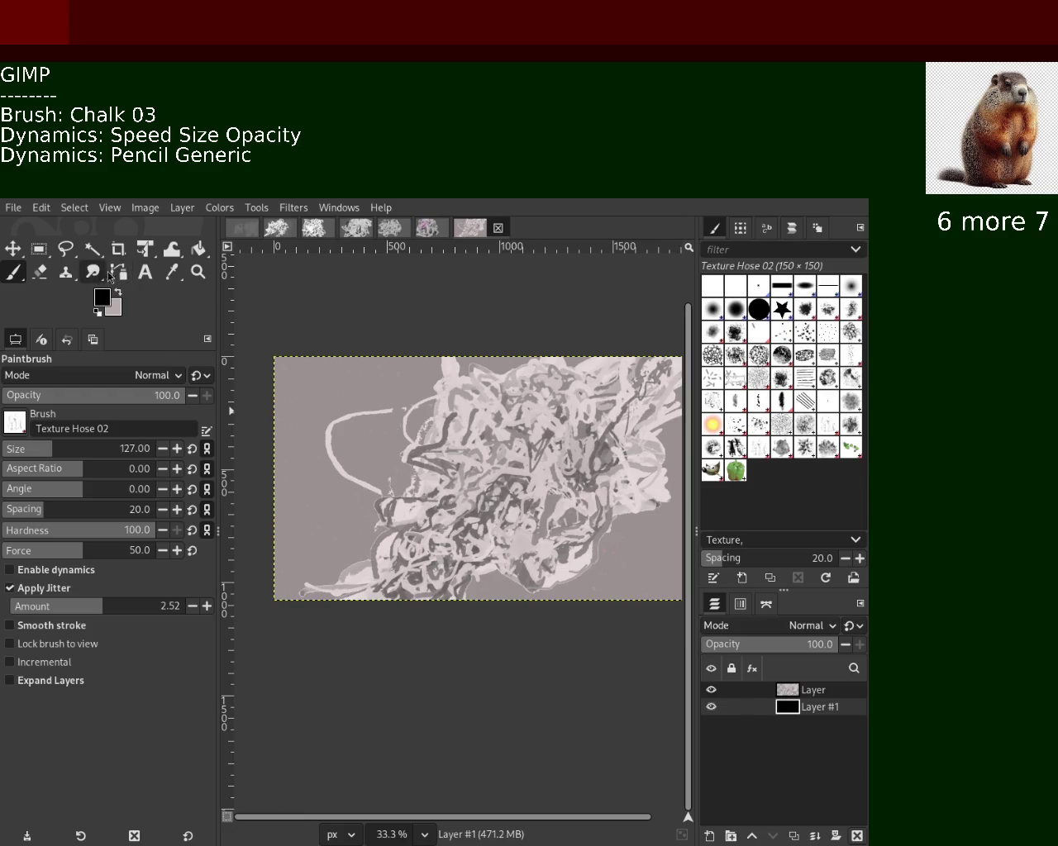
{"action": "left_click", "coordinate": [205, 252]}
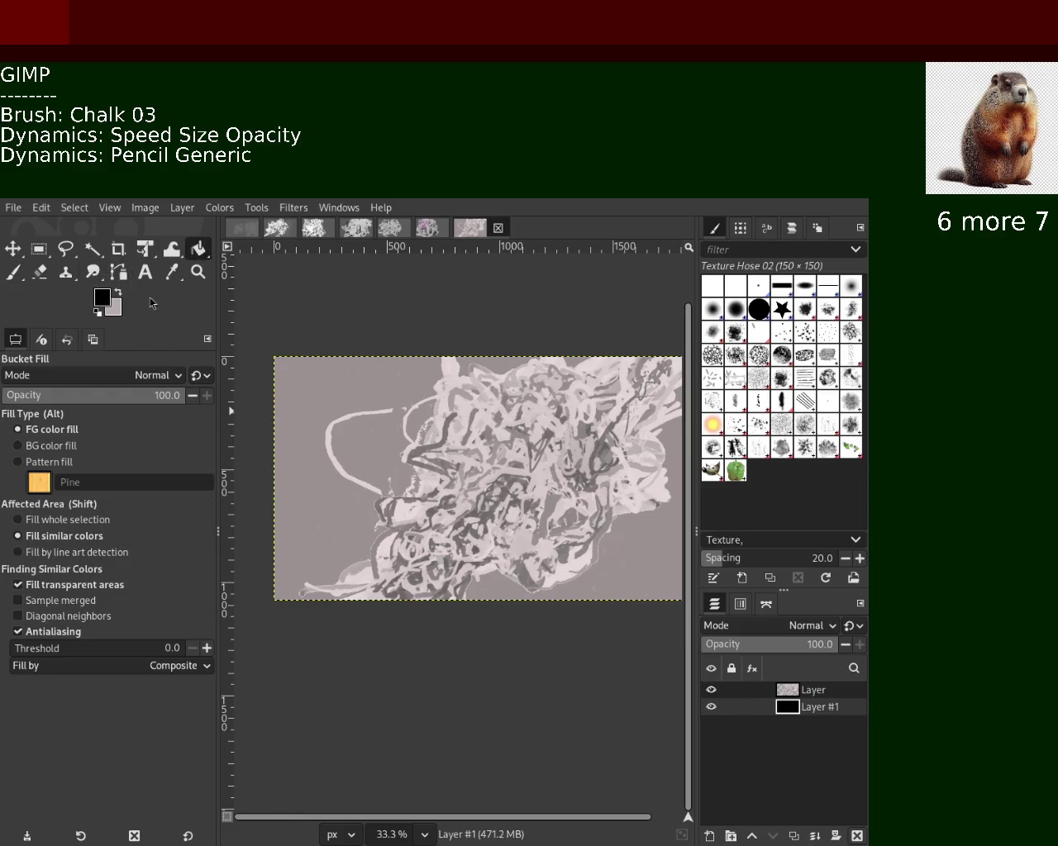
{"action": "left_click", "coordinate": [82, 397]}
{"action": "scroll", "coordinate": [153, 375], "scroll_direction": "down", "scroll_amount": 1}
{"action": "left_click_drag", "start_coordinate": [120, 395], "coordinate": [190, 394]}
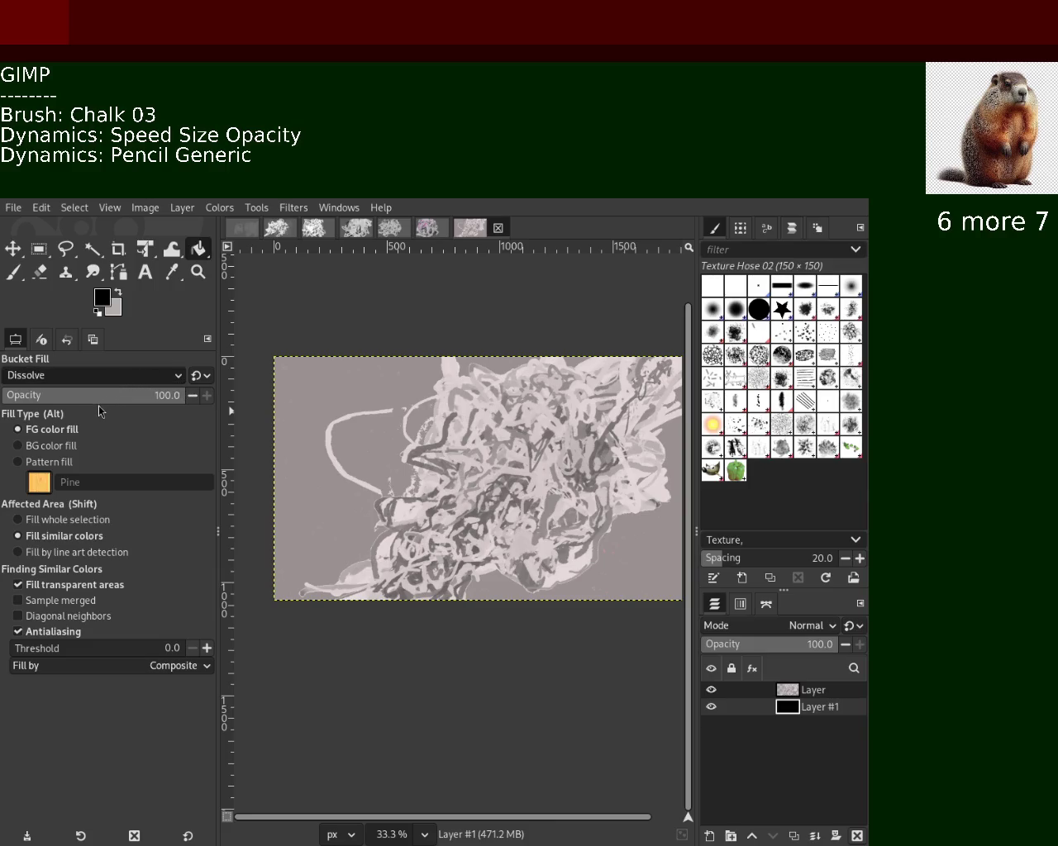
{"action": "scroll", "coordinate": [93, 375], "scroll_direction": "down", "scroll_amount": 3}
{"action": "left_click", "coordinate": [330, 413]}
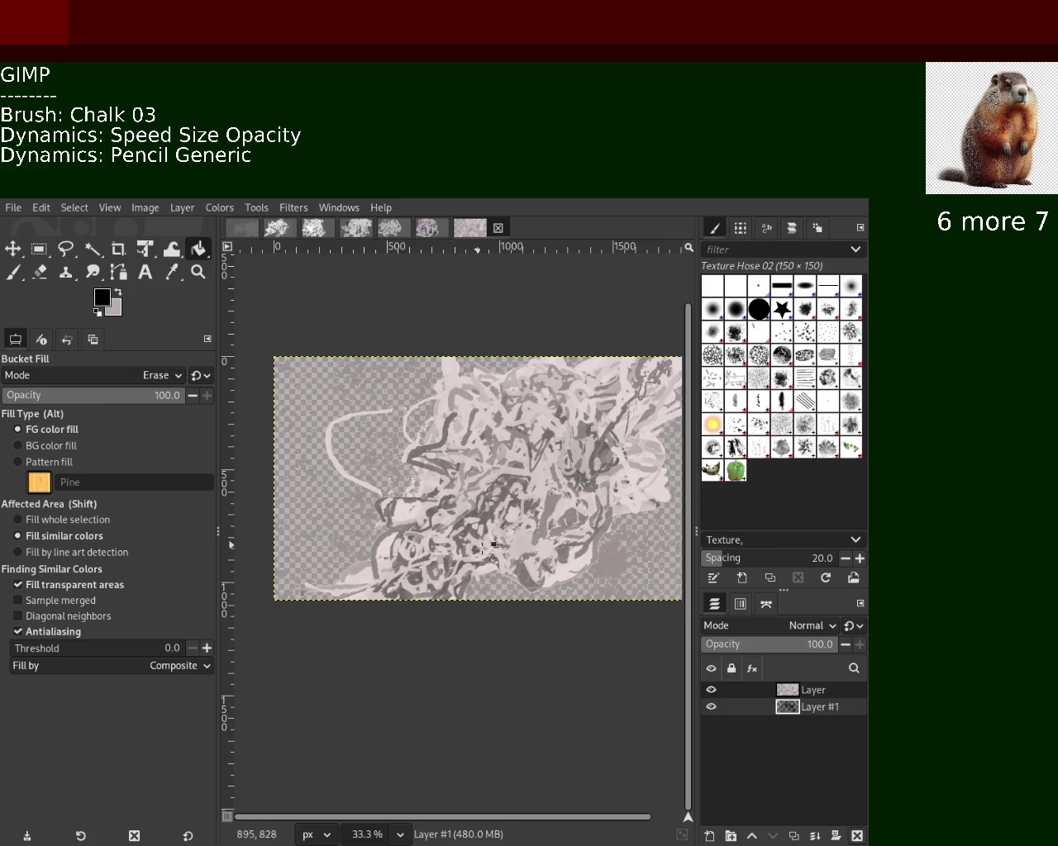
{"action": "mouse_move", "coordinate": [818, 706]}
{"action": "key", "text": "ctrl+comma"}
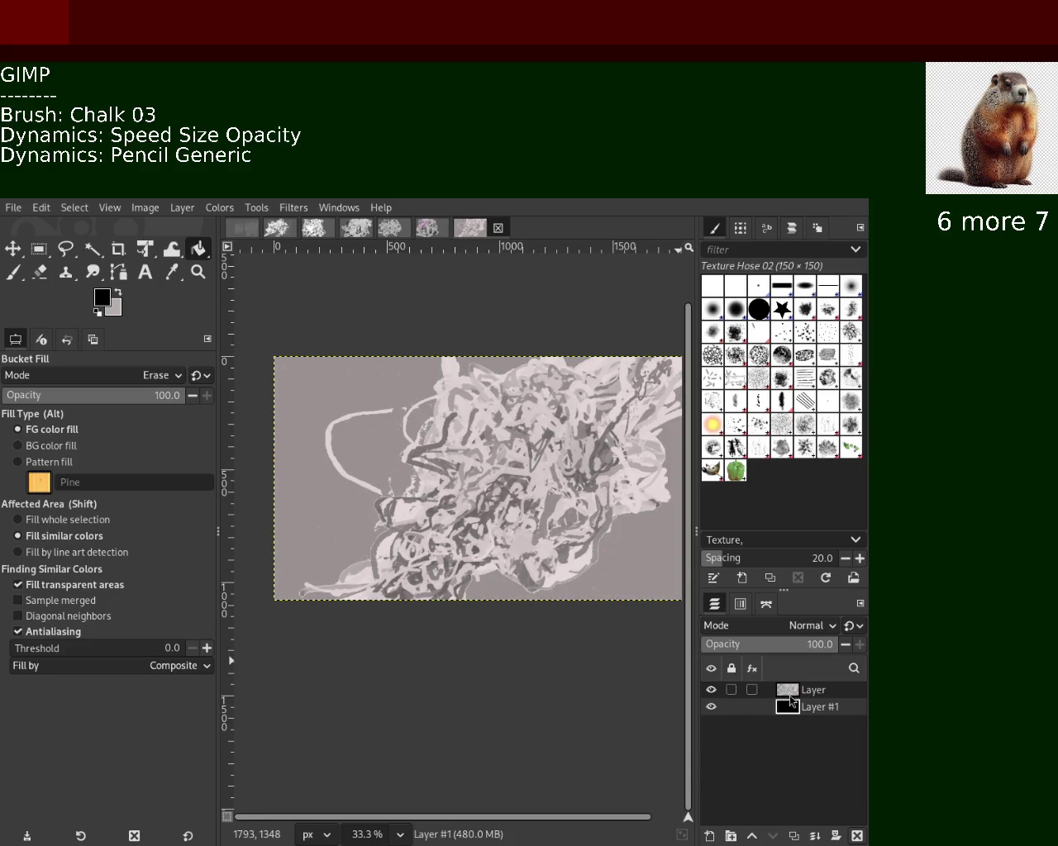
On Layer, erase the flat grey areas surrounding and inside the scribble.
{"action": "left_click", "coordinate": [790, 697]}
{"action": "left_click", "coordinate": [310, 406]}
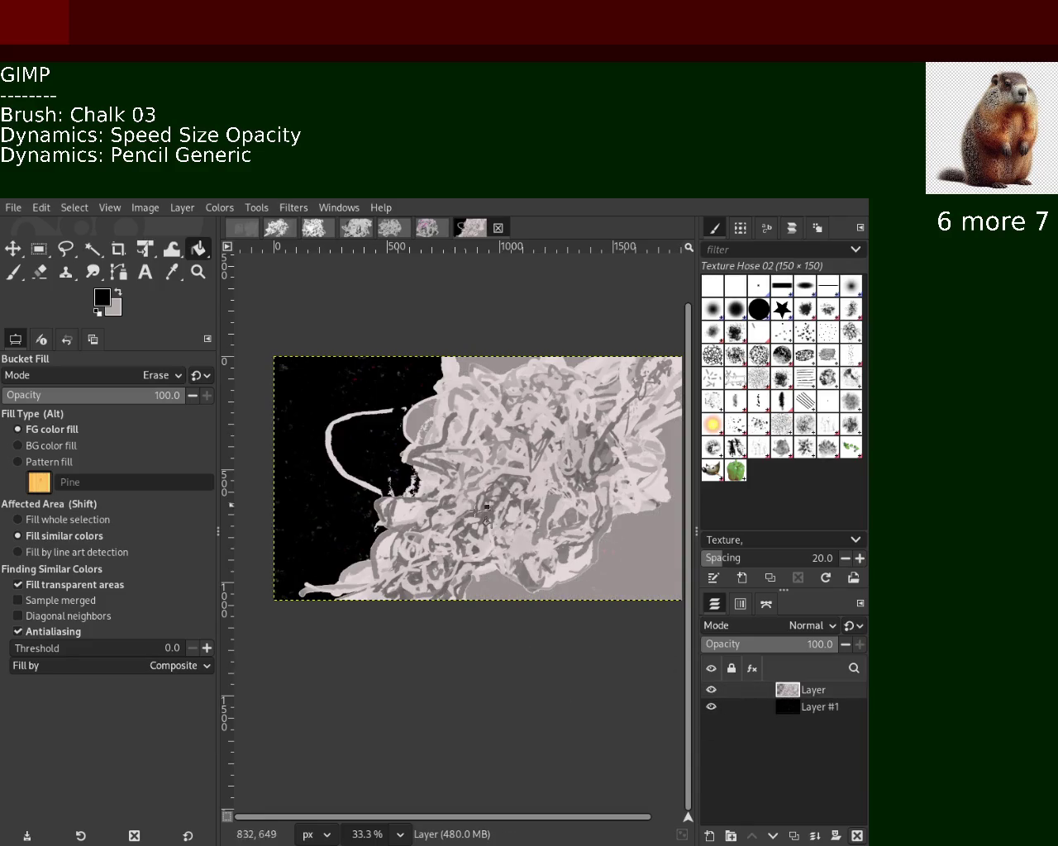
{"action": "left_click", "coordinate": [637, 580]}
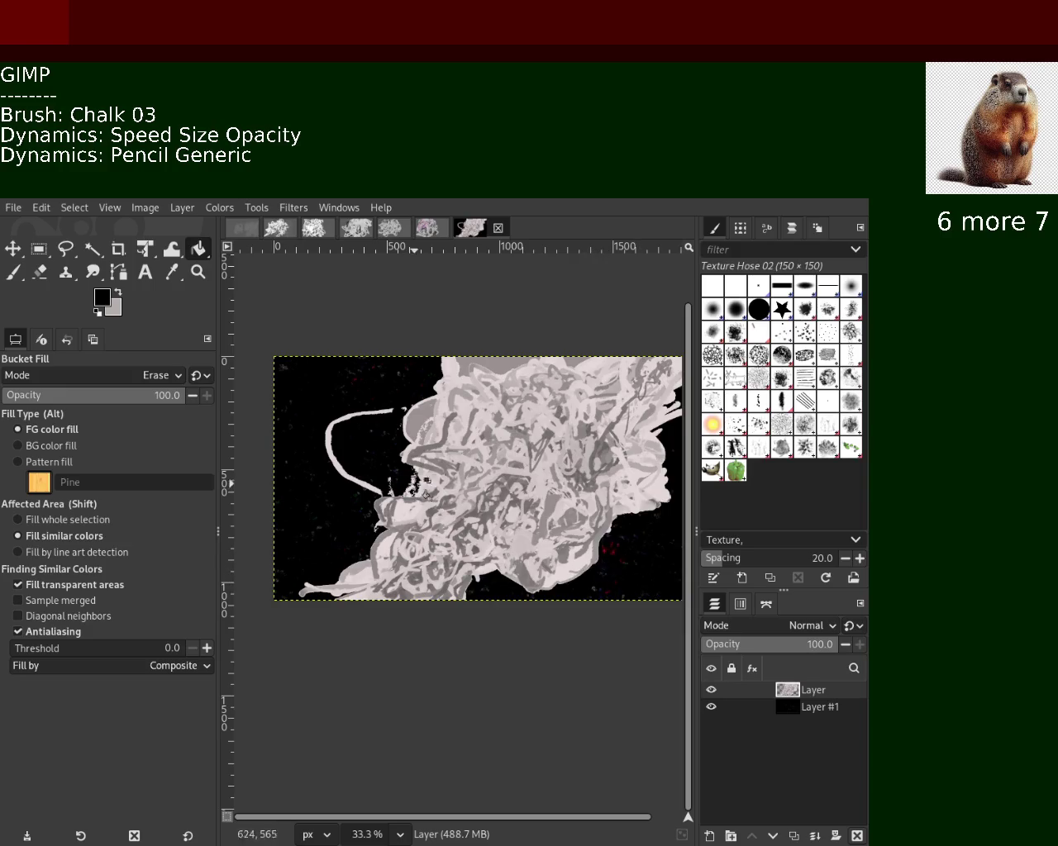
{"action": "left_click", "coordinate": [496, 368]}
{"action": "left_click", "coordinate": [578, 359]}
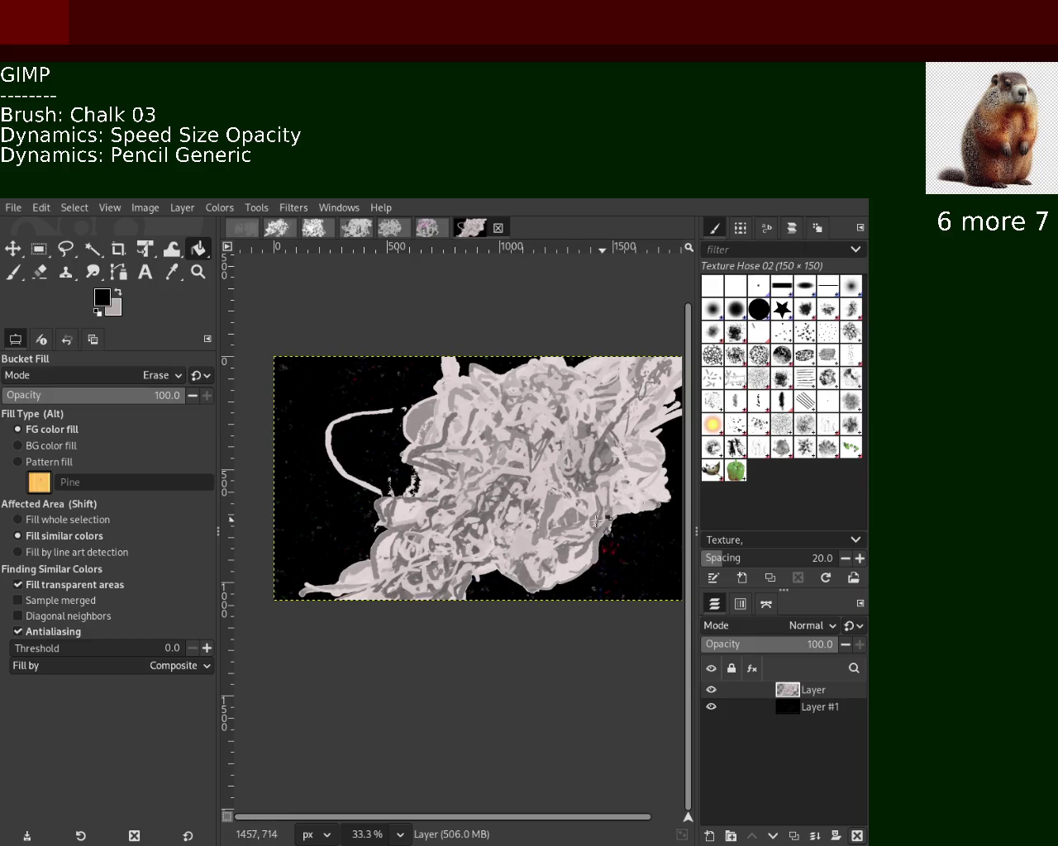
{"action": "left_click", "coordinate": [656, 500]}
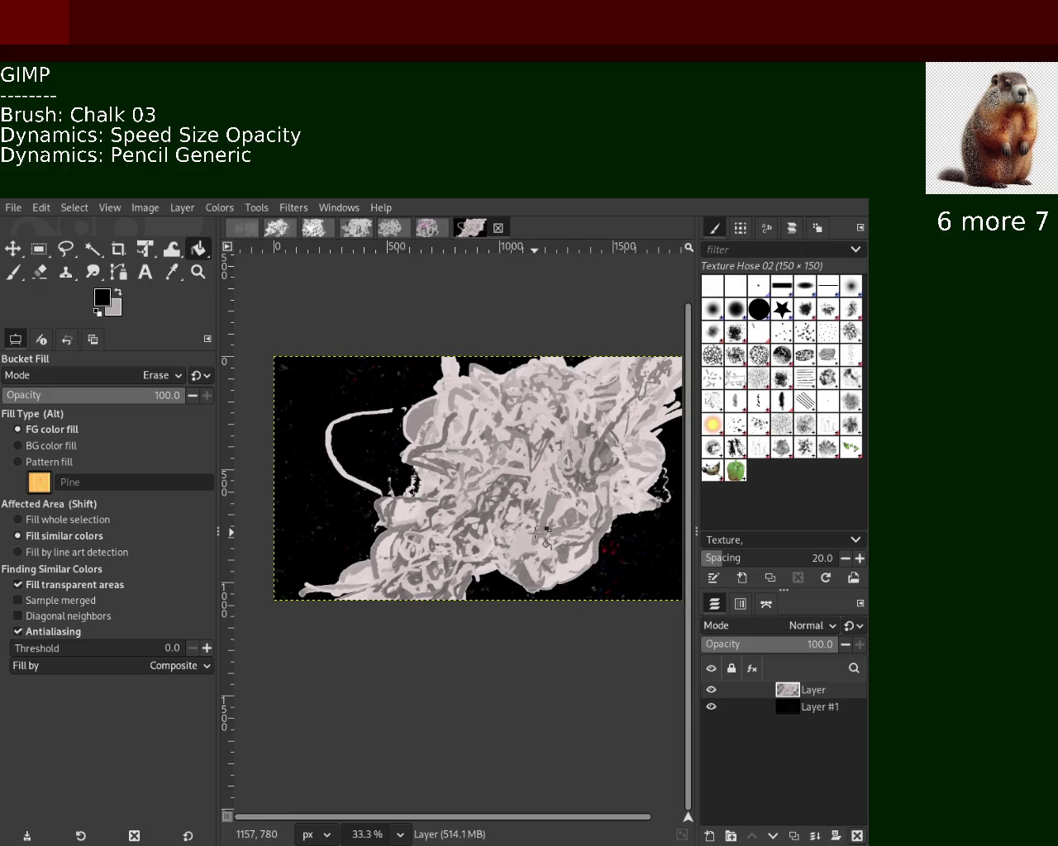
{"action": "left_click", "coordinate": [428, 424]}
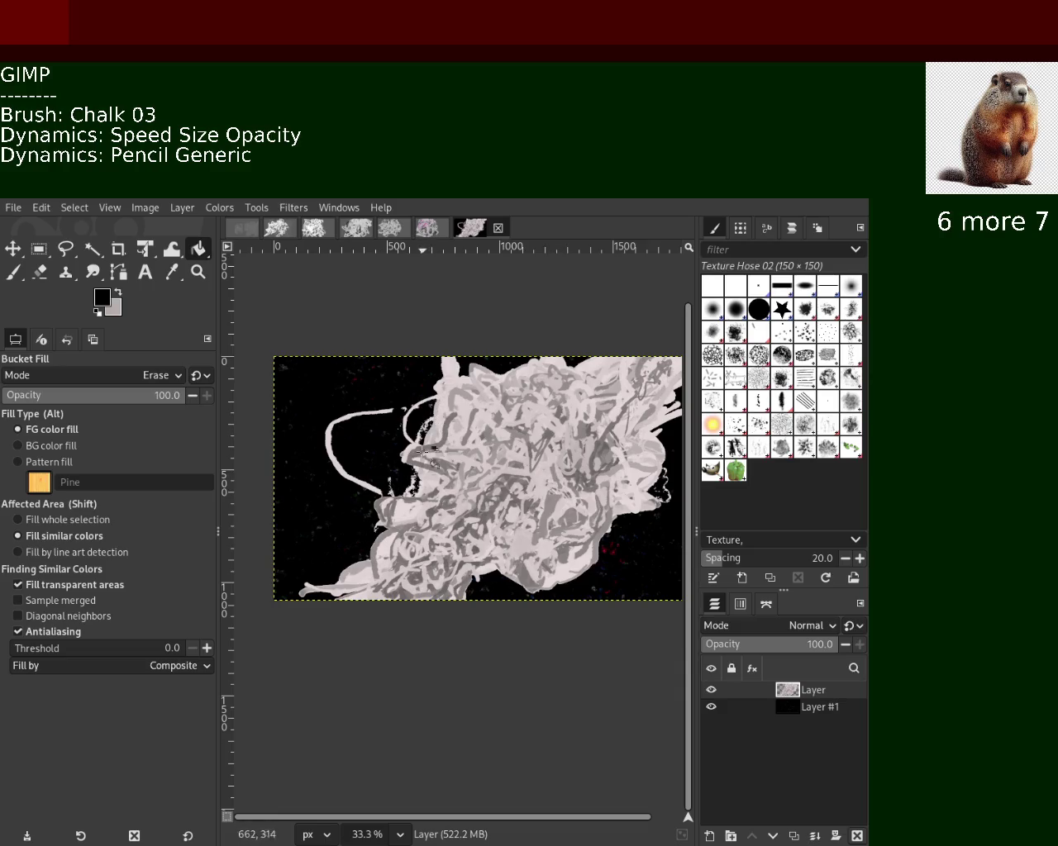
{"action": "left_click", "coordinate": [369, 572]}
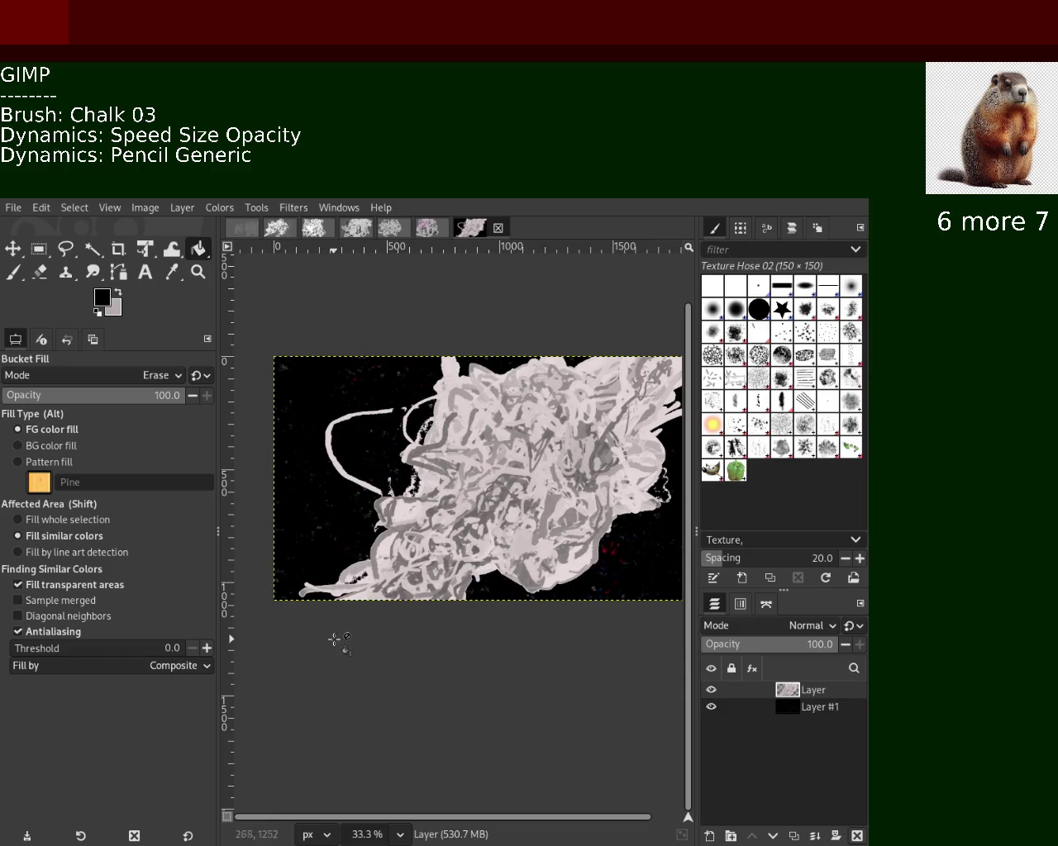
{"action": "key", "text": "ctrl+z"}
{"action": "left_click", "coordinate": [401, 506]}
Zoom in and out to check the painting's edges, especially its right edge.
{"action": "left_click", "coordinate": [198, 272]}
{"action": "left_click", "coordinate": [392, 446], "text": "ctrl"}
{"action": "left_click", "coordinate": [393, 446]}
{"action": "left_click", "coordinate": [392, 446]}
{"action": "left_click", "coordinate": [392, 447], "text": "ctrl"}
{"action": "left_click", "coordinate": [392, 447], "text": "ctrl"}
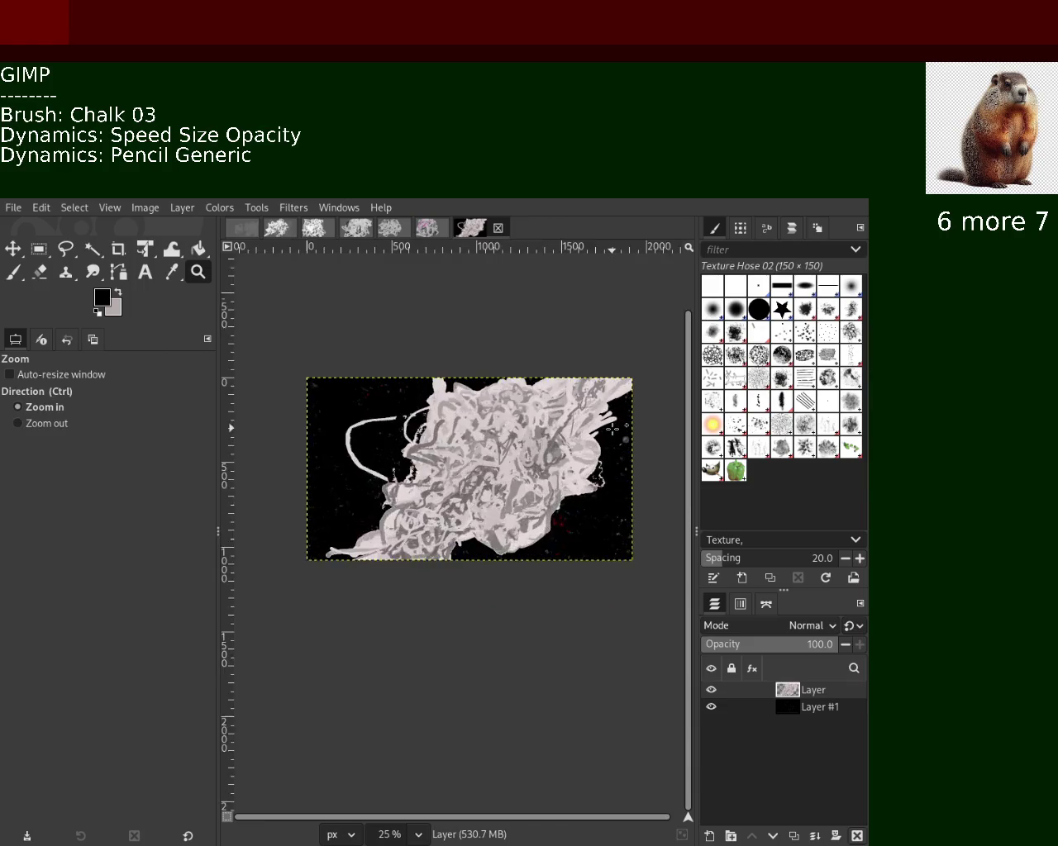
{"action": "left_click", "coordinate": [612, 428]}
{"action": "left_click", "coordinate": [612, 429]}
{"action": "left_click", "coordinate": [612, 429]}
{"action": "left_click", "coordinate": [612, 428]}
{"action": "left_click", "coordinate": [612, 429], "text": "ctrl"}
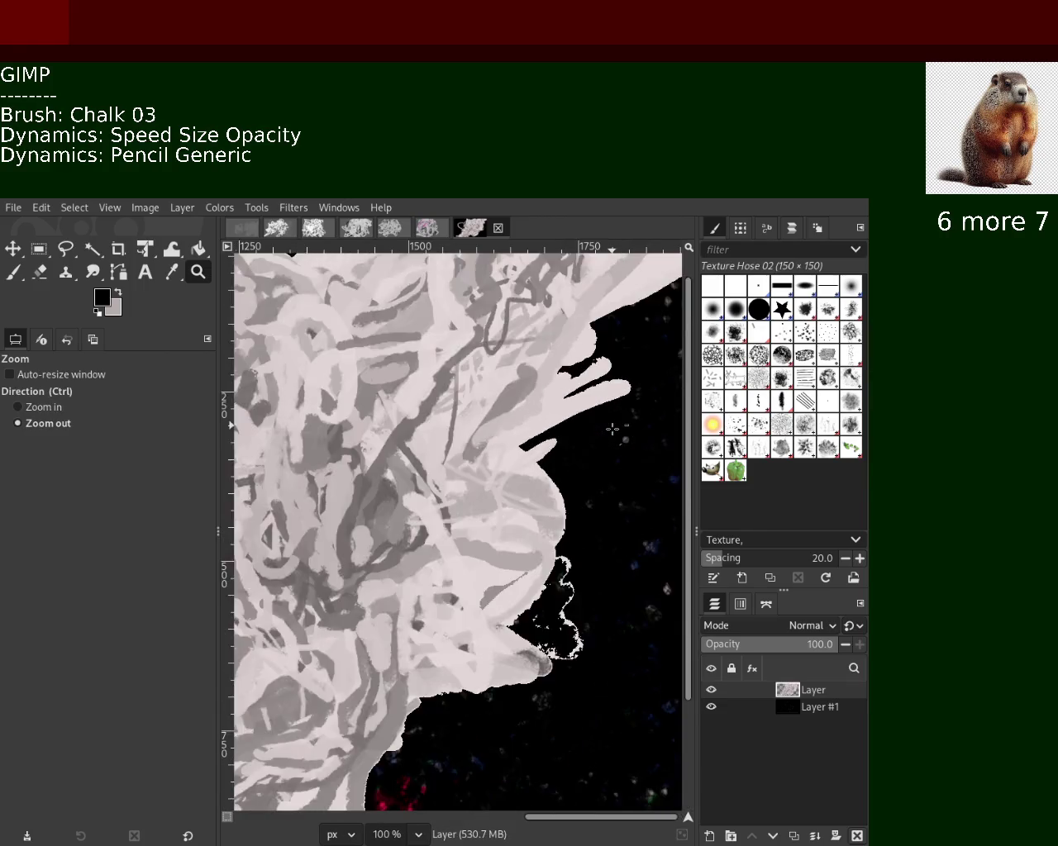
{"action": "left_click", "coordinate": [609, 430], "text": "ctrl"}
{"action": "left_click", "coordinate": [609, 429], "text": "ctrl"}
{"action": "left_click", "coordinate": [609, 430], "text": "ctrl"}
{"action": "left_click", "coordinate": [357, 425], "text": "ctrl"}
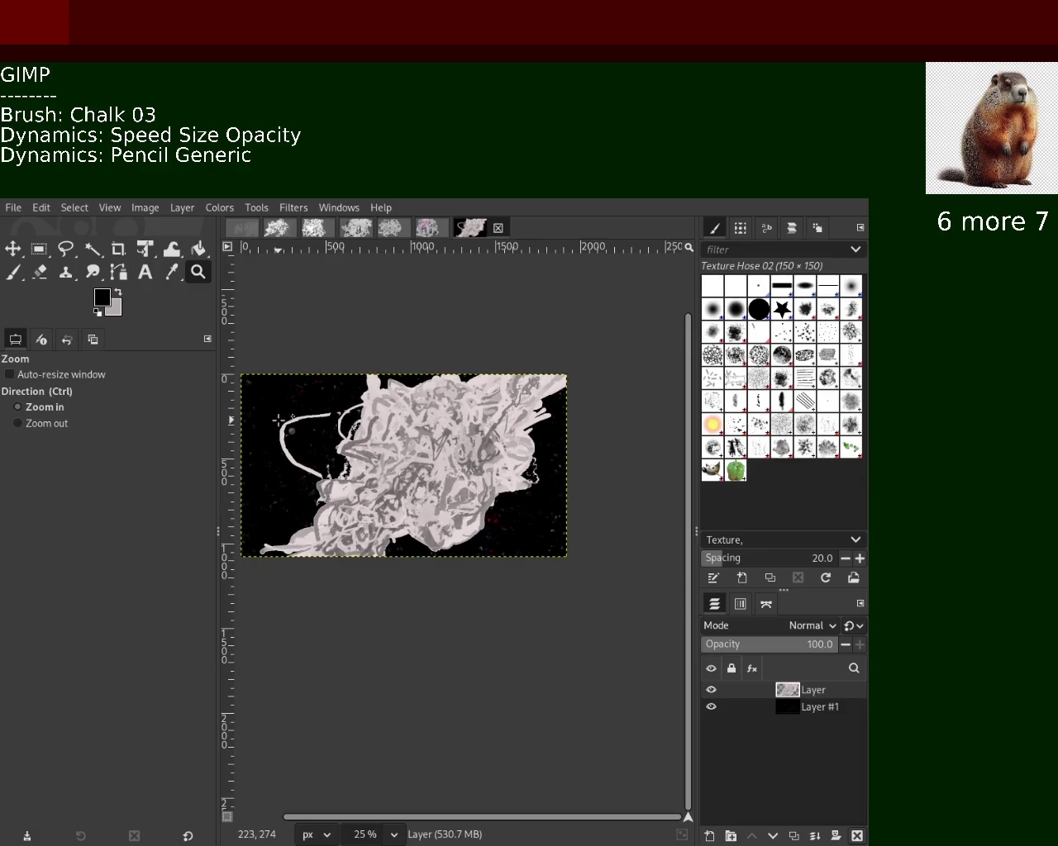
{"action": "left_click", "coordinate": [357, 425]}
{"action": "left_click", "coordinate": [314, 421], "text": "ctrl"}
{"action": "left_click", "coordinate": [314, 421], "text": "ctrl"}
{"action": "left_click", "coordinate": [299, 419]}
{"action": "left_click", "coordinate": [299, 419]}
{"action": "left_click", "coordinate": [299, 419]}
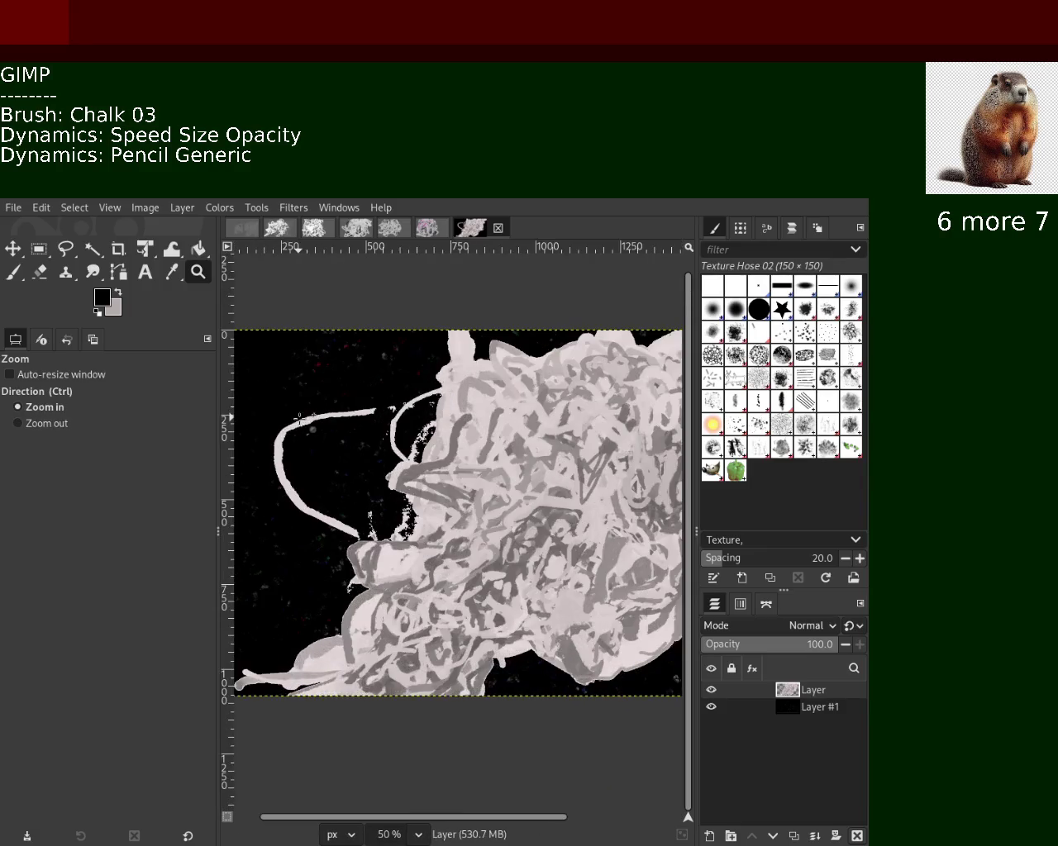
Inspect the swirling strokes on the left up close, then zoom back out and resume the Paintbrush.
{"action": "left_click", "coordinate": [296, 396]}
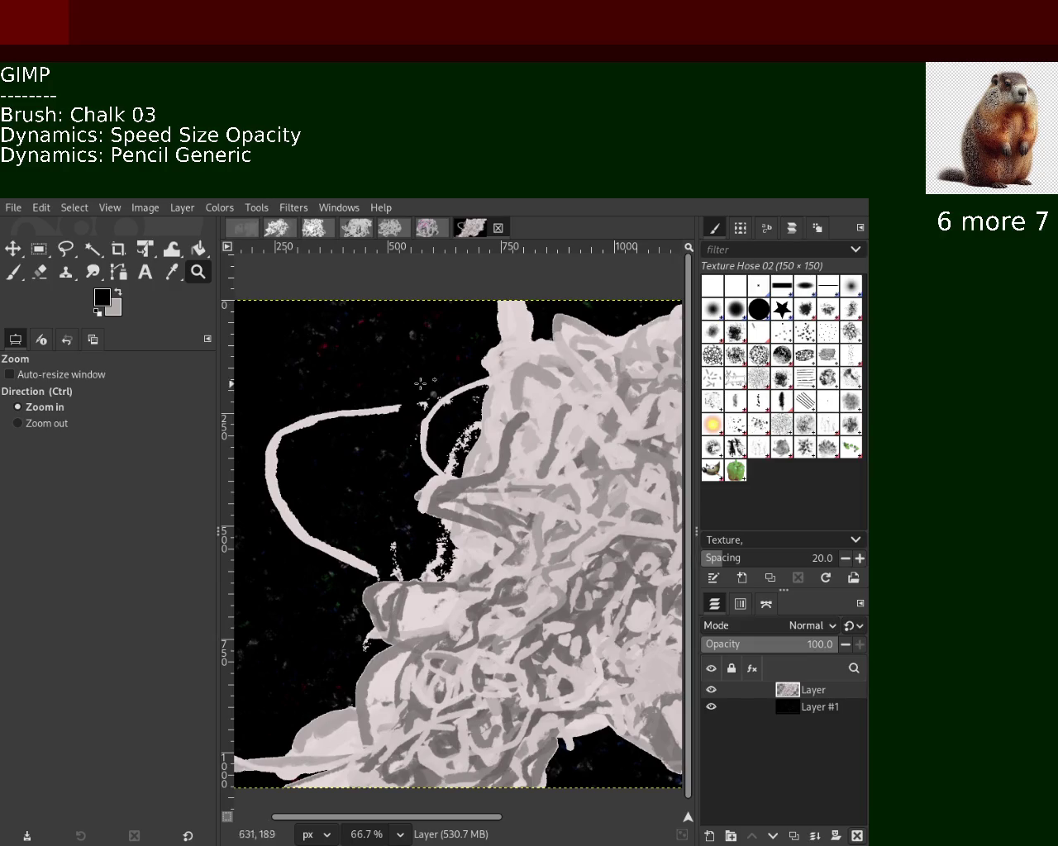
{"action": "left_click", "coordinate": [484, 413], "text": "ctrl"}
{"action": "double_click", "coordinate": [486, 411]}
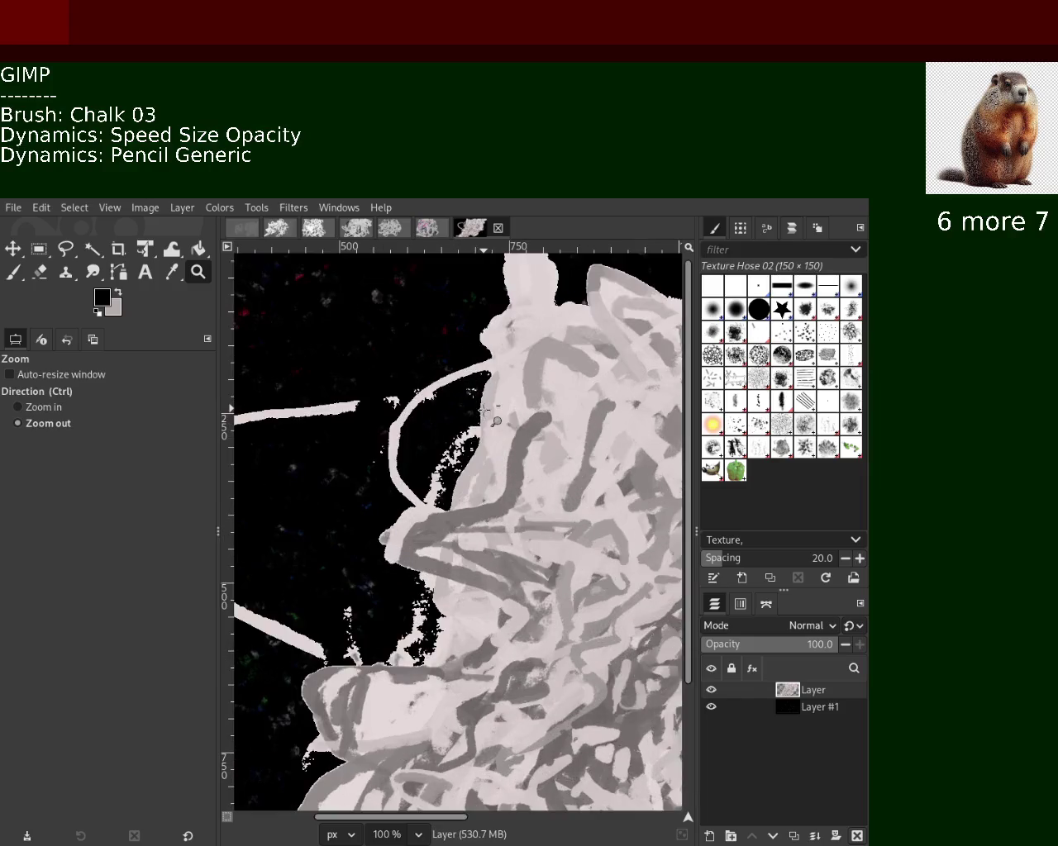
{"action": "double_click", "coordinate": [485, 411], "text": "ctrl"}
{"action": "double_click", "coordinate": [480, 413], "text": "ctrl"}
{"action": "double_click", "coordinate": [463, 415], "text": "ctrl"}
{"action": "double_click", "coordinate": [446, 417]}
{"action": "left_click", "coordinate": [430, 419]}
{"action": "double_click", "coordinate": [446, 414], "text": "ctrl"}
{"action": "double_click", "coordinate": [462, 409]}
{"action": "left_click", "coordinate": [479, 405]}
{"action": "double_click", "coordinate": [493, 402], "text": "ctrl"}
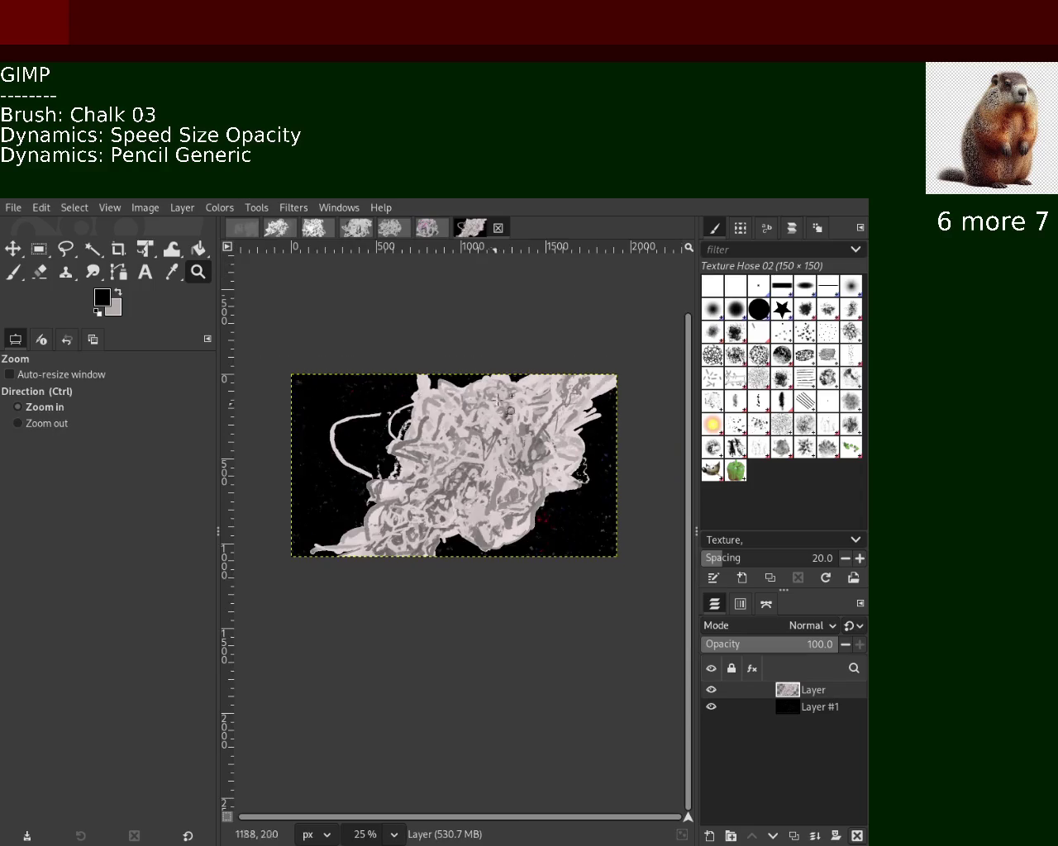
{"action": "left_click", "coordinate": [498, 401]}
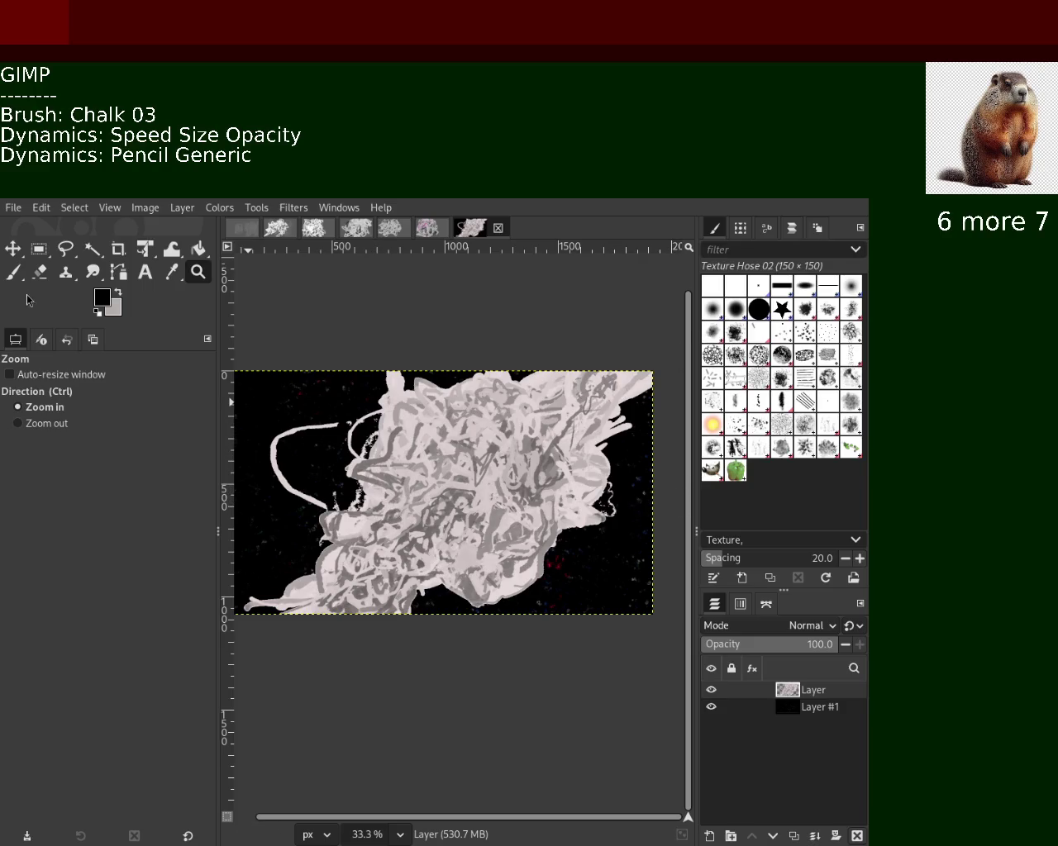
{"action": "left_click", "coordinate": [13, 272]}
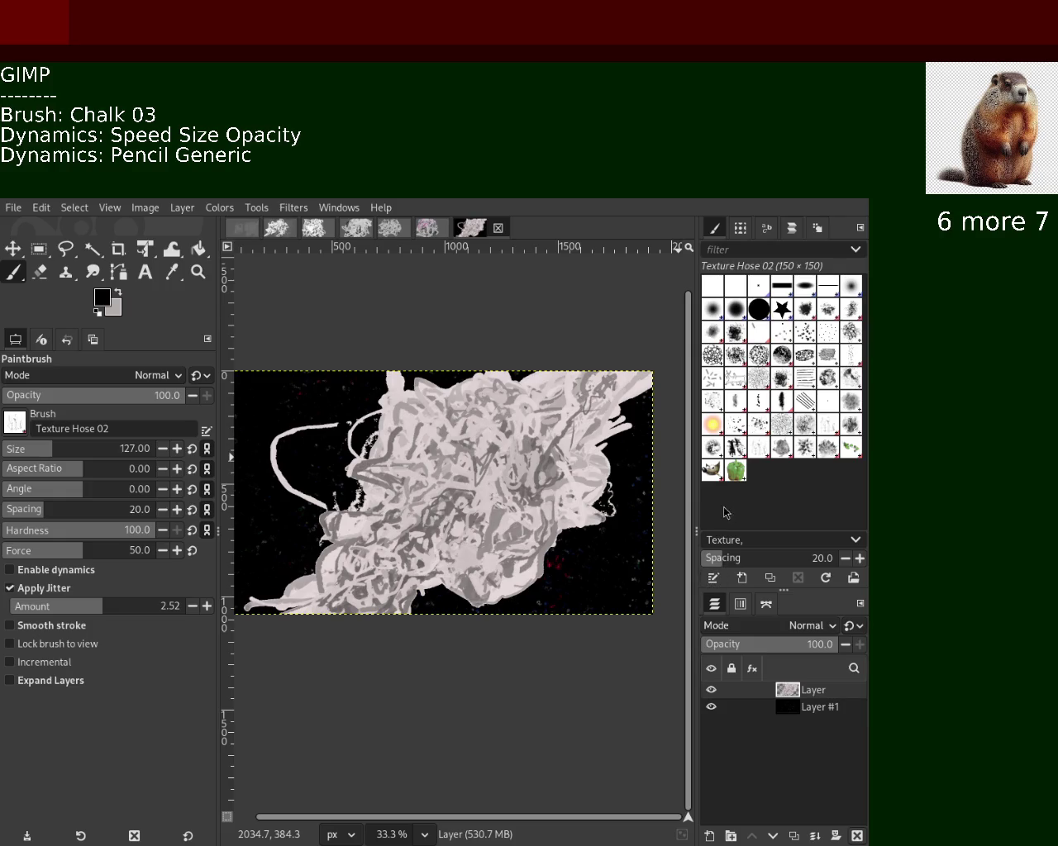
Use the Chalk 03 brush with jitter off and Pencil Generic dynamics, zoomed onto the painting's centre.
{"action": "left_click", "coordinate": [780, 357]}
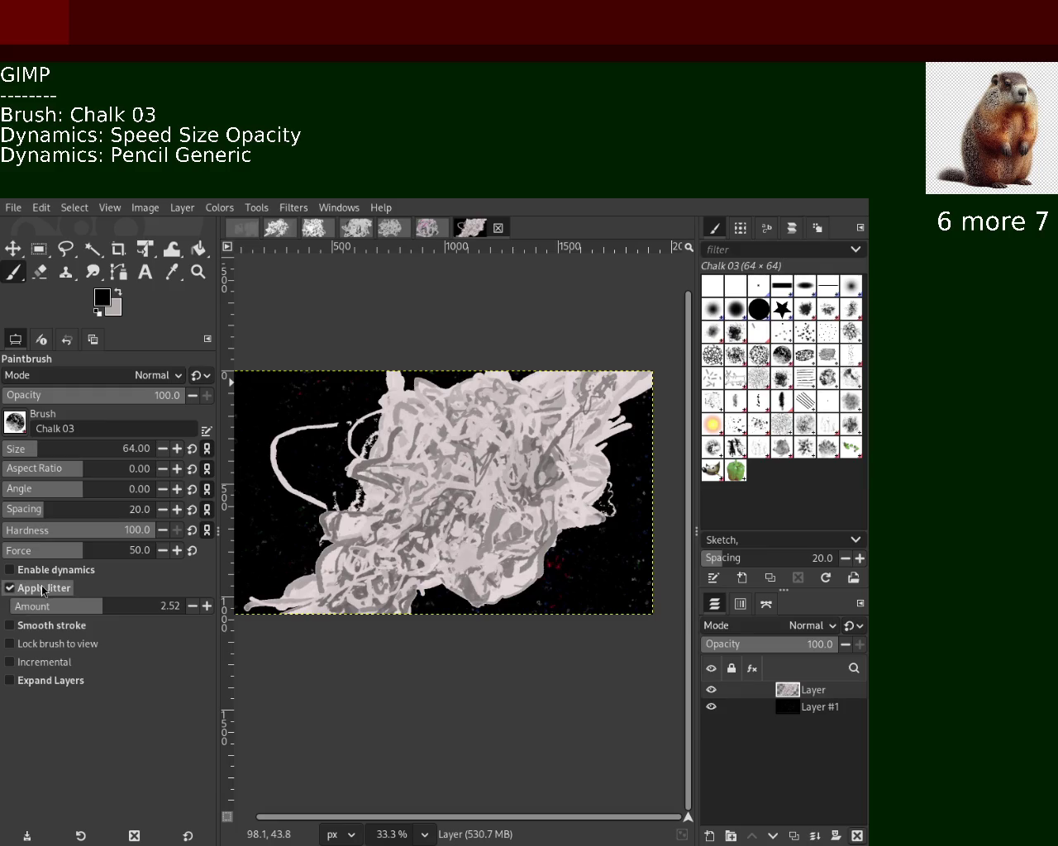
{"action": "left_click", "coordinate": [41, 589]}
{"action": "left_click", "coordinate": [53, 570]}
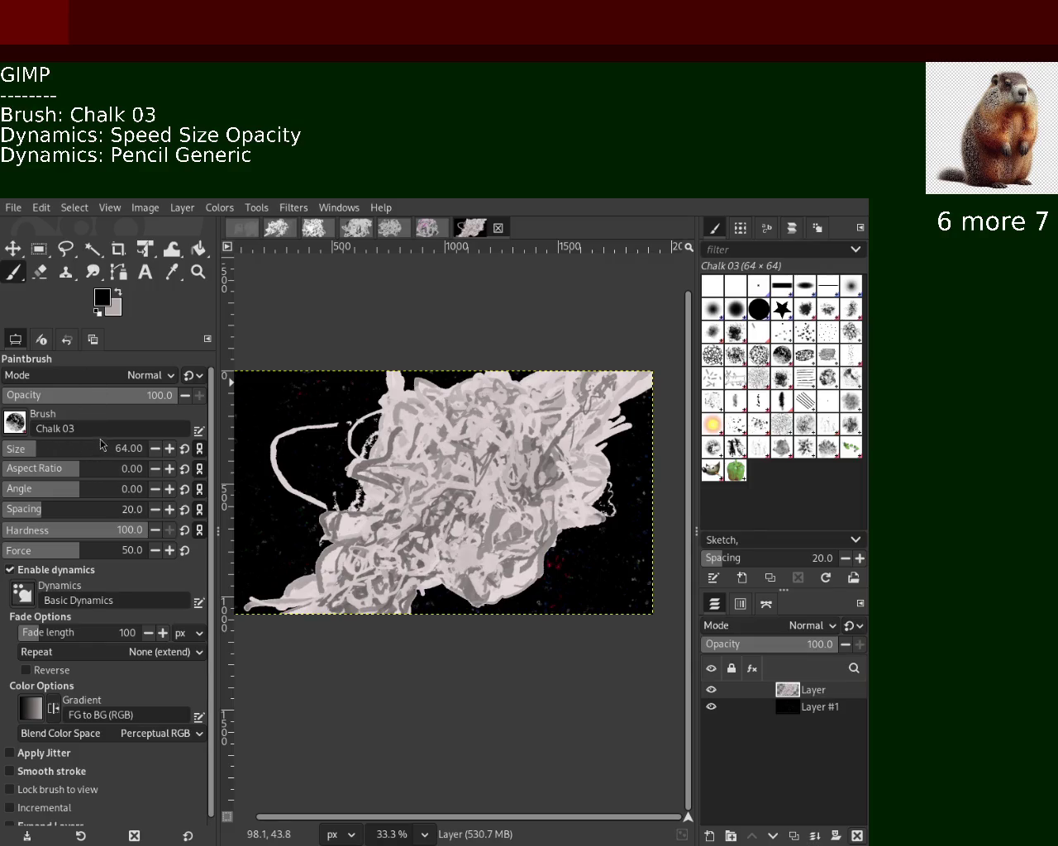
{"action": "left_click", "coordinate": [198, 272]}
{"action": "left_click", "coordinate": [452, 468], "text": "ctrl"}
{"action": "left_click", "coordinate": [452, 469]}
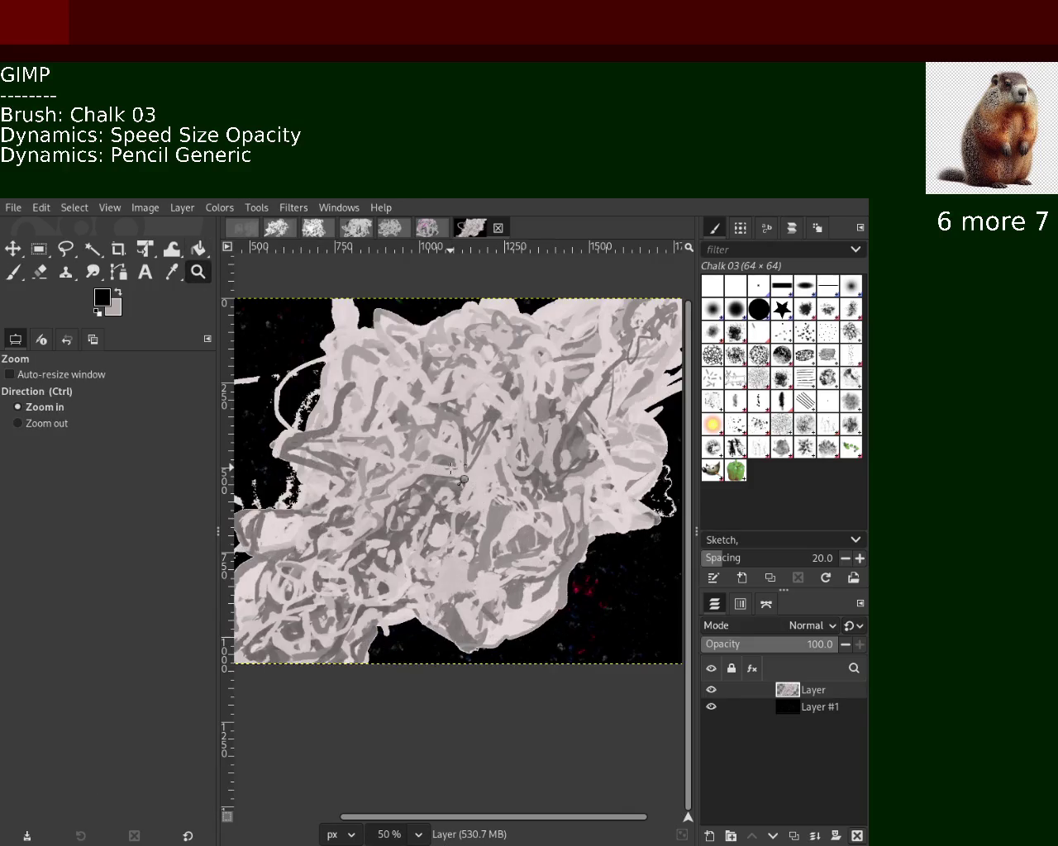
{"action": "left_click", "coordinate": [452, 469], "text": "ctrl"}
{"action": "left_click", "coordinate": [452, 469], "text": "ctrl"}
{"action": "left_click", "coordinate": [451, 468]}
{"action": "left_click", "coordinate": [452, 468]}
{"action": "left_click", "coordinate": [452, 468]}
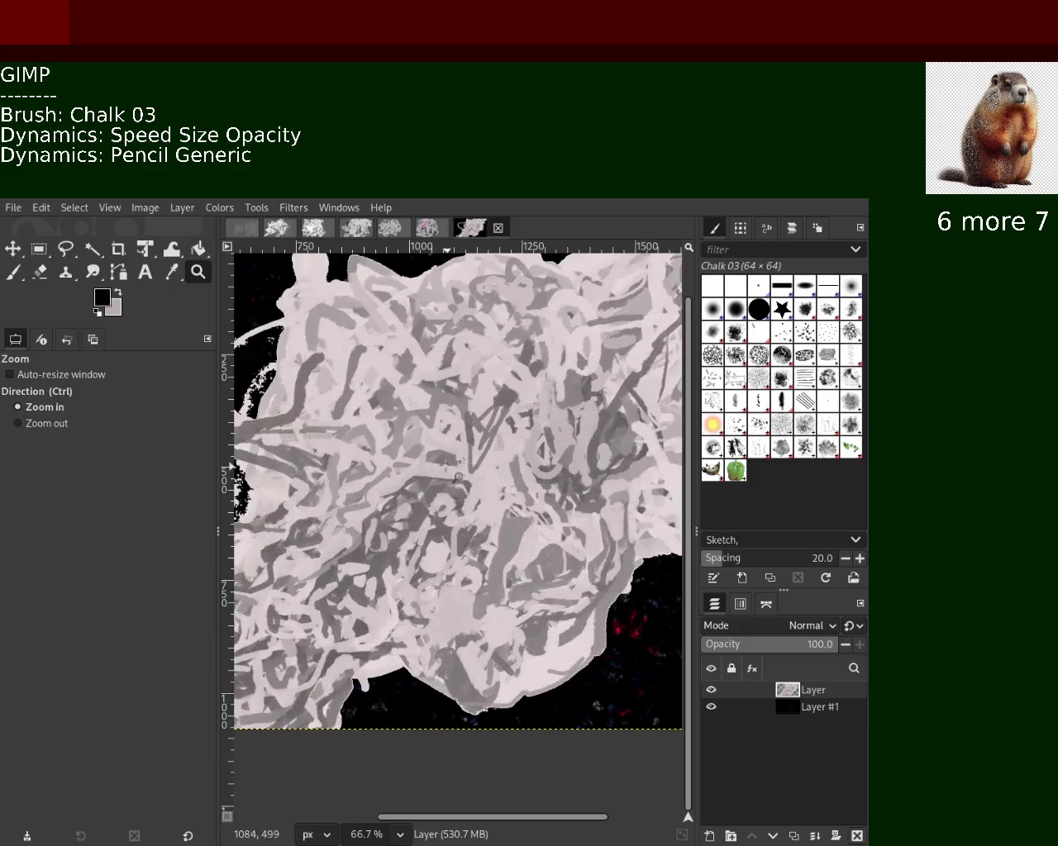
{"action": "left_click", "coordinate": [13, 272]}
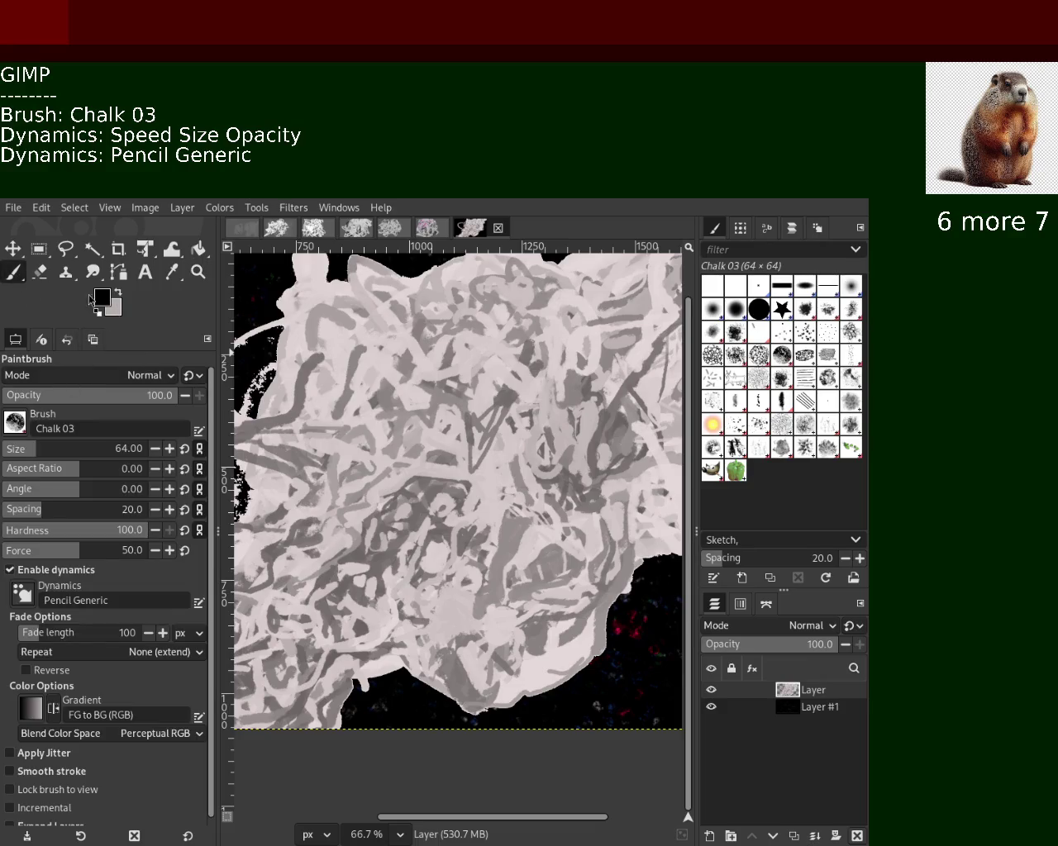
{"action": "left_click_drag", "start_coordinate": [508, 351], "coordinate": [595, 486]}
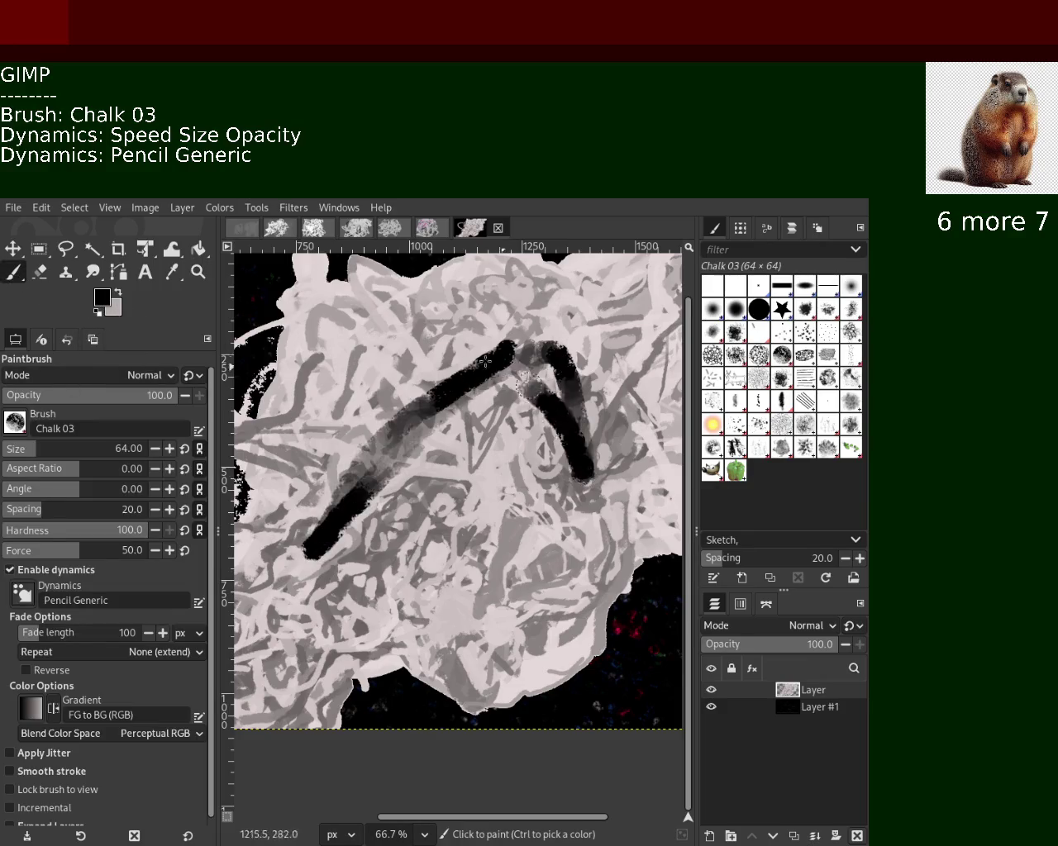
{"action": "key", "text": "ctrl+z"}
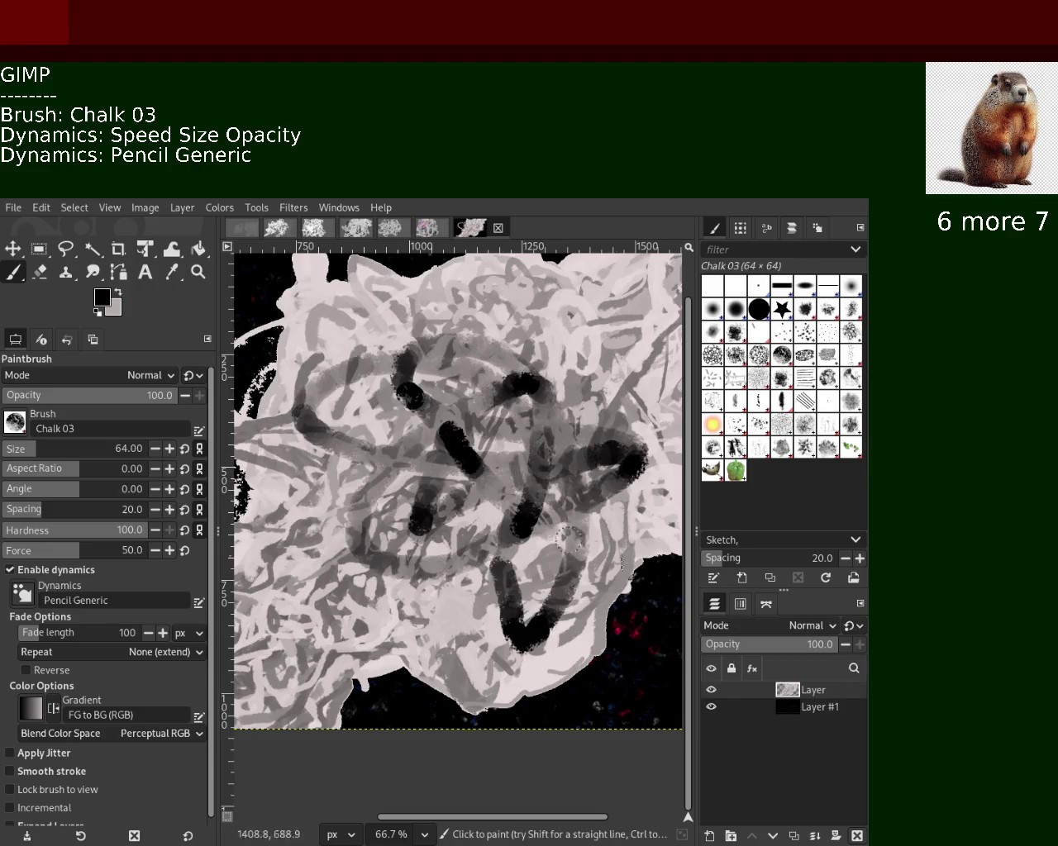
{"action": "left_click_drag", "start_coordinate": [421, 477], "coordinate": [611, 558]}
{"action": "key", "text": "ctrl+z"}
{"action": "mouse_move", "coordinate": [260, 573]}
{"action": "left_mouse_down"}
{"action": "mouse_move", "coordinate": [657, 551]}
{"action": "mouse_move", "coordinate": [529, 694]}
{"action": "left_mouse_up"}
{"action": "key", "text": "ctrl+z"}
{"action": "key", "text": "ctrl+z"}
{"action": "mouse_move", "coordinate": [612, 620]}
{"action": "left_mouse_down"}
{"action": "mouse_move", "coordinate": [520, 699]}
{"action": "mouse_move", "coordinate": [429, 707]}
{"action": "left_mouse_up"}
{"action": "key", "text": "ctrl+z"}
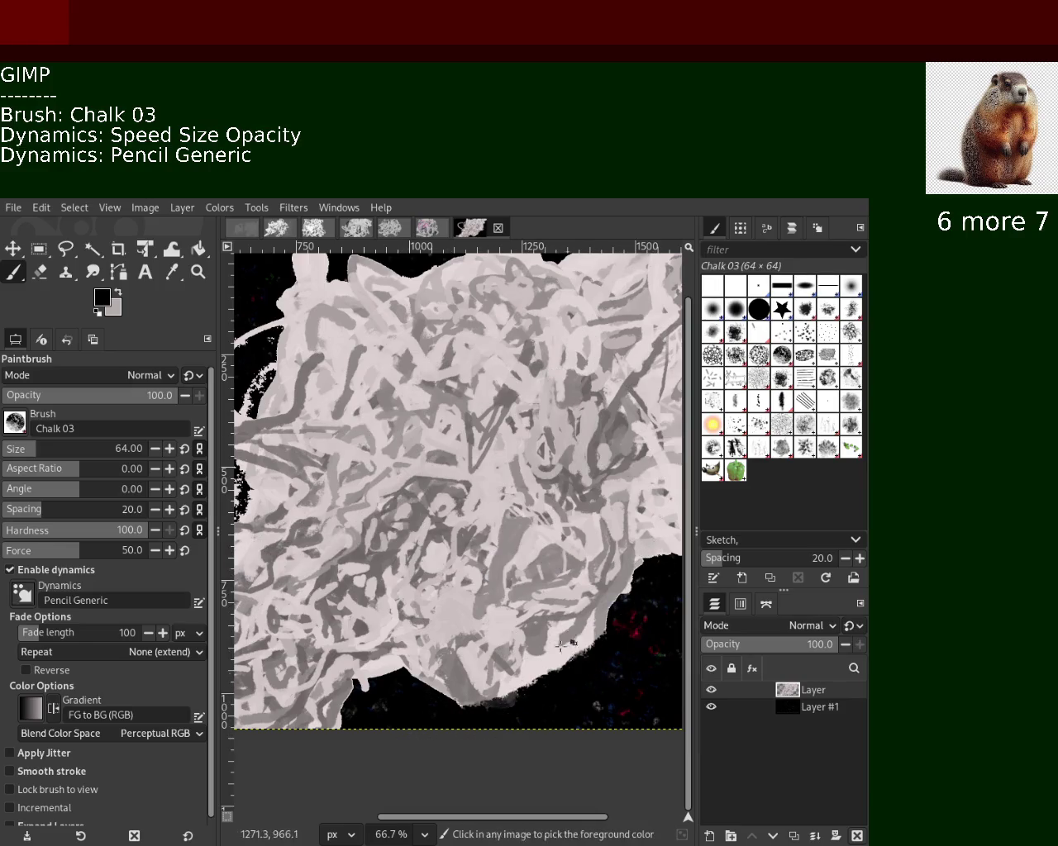
{"action": "left_click_drag", "start_coordinate": [611, 608], "coordinate": [381, 693]}
{"action": "key", "text": "ctrl+z"}
{"action": "left_click_drag", "start_coordinate": [621, 633], "coordinate": [492, 706]}
{"action": "key", "text": "ctrl+z"}
{"action": "left_click_drag", "start_coordinate": [621, 612], "coordinate": [479, 719]}
{"action": "key", "text": "ctrl+z"}
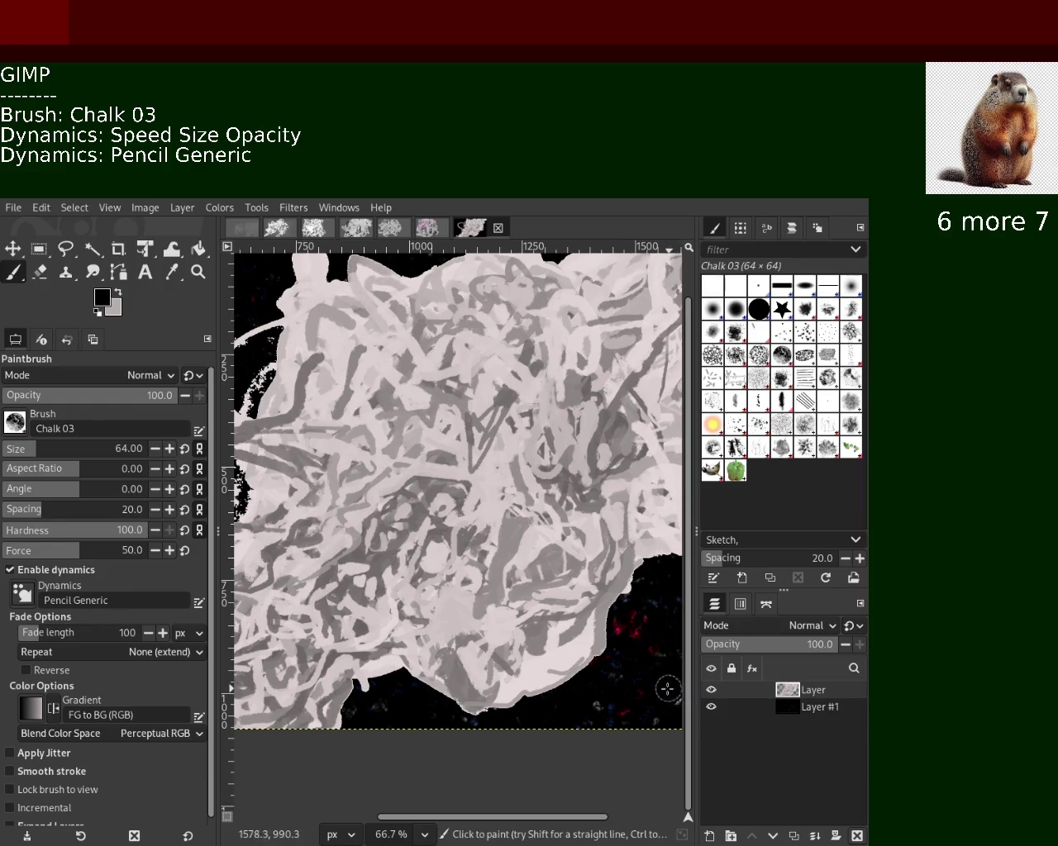
{"action": "left_click_drag", "start_coordinate": [373, 687], "coordinate": [620, 562]}
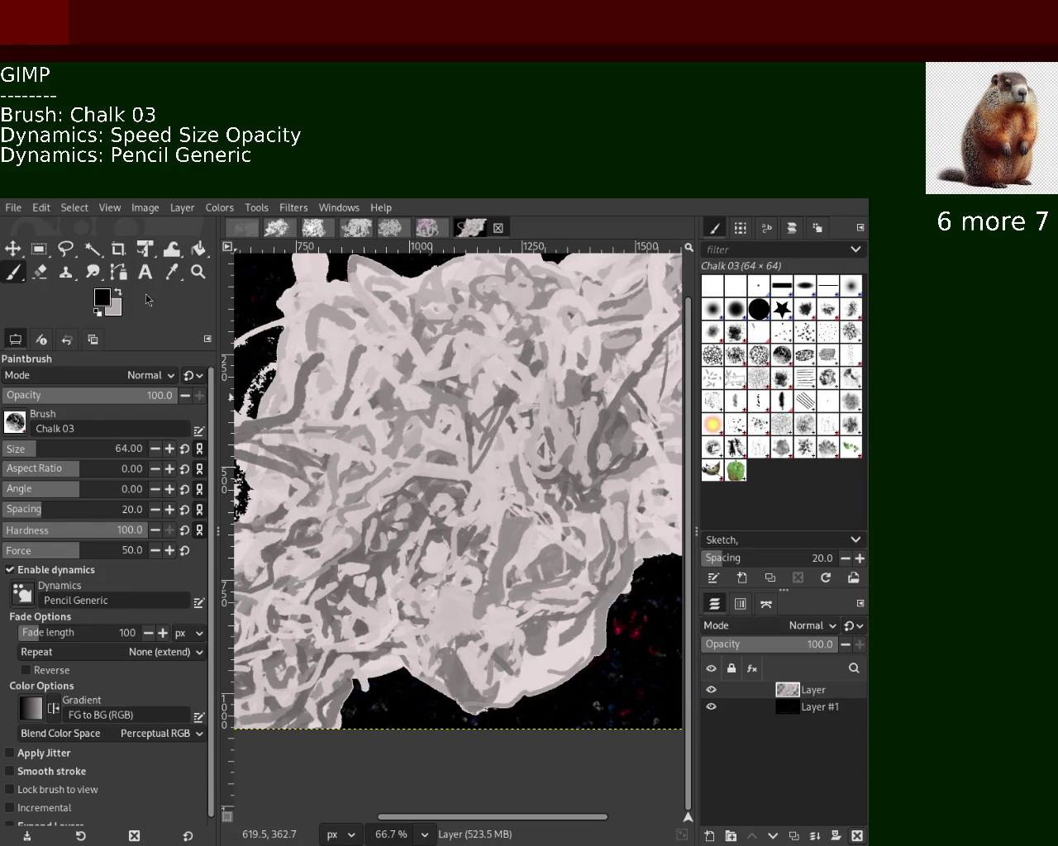
Erase along the shape's bottom edge, then paint black chalk over the spiky right edge.
{"action": "left_click", "coordinate": [40, 273]}
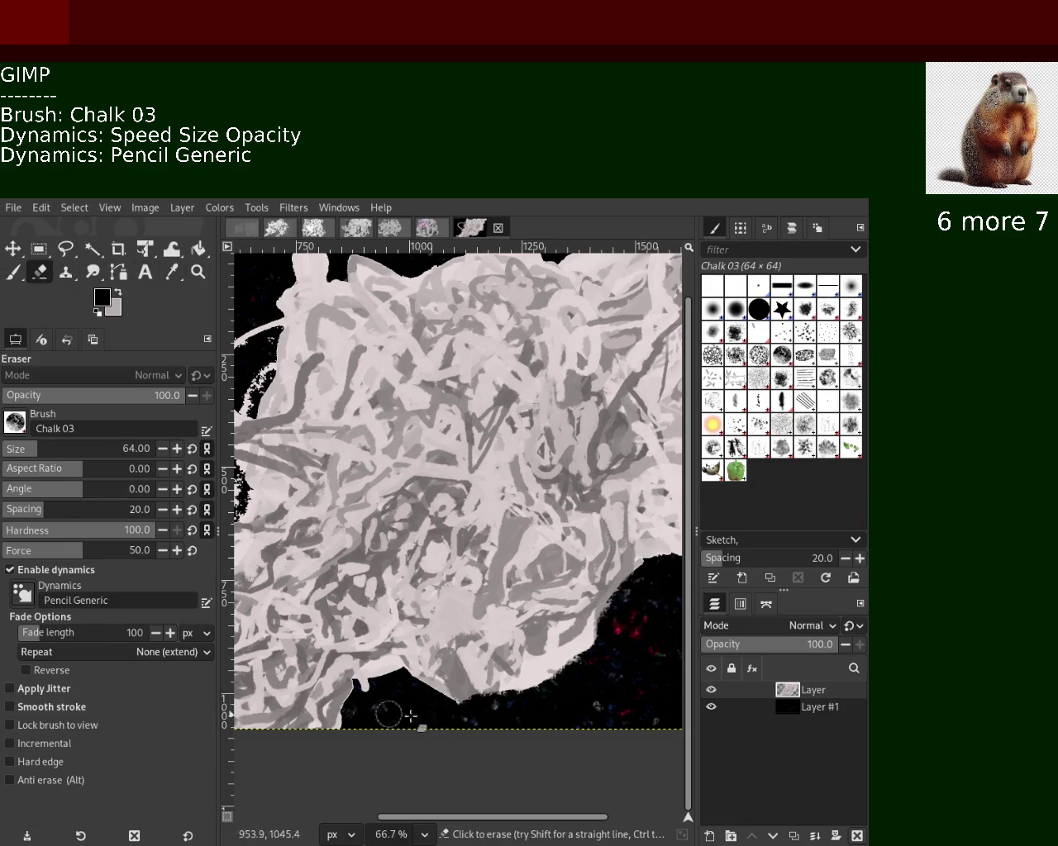
{"action": "left_click_drag", "start_coordinate": [411, 716], "coordinate": [332, 744]}
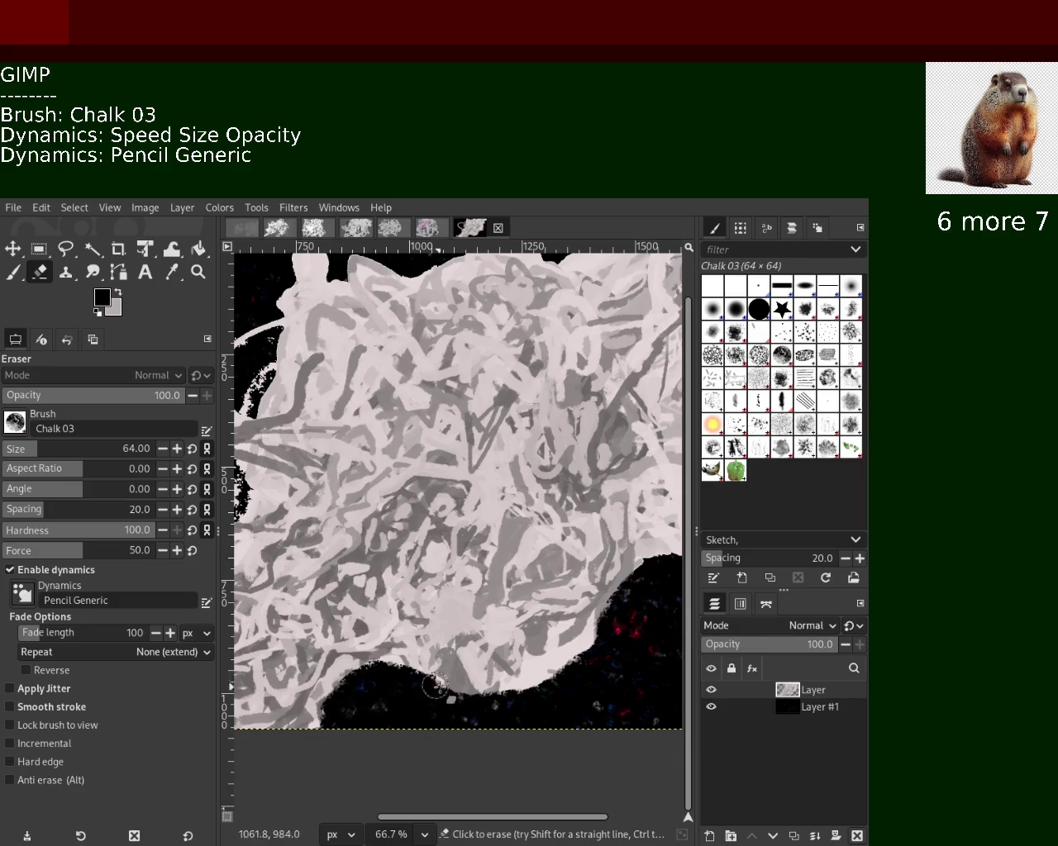
{"action": "left_click", "coordinate": [199, 273]}
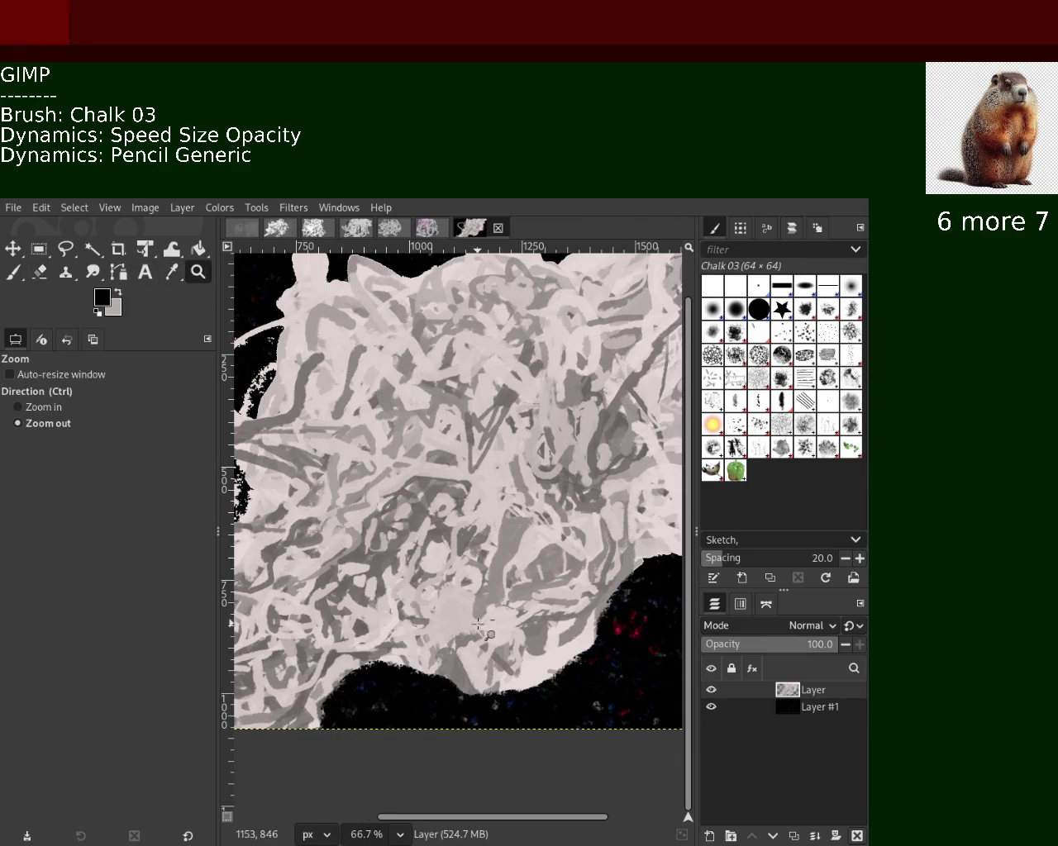
{"action": "left_click", "coordinate": [444, 605]}
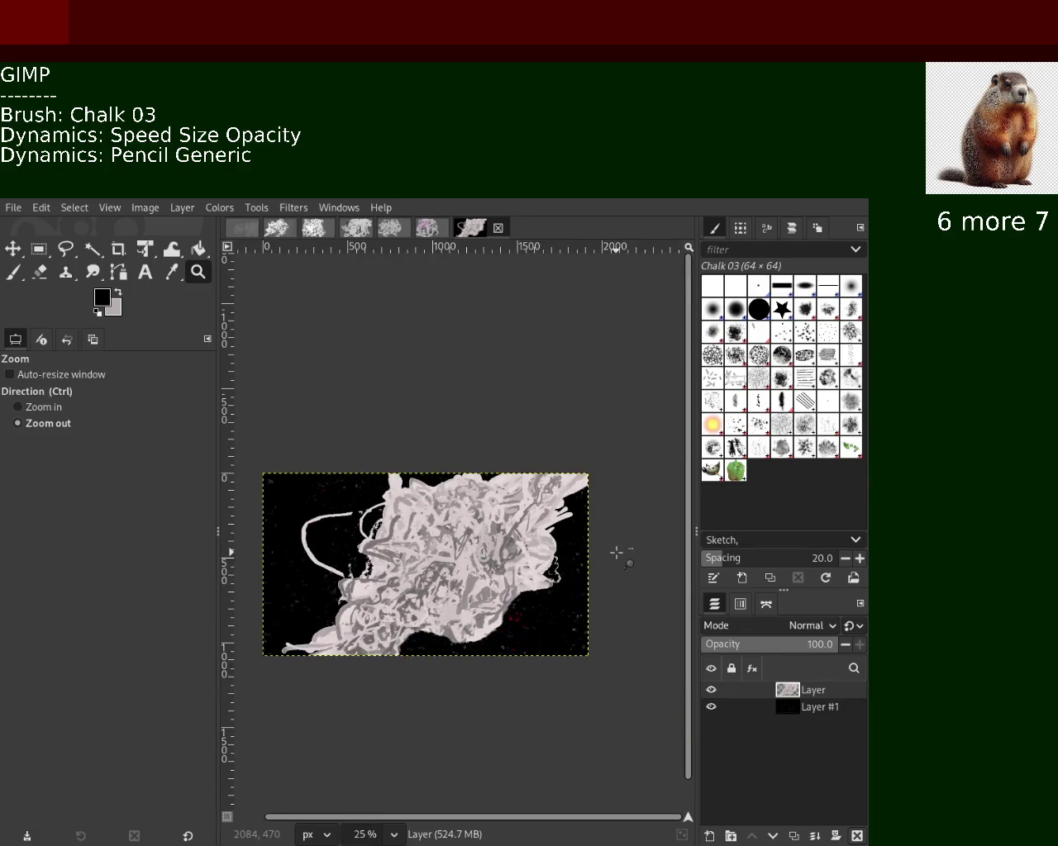
{"action": "left_click", "coordinate": [619, 551]}
{"action": "left_click", "coordinate": [604, 574], "text": "ctrl"}
{"action": "left_click", "coordinate": [604, 573], "text": "ctrl"}
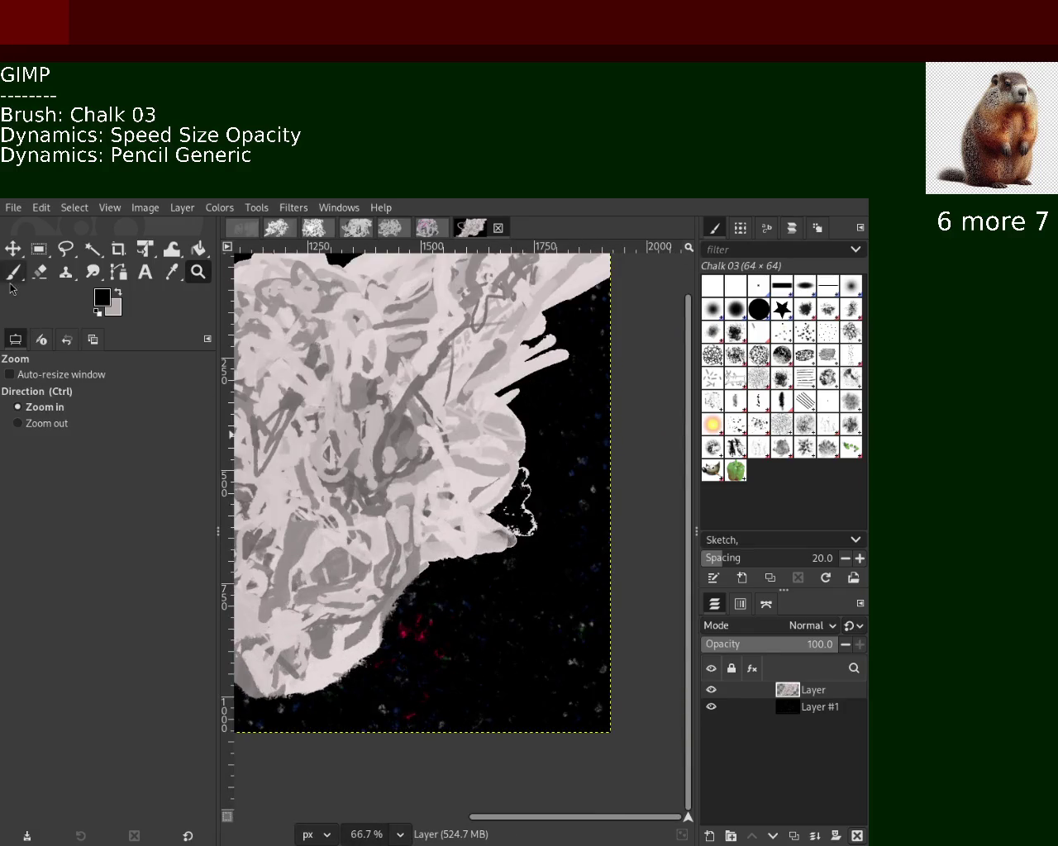
{"action": "left_click", "coordinate": [13, 274]}
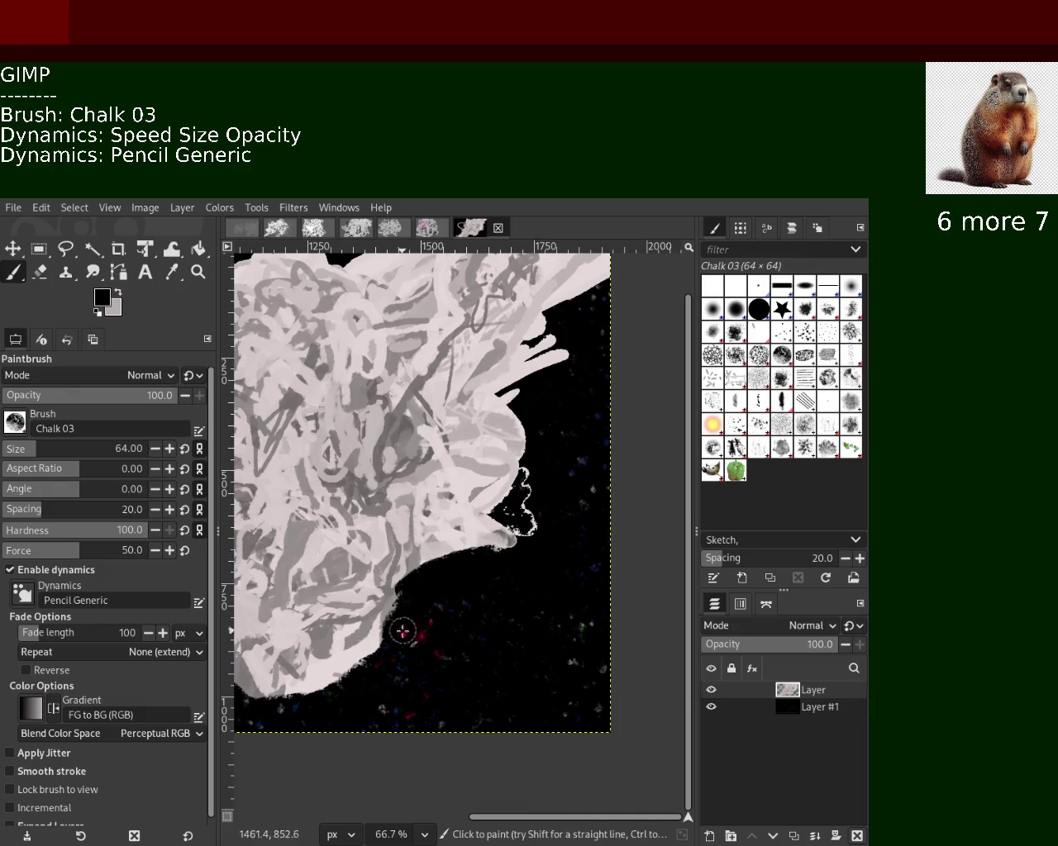
{"action": "mouse_move", "coordinate": [529, 420]}
{"action": "left_mouse_down"}
{"action": "mouse_move", "coordinate": [570, 374]}
{"action": "mouse_move", "coordinate": [545, 344]}
{"action": "mouse_move", "coordinate": [554, 311]}
{"action": "mouse_move", "coordinate": [595, 281]}
{"action": "mouse_move", "coordinate": [531, 406]}
{"action": "mouse_move", "coordinate": [524, 594]}
{"action": "mouse_move", "coordinate": [460, 578]}
{"action": "left_mouse_up"}
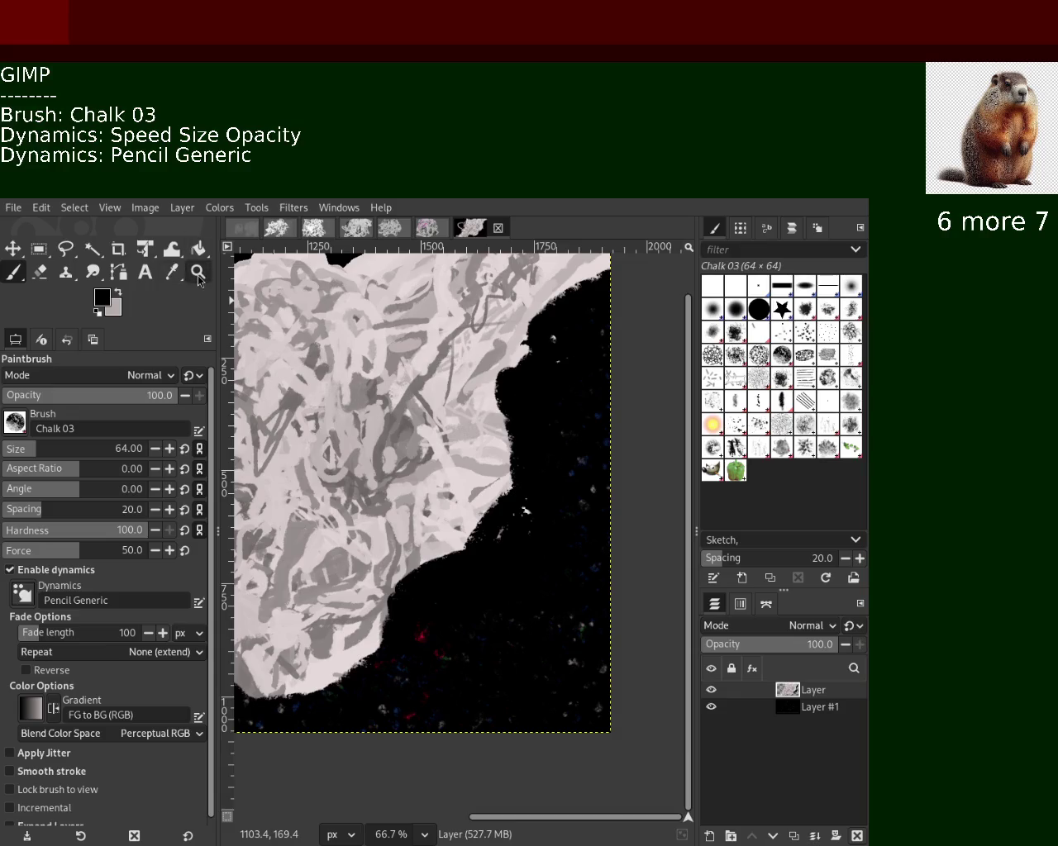
Zoom out and erase a small white patch in the background with Bucket Fill.
{"action": "left_click", "coordinate": [199, 271]}
{"action": "scroll", "coordinate": [504, 538], "scroll_direction": "down", "scroll_amount": 1}
{"action": "scroll", "coordinate": [506, 541], "scroll_direction": "up", "scroll_amount": 1}
{"action": "scroll", "coordinate": [507, 539], "scroll_direction": "down", "scroll_amount": 4}
{"action": "scroll", "coordinate": [300, 550], "scroll_direction": "up", "scroll_amount": 1}
{"action": "scroll", "coordinate": [359, 562], "scroll_direction": "up", "scroll_amount": 1}
{"action": "scroll", "coordinate": [359, 562], "scroll_direction": "down", "scroll_amount": 1}
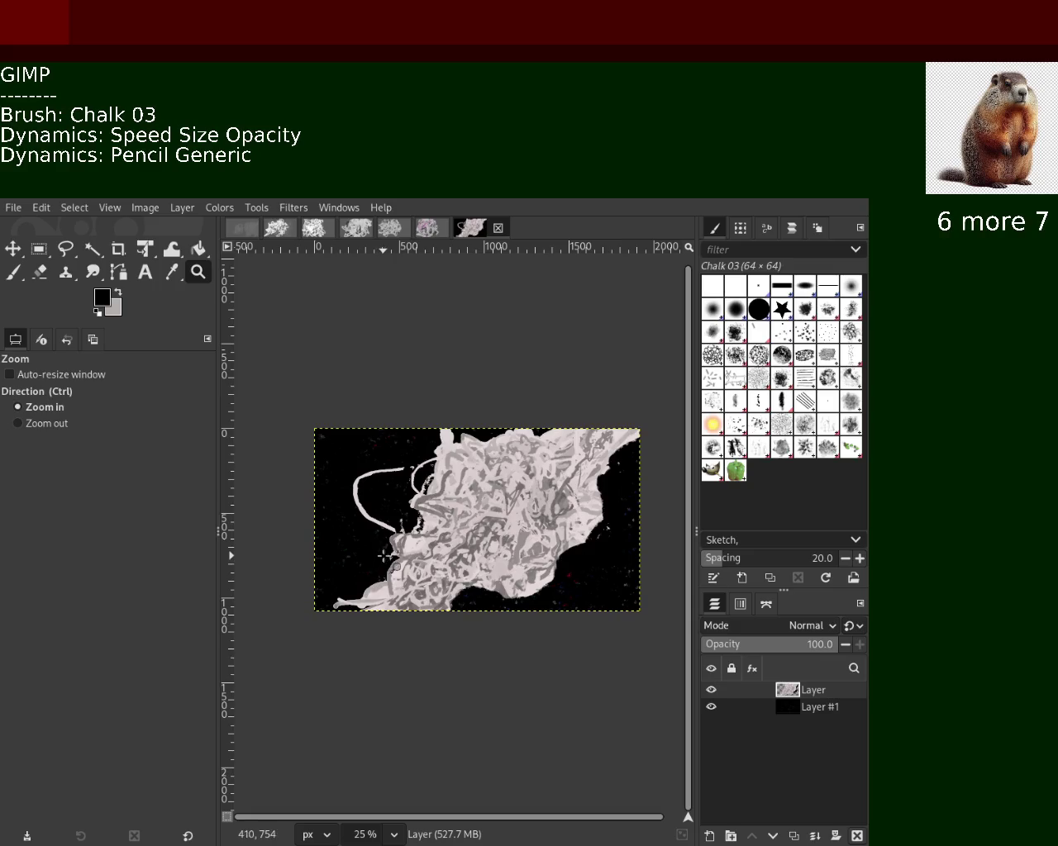
{"action": "key", "text": "ctrl"}
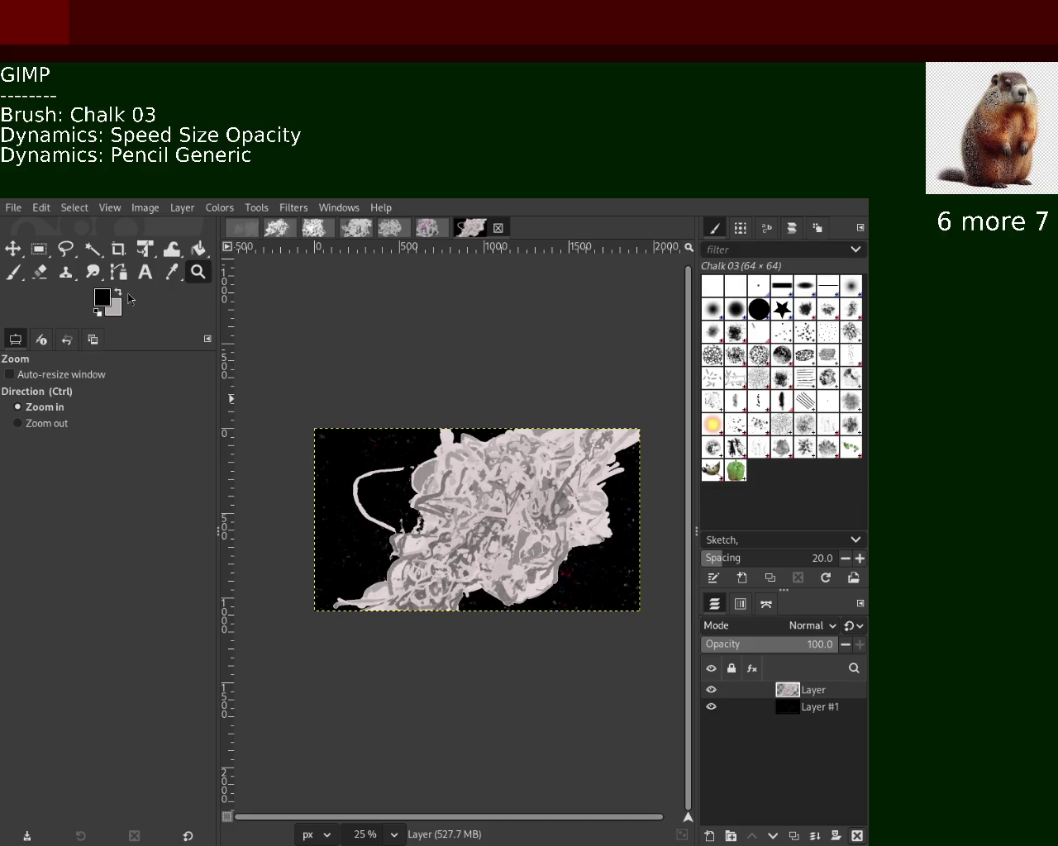
{"action": "left_click", "coordinate": [199, 249]}
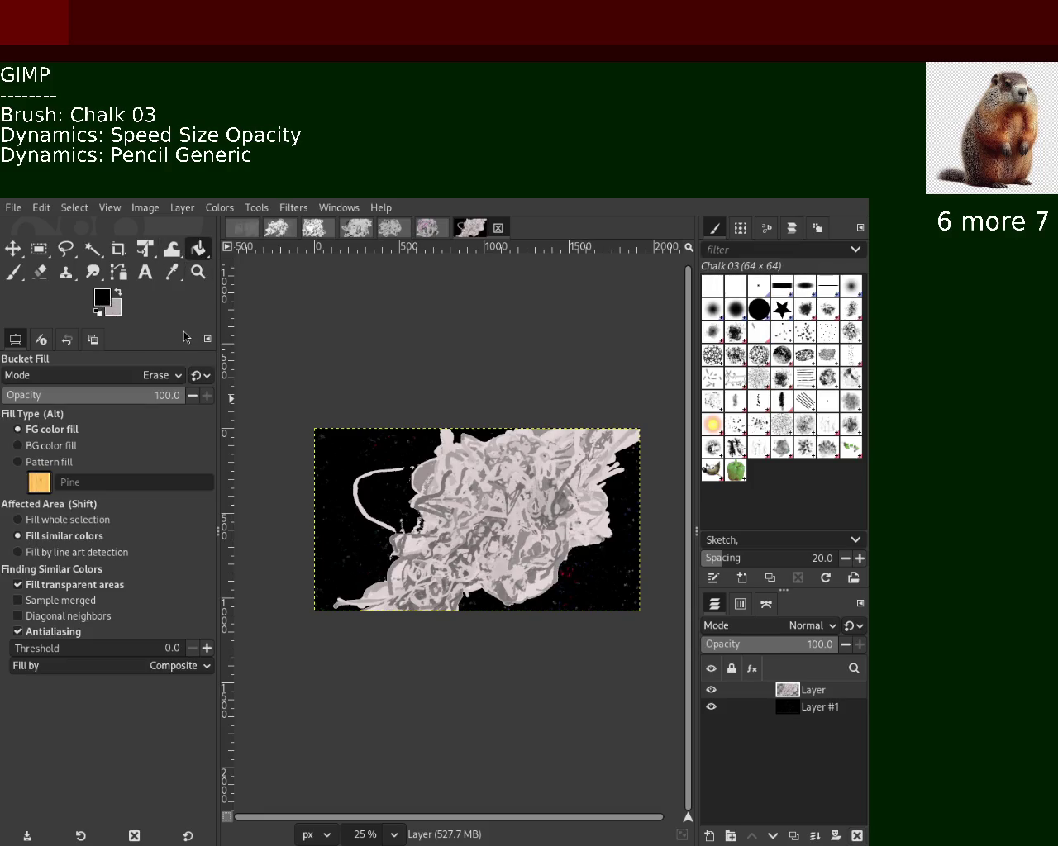
{"action": "left_click", "coordinate": [417, 523]}
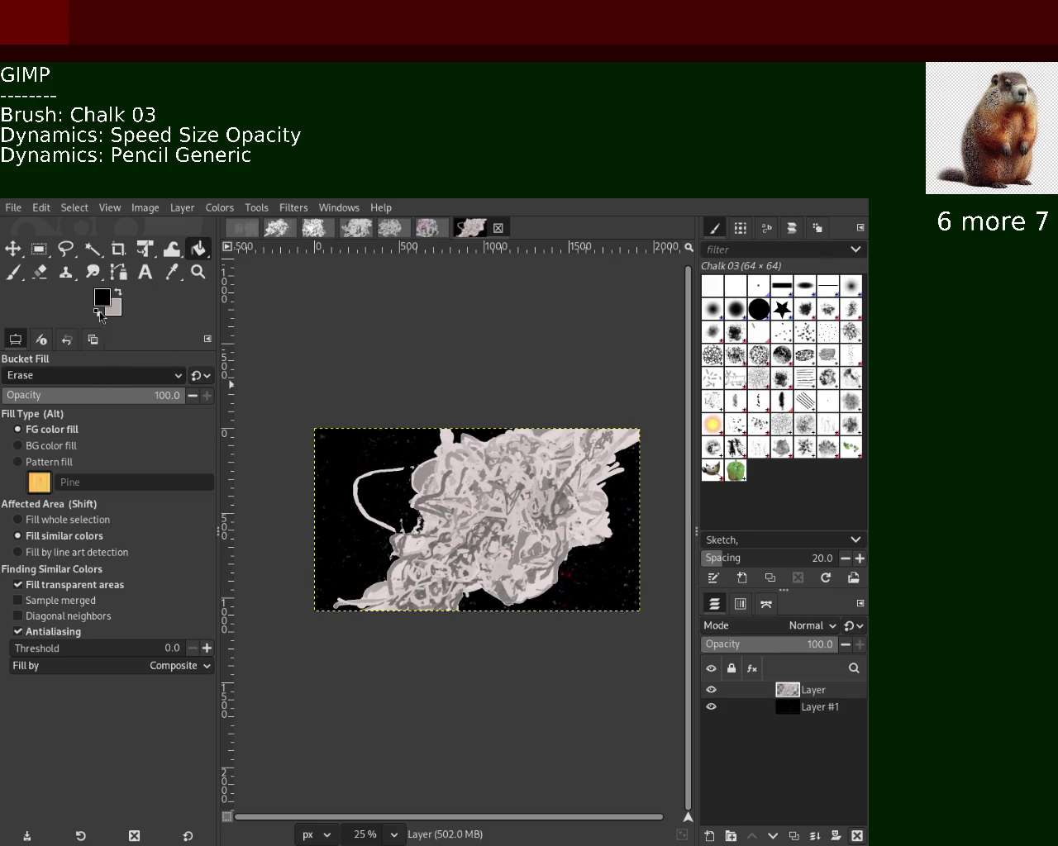
In Normal mode, fill the speckled right and lower-left background areas solid black.
{"action": "left_click", "coordinate": [378, 492]}
{"action": "left_click", "coordinate": [623, 571]}
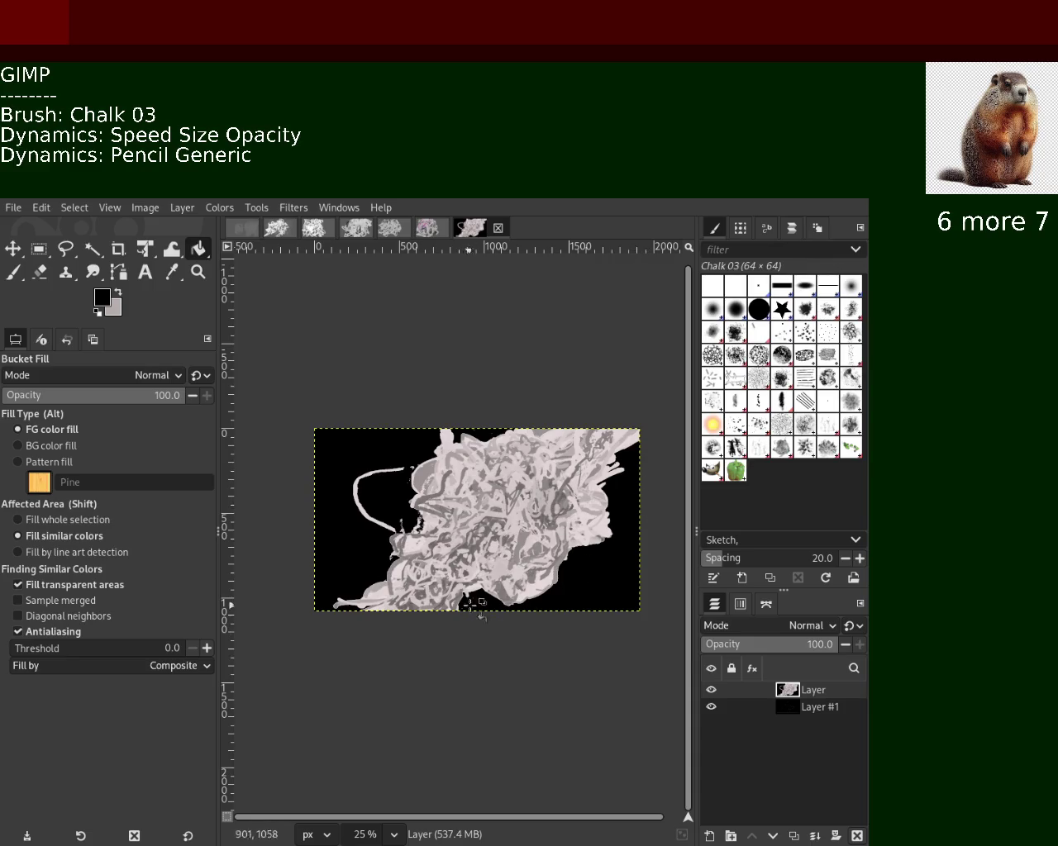
{"action": "left_click", "coordinate": [339, 583]}
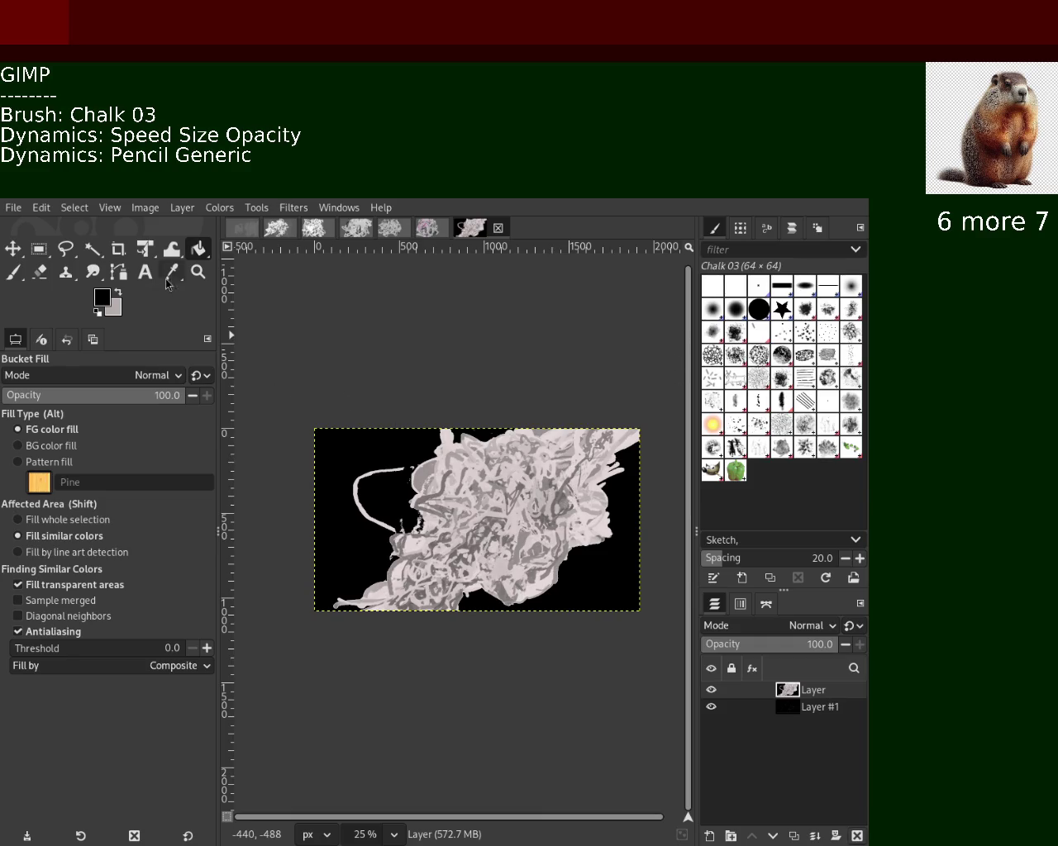
{"action": "left_click", "coordinate": [198, 272]}
{"action": "left_click", "coordinate": [302, 377], "text": "ctrl"}
{"action": "scroll", "coordinate": [592, 550], "scroll_direction": "up", "scroll_amount": 3}
Paint black chalk strokes along the shape's lower-right edge, then undo the last two strokes.
{"action": "scroll", "coordinate": [591, 551], "scroll_direction": "down", "scroll_amount": 2}
{"action": "scroll", "coordinate": [576, 538], "scroll_direction": "up", "scroll_amount": 3}
{"action": "left_click", "coordinate": [10, 273]}
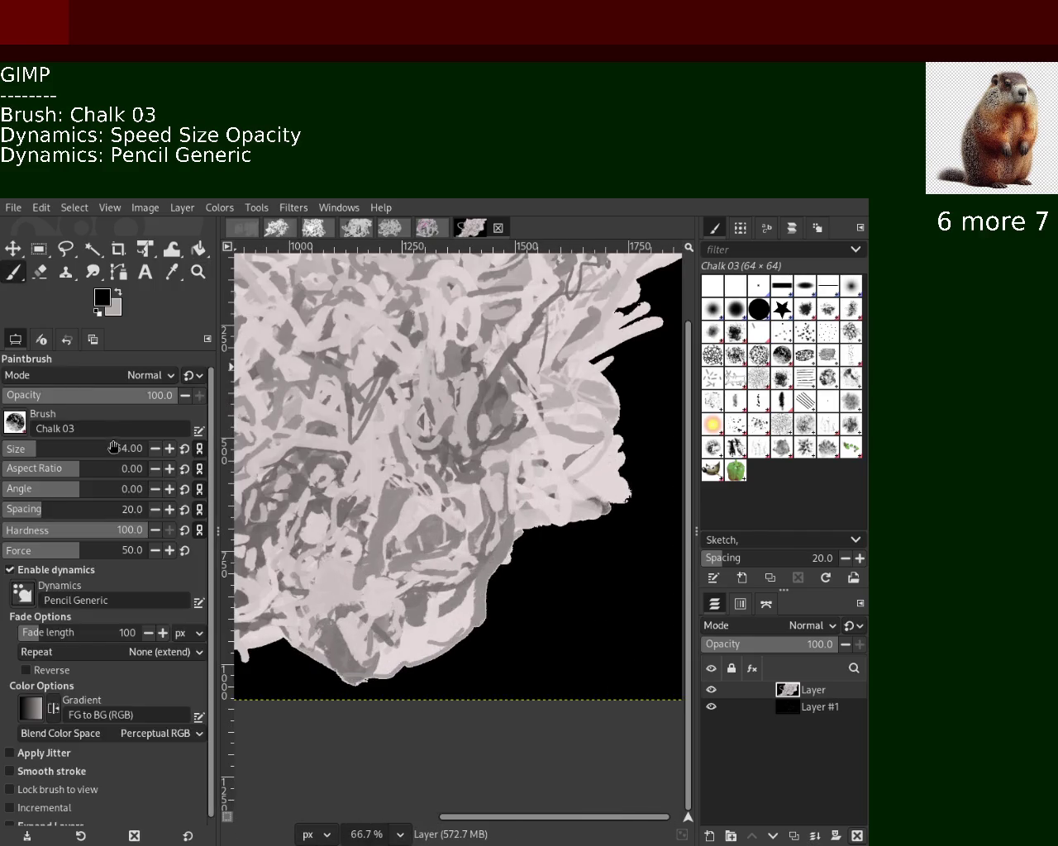
{"action": "left_click_drag", "start_coordinate": [505, 570], "coordinate": [441, 670]}
{"action": "mouse_move", "coordinate": [342, 734]}
{"action": "left_mouse_down"}
{"action": "mouse_move", "coordinate": [444, 626]}
{"action": "mouse_move", "coordinate": [477, 570]}
{"action": "left_mouse_up"}
{"action": "mouse_move", "coordinate": [533, 520]}
{"action": "left_mouse_down"}
{"action": "mouse_move", "coordinate": [574, 496]}
{"action": "mouse_move", "coordinate": [522, 461]}
{"action": "left_mouse_up"}
{"action": "mouse_move", "coordinate": [398, 467]}
{"action": "left_mouse_down"}
{"action": "mouse_move", "coordinate": [472, 552]}
{"action": "mouse_move", "coordinate": [363, 661]}
{"action": "left_mouse_up"}
{"action": "key", "text": "ctrl+z"}
{"action": "key", "text": "ctrl+z"}
{"action": "key", "text": "ctrl+z"}
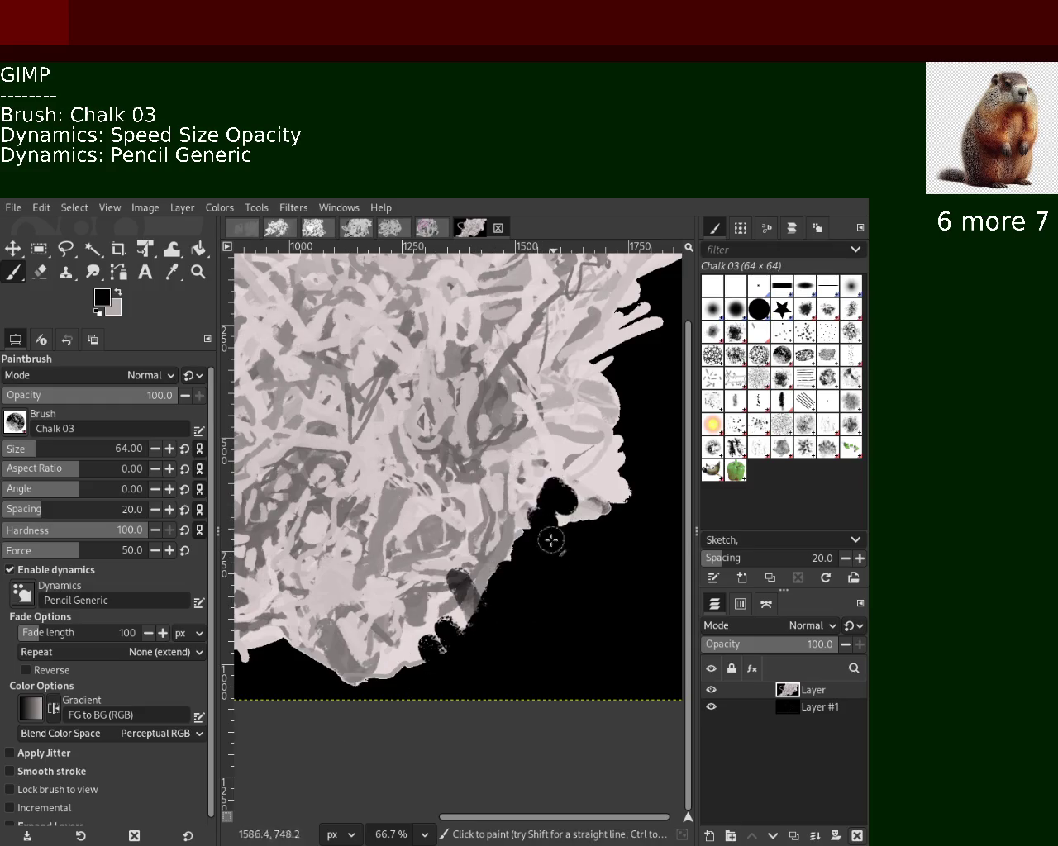
{"action": "key", "text": "ctrl+z"}
{"action": "key", "text": "ctrl+z"}
{"action": "key", "text": "ctrl+z"}
{"action": "key", "text": "ctrl+z"}
{"action": "key", "text": "ctrl+z"}
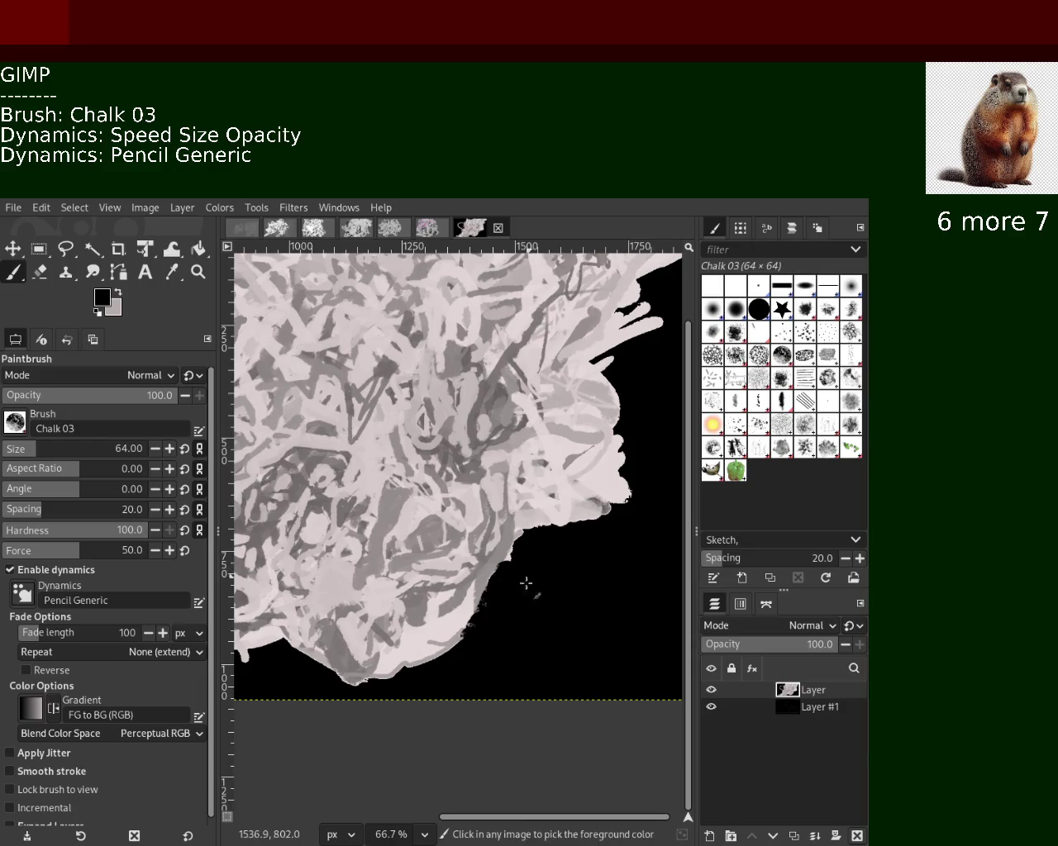
Cover the right-edge bulges and stray light specks with black chalk.
{"action": "mouse_move", "coordinate": [413, 702]}
{"action": "left_mouse_down"}
{"action": "mouse_move", "coordinate": [389, 678]}
{"action": "mouse_move", "coordinate": [456, 609]}
{"action": "mouse_move", "coordinate": [459, 632]}
{"action": "mouse_move", "coordinate": [390, 671]}
{"action": "mouse_move", "coordinate": [421, 666]}
{"action": "left_mouse_up"}
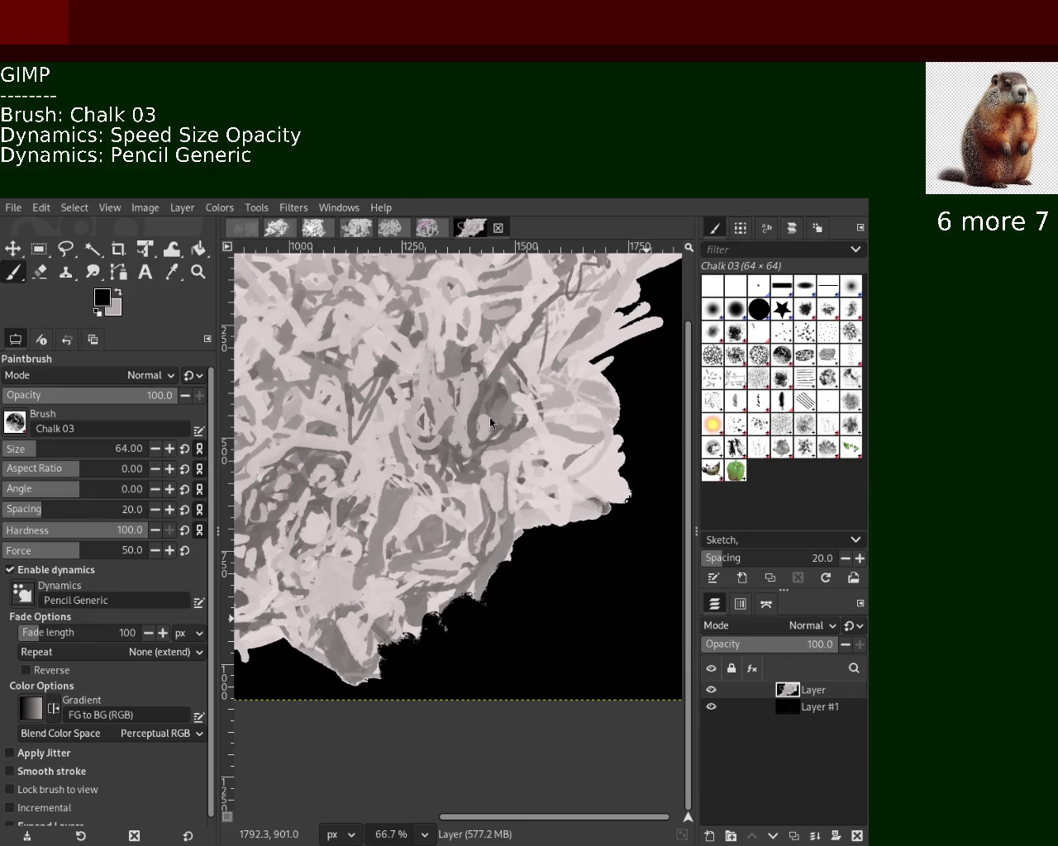
{"action": "mouse_move", "coordinate": [615, 442]}
{"action": "left_mouse_down"}
{"action": "mouse_move", "coordinate": [628, 512]}
{"action": "mouse_move", "coordinate": [611, 446]}
{"action": "left_mouse_up"}
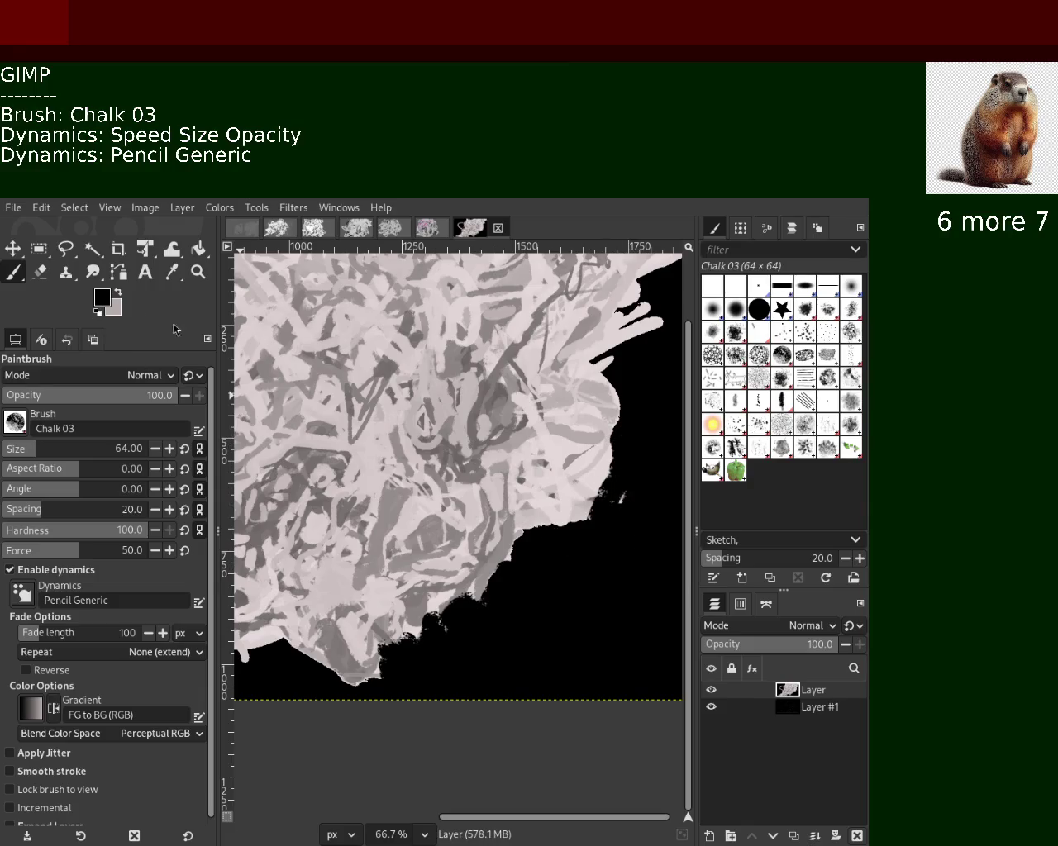
{"action": "mouse_move", "coordinate": [647, 494]}
{"action": "left_mouse_down"}
{"action": "mouse_move", "coordinate": [623, 547]}
{"action": "mouse_move", "coordinate": [609, 534]}
{"action": "mouse_move", "coordinate": [562, 543]}
{"action": "mouse_move", "coordinate": [574, 584]}
{"action": "left_mouse_up"}
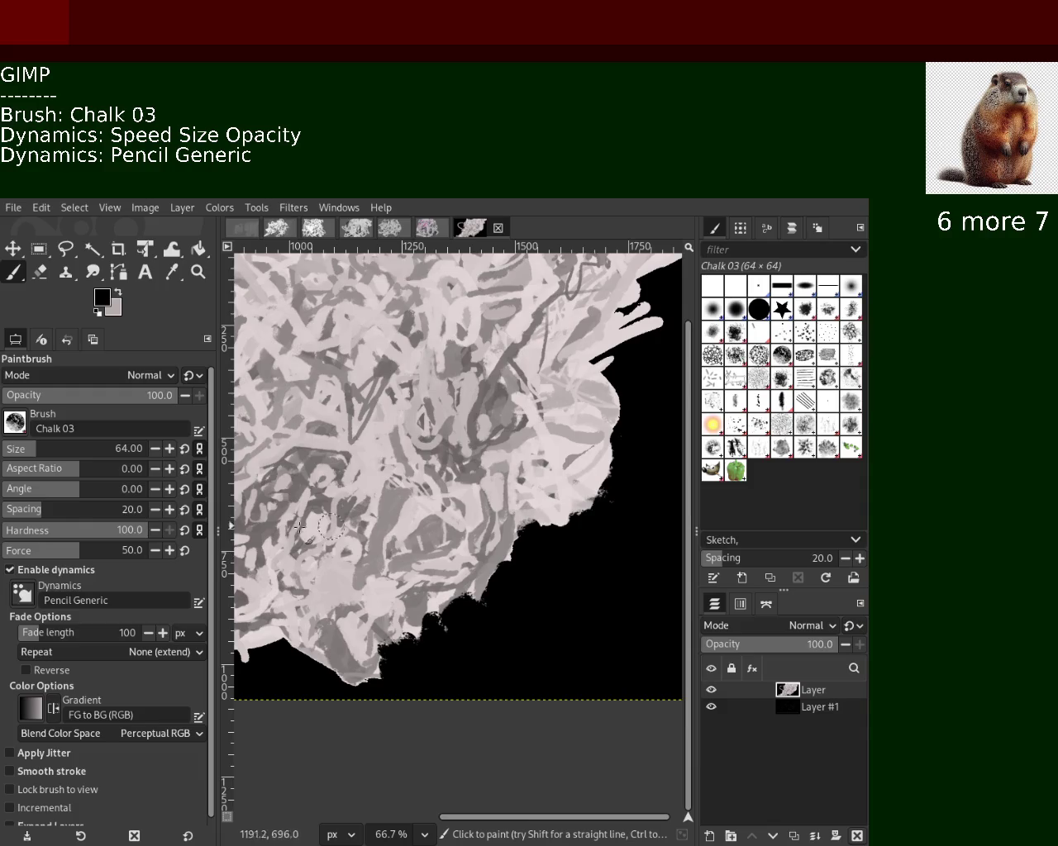
{"action": "left_click", "coordinate": [200, 248]}
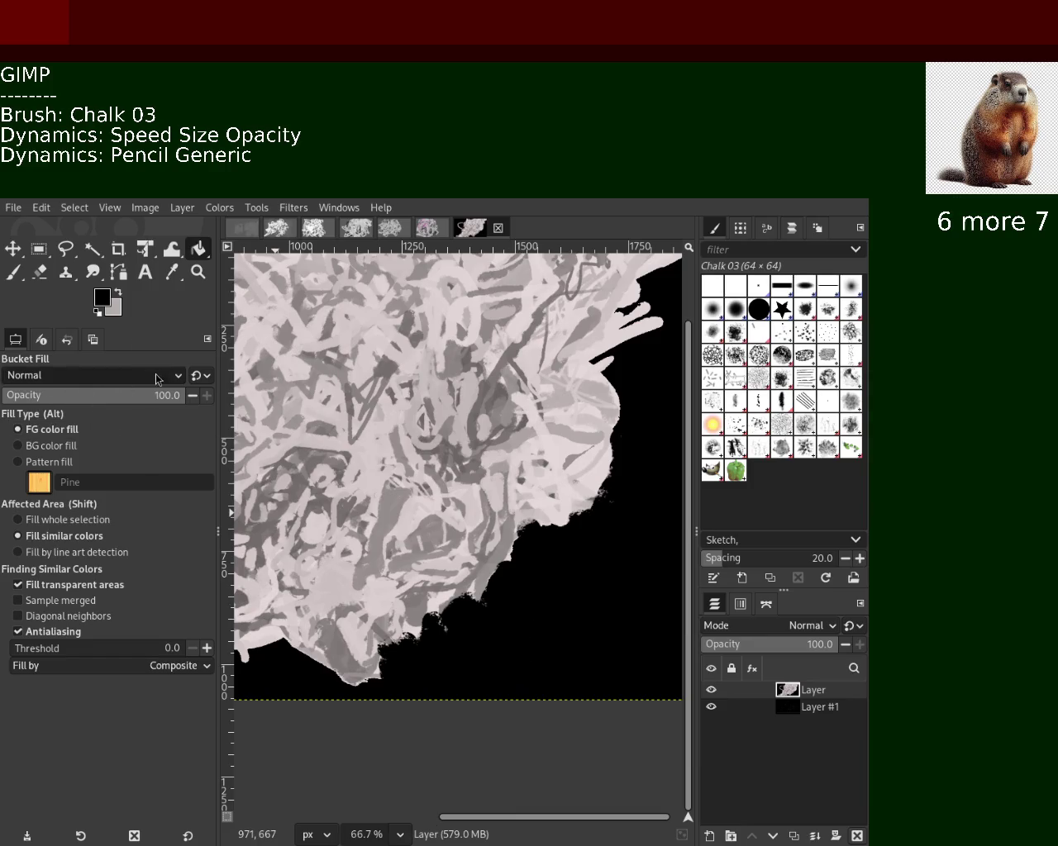
Set Bucket Fill to Erase mode and zoom in on the shape's lower-right edge speckles.
{"action": "scroll", "coordinate": [93, 375], "scroll_direction": "down", "scroll_amount": 4}
{"action": "left_click", "coordinate": [599, 654]}
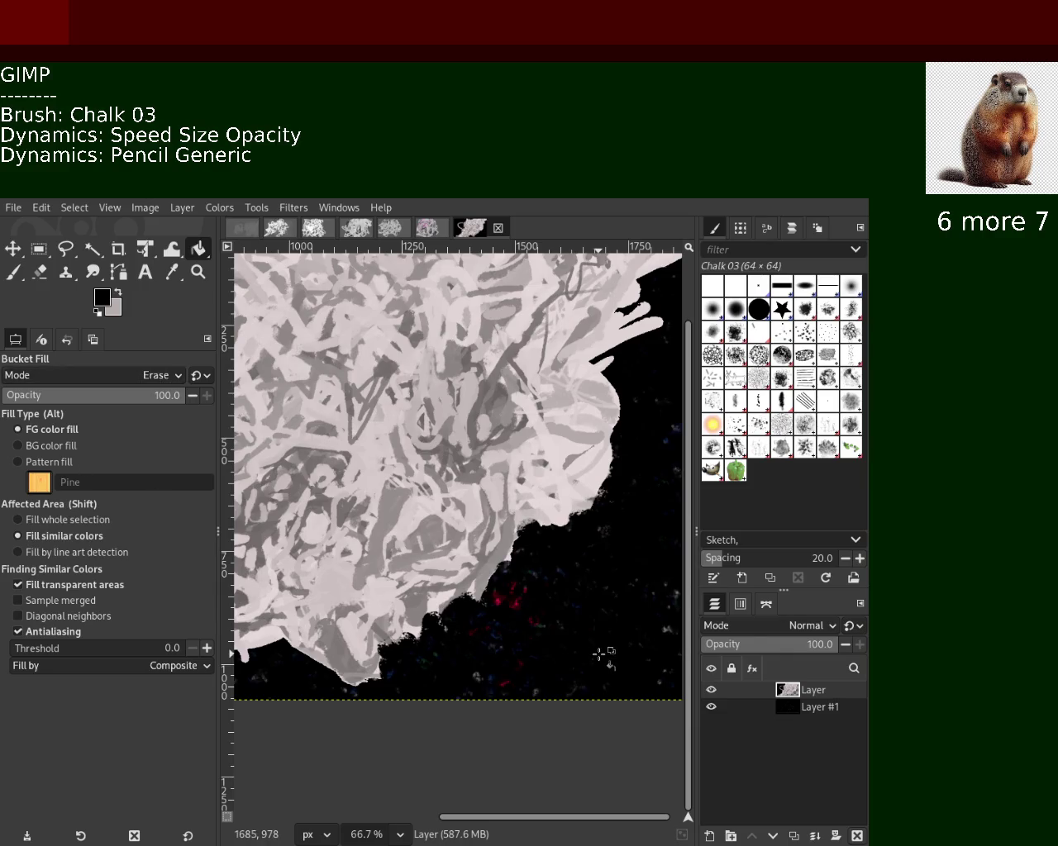
{"action": "left_click", "coordinate": [198, 272]}
{"action": "left_click", "coordinate": [478, 576], "text": "ctrl"}
{"action": "left_click", "coordinate": [479, 576]}
{"action": "double_click", "coordinate": [478, 576]}
{"action": "left_click", "coordinate": [478, 576], "text": "ctrl"}
{"action": "left_click", "coordinate": [479, 576]}
{"action": "left_click", "coordinate": [479, 575]}
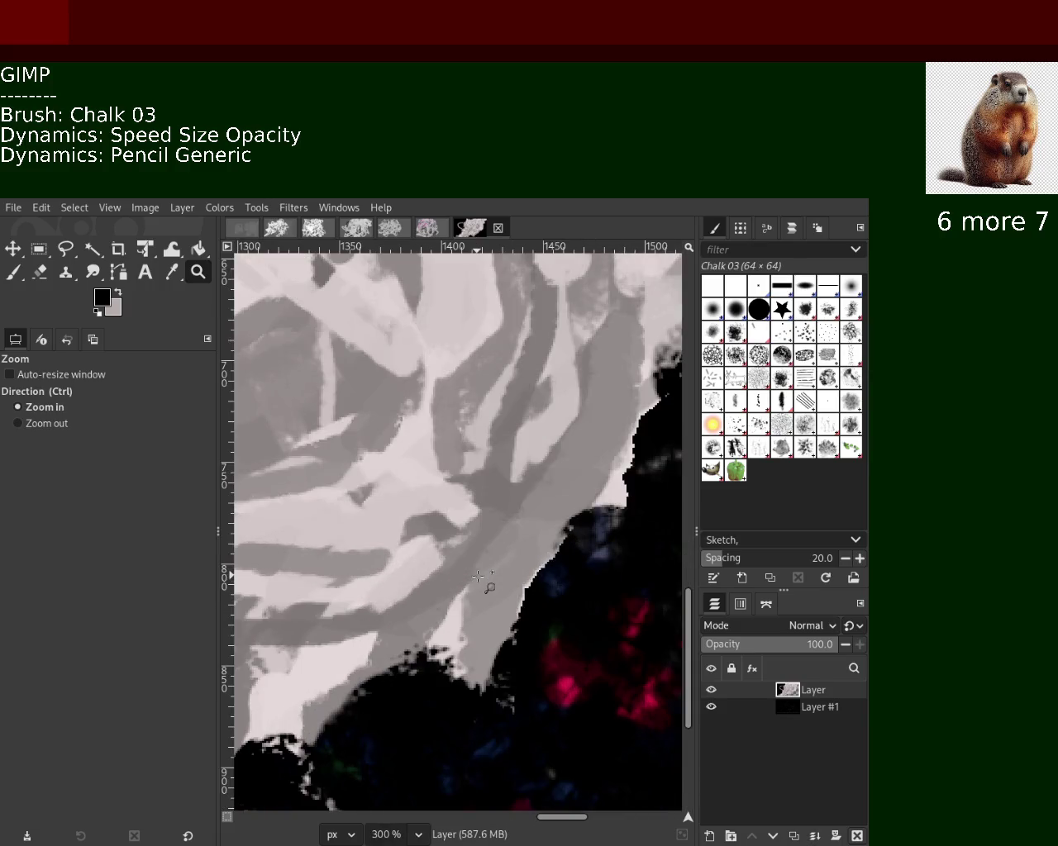
{"action": "left_click", "coordinate": [479, 576], "text": "ctrl"}
{"action": "left_click", "coordinate": [478, 576], "text": "ctrl"}
{"action": "left_click", "coordinate": [479, 576], "text": "ctrl"}
{"action": "left_click", "coordinate": [478, 576], "text": "ctrl"}
{"action": "left_click", "coordinate": [478, 575], "text": "ctrl"}
{"action": "left_click", "coordinate": [478, 576], "text": "ctrl"}
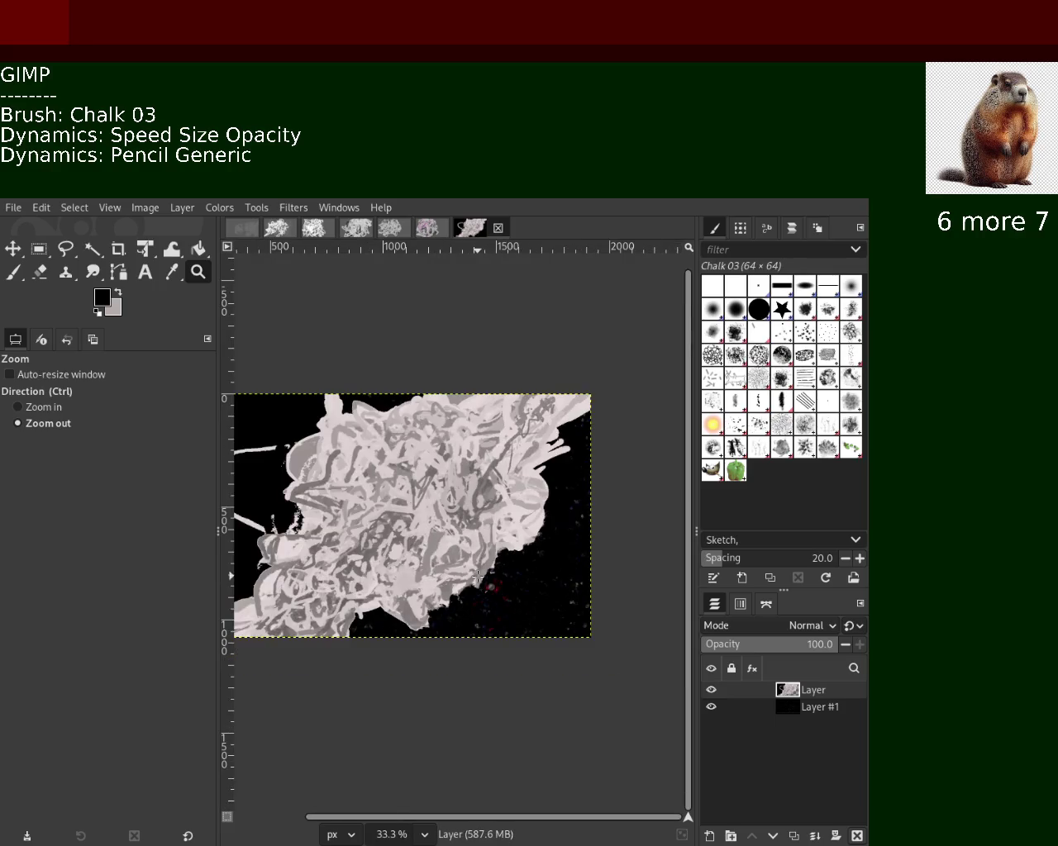
Erase a black patch of the chalk layer to reveal the speckled background.
{"action": "left_click", "coordinate": [252, 417]}
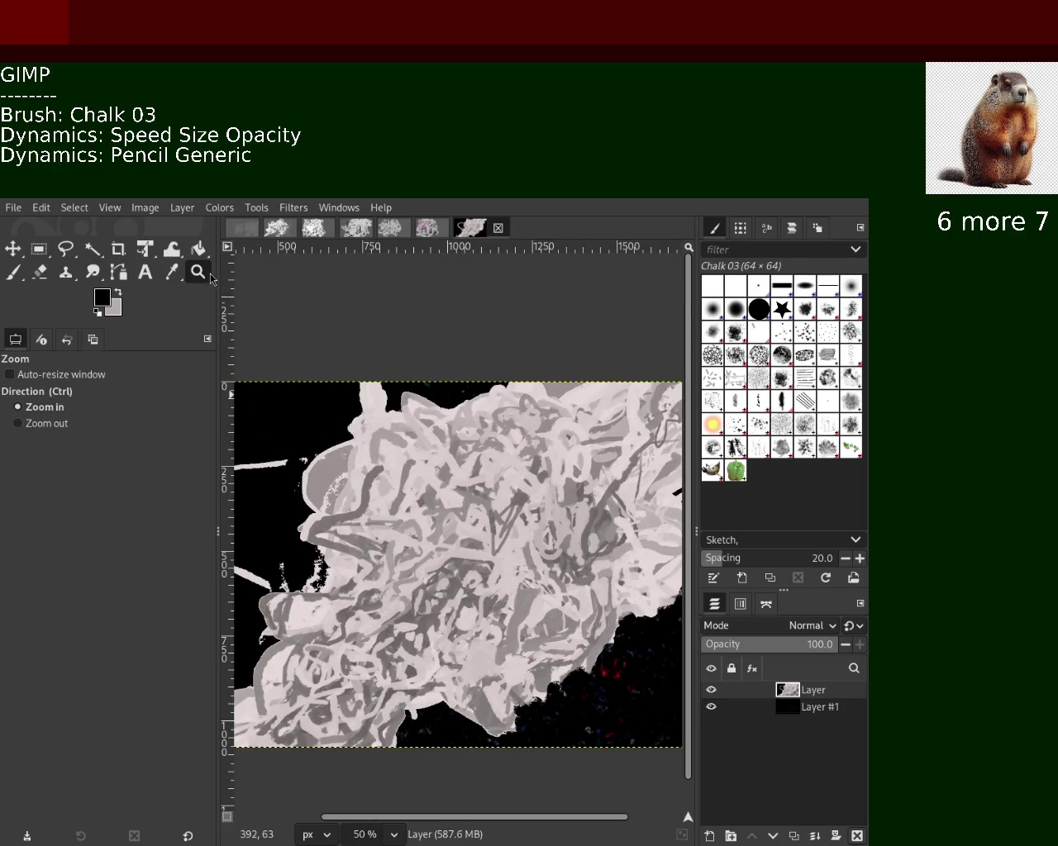
{"action": "left_click", "coordinate": [198, 248]}
{"action": "left_click", "coordinate": [324, 438]}
{"action": "key", "text": "ctrl+z"}
{"action": "left_click", "coordinate": [343, 467]}
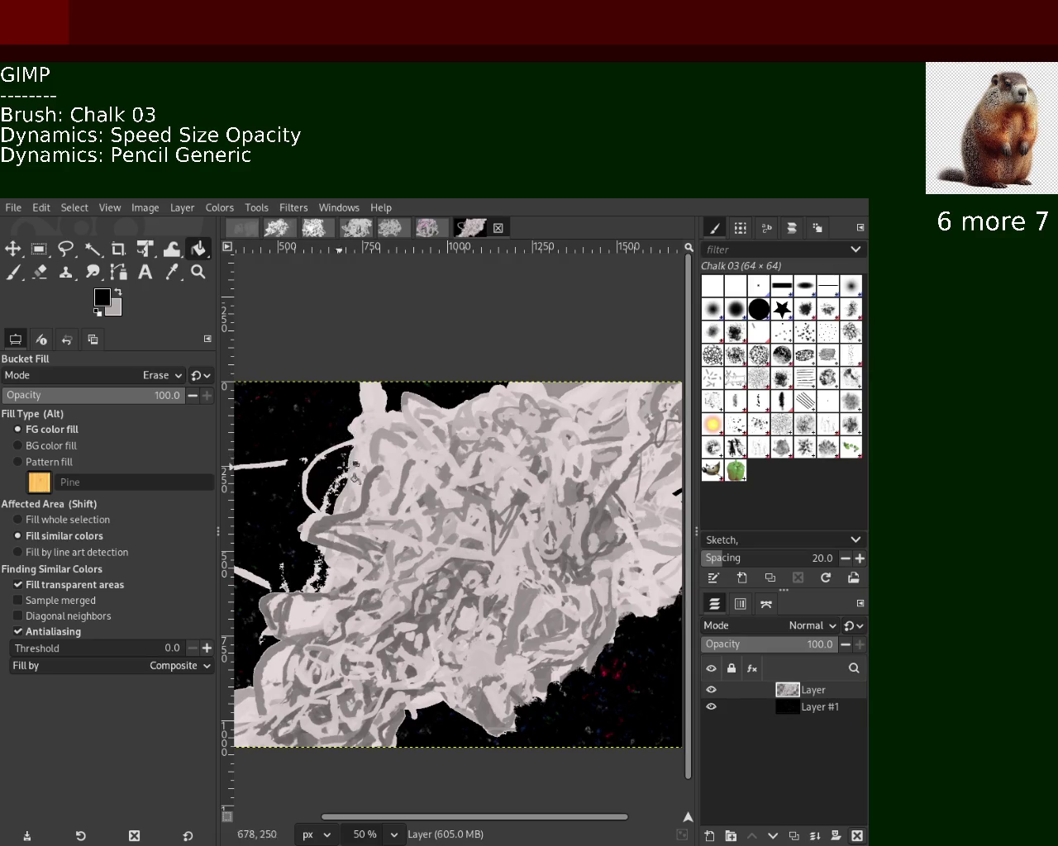
Zoom out to the whole image and hide the chalk layer.
{"action": "left_click", "coordinate": [14, 273]}
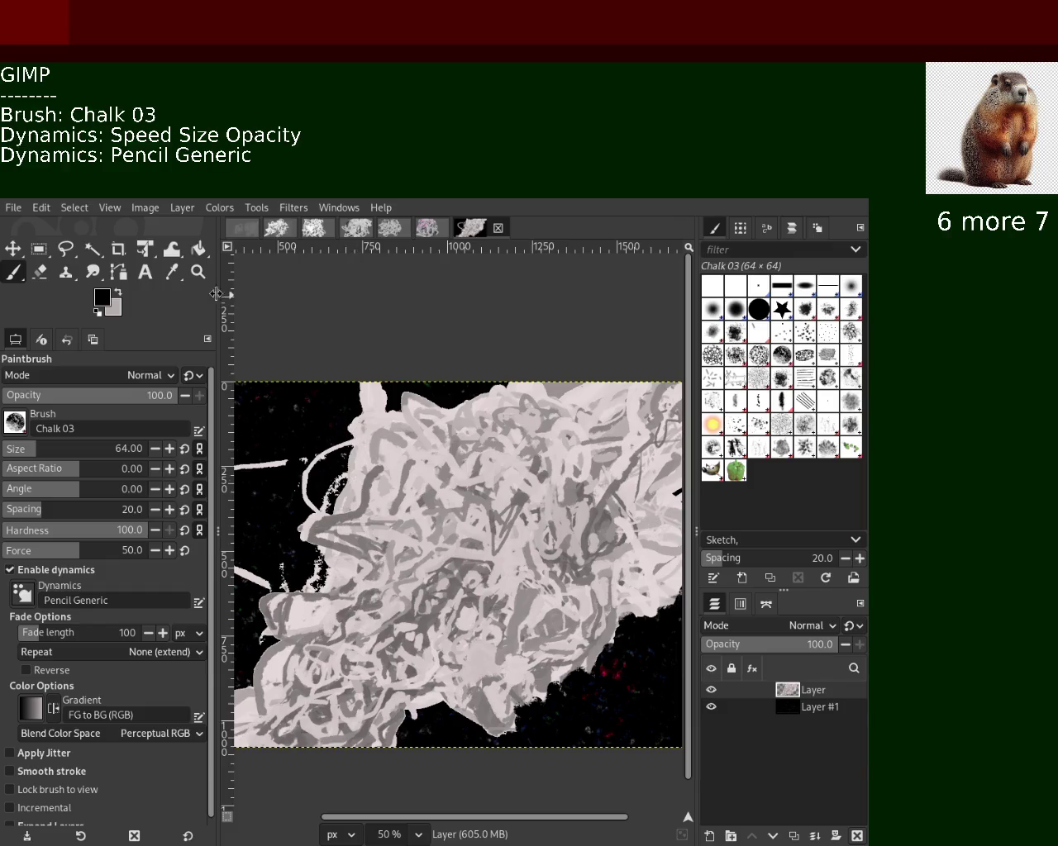
{"action": "left_click", "coordinate": [198, 272]}
{"action": "left_click", "coordinate": [479, 482], "text": "ctrl"}
{"action": "left_click", "coordinate": [478, 483]}
{"action": "left_click", "coordinate": [478, 483]}
{"action": "left_click", "coordinate": [479, 482], "text": "ctrl"}
{"action": "left_click", "coordinate": [479, 483], "text": "ctrl"}
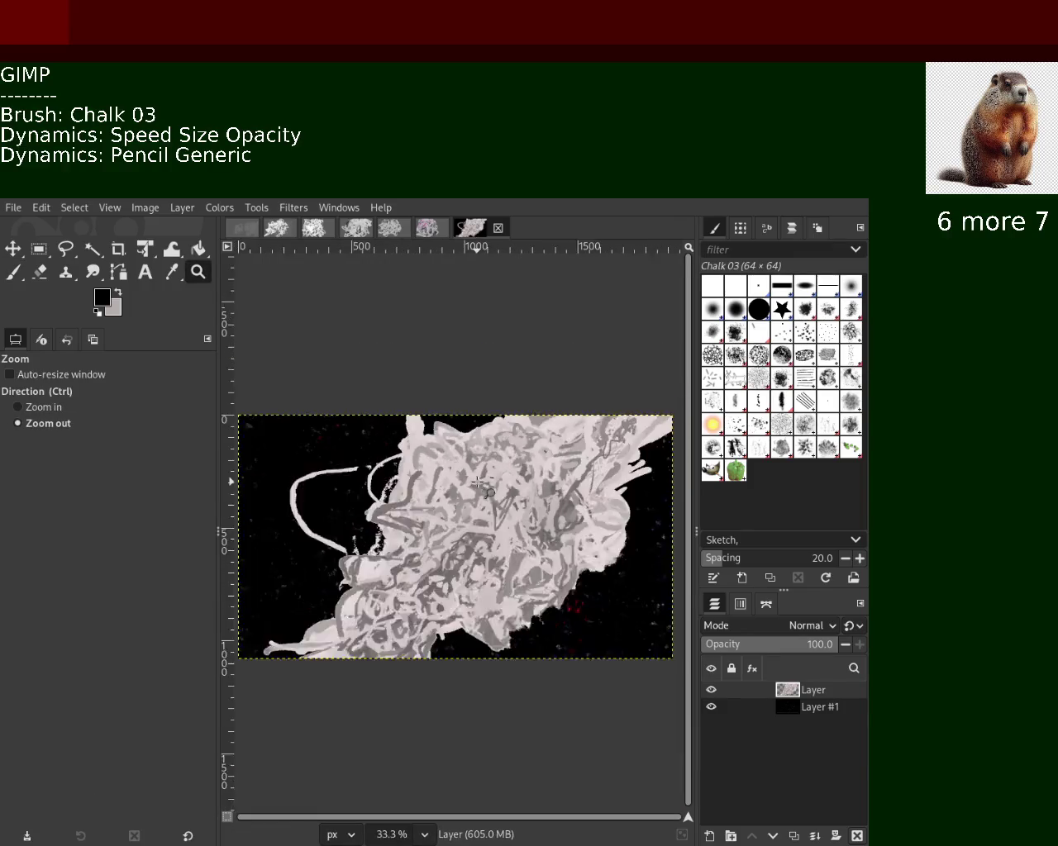
{"action": "left_click", "coordinate": [479, 483], "text": "ctrl"}
{"action": "left_click", "coordinate": [710, 689]}
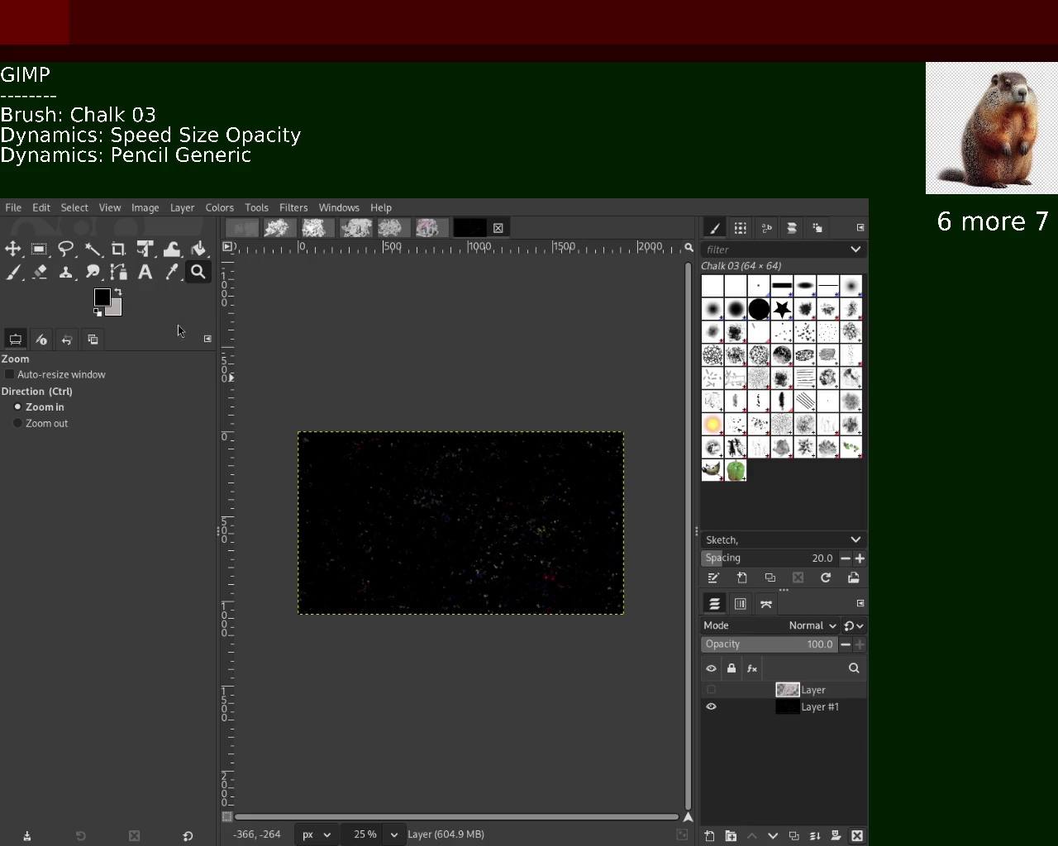
Select the Texture Hose 02 brush for the Paintbrush with light grey as the colour.
{"action": "left_click", "coordinate": [543, 583], "text": "ctrl"}
{"action": "left_click", "coordinate": [543, 583], "text": "ctrl"}
{"action": "left_click", "coordinate": [543, 583], "text": "ctrl"}
{"action": "left_click", "coordinate": [543, 583], "text": "ctrl"}
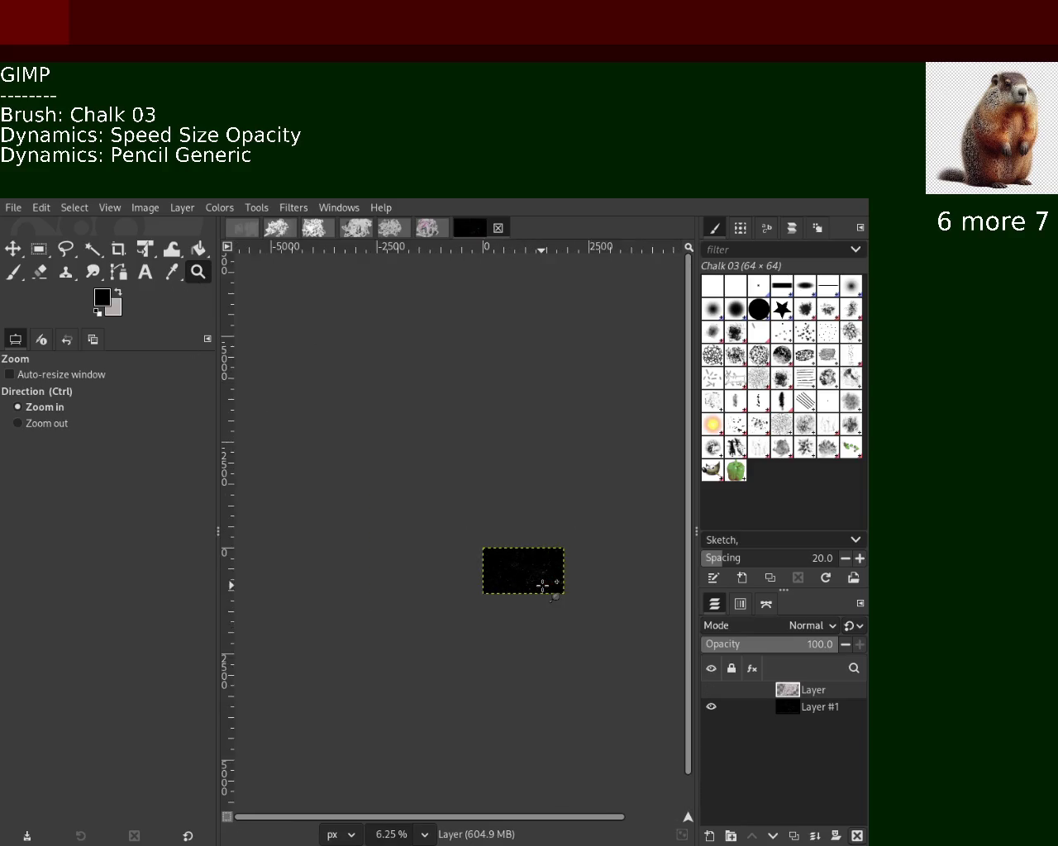
{"action": "left_click", "coordinate": [542, 583]}
{"action": "left_click", "coordinate": [543, 583]}
{"action": "left_click", "coordinate": [543, 584]}
{"action": "left_click", "coordinate": [543, 583]}
{"action": "left_click", "coordinate": [834, 428]}
{"action": "left_click", "coordinate": [759, 456]}
{"action": "left_click", "coordinate": [13, 272]}
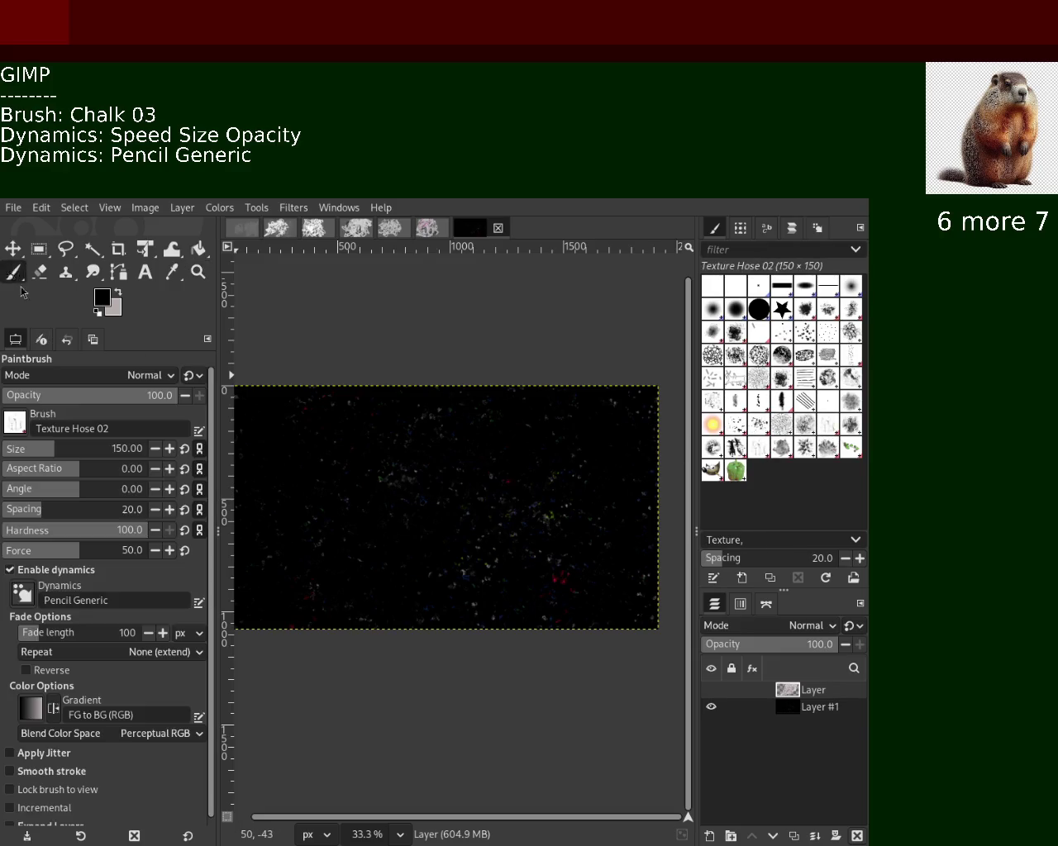
{"action": "left_click", "coordinate": [116, 295]}
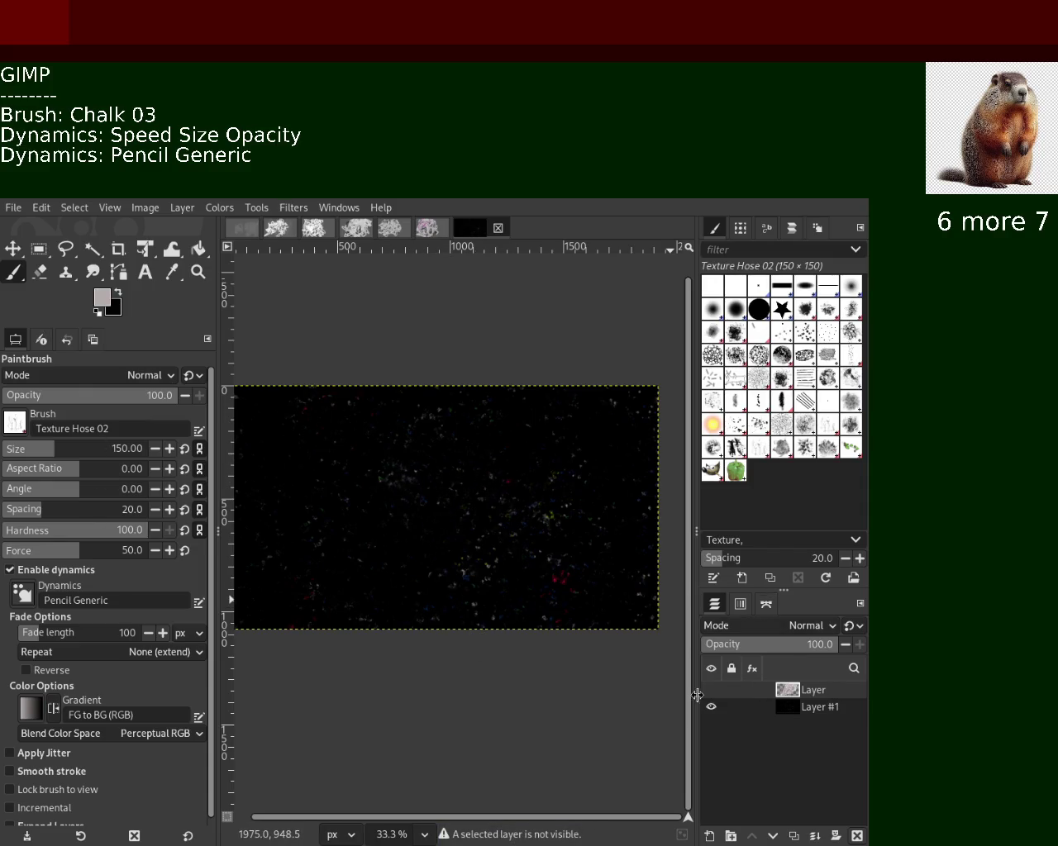
Target Layer #1, disable brush dynamics, enable Apply Jitter, and scatter texture stamps.
{"action": "left_click", "coordinate": [793, 708]}
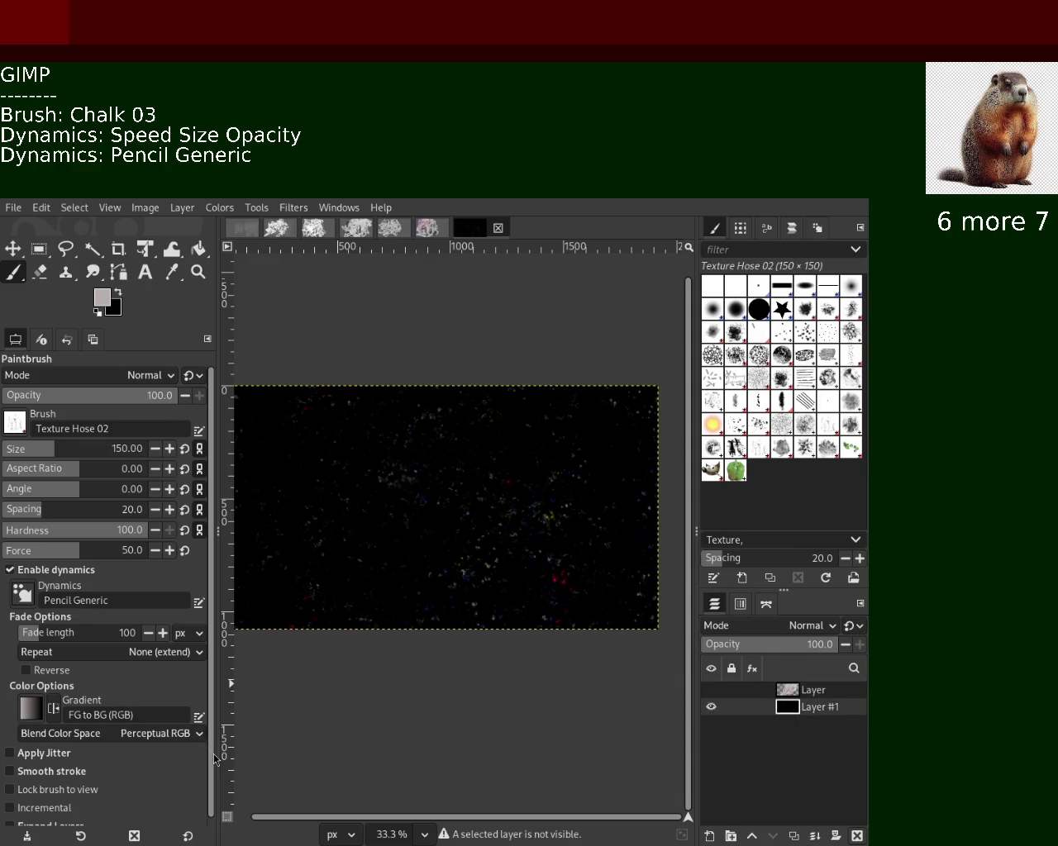
{"action": "scroll", "coordinate": [214, 757], "scroll_direction": "down", "scroll_amount": 1}
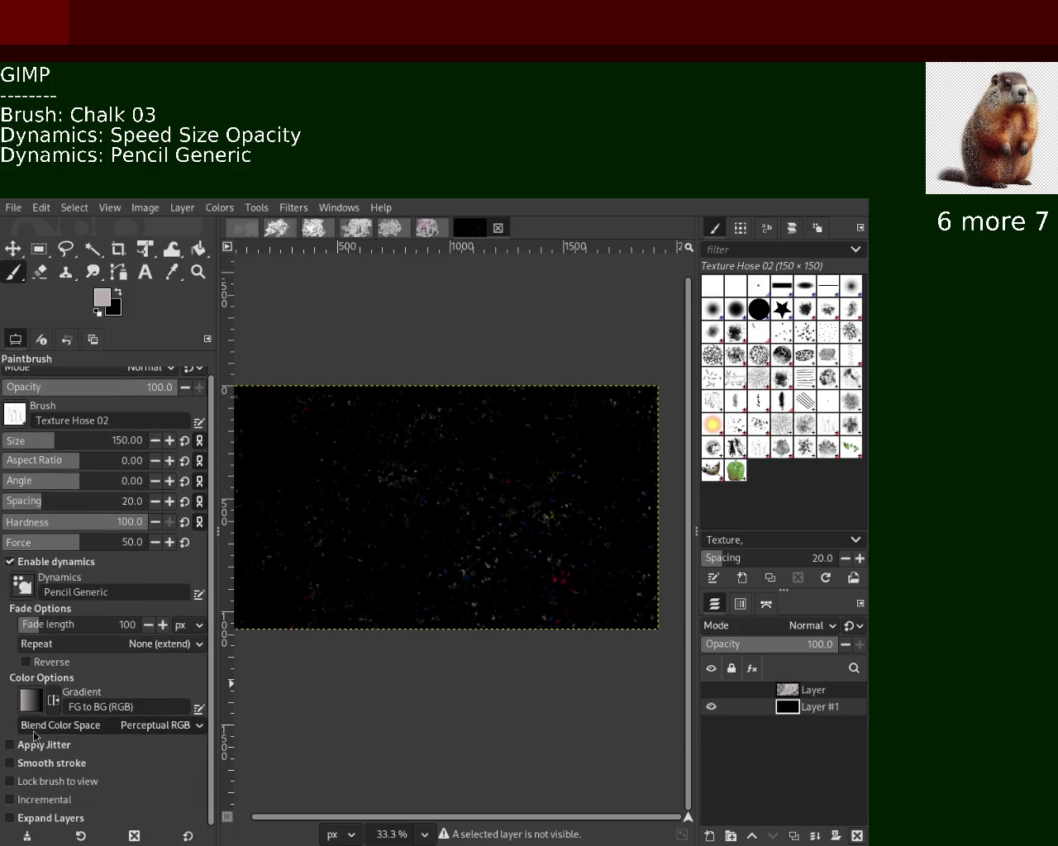
{"action": "left_click", "coordinate": [46, 561]}
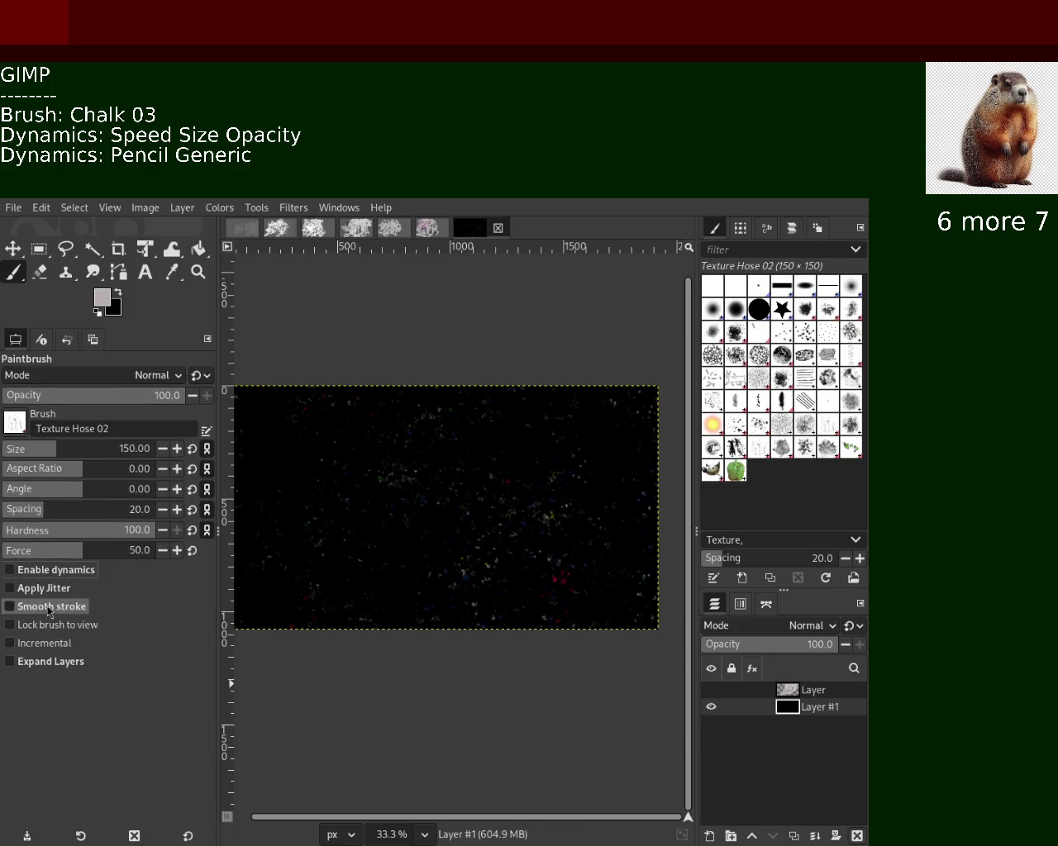
{"action": "left_click", "coordinate": [41, 587]}
{"action": "left_click_drag", "start_coordinate": [373, 576], "coordinate": [378, 516]}
Undo the scattered texture stamps and zoom in to inspect the background speckles.
{"action": "key", "text": "ctrl+z"}
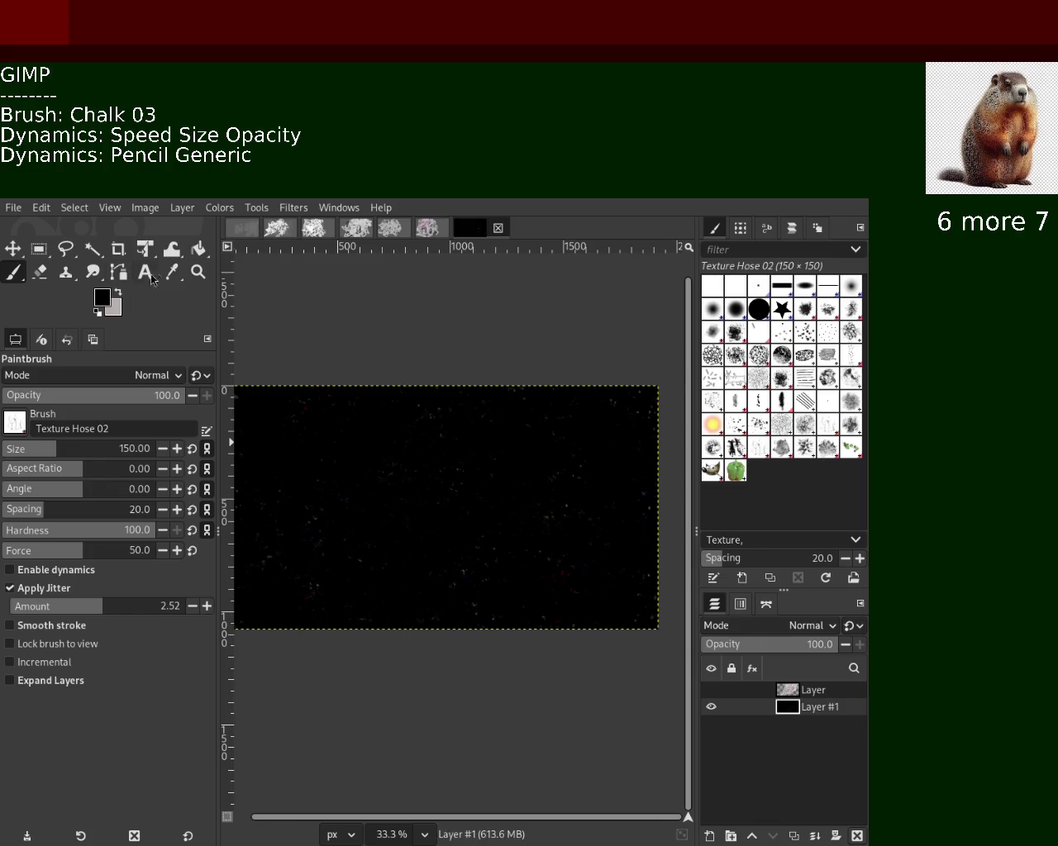
{"action": "left_click", "coordinate": [198, 272]}
{"action": "left_click", "coordinate": [438, 561], "text": "ctrl"}
{"action": "left_click", "coordinate": [385, 579], "text": "ctrl"}
{"action": "left_click", "coordinate": [378, 582]}
{"action": "left_click", "coordinate": [378, 582]}
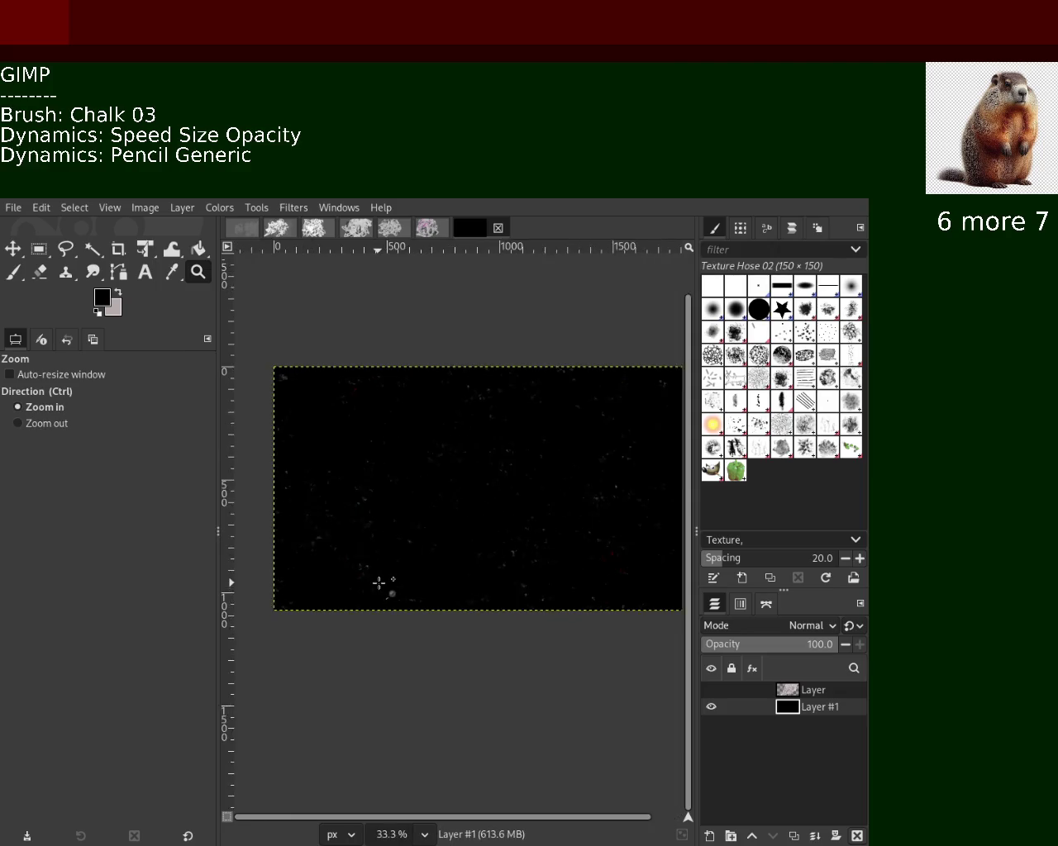
{"action": "triple_click", "coordinate": [378, 582]}
{"action": "scroll", "coordinate": [378, 582], "scroll_direction": "up", "scroll_amount": 1, "text": "ctrl"}
{"action": "scroll", "coordinate": [381, 581], "scroll_direction": "up", "scroll_amount": 1, "text": "ctrl"}
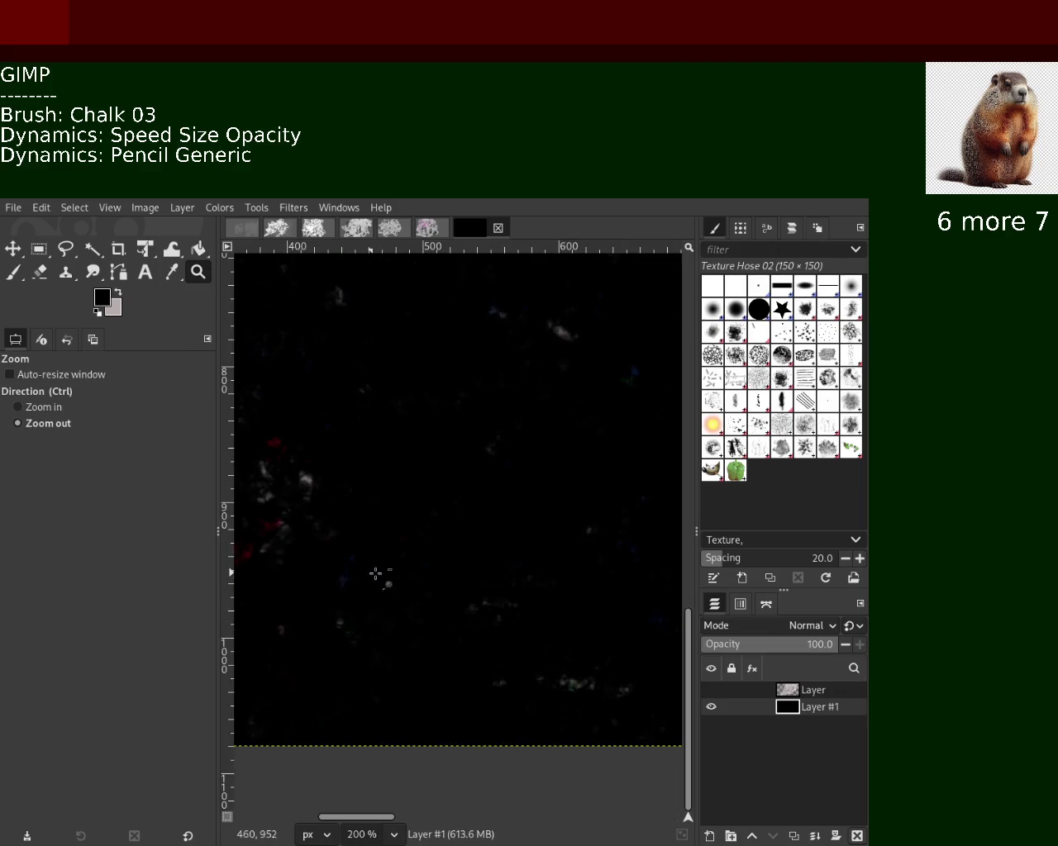
{"action": "scroll", "coordinate": [431, 573], "scroll_direction": "up", "scroll_amount": 2, "text": "ctrl"}
{"action": "scroll", "coordinate": [433, 572], "scroll_direction": "down", "scroll_amount": 3, "text": "ctrl"}
{"action": "scroll", "coordinate": [433, 571], "scroll_direction": "up", "scroll_amount": 1, "text": "ctrl"}
{"action": "scroll", "coordinate": [357, 540], "scroll_direction": "down", "scroll_amount": 3, "text": "ctrl"}
{"action": "scroll", "coordinate": [279, 404], "scroll_direction": "up", "scroll_amount": 1, "text": "ctrl"}
{"action": "scroll", "coordinate": [278, 404], "scroll_direction": "down", "scroll_amount": 2, "text": "ctrl"}
{"action": "scroll", "coordinate": [279, 404], "scroll_direction": "down", "scroll_amount": 1, "text": "ctrl"}
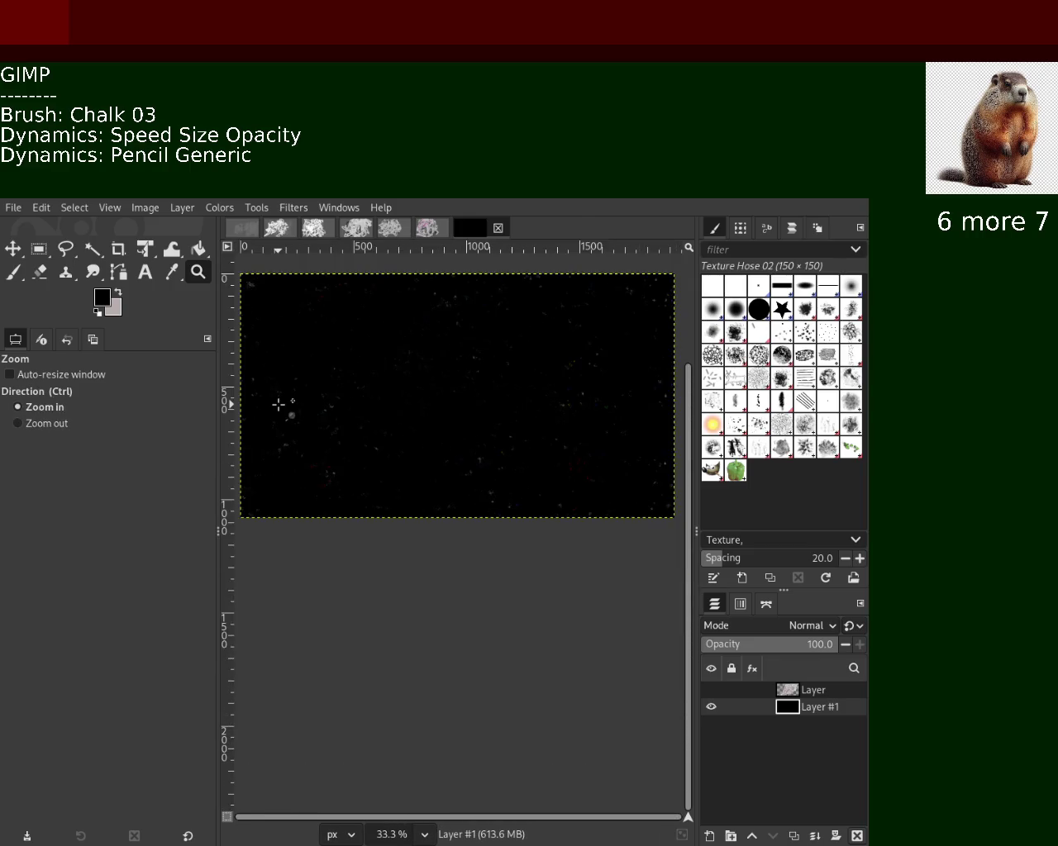
Zoom in and out across the background to inspect the upper-left speckles.
{"action": "triple_click", "coordinate": [278, 404]}
{"action": "left_click", "coordinate": [279, 404]}
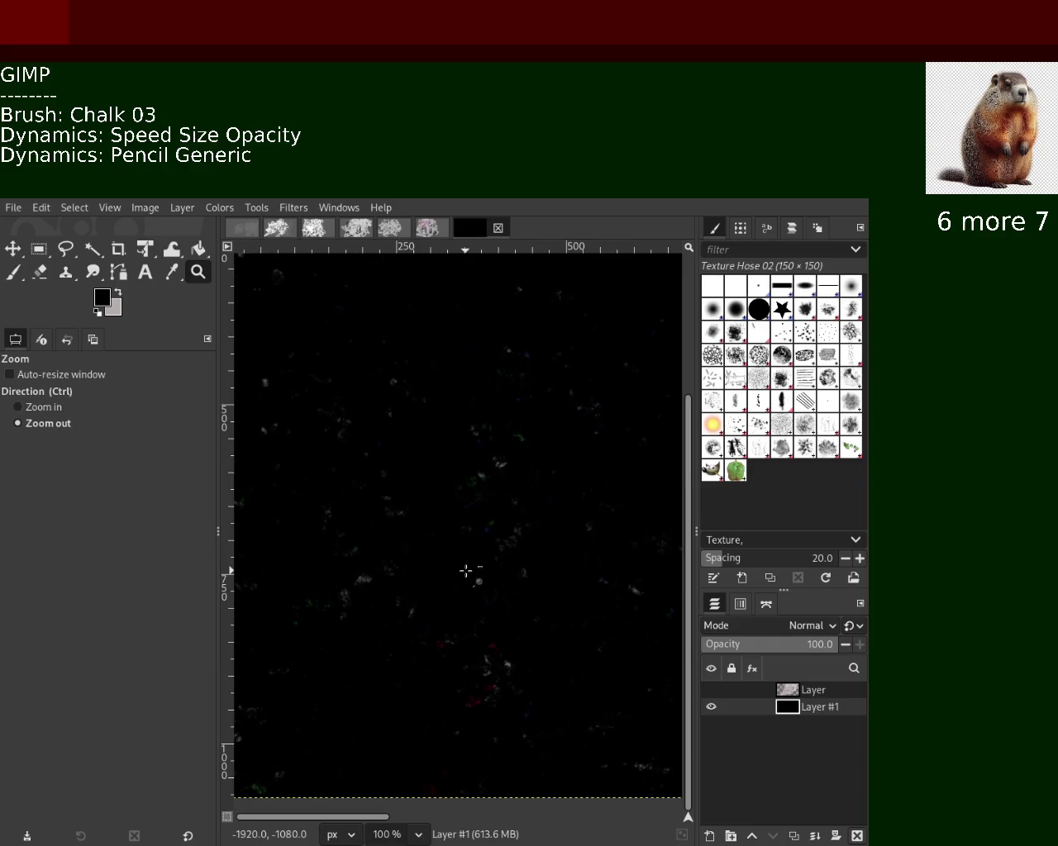
{"action": "scroll", "coordinate": [414, 543], "scroll_direction": "down", "scroll_amount": 2, "text": "ctrl"}
{"action": "double_click", "coordinate": [362, 485]}
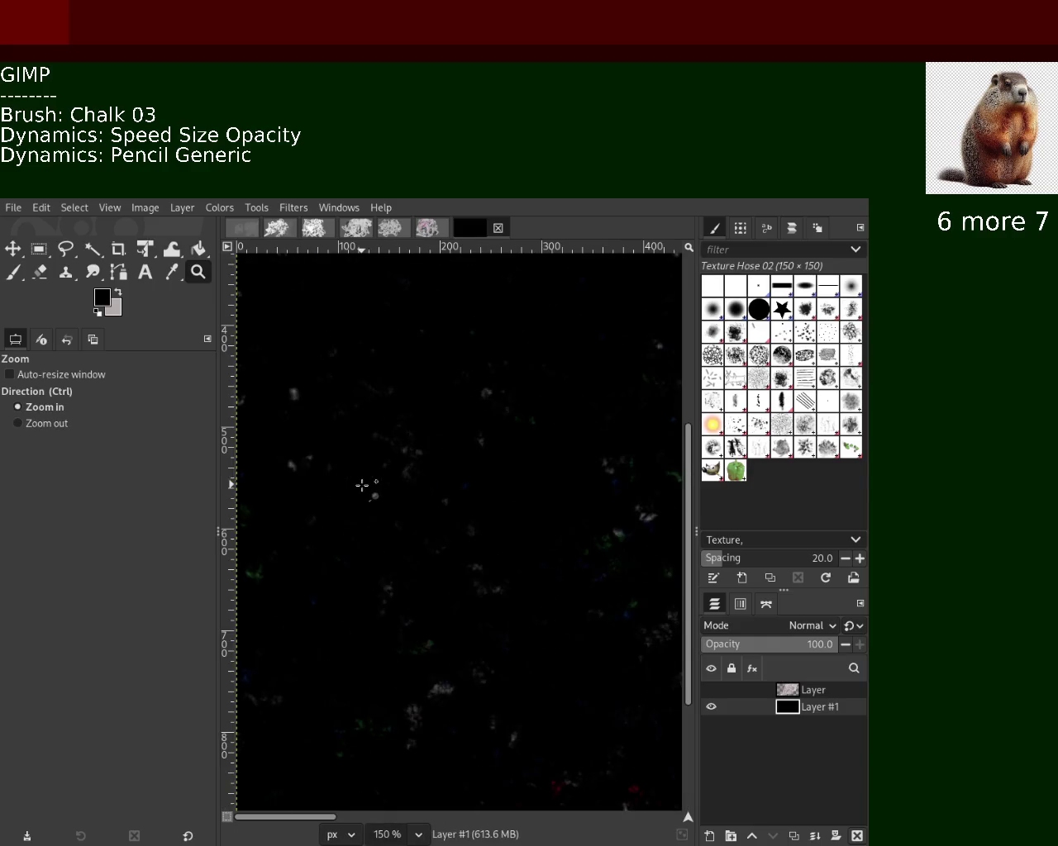
{"action": "left_click", "coordinate": [358, 463]}
{"action": "double_click", "coordinate": [355, 464]}
{"action": "triple_click", "coordinate": [355, 464]}
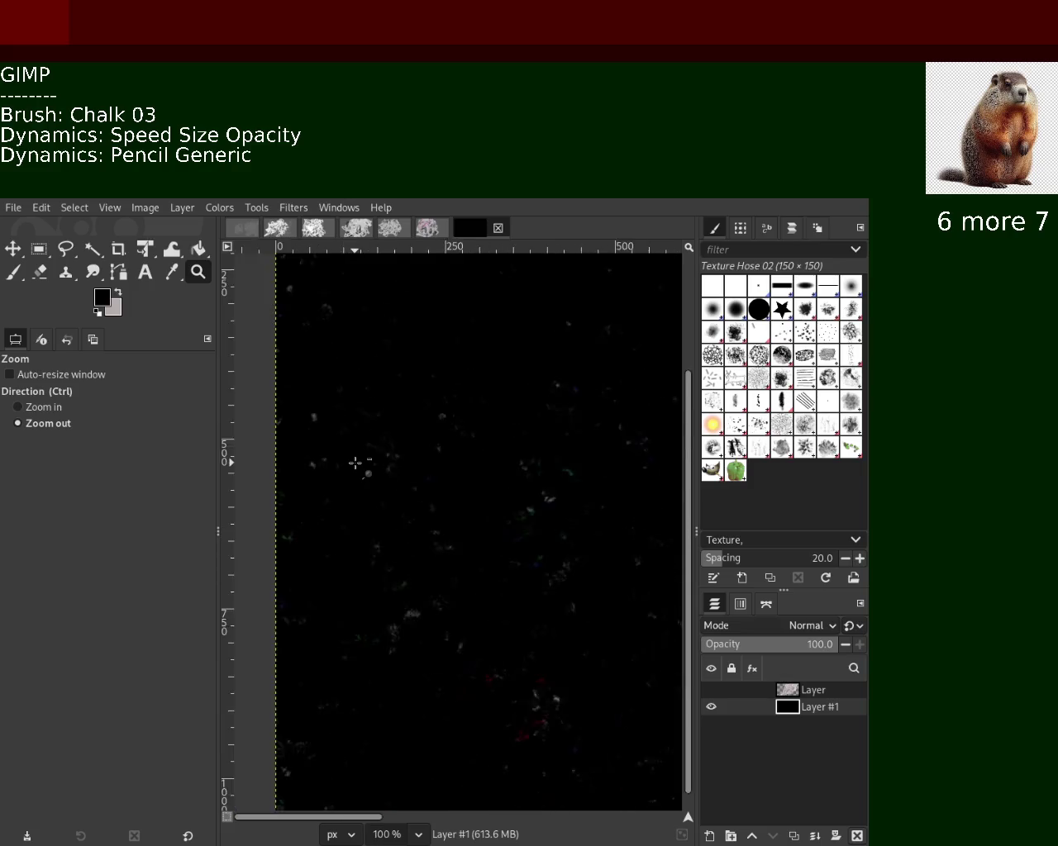
{"action": "triple_click", "coordinate": [408, 302]}
{"action": "left_click", "coordinate": [408, 302], "text": "ctrl"}
{"action": "left_click", "coordinate": [408, 303]}
{"action": "left_click", "coordinate": [408, 303]}
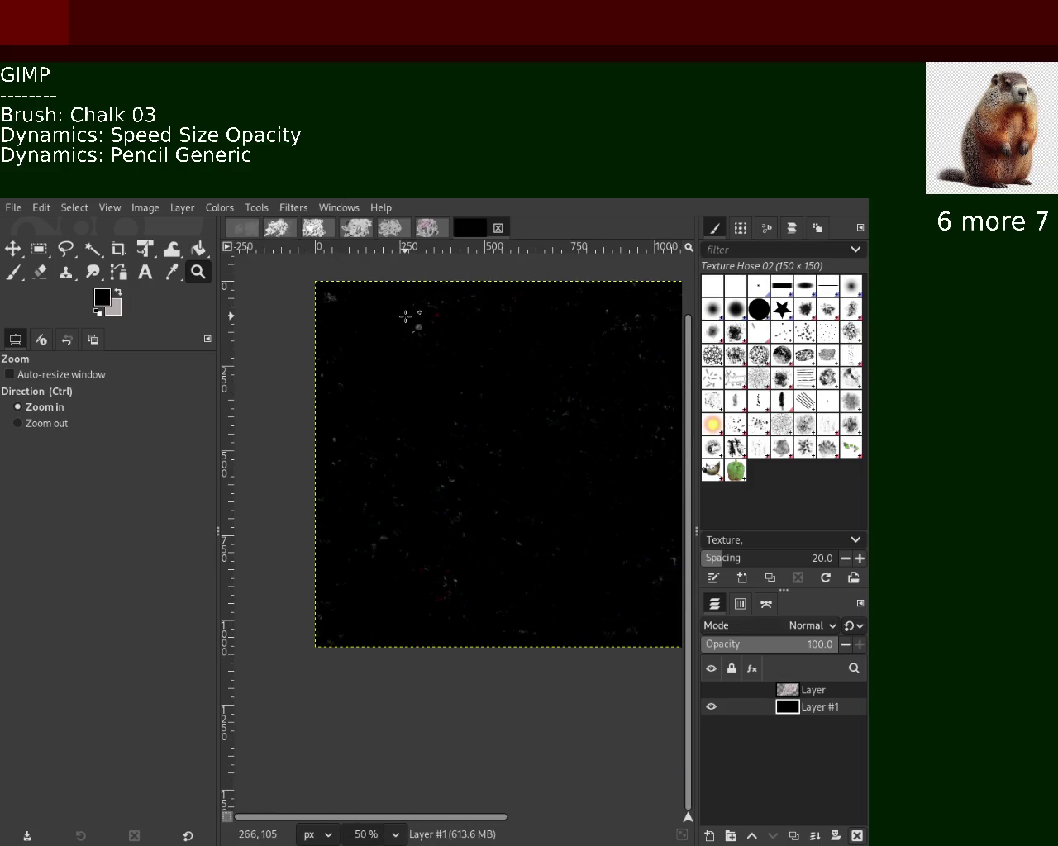
{"action": "left_click", "coordinate": [406, 314], "text": "ctrl"}
{"action": "left_click", "coordinate": [408, 407], "text": "ctrl"}
{"action": "left_click", "coordinate": [408, 407], "text": "ctrl"}
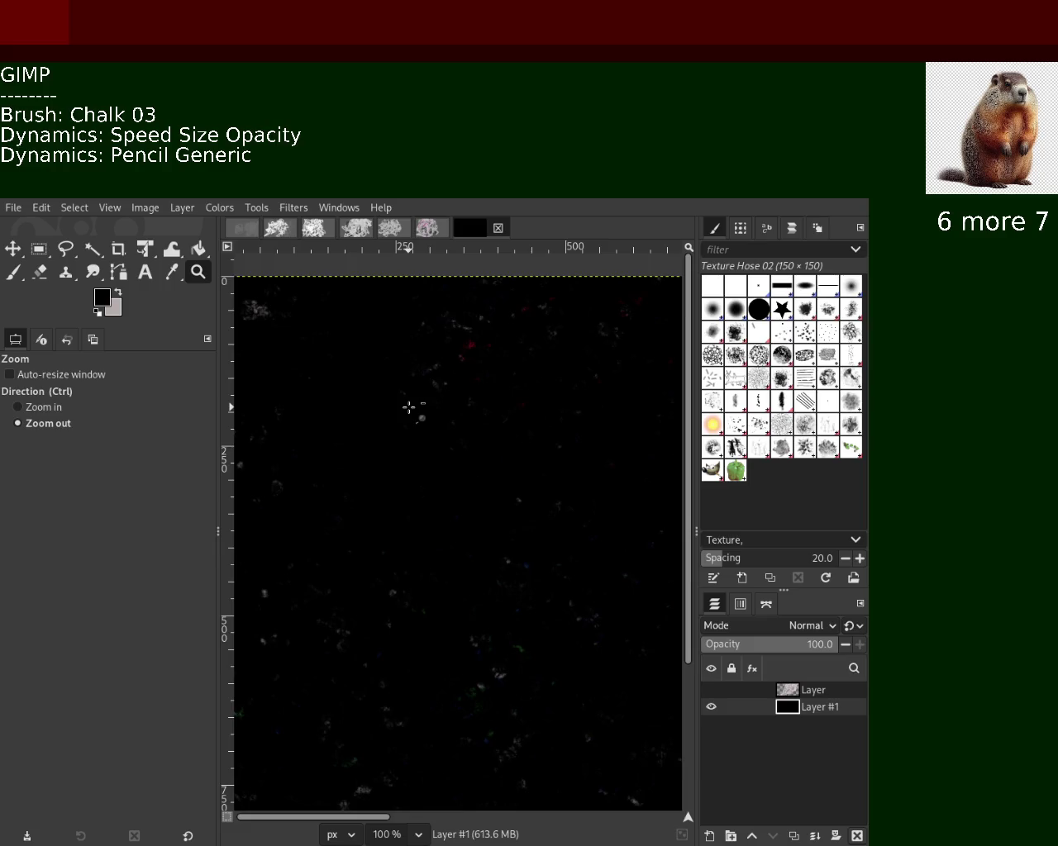
{"action": "left_click", "coordinate": [408, 407], "text": "ctrl"}
{"action": "left_click", "coordinate": [347, 350], "text": "ctrl"}
{"action": "left_click", "coordinate": [346, 351]}
{"action": "left_click", "coordinate": [346, 351]}
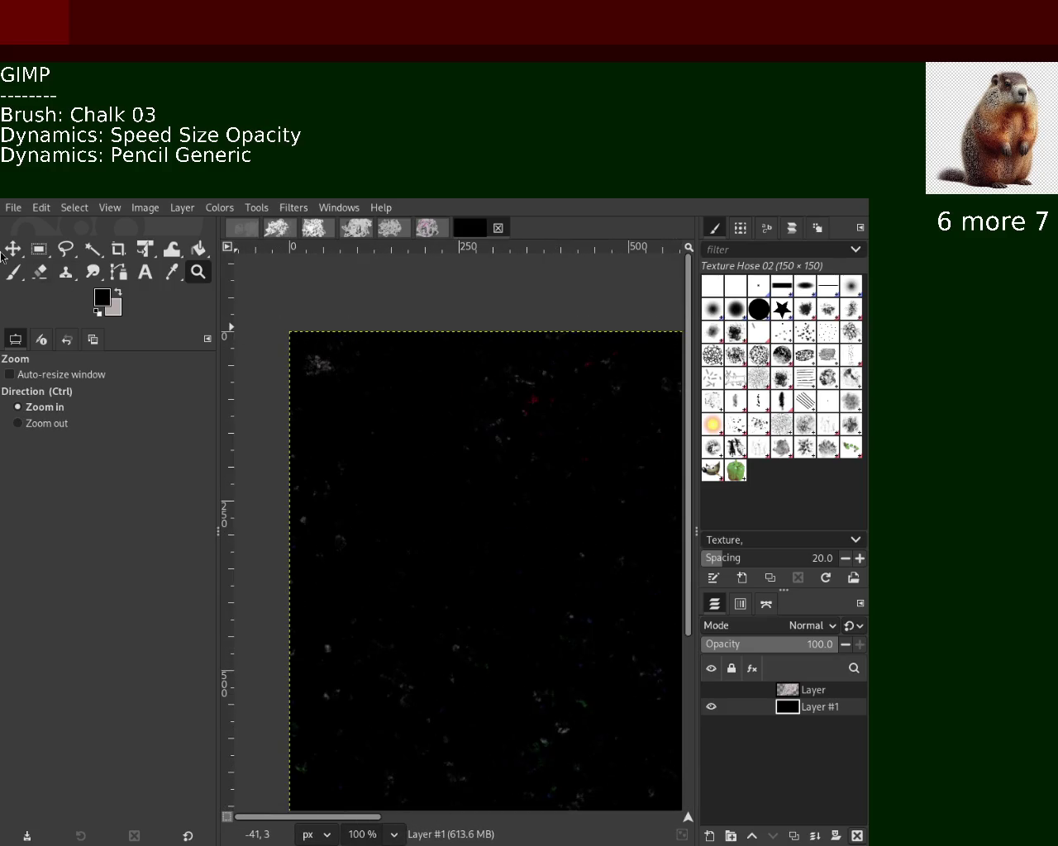
Zoom around the centre of the background to examine the remaining speckles.
{"action": "left_click", "coordinate": [14, 273]}
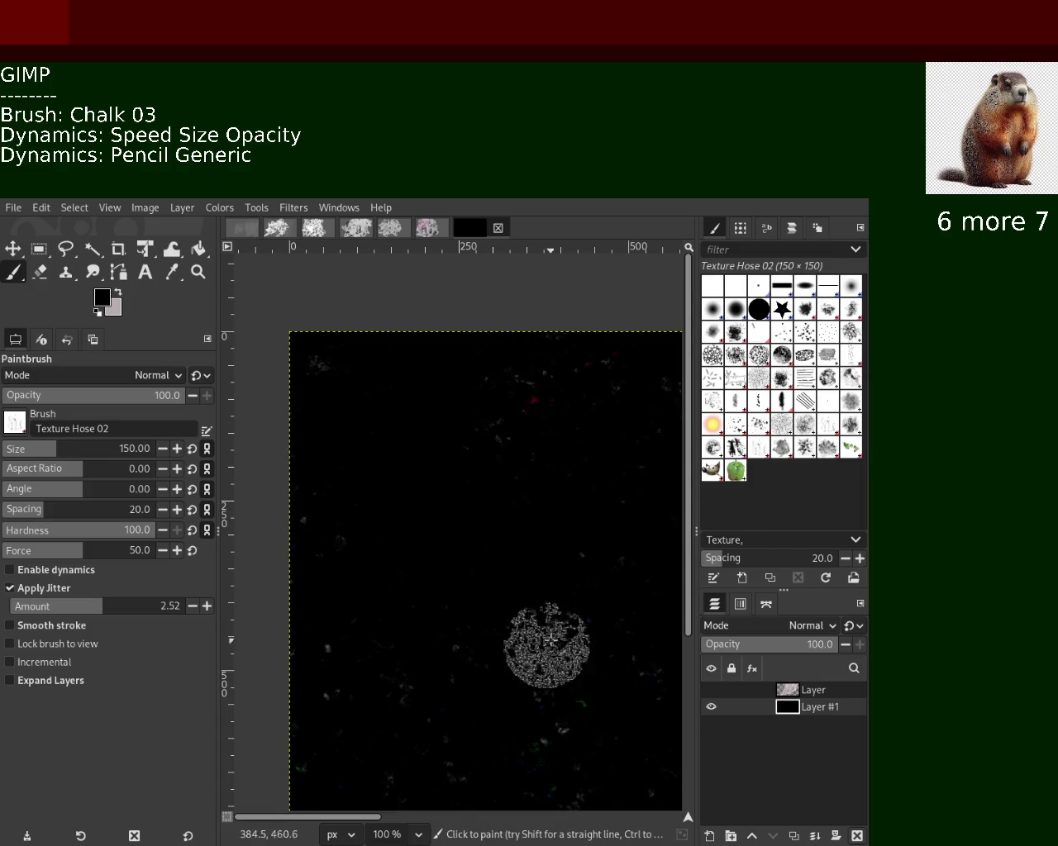
{"action": "left_click", "coordinate": [200, 273]}
{"action": "left_click", "coordinate": [474, 523]}
{"action": "left_click", "coordinate": [425, 510], "text": "ctrl"}
{"action": "left_click", "coordinate": [425, 510], "text": "ctrl"}
{"action": "left_click", "coordinate": [423, 511]}
{"action": "left_click", "coordinate": [421, 511]}
{"action": "left_click", "coordinate": [599, 515]}
{"action": "left_click", "coordinate": [600, 515], "text": "ctrl"}
{"action": "left_click", "coordinate": [600, 514], "text": "ctrl"}
{"action": "left_click", "coordinate": [600, 515], "text": "ctrl"}
{"action": "left_click", "coordinate": [482, 521]}
{"action": "left_click", "coordinate": [481, 521]}
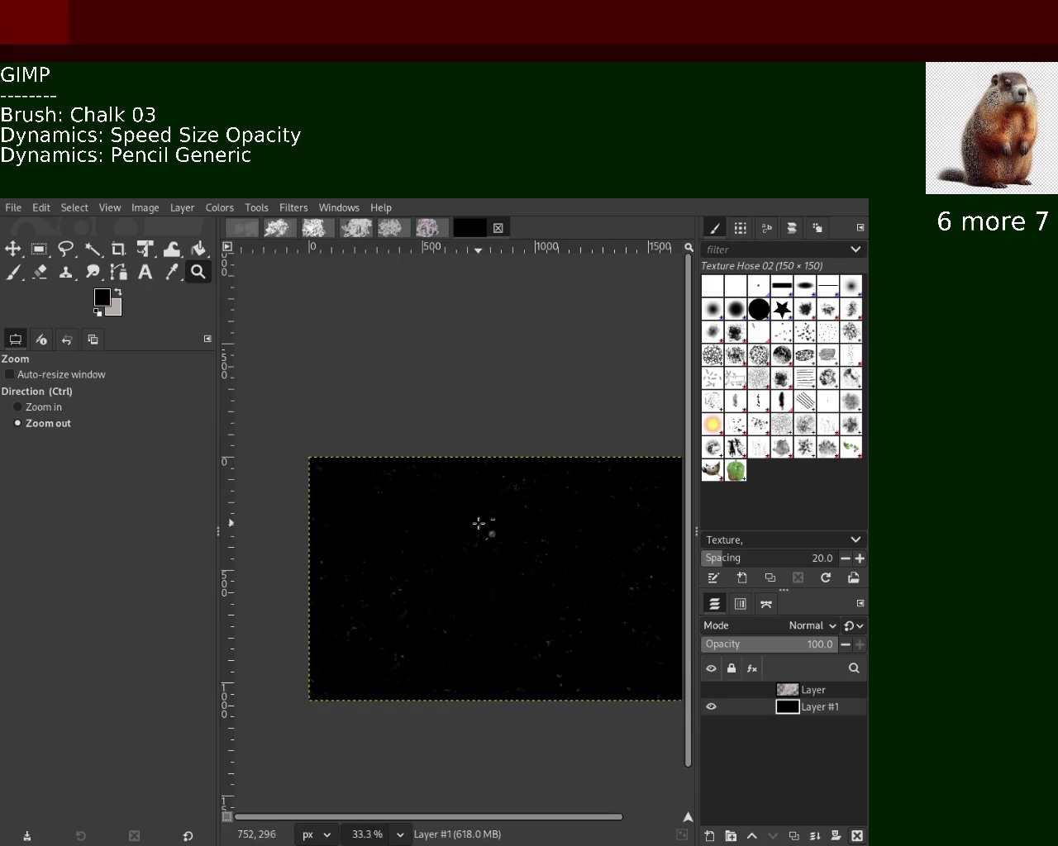
{"action": "left_click", "coordinate": [597, 552], "text": "ctrl"}
{"action": "left_click", "coordinate": [597, 553], "text": "ctrl"}
{"action": "left_click", "coordinate": [597, 553], "text": "ctrl"}
{"action": "left_click", "coordinate": [597, 553], "text": "ctrl"}
{"action": "left_click", "coordinate": [578, 550], "text": "ctrl"}
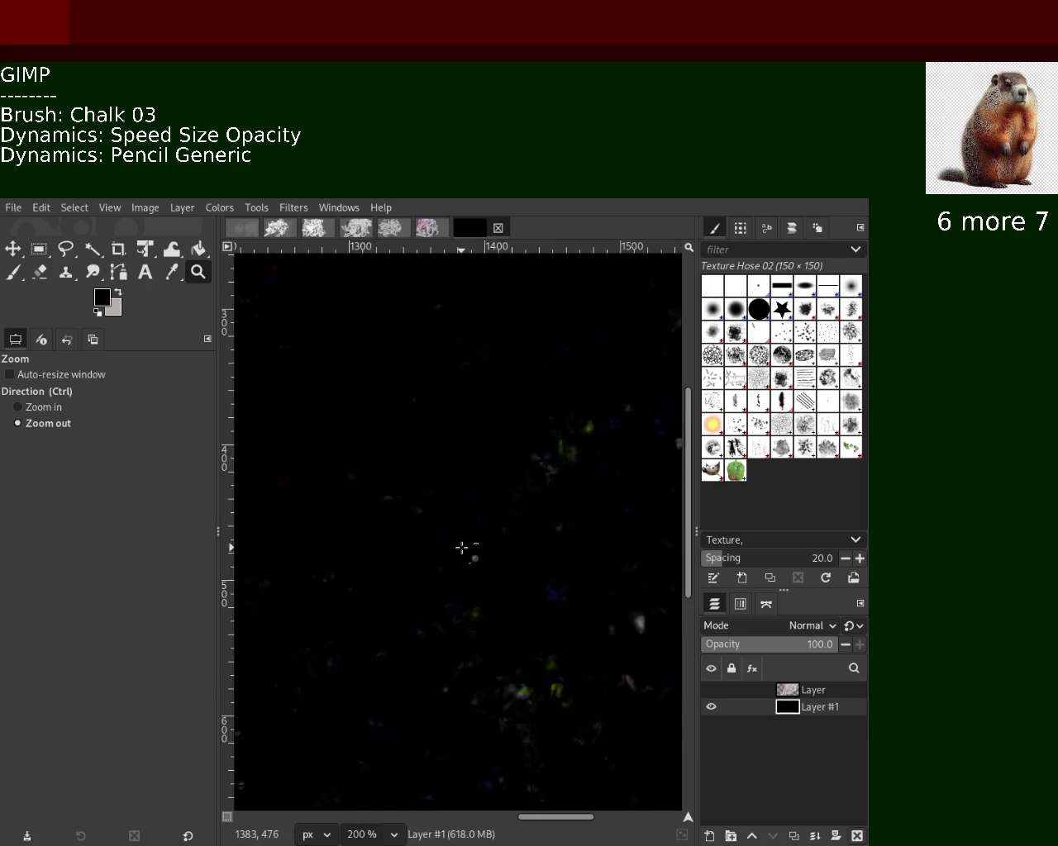
{"action": "left_click", "coordinate": [461, 548]}
{"action": "left_click", "coordinate": [461, 548]}
{"action": "left_click", "coordinate": [461, 547]}
{"action": "left_click", "coordinate": [574, 438]}
{"action": "left_click", "coordinate": [573, 439]}
{"action": "left_click", "coordinate": [581, 438]}
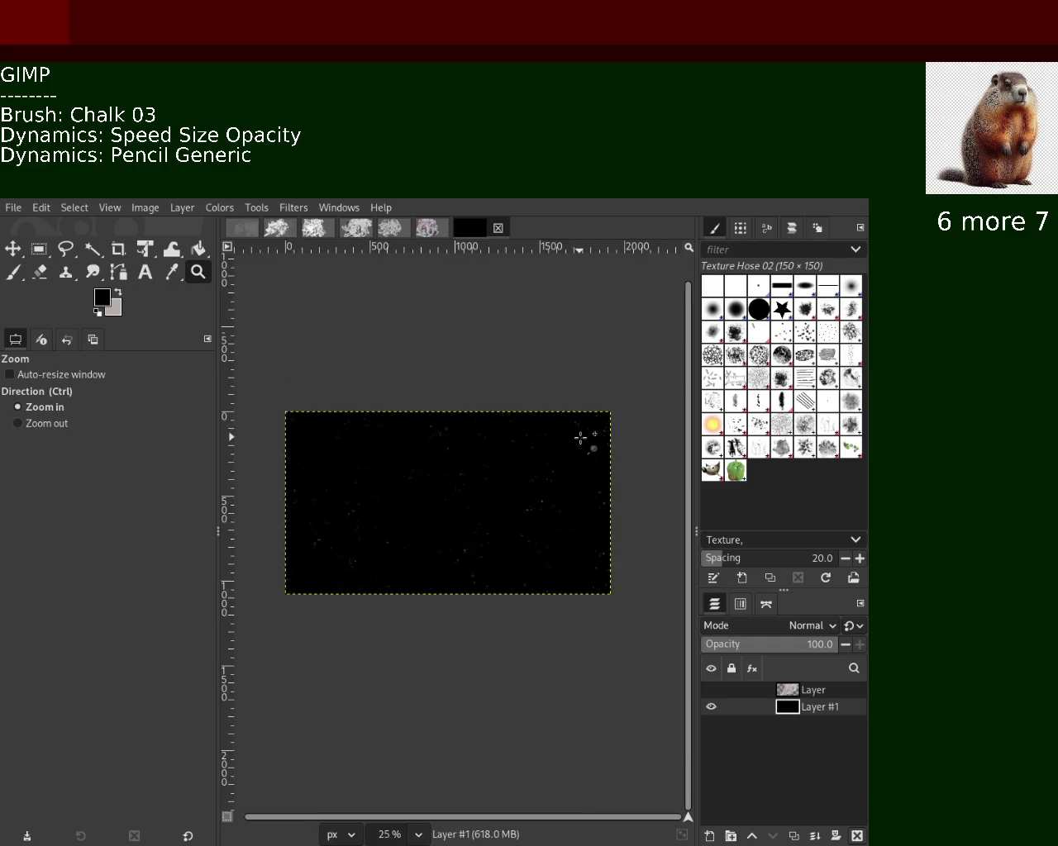
{"action": "left_click", "coordinate": [581, 438]}
{"action": "left_click", "coordinate": [581, 438]}
{"action": "left_click", "coordinate": [581, 438]}
{"action": "left_click", "coordinate": [581, 438]}
{"action": "left_click", "coordinate": [580, 438]}
{"action": "left_click", "coordinate": [581, 438]}
{"action": "scroll", "coordinate": [562, 437], "scroll_direction": "down", "scroll_amount": 3}
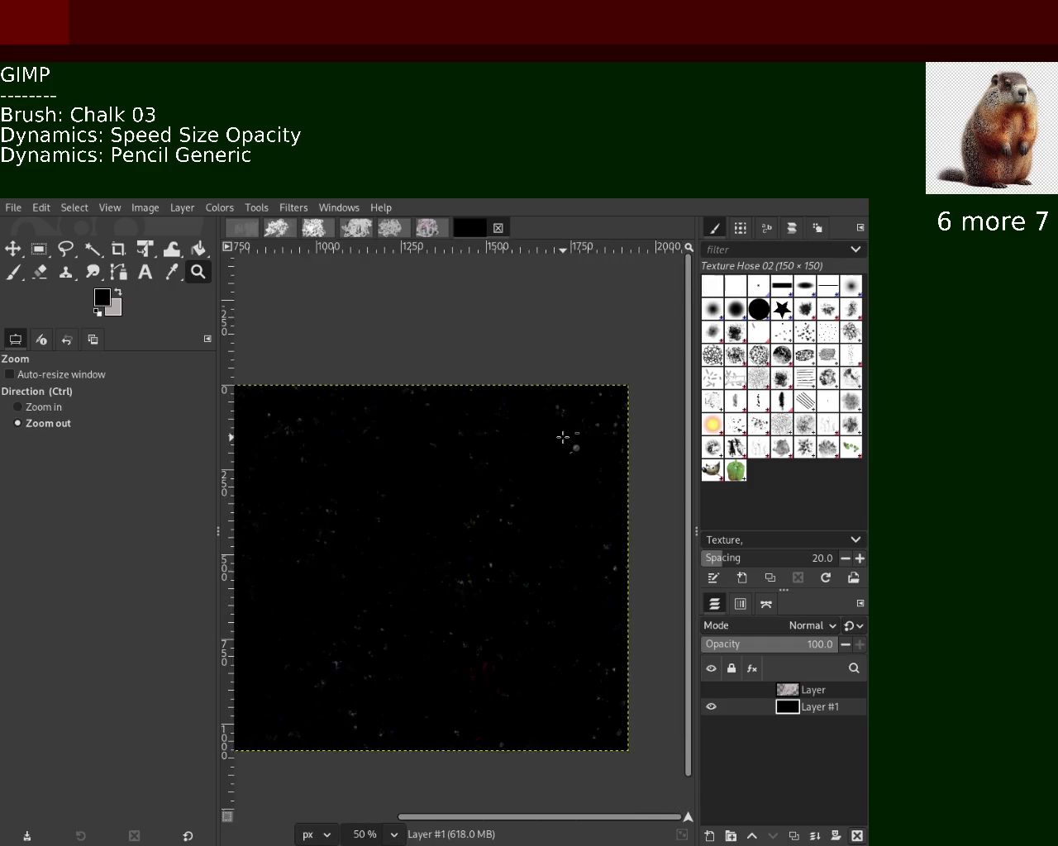
{"action": "scroll", "coordinate": [480, 614], "scroll_direction": "down", "scroll_amount": 1}
{"action": "scroll", "coordinate": [480, 613], "scroll_direction": "up", "scroll_amount": 2}
{"action": "scroll", "coordinate": [480, 613], "scroll_direction": "down", "scroll_amount": 3}
{"action": "scroll", "coordinate": [480, 613], "scroll_direction": "up", "scroll_amount": 1}
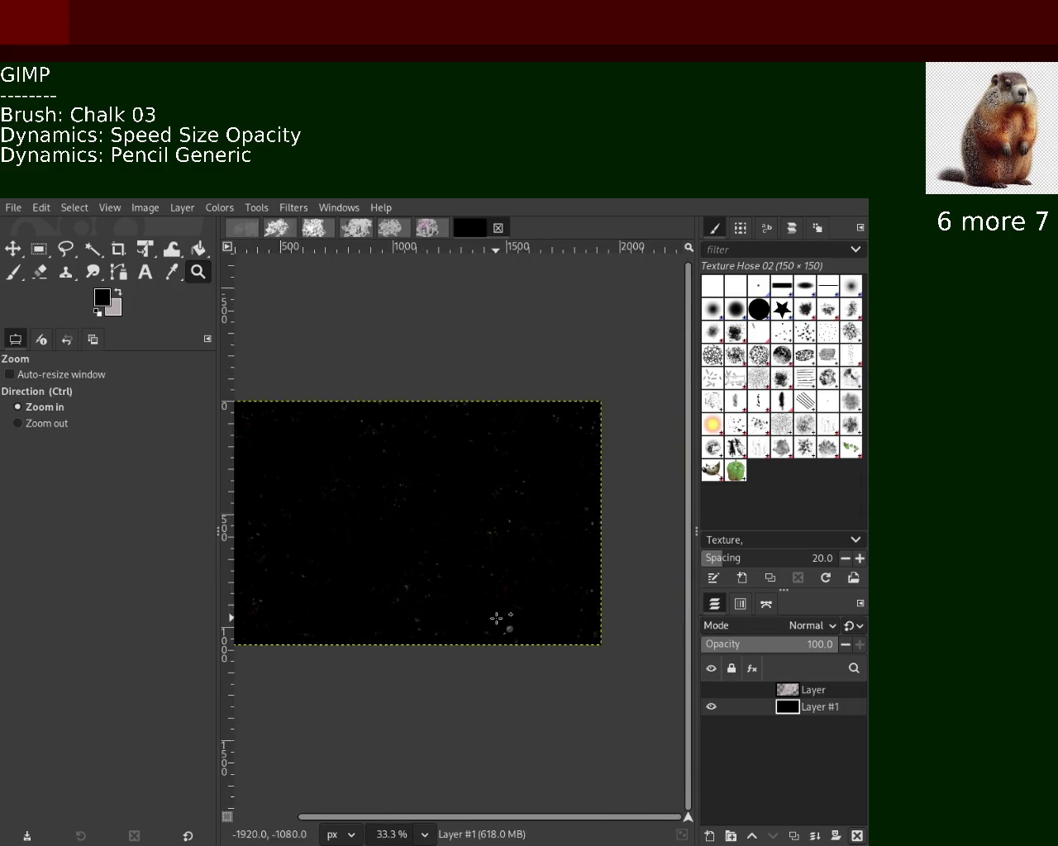
{"action": "scroll", "coordinate": [498, 619], "scroll_direction": "up", "scroll_amount": 3}
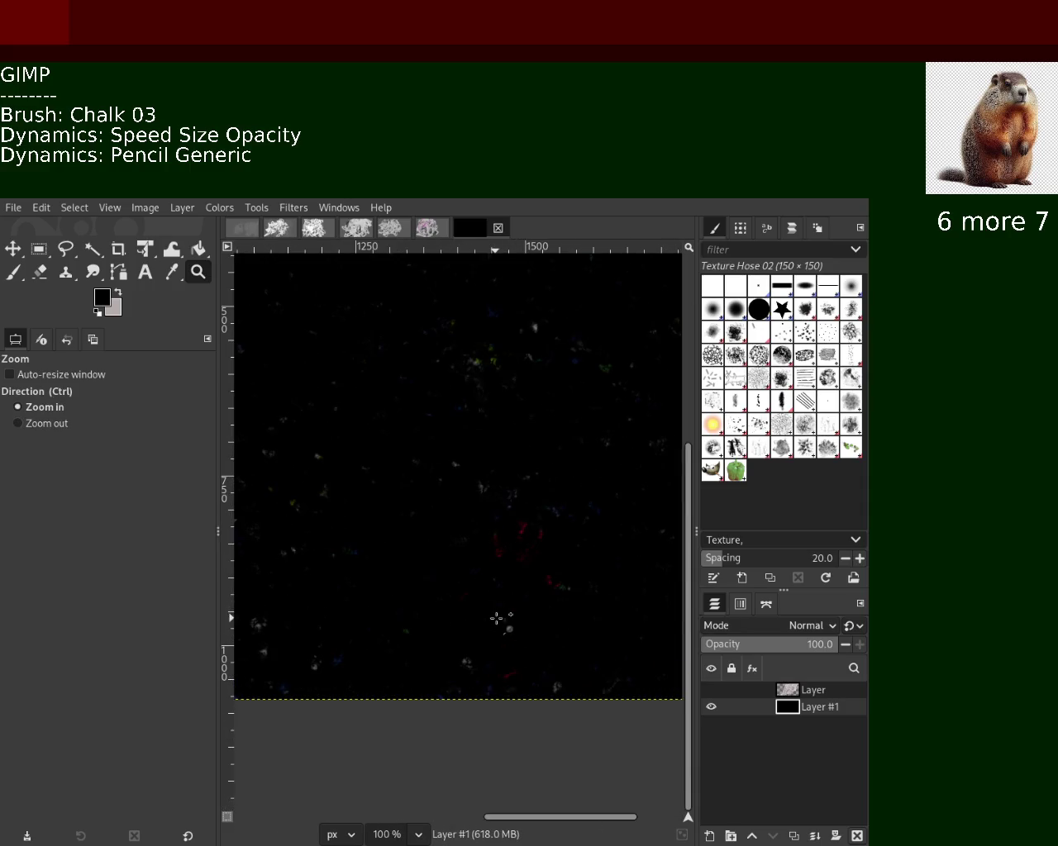
Stamp one Texture Hose 02 dab onto the lower-left background.
{"action": "left_click", "coordinate": [14, 272]}
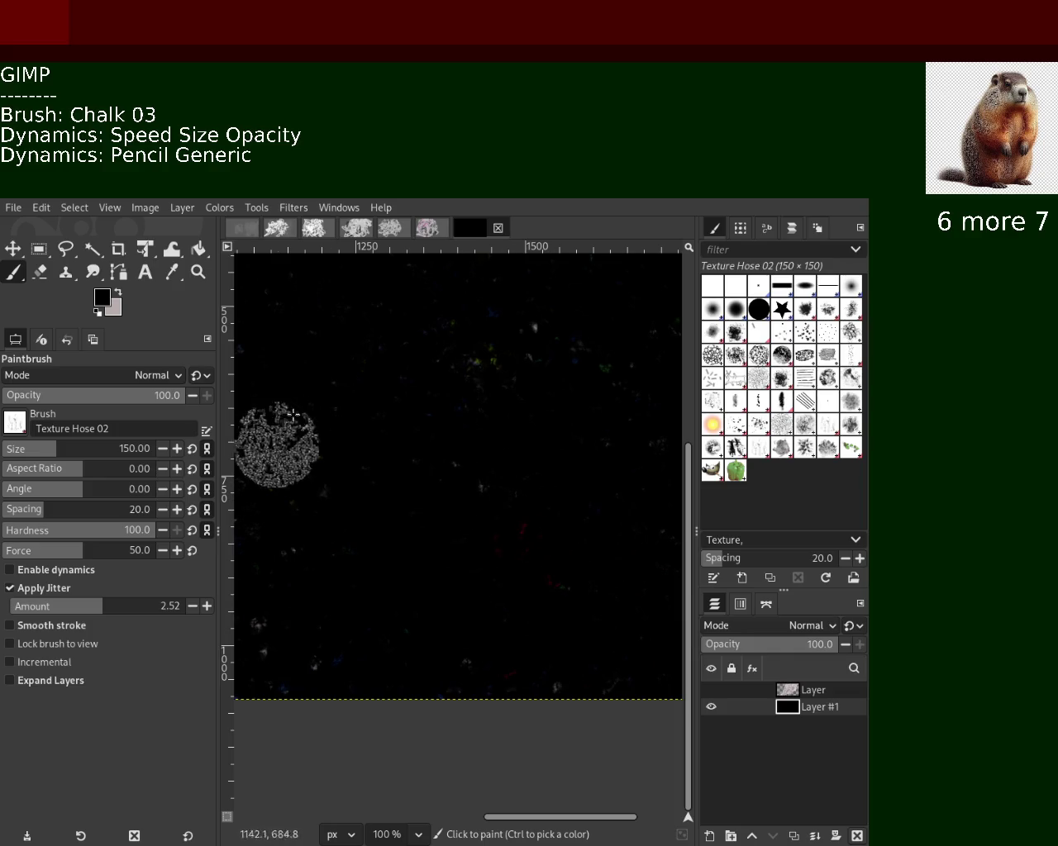
{"action": "left_click", "coordinate": [351, 654]}
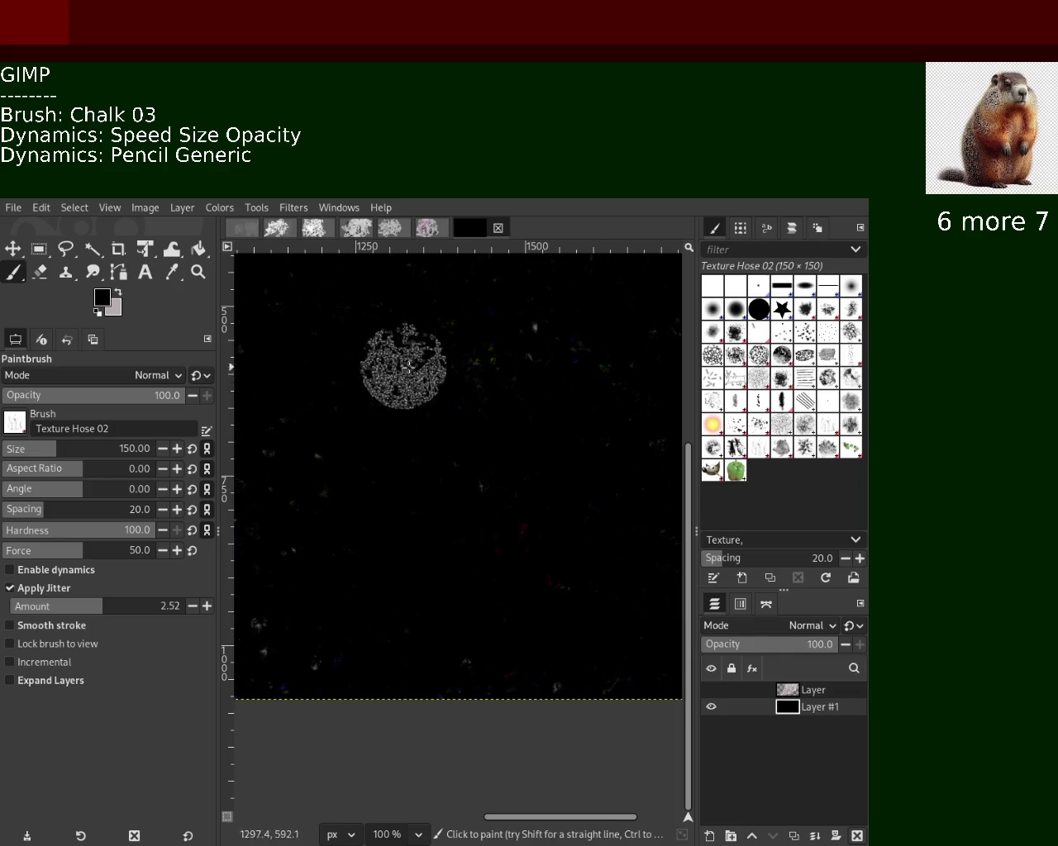
{"action": "left_click", "coordinate": [199, 272]}
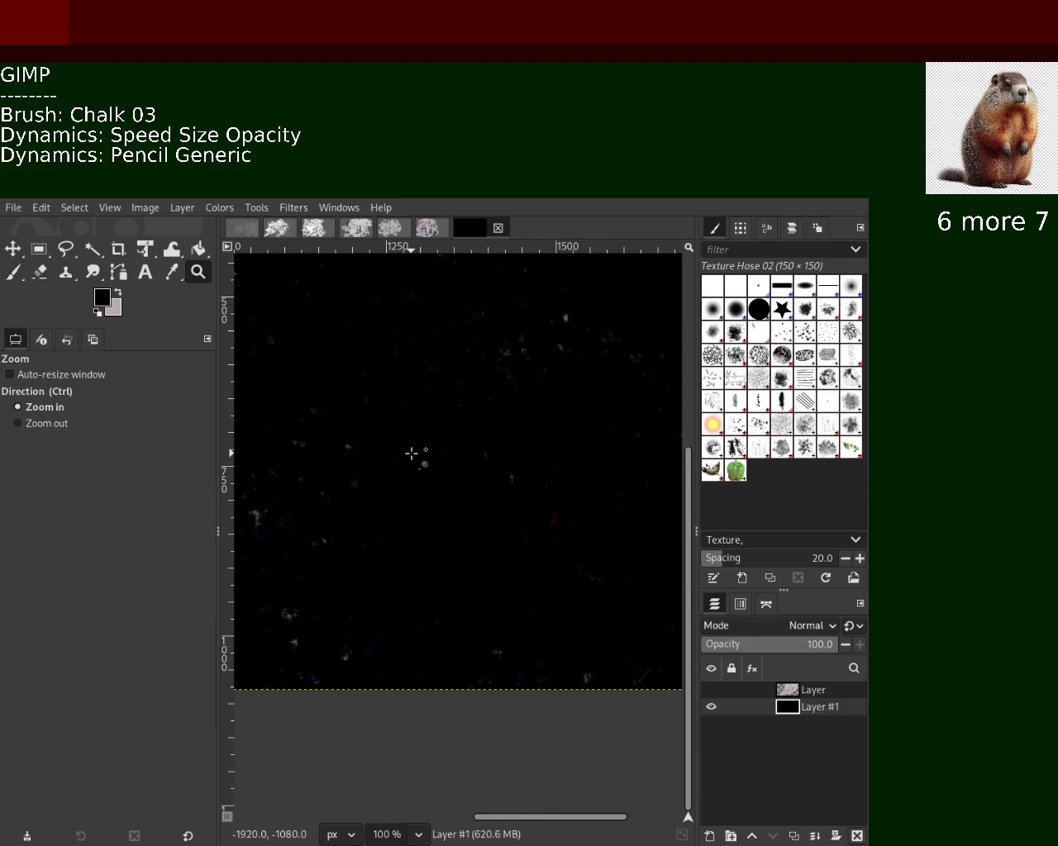
{"action": "scroll", "coordinate": [413, 450], "scroll_direction": "down", "scroll_amount": 3, "text": "ctrl"}
{"action": "scroll", "coordinate": [570, 525], "scroll_direction": "down", "scroll_amount": 2, "text": "ctrl"}
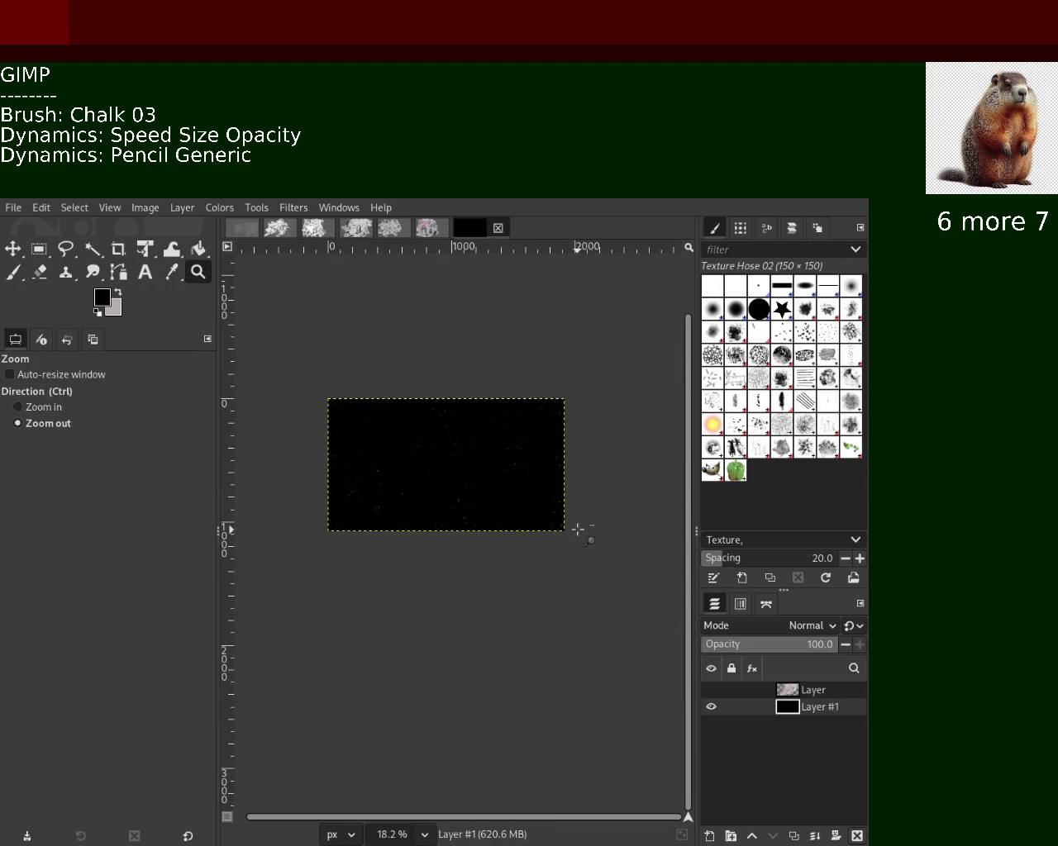
{"action": "scroll", "coordinate": [578, 528], "scroll_direction": "down", "scroll_amount": 3, "text": "ctrl"}
Zoom in on the image's right edge, then back out to the whole image.
{"action": "left_click", "coordinate": [579, 529]}
{"action": "left_click", "coordinate": [577, 528]}
{"action": "left_click", "coordinate": [579, 529]}
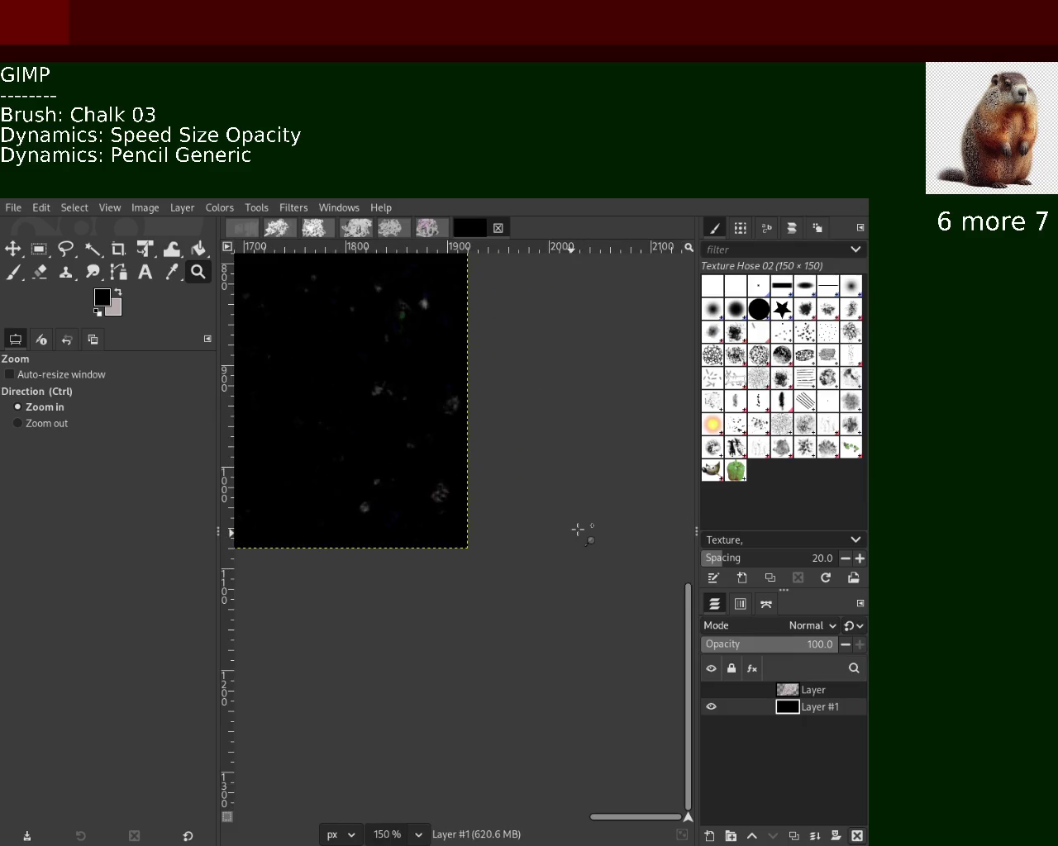
{"action": "left_click", "coordinate": [579, 529], "text": "ctrl"}
{"action": "left_click", "coordinate": [579, 529], "text": "ctrl"}
{"action": "left_click", "coordinate": [578, 528], "text": "ctrl"}
{"action": "left_click", "coordinate": [578, 529]}
{"action": "left_click", "coordinate": [578, 529]}
{"action": "left_click", "coordinate": [578, 528], "text": "ctrl"}
{"action": "left_click", "coordinate": [578, 528], "text": "ctrl"}
{"action": "left_click", "coordinate": [562, 527], "text": "ctrl"}
{"action": "left_click", "coordinate": [529, 505]}
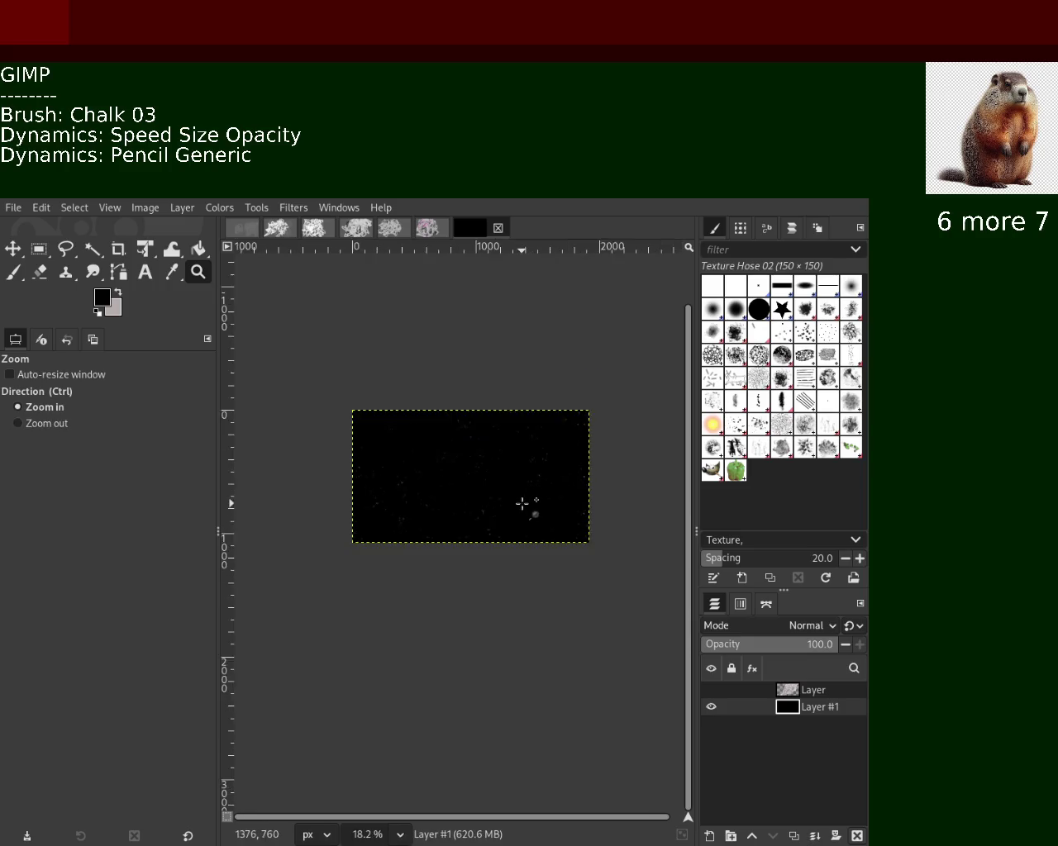
{"action": "left_click", "coordinate": [531, 508]}
{"action": "left_click", "coordinate": [531, 507]}
{"action": "left_click", "coordinate": [532, 507], "text": "ctrl"}
{"action": "left_click", "coordinate": [508, 502]}
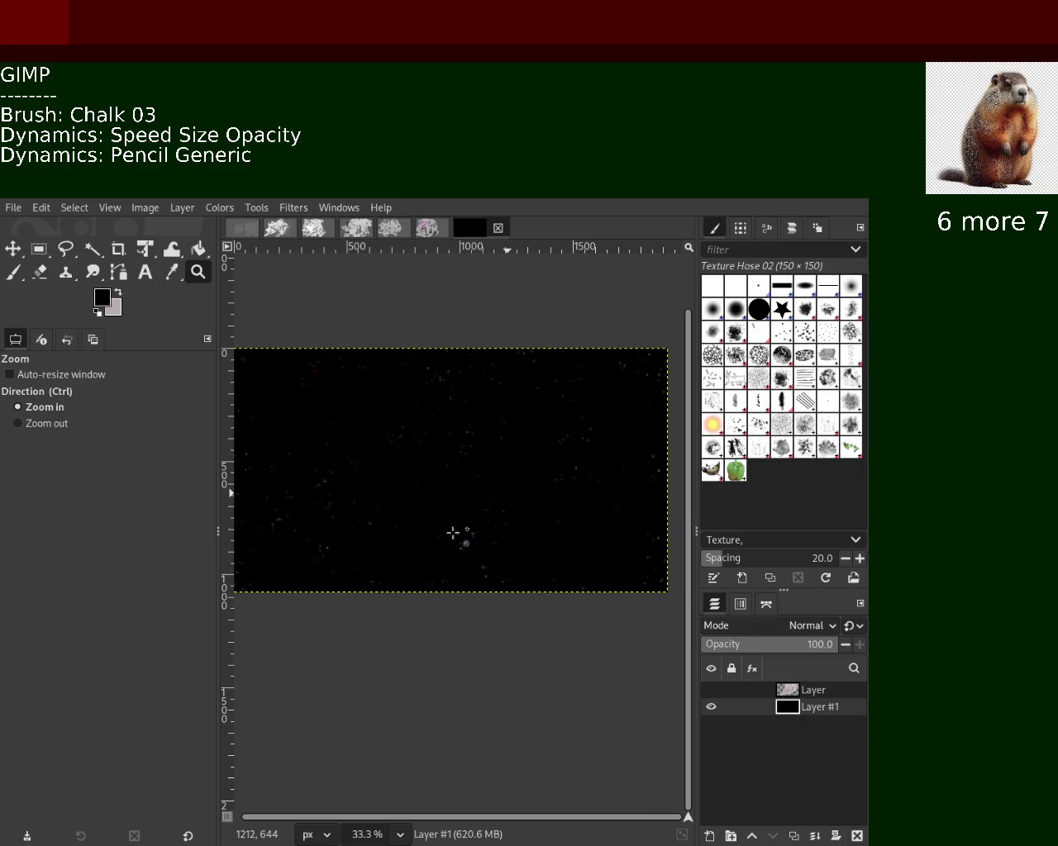
Zoom in toward the top-right of the image and dab more texture there with the brush.
{"action": "left_click", "coordinate": [557, 441], "text": "ctrl"}
{"action": "left_click", "coordinate": [555, 444]}
{"action": "left_click", "coordinate": [555, 443]}
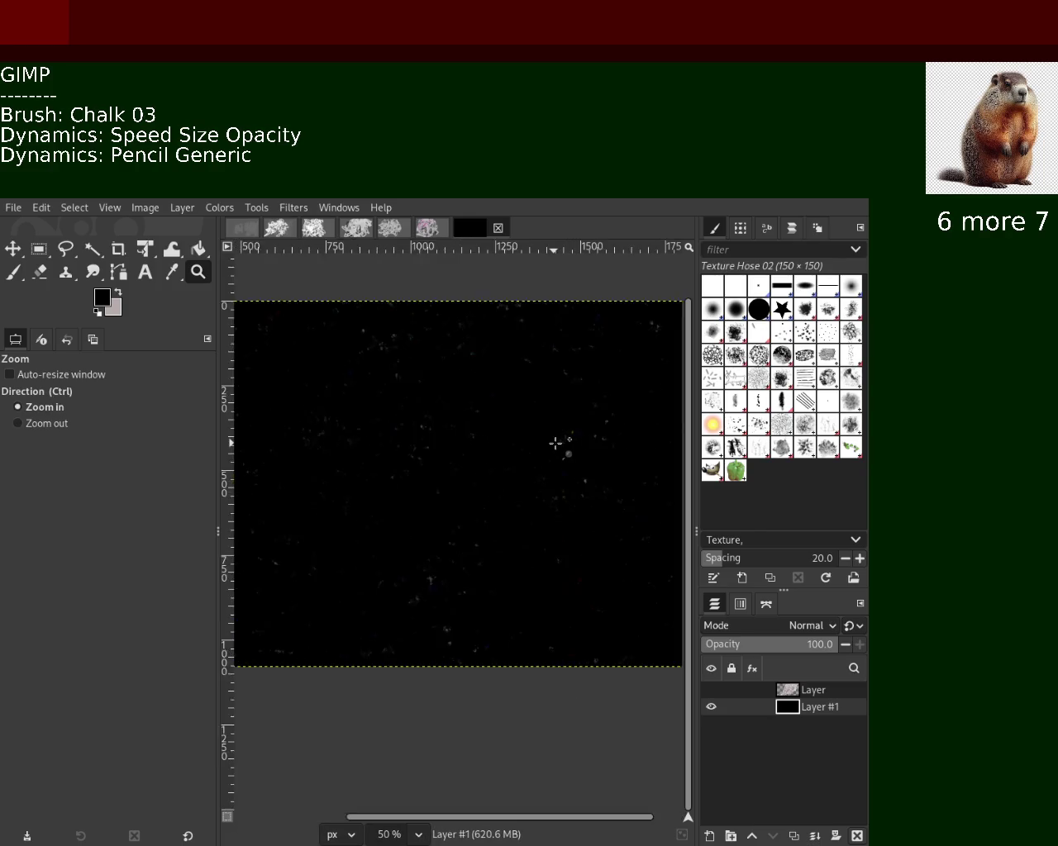
{"action": "left_click", "coordinate": [555, 443]}
{"action": "left_click", "coordinate": [323, 472], "text": "ctrl"}
{"action": "left_click", "coordinate": [323, 472], "text": "ctrl"}
{"action": "left_click", "coordinate": [505, 361]}
{"action": "left_click", "coordinate": [505, 361]}
{"action": "left_click", "coordinate": [517, 345], "text": "ctrl"}
{"action": "left_click", "coordinate": [518, 345], "text": "ctrl"}
{"action": "left_click", "coordinate": [517, 344]}
{"action": "left_click", "coordinate": [517, 344]}
{"action": "left_click", "coordinate": [518, 344]}
{"action": "left_click", "coordinate": [517, 345], "text": "ctrl"}
{"action": "left_click", "coordinate": [517, 344], "text": "ctrl"}
{"action": "key", "text": "p"}
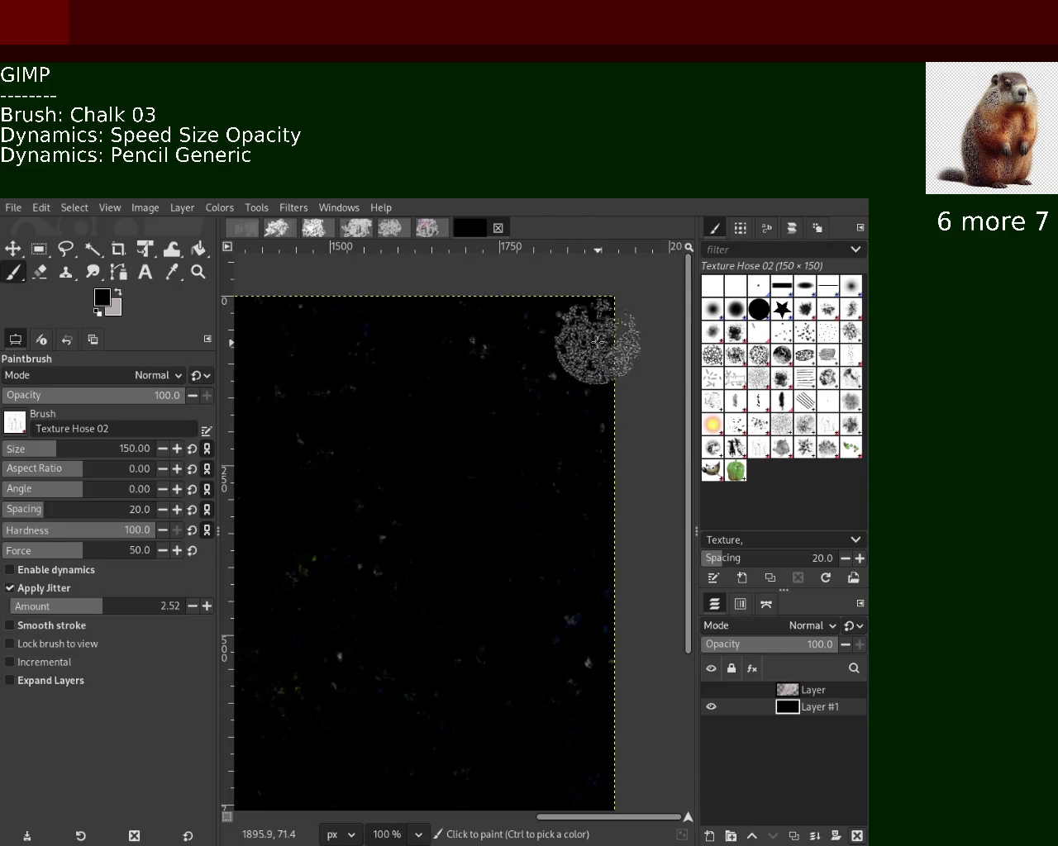
Zoom back out to frame the whole image and make the white scribble layer visible again.
{"action": "left_click", "coordinate": [195, 278]}
{"action": "left_click", "coordinate": [486, 406], "text": "ctrl"}
{"action": "triple_click", "coordinate": [487, 406]}
{"action": "triple_click", "coordinate": [486, 405], "text": "ctrl"}
{"action": "triple_click", "coordinate": [485, 408], "text": "ctrl"}
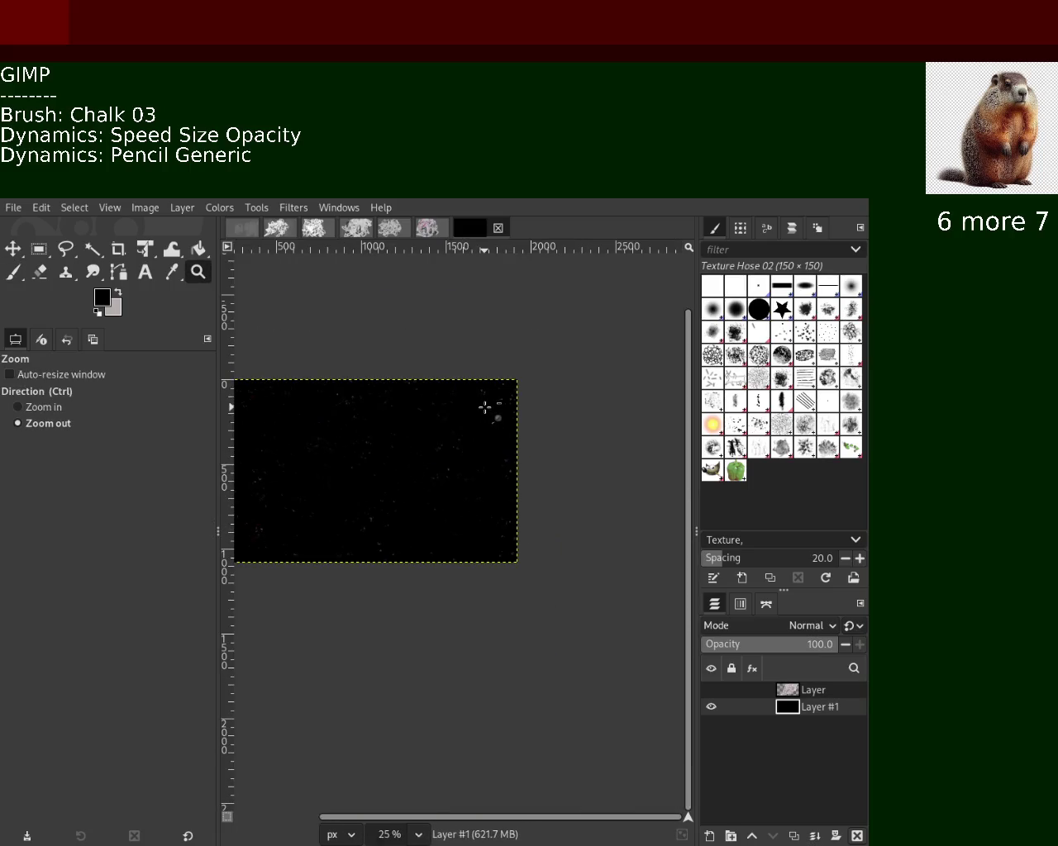
{"action": "left_click", "coordinate": [495, 418], "text": "ctrl"}
{"action": "left_click", "coordinate": [496, 418]}
{"action": "left_click", "coordinate": [494, 419]}
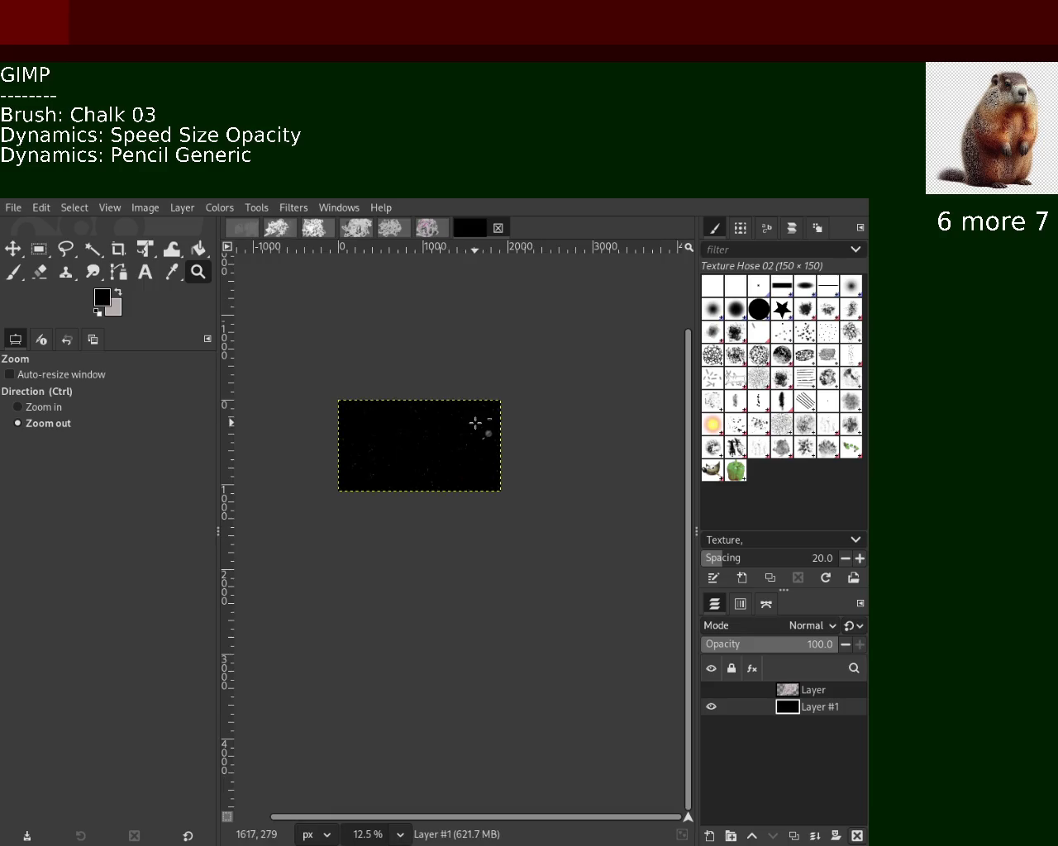
{"action": "left_click", "coordinate": [386, 397], "text": "ctrl"}
{"action": "left_click", "coordinate": [490, 500]}
{"action": "left_click", "coordinate": [485, 535], "text": "ctrl"}
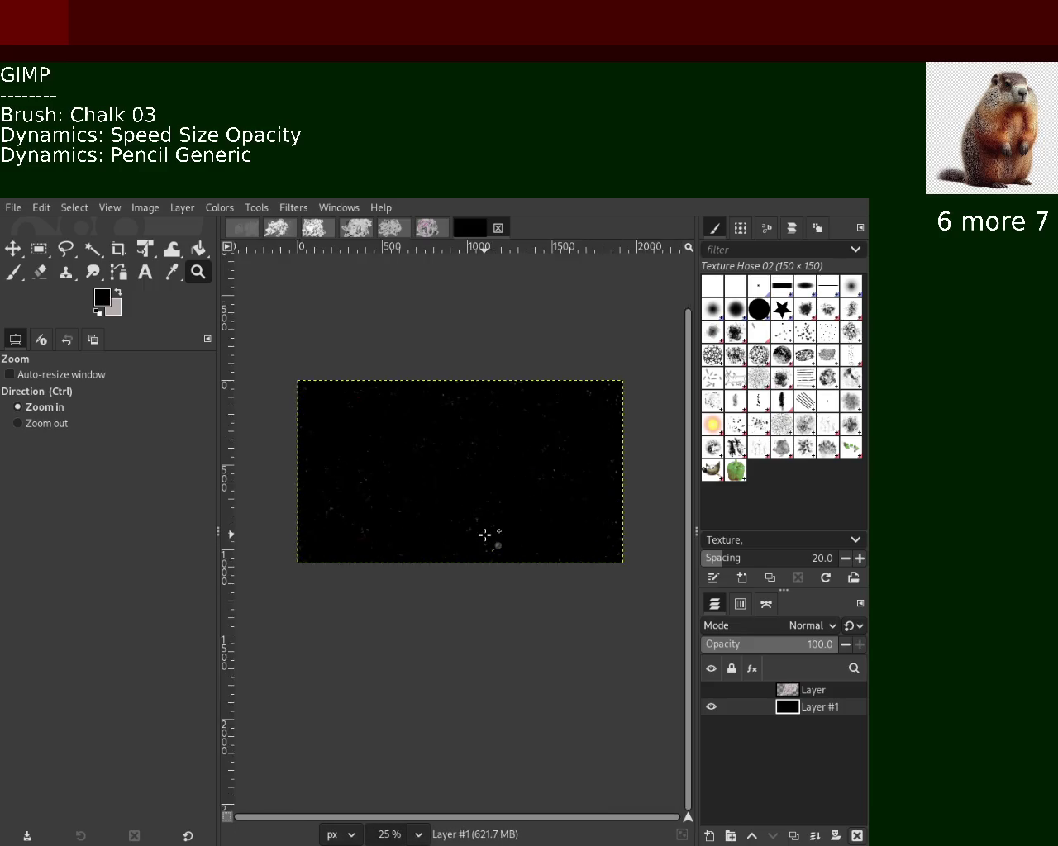
{"action": "left_click", "coordinate": [485, 534], "text": "ctrl"}
{"action": "left_click", "coordinate": [485, 535]}
{"action": "left_click", "coordinate": [485, 535], "text": "ctrl"}
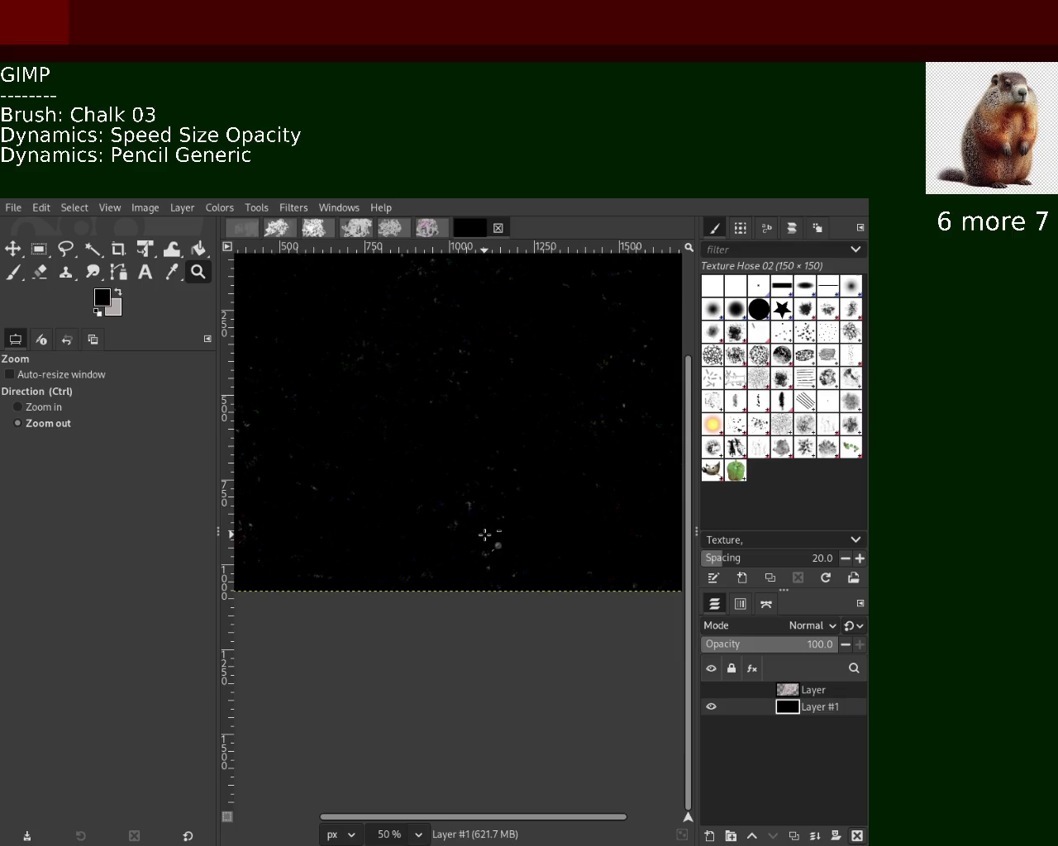
{"action": "left_click", "coordinate": [485, 534]}
{"action": "left_click", "coordinate": [569, 527], "text": "ctrl"}
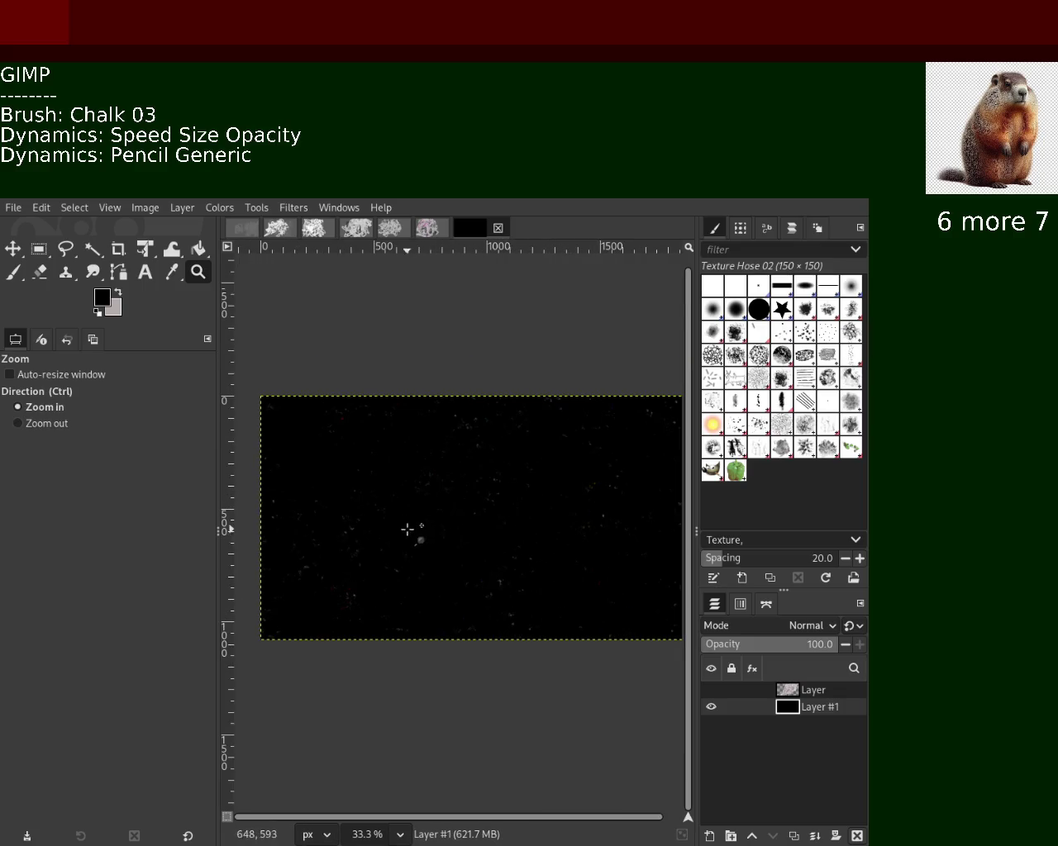
{"action": "left_click", "coordinate": [710, 689]}
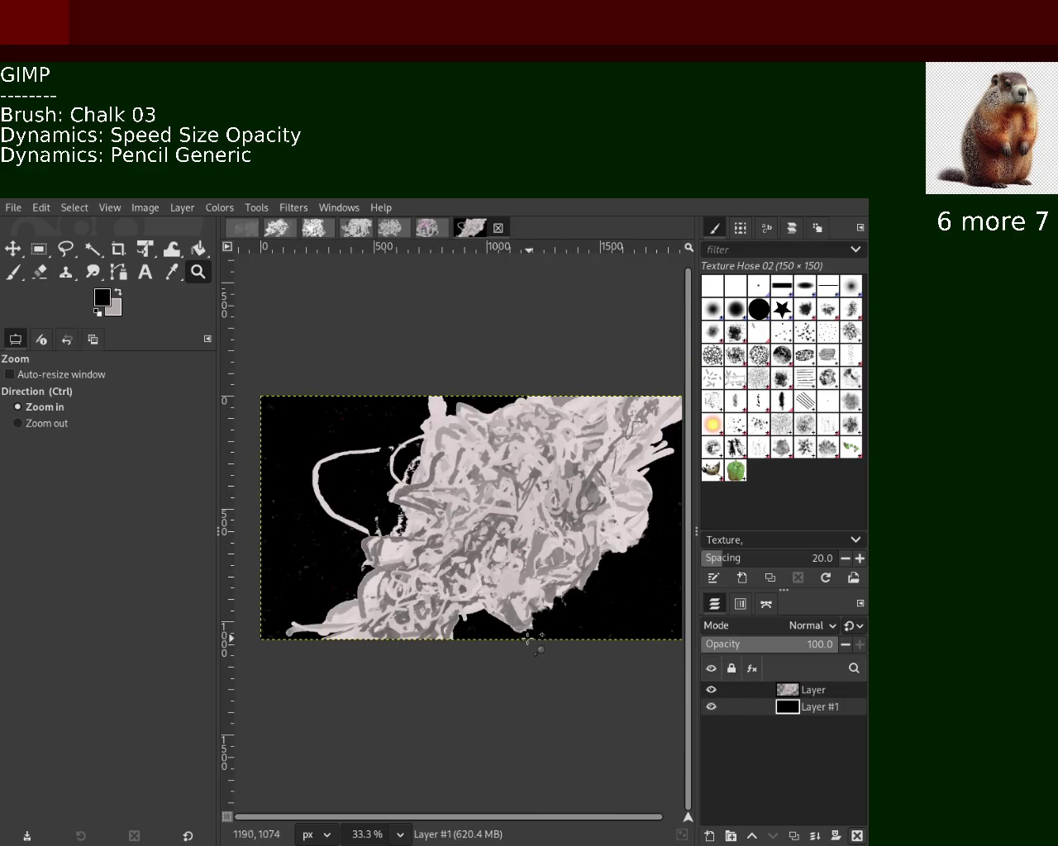
Zoom in on the lower-right area of the image to inspect it.
{"action": "left_click", "coordinate": [385, 479], "text": "ctrl"}
{"action": "left_click", "coordinate": [385, 479]}
{"action": "left_click", "coordinate": [385, 479]}
{"action": "left_click", "coordinate": [576, 525], "text": "ctrl"}
{"action": "left_click", "coordinate": [577, 525], "text": "ctrl"}
{"action": "left_click", "coordinate": [576, 525], "text": "ctrl"}
{"action": "left_click", "coordinate": [570, 535]}
{"action": "left_click", "coordinate": [558, 554], "text": "ctrl"}
{"action": "left_click", "coordinate": [556, 560], "text": "ctrl"}
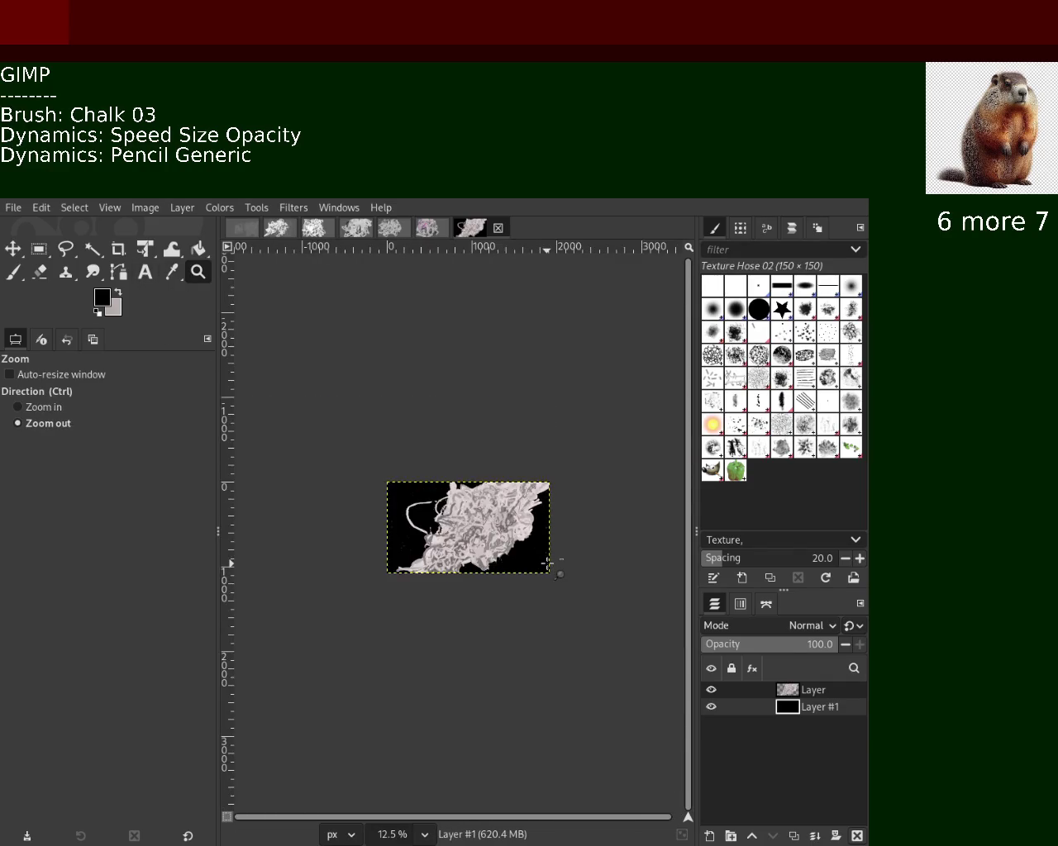
{"action": "left_click", "coordinate": [550, 563]}
{"action": "left_click", "coordinate": [548, 563]}
{"action": "left_click", "coordinate": [547, 562]}
{"action": "left_click", "coordinate": [546, 563]}
{"action": "left_click", "coordinate": [547, 562]}
{"action": "left_click", "coordinate": [547, 563]}
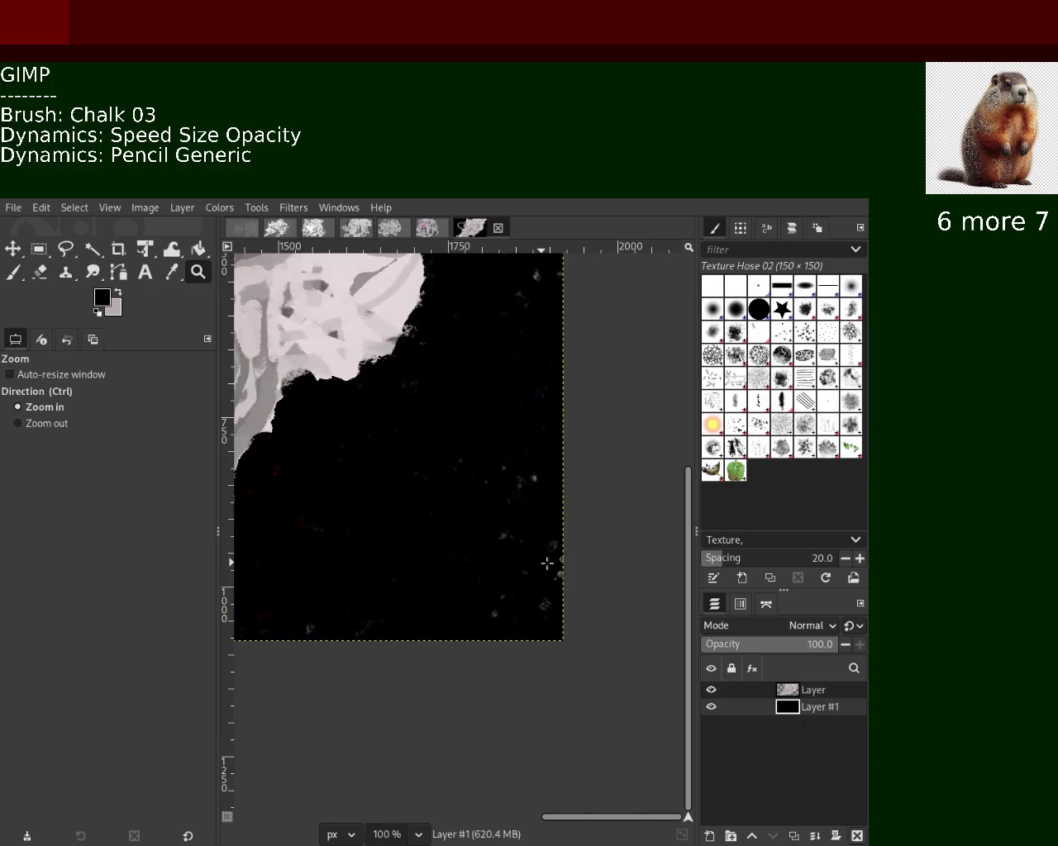
{"action": "left_click", "coordinate": [547, 563], "text": "ctrl"}
{"action": "left_click", "coordinate": [547, 563], "text": "ctrl"}
Zoom back out to fit the image and add an empty transparent Layer #2 above the background.
{"action": "left_click", "coordinate": [537, 550], "text": "ctrl"}
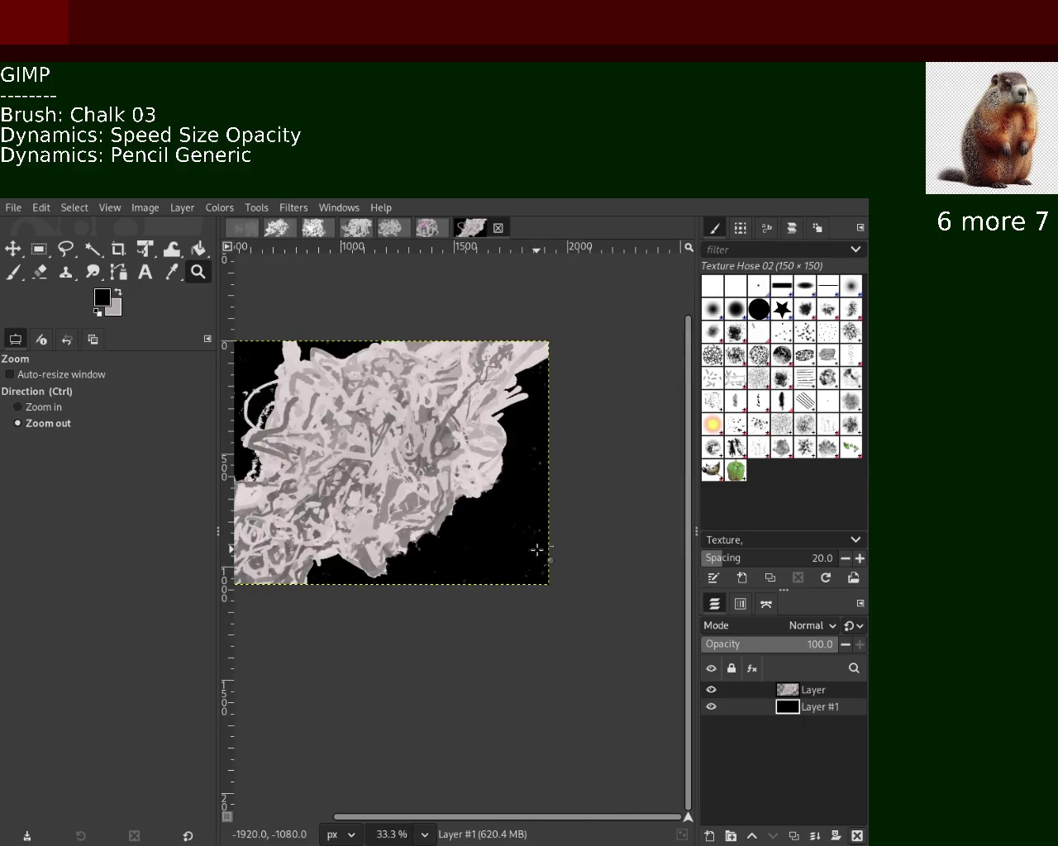
{"action": "left_click", "coordinate": [533, 541], "text": "ctrl"}
{"action": "left_click", "coordinate": [326, 519]}
{"action": "left_click", "coordinate": [616, 577], "text": "ctrl"}
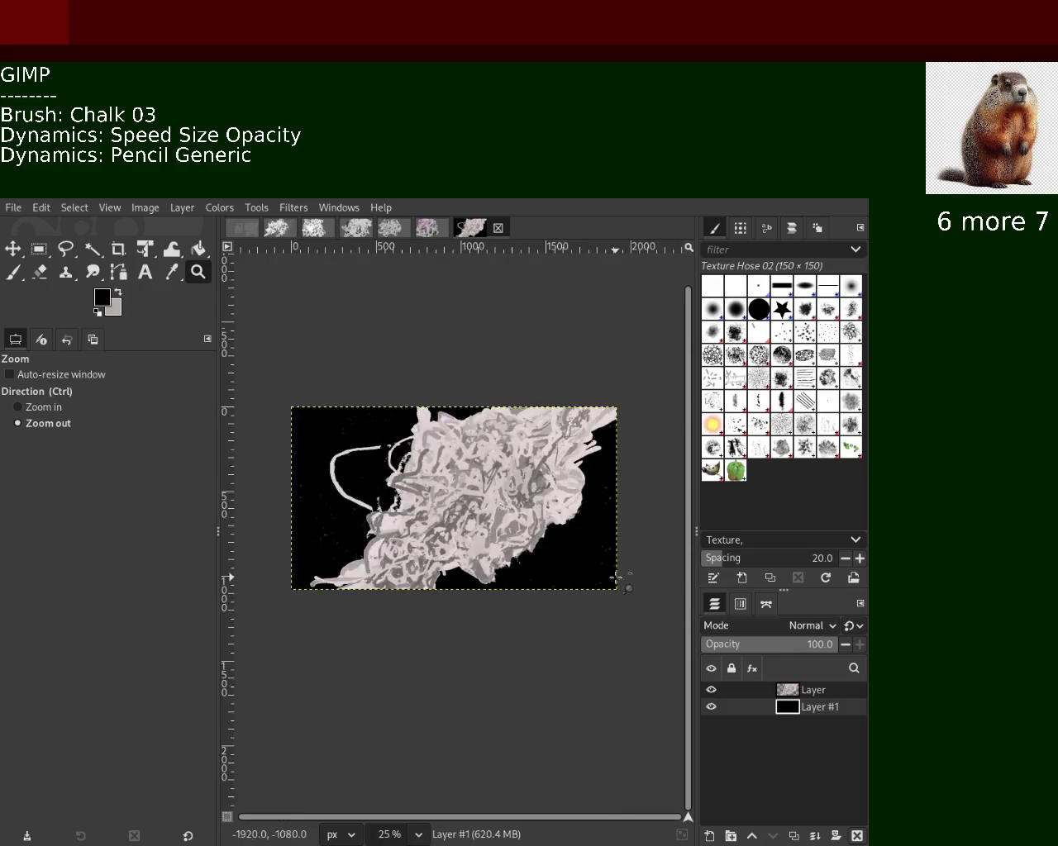
{"action": "left_click", "coordinate": [616, 576]}
{"action": "left_click", "coordinate": [615, 576]}
{"action": "left_click", "coordinate": [615, 576]}
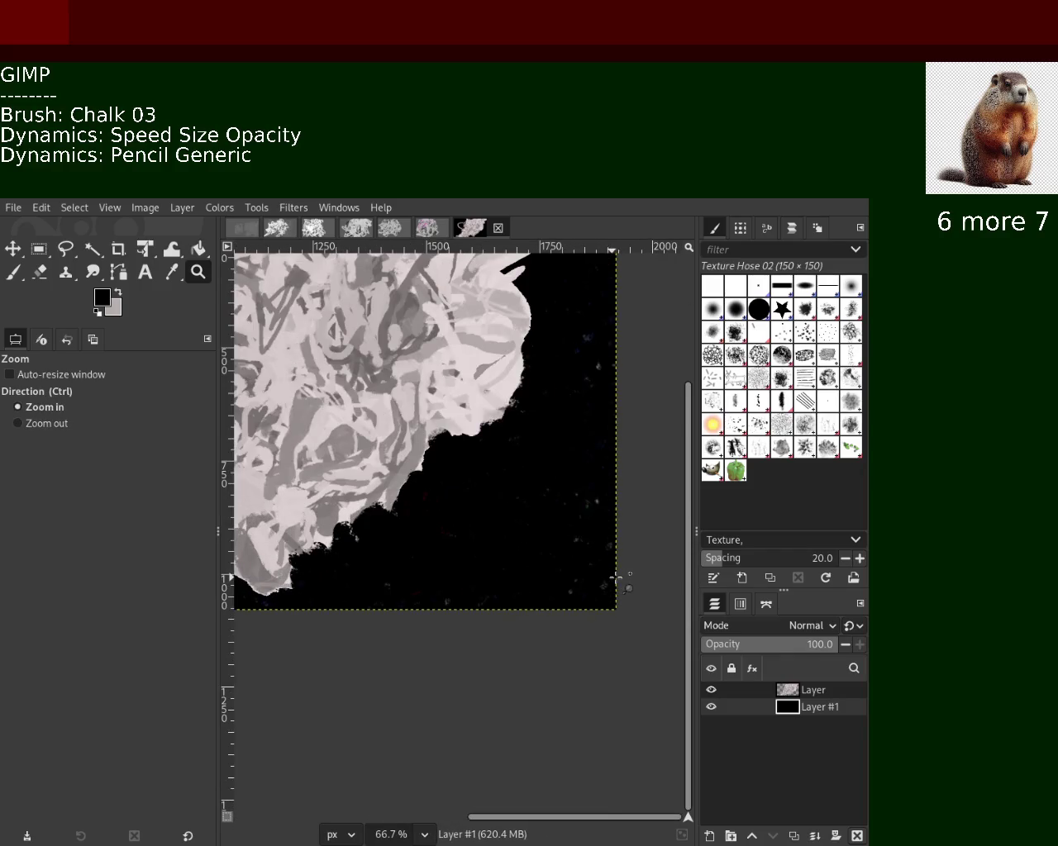
{"action": "left_click", "coordinate": [615, 576], "text": "ctrl"}
{"action": "left_click", "coordinate": [615, 577], "text": "ctrl"}
{"action": "left_click", "coordinate": [615, 576], "text": "ctrl"}
{"action": "left_click", "coordinate": [338, 494]}
{"action": "left_click", "coordinate": [338, 493], "text": "ctrl"}
{"action": "left_click", "coordinate": [338, 494], "text": "ctrl"}
{"action": "left_click", "coordinate": [338, 493], "text": "ctrl"}
{"action": "left_click", "coordinate": [338, 493]}
{"action": "left_click", "coordinate": [338, 493]}
{"action": "left_click", "coordinate": [338, 493]}
{"action": "left_click", "coordinate": [338, 494]}
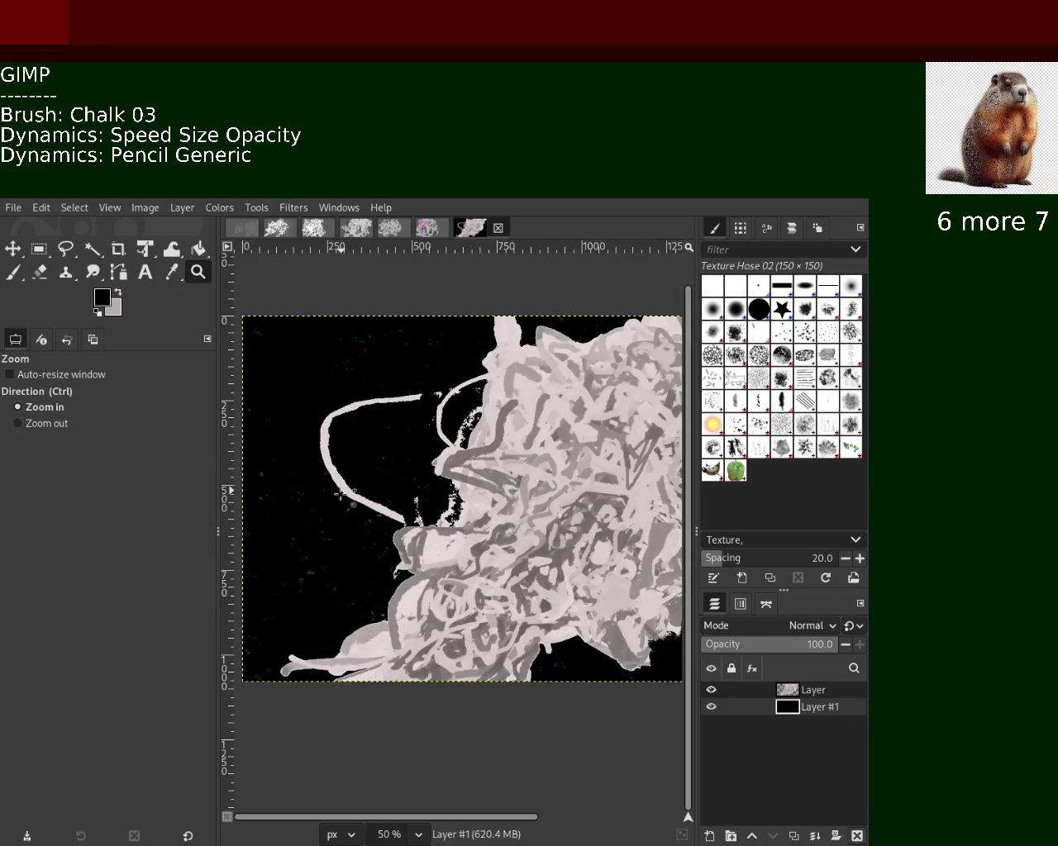
{"action": "left_click", "coordinate": [338, 493], "text": "ctrl"}
{"action": "left_click", "coordinate": [338, 494], "text": "ctrl"}
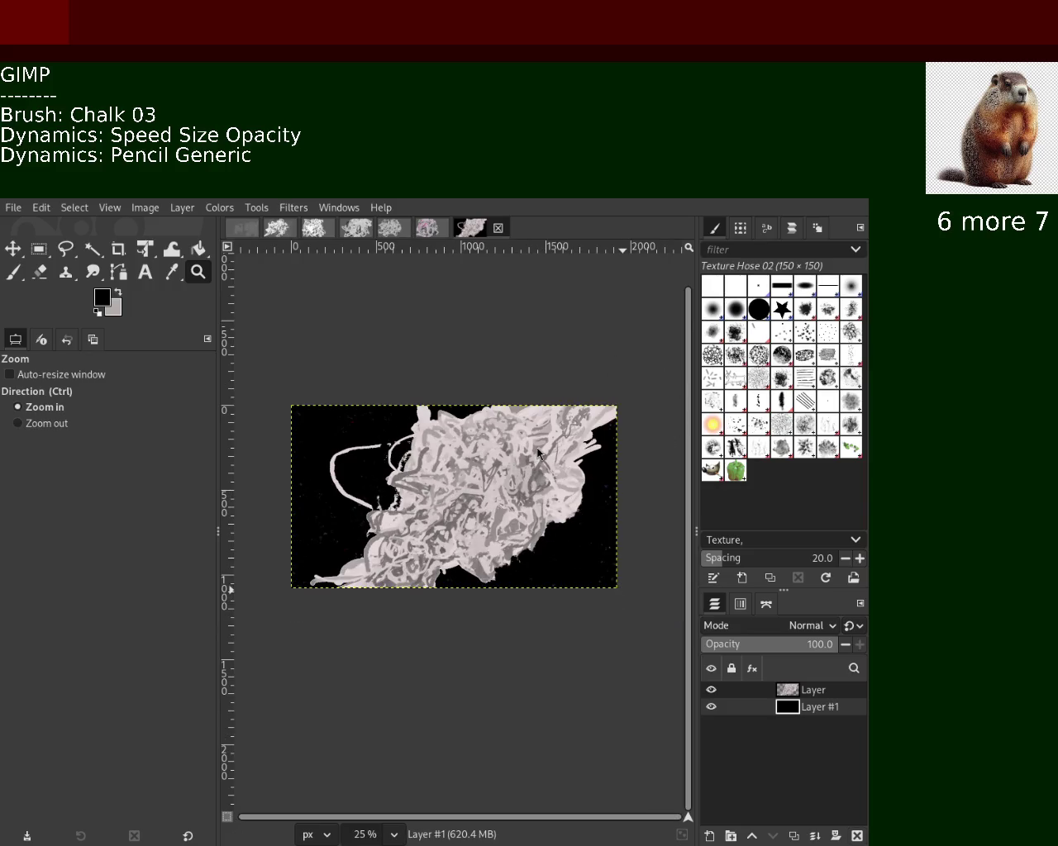
{"action": "left_click", "coordinate": [711, 837], "text": "shift"}
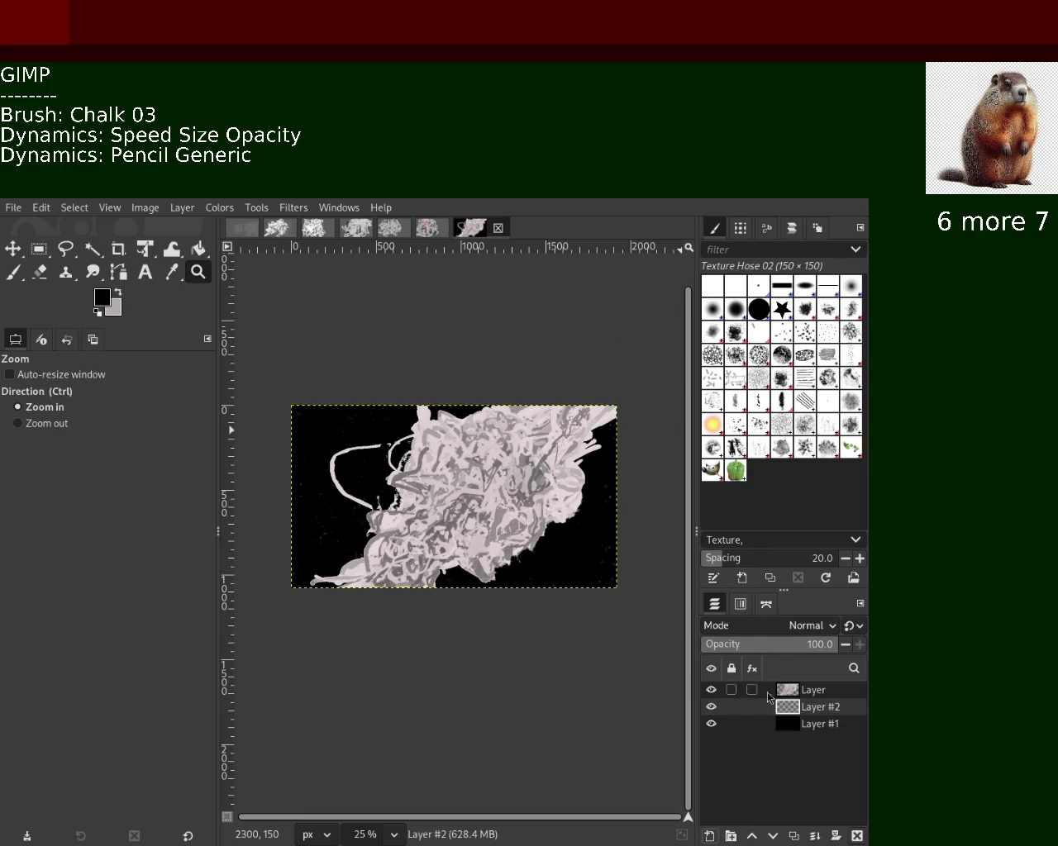
Hide the scribble layer and paint a cyan diagonal stroke with Chalk 03 at size 122.
{"action": "left_click", "coordinate": [709, 690]}
{"action": "left_click", "coordinate": [14, 272]}
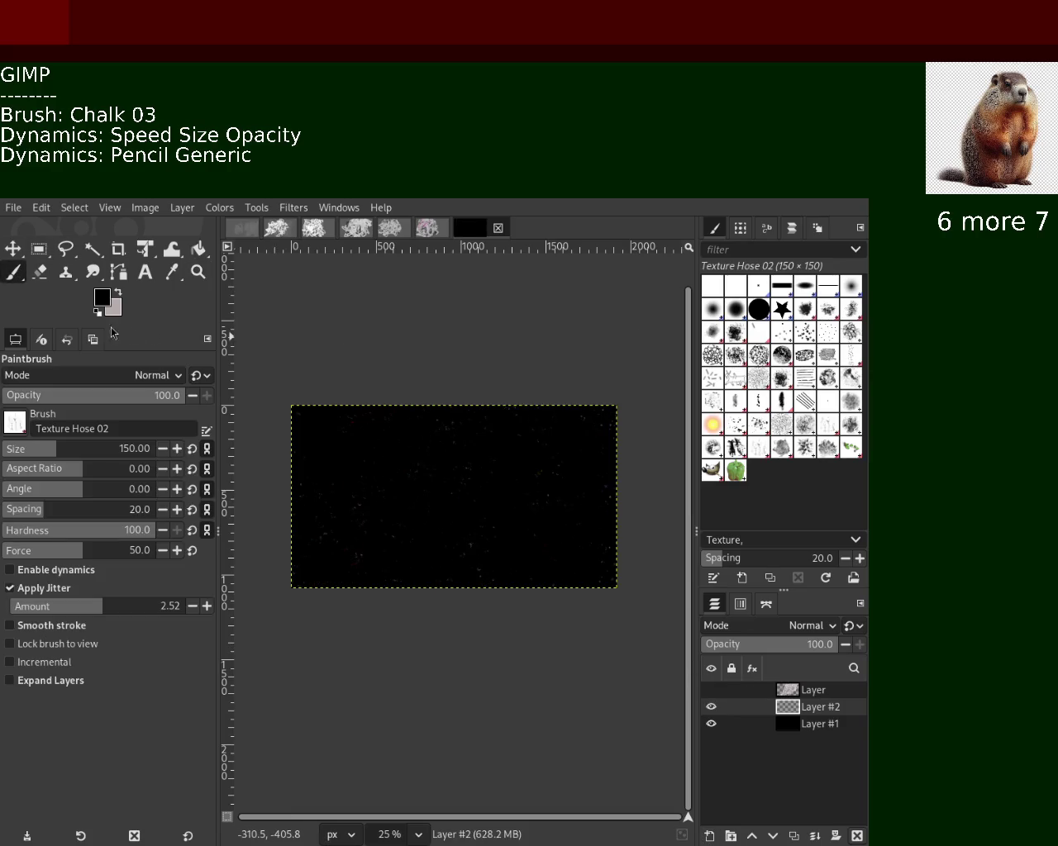
{"action": "left_click", "coordinate": [781, 357]}
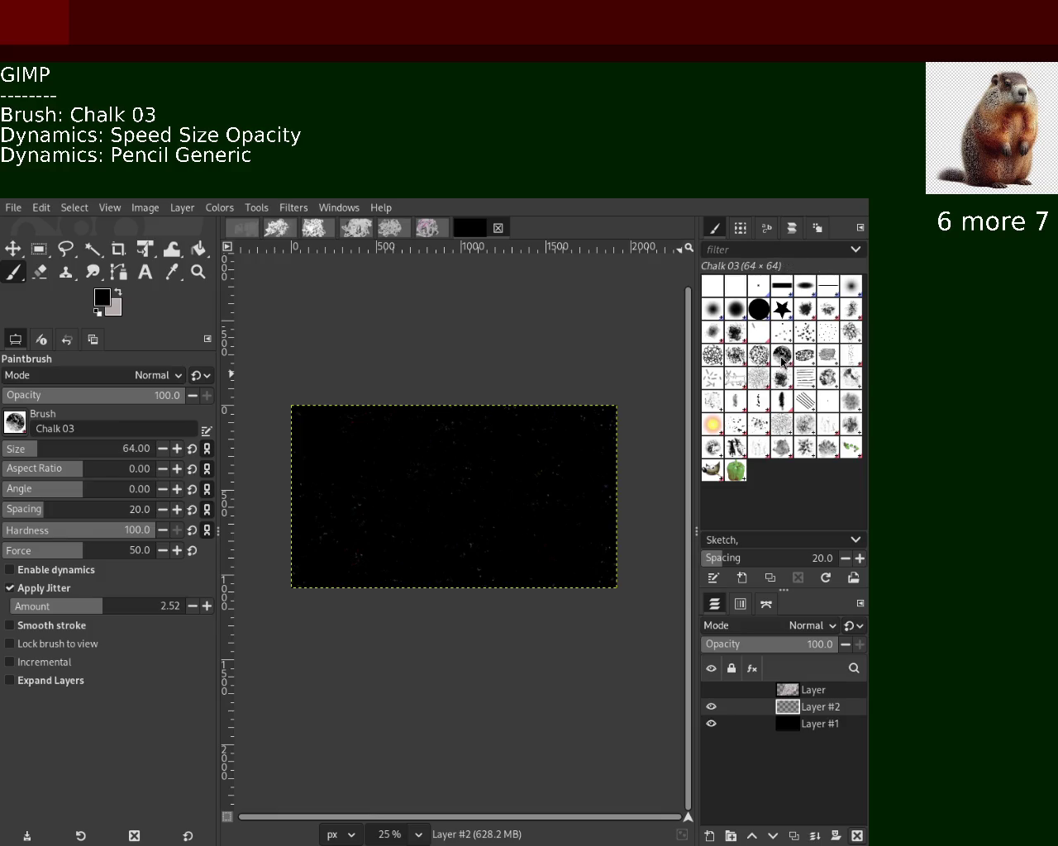
{"action": "left_click", "coordinate": [472, 525]}
{"action": "left_click", "coordinate": [50, 449]}
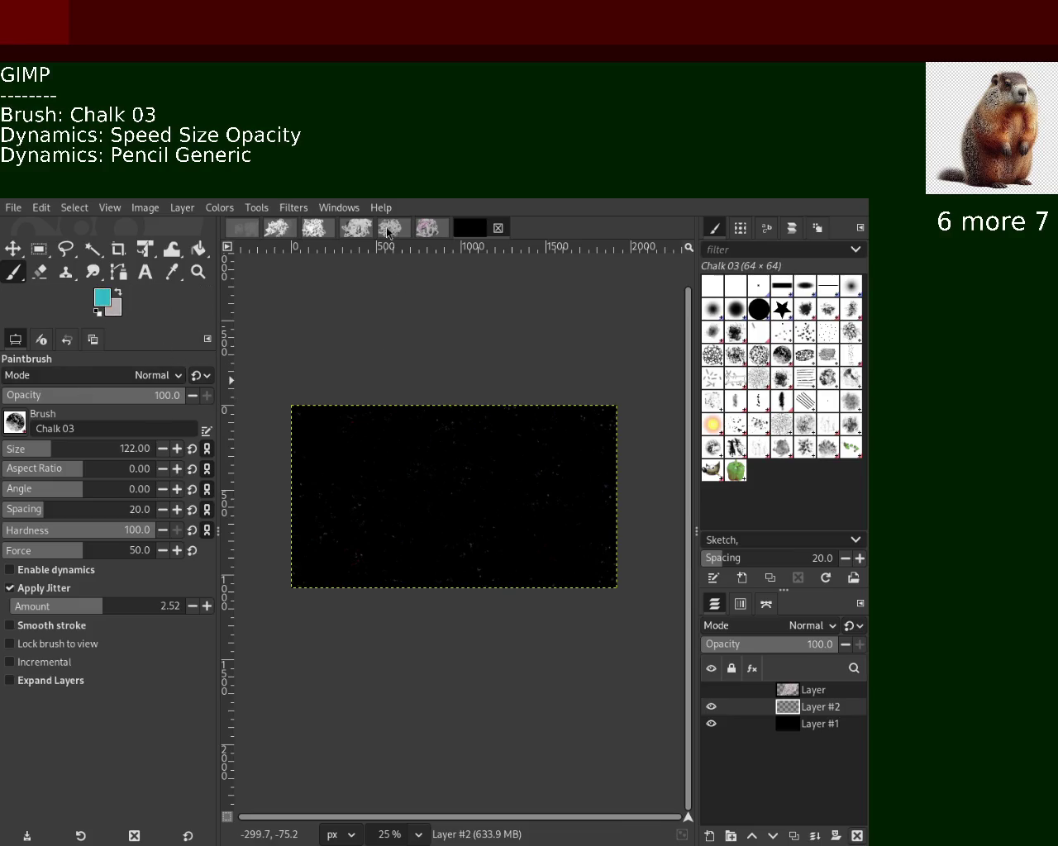
{"action": "left_click_drag", "start_coordinate": [299, 494], "coordinate": [506, 575]}
Turn off brush jitter, lower opacity to 2 and undo the trial cyan strokes.
{"action": "key", "text": "ctrl+z"}
{"action": "left_click", "coordinate": [10, 587]}
{"action": "left_click_drag", "start_coordinate": [298, 401], "coordinate": [555, 641]}
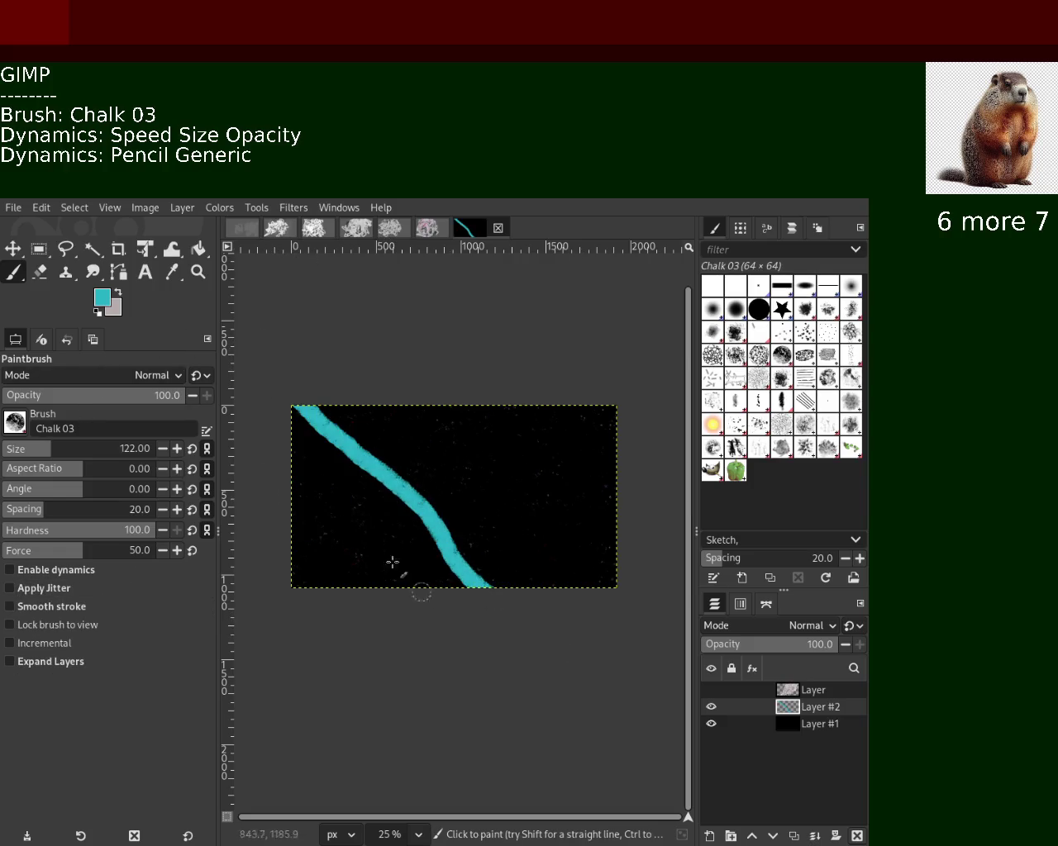
{"action": "key", "text": "ctrl+z"}
{"action": "left_click_drag", "start_coordinate": [83, 396], "coordinate": [11, 416]}
{"action": "left_click_drag", "start_coordinate": [286, 405], "coordinate": [427, 541]}
{"action": "key", "text": "ctrl+z"}
Try several faint teal chalk curves, undoing each attempt.
{"action": "left_click_drag", "start_coordinate": [508, 411], "coordinate": [451, 582]}
{"action": "left_click_drag", "start_coordinate": [384, 409], "coordinate": [323, 579]}
{"action": "key", "text": "ctrl+z"}
{"action": "left_click_drag", "start_coordinate": [395, 408], "coordinate": [547, 587]}
{"action": "key", "text": "ctrl+z"}
{"action": "left_click_drag", "start_coordinate": [326, 409], "coordinate": [456, 574]}
{"action": "key", "text": "ctrl+z"}
{"action": "left_click_drag", "start_coordinate": [295, 411], "coordinate": [607, 584]}
{"action": "key", "text": "ctrl+z"}
{"action": "key", "text": "ctrl+z"}
{"action": "left_click_drag", "start_coordinate": [306, 409], "coordinate": [529, 589]}
{"action": "key", "text": "ctrl+z"}
{"action": "left_click_drag", "start_coordinate": [426, 407], "coordinate": [500, 583]}
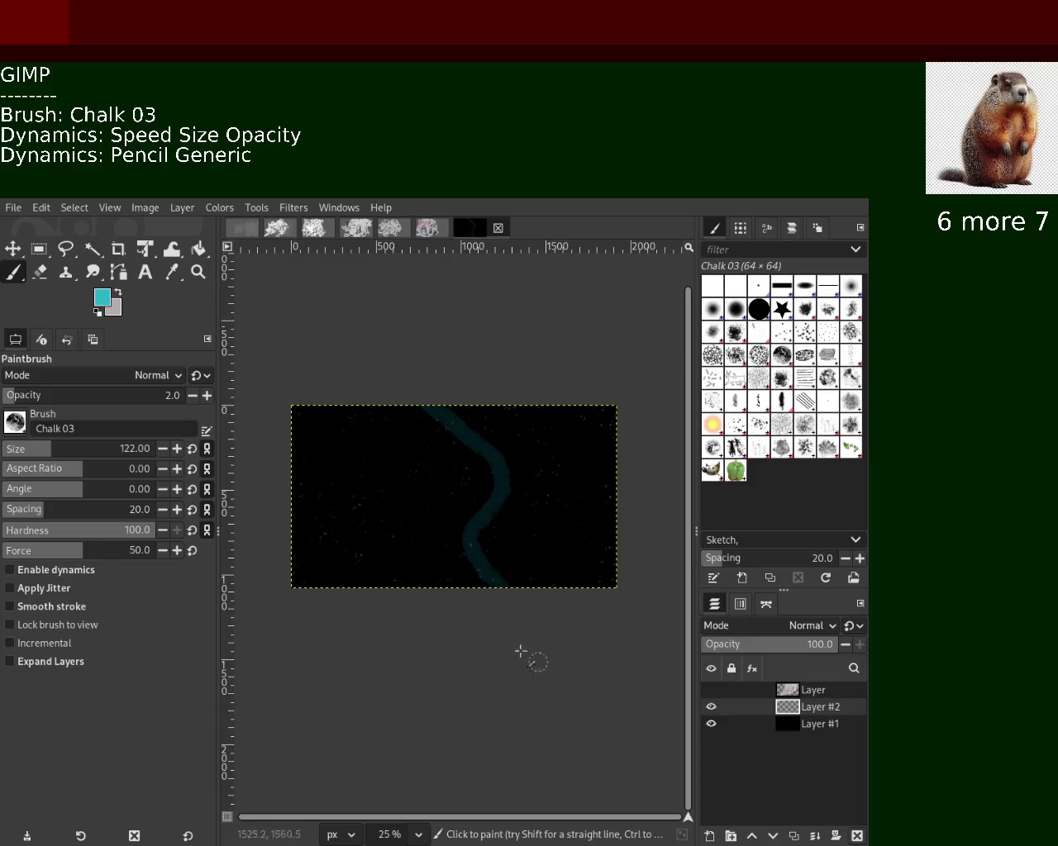
{"action": "key", "text": "ctrl+z"}
Set the brush size to 46 and paint two thin teal curves from top to bottom.
{"action": "left_click", "coordinate": [24, 447]}
{"action": "key", "text": "ctrl+y"}
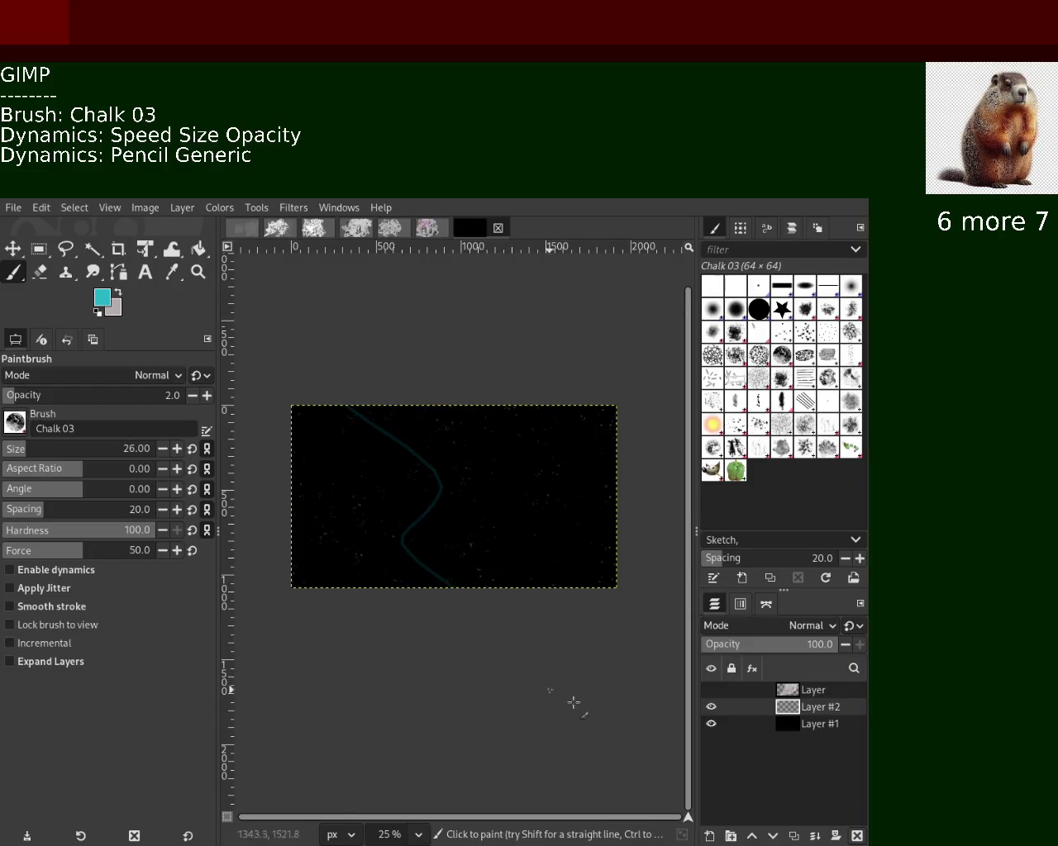
{"action": "key", "text": "ctrl+z"}
{"action": "left_click_drag", "start_coordinate": [24, 449], "coordinate": [37, 449]}
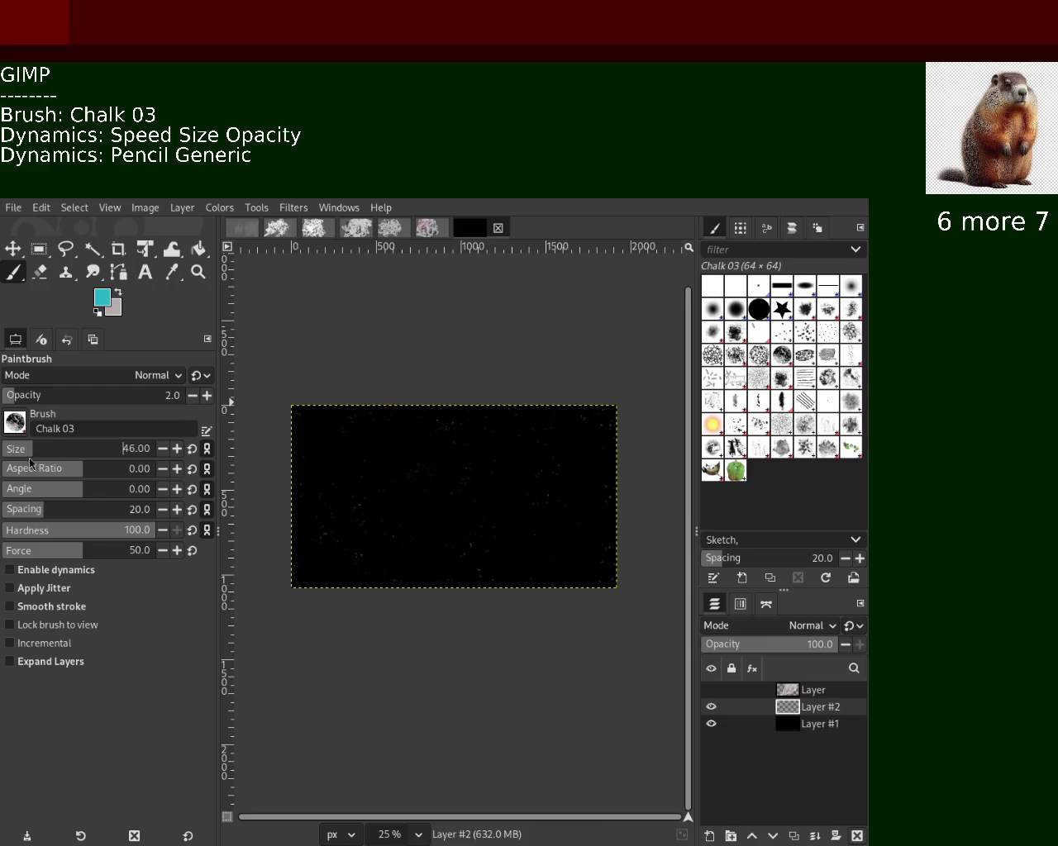
{"action": "left_click_drag", "start_coordinate": [343, 363], "coordinate": [447, 681]}
{"action": "left_click_drag", "start_coordinate": [532, 381], "coordinate": [429, 735]}
{"action": "key", "text": "ctrl+z"}
{"action": "left_click_drag", "start_coordinate": [594, 415], "coordinate": [488, 612]}
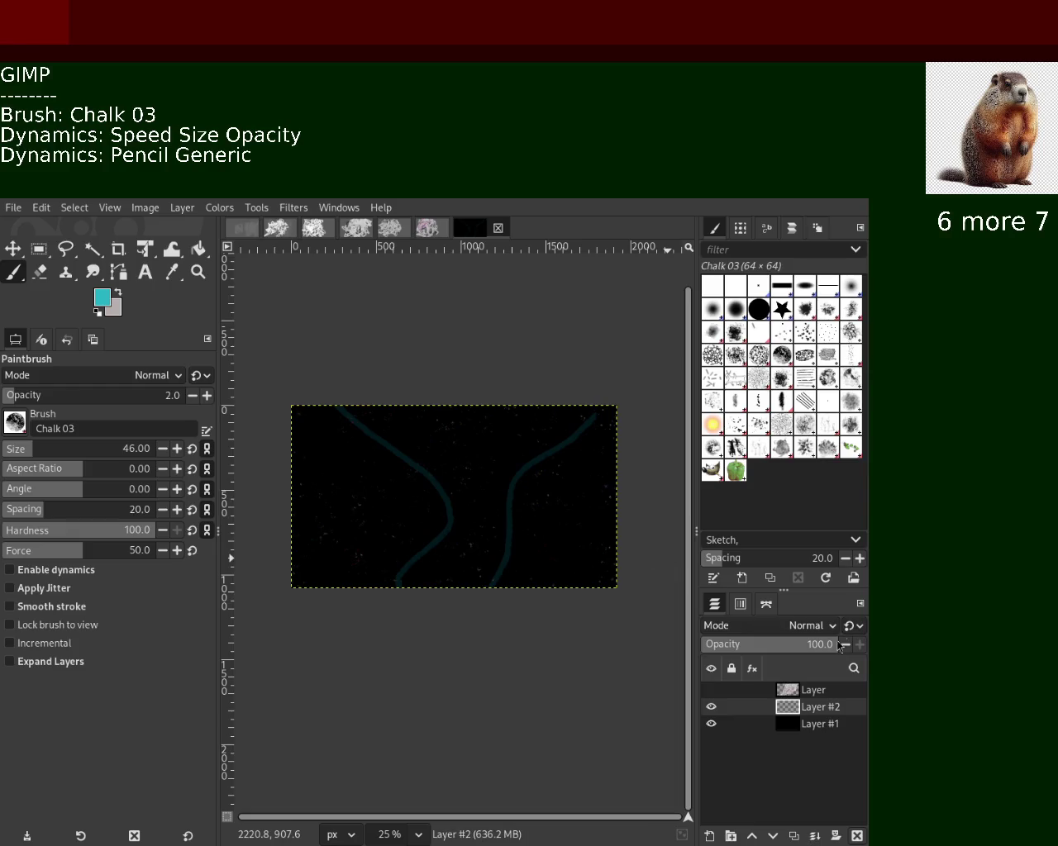
Show the grey scribble layer again and zoom to 50% to check it over the curves.
{"action": "left_click", "coordinate": [711, 690]}
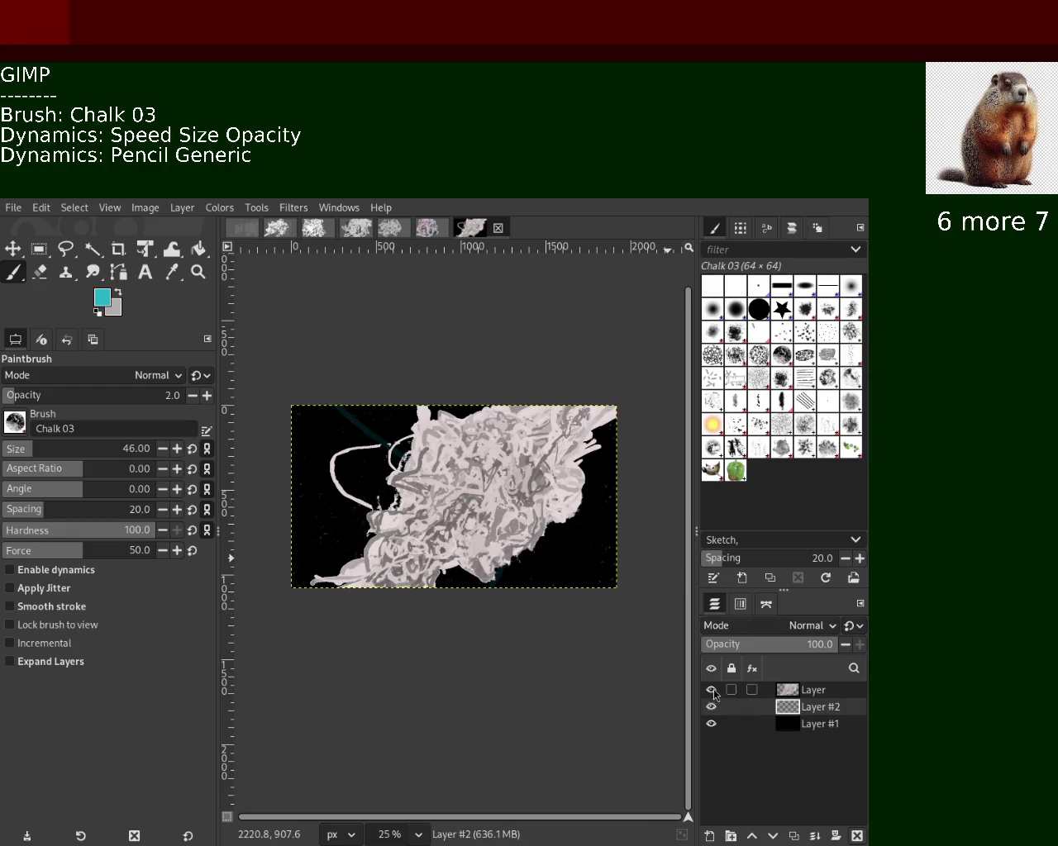
{"action": "left_click", "coordinate": [198, 272]}
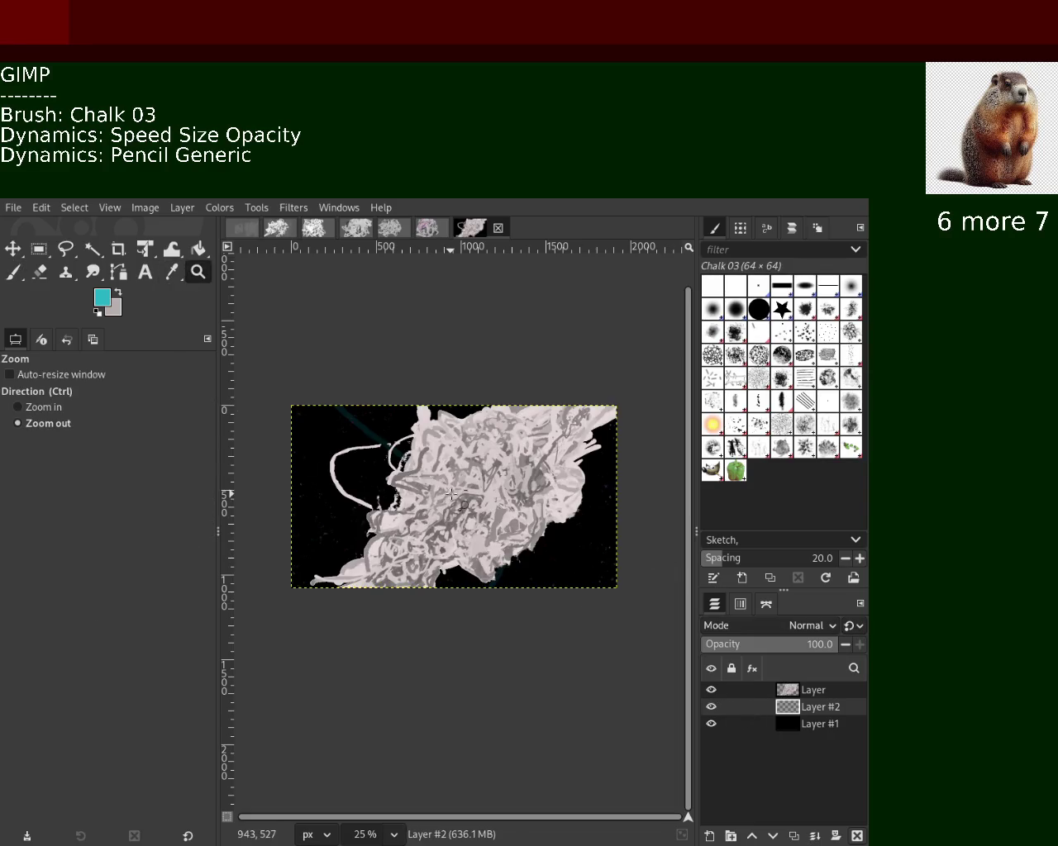
{"action": "left_click", "coordinate": [452, 494]}
{"action": "left_click", "coordinate": [452, 494], "text": "ctrl"}
{"action": "left_click", "coordinate": [451, 495], "text": "ctrl"}
{"action": "left_click", "coordinate": [452, 494], "text": "ctrl"}
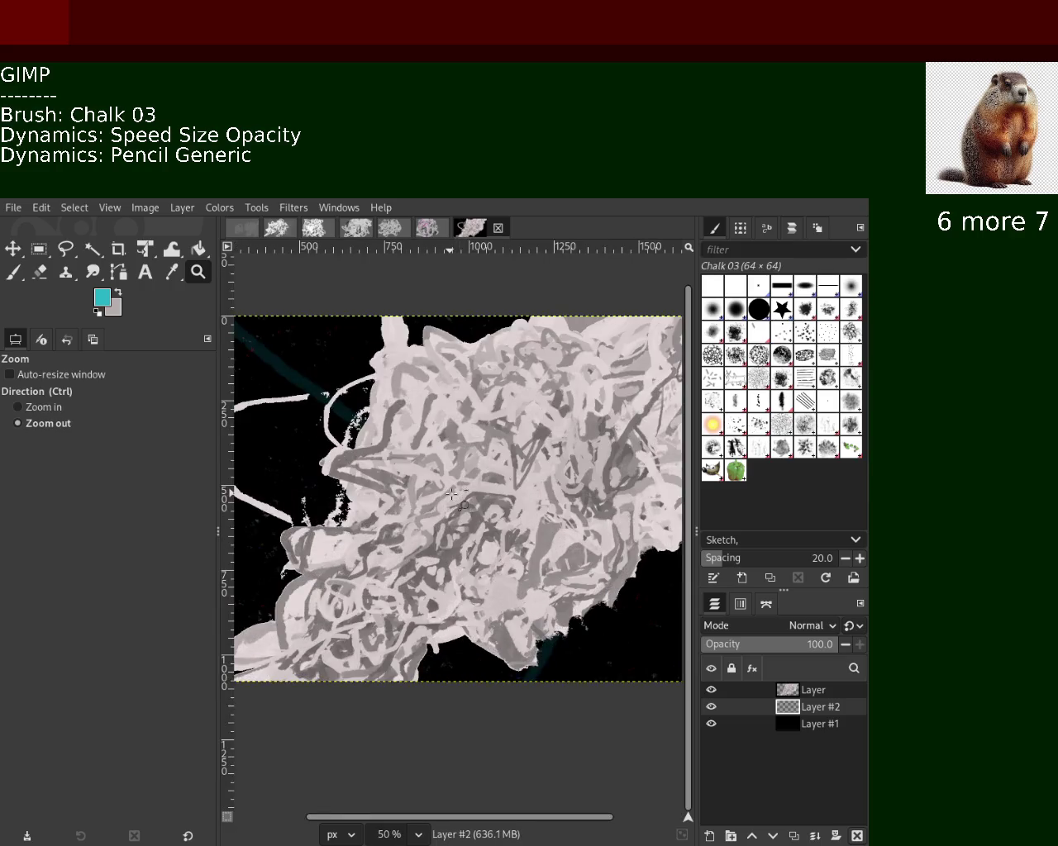
{"action": "left_click", "coordinate": [452, 494], "text": "ctrl"}
{"action": "key", "text": "ctrl+z"}
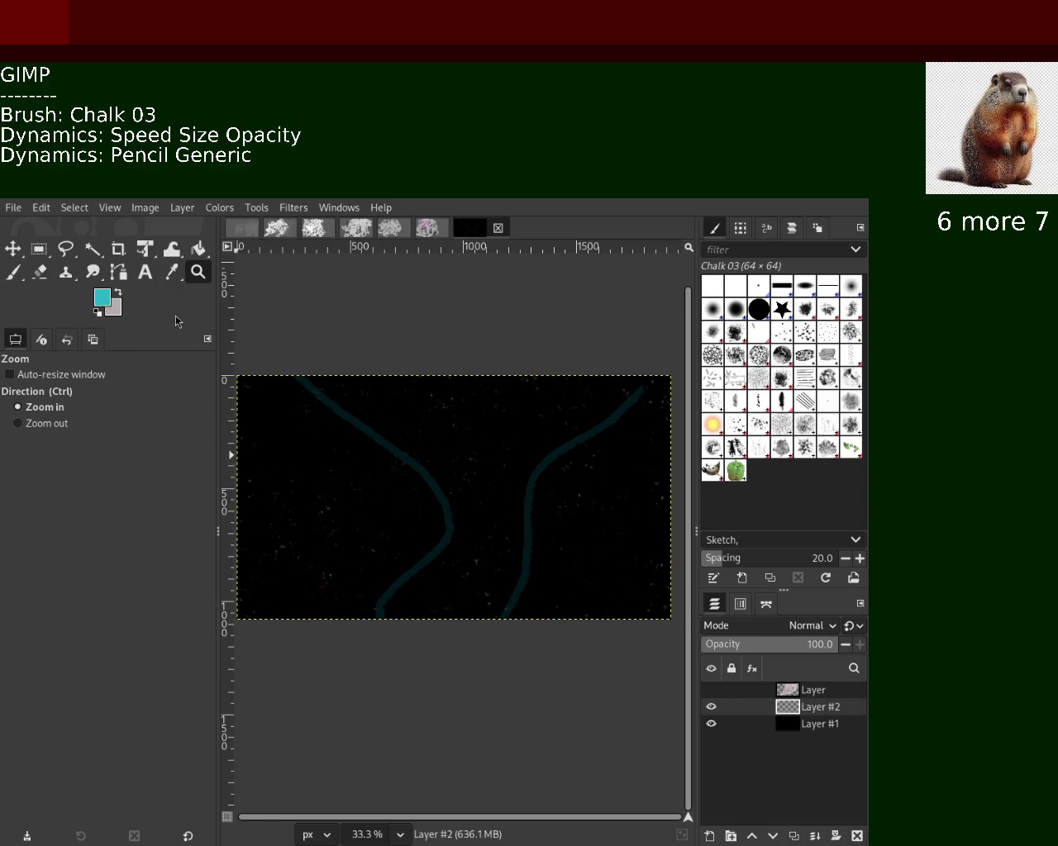
Zoom in on the teal curve, then settle the view at 25%.
{"action": "scroll", "coordinate": [355, 496], "scroll_direction": "up", "scroll_amount": 1}
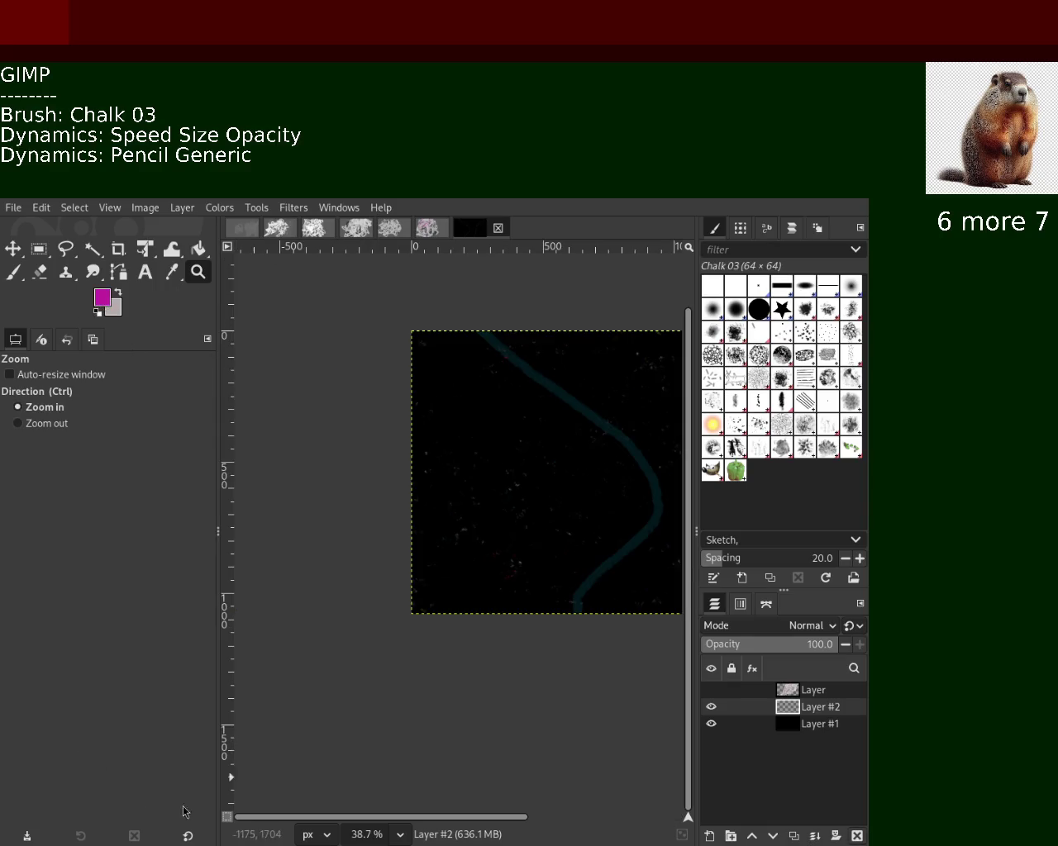
{"action": "left_click", "coordinate": [391, 482]}
{"action": "left_click", "coordinate": [390, 481]}
{"action": "left_click", "coordinate": [390, 481], "text": "ctrl"}
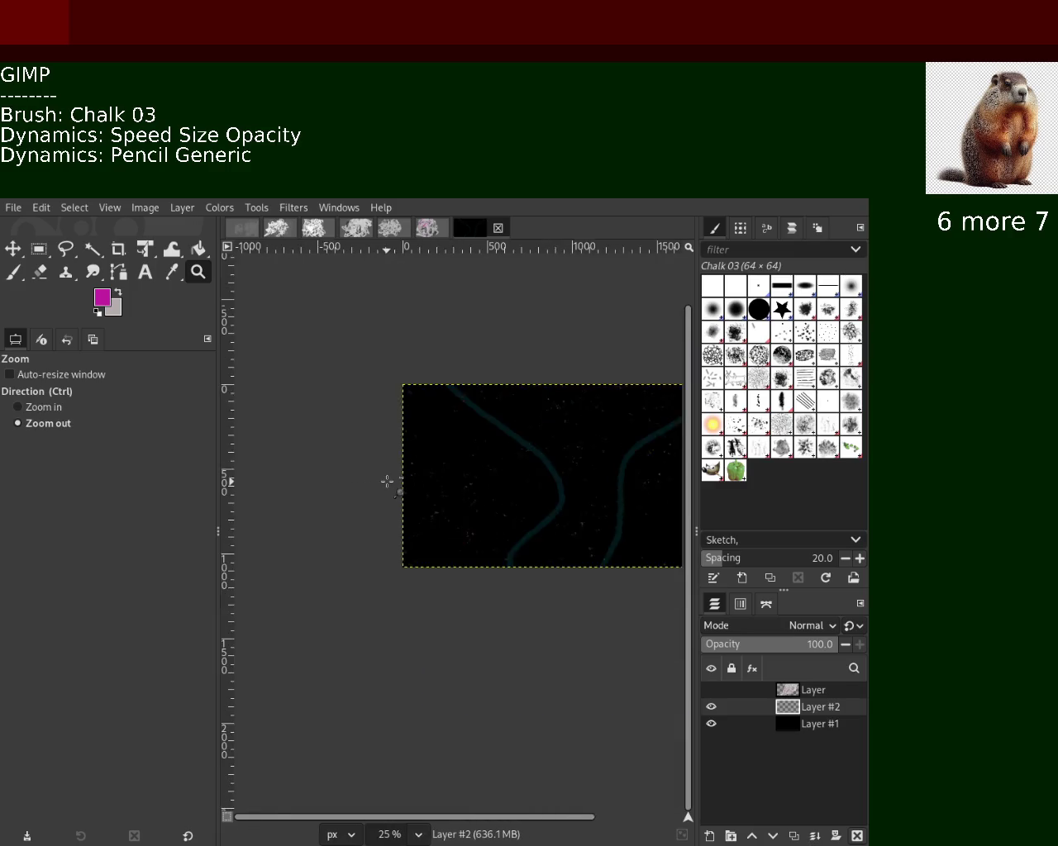
{"action": "left_click", "coordinate": [567, 432], "text": "ctrl"}
{"action": "left_click", "coordinate": [595, 432]}
{"action": "left_click", "coordinate": [595, 432], "text": "ctrl"}
Paint faint magenta curves near the left and right edges and a yellow-green stroke down the centre.
{"action": "left_click", "coordinate": [13, 271]}
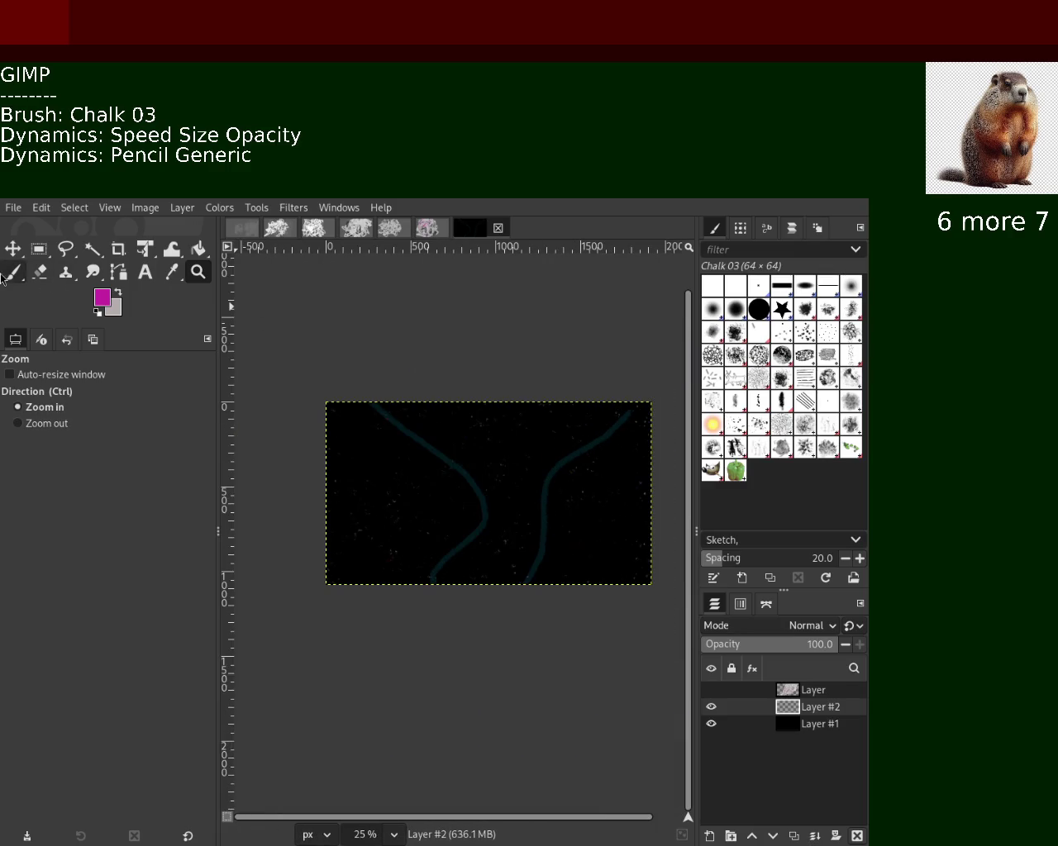
{"action": "left_click_drag", "start_coordinate": [536, 413], "coordinate": [455, 725]}
{"action": "key", "text": "ctrl+z"}
{"action": "left_click_drag", "start_coordinate": [671, 492], "coordinate": [422, 650]}
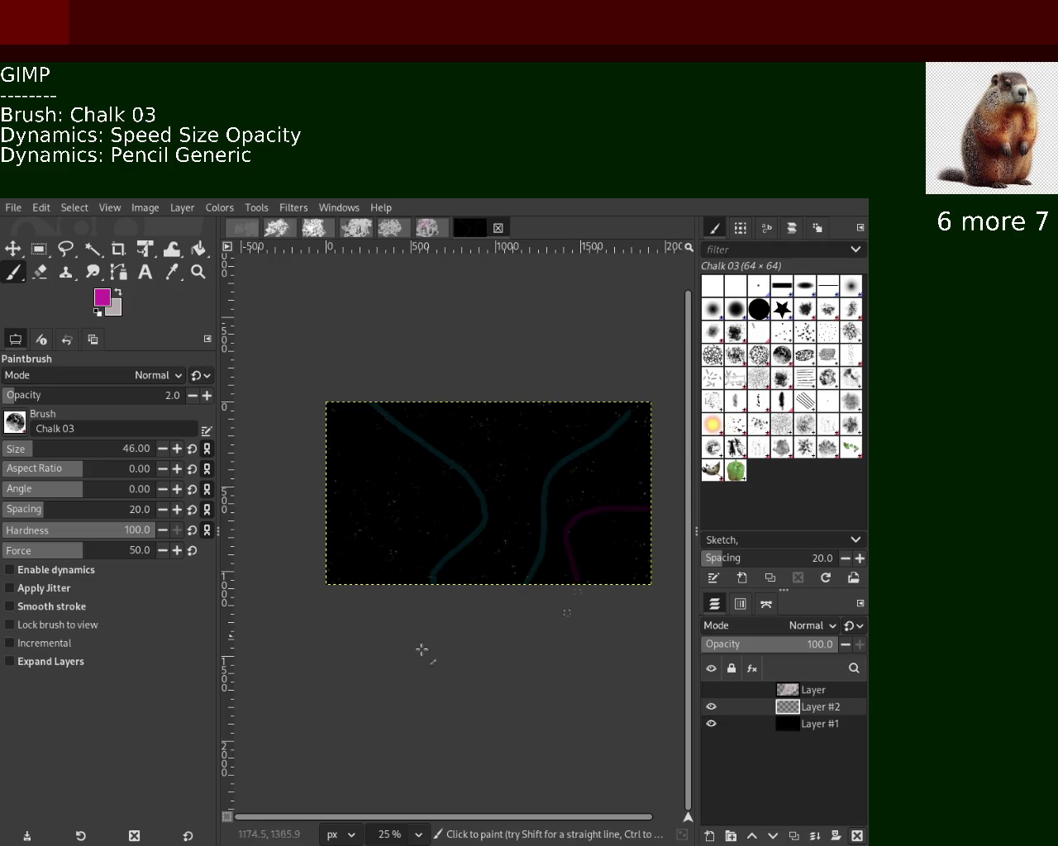
{"action": "left_click_drag", "start_coordinate": [332, 464], "coordinate": [391, 788]}
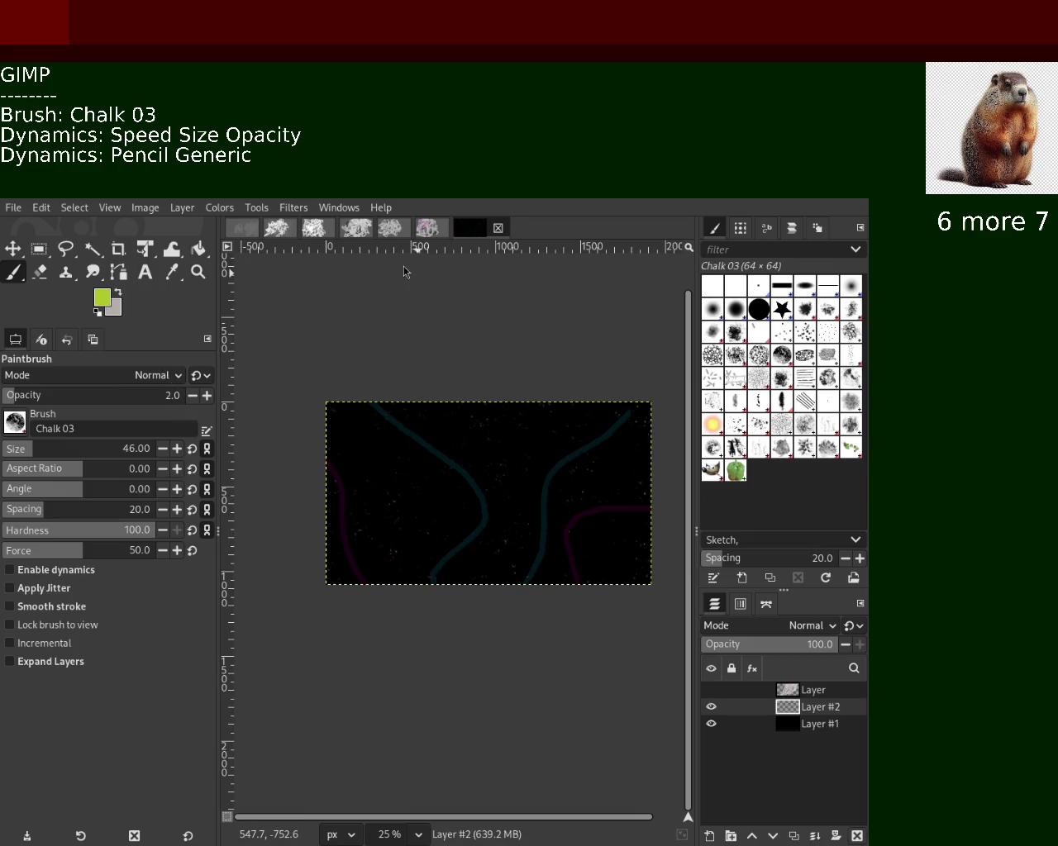
{"action": "left_click_drag", "start_coordinate": [549, 389], "coordinate": [496, 588]}
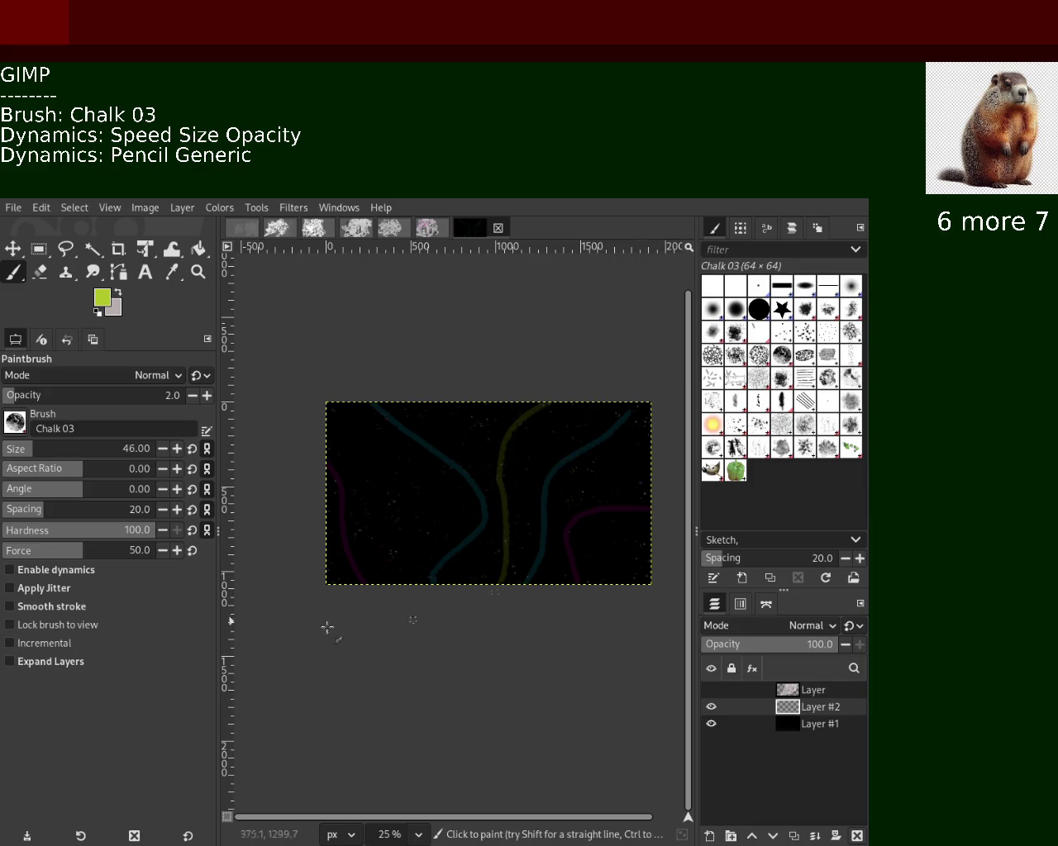
Replace the vertical yellow stroke with a faint yellow arc and show the scribble layer.
{"action": "key", "text": "ctrl+z"}
{"action": "left_click_drag", "start_coordinate": [673, 567], "coordinate": [306, 431]}
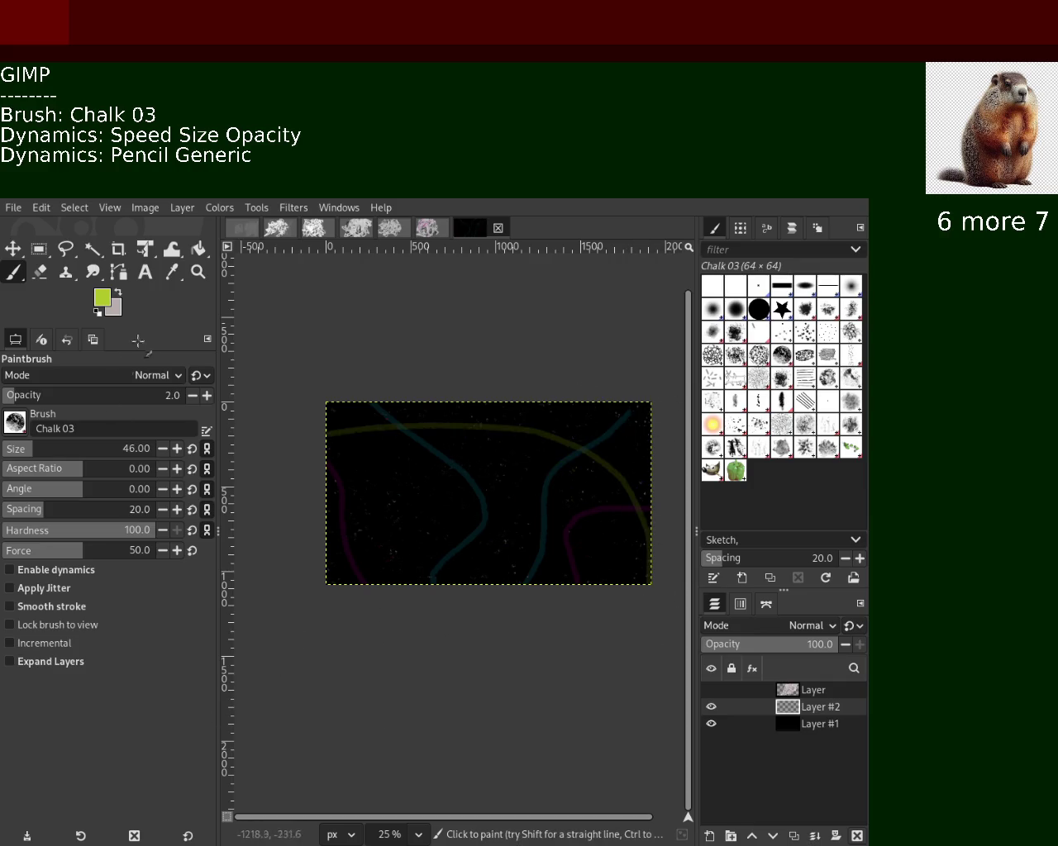
{"action": "left_click", "coordinate": [724, 694]}
{"action": "left_click", "coordinate": [712, 691]}
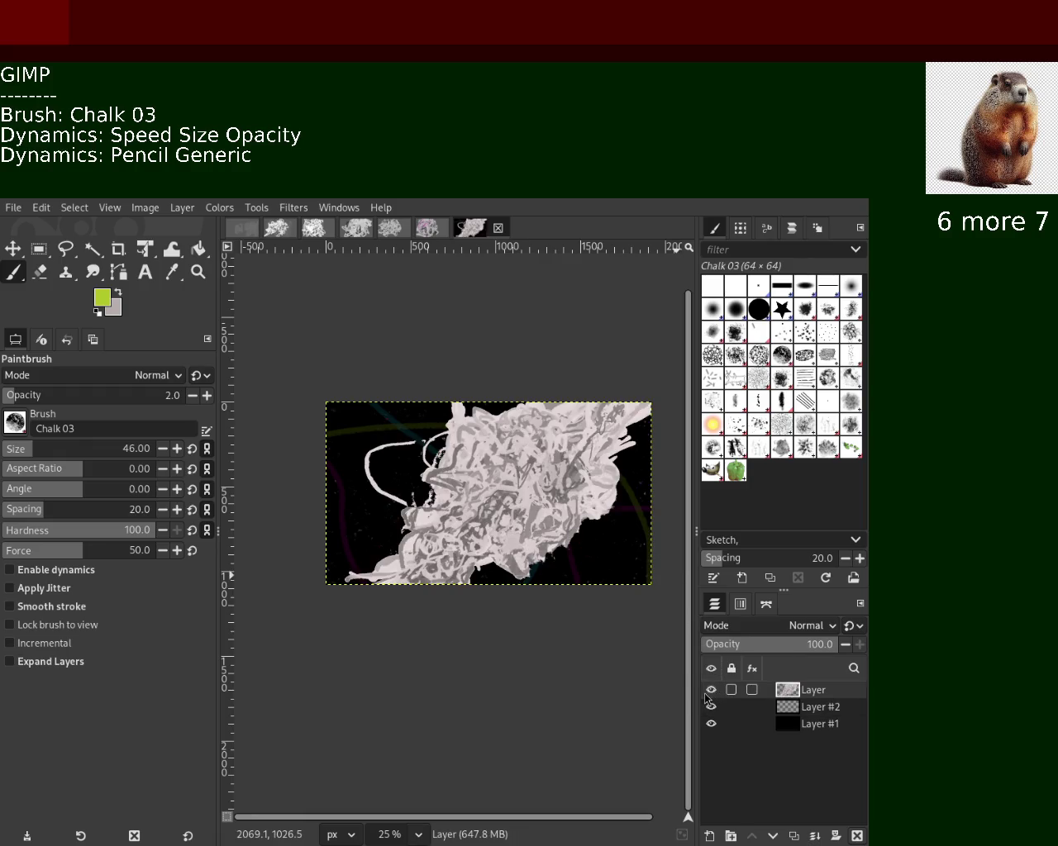
Zoom between 25% and 66.7% to inspect the scribble over the coloured curves.
{"action": "left_click", "coordinate": [198, 272]}
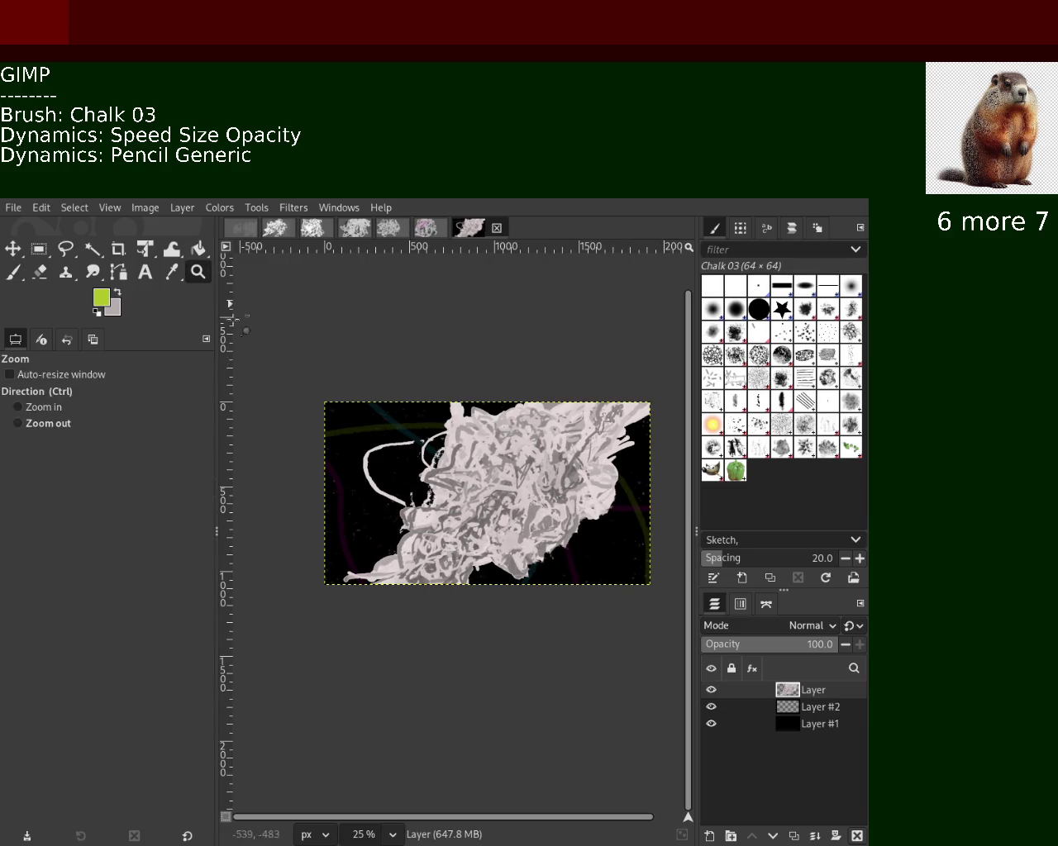
{"action": "scroll", "coordinate": [452, 513], "scroll_direction": "down", "scroll_amount": 2}
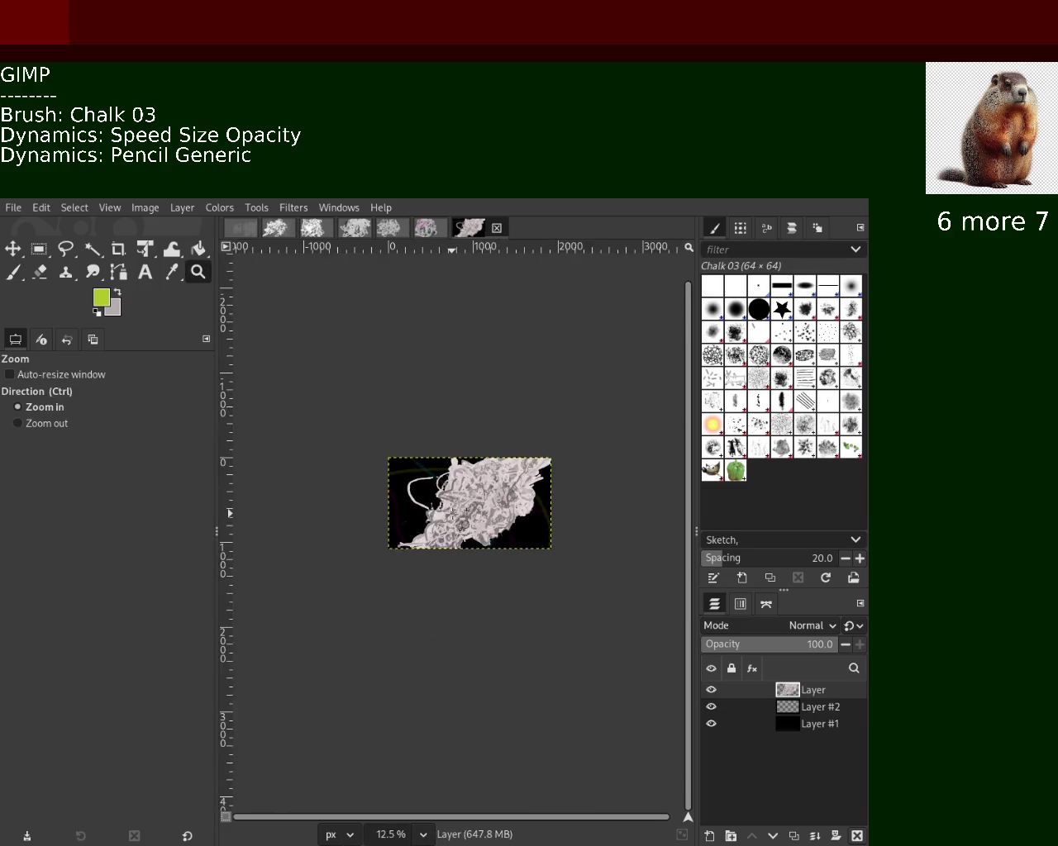
{"action": "left_click", "coordinate": [452, 514]}
{"action": "left_click", "coordinate": [452, 514]}
{"action": "left_click", "coordinate": [454, 514]}
{"action": "left_click", "coordinate": [455, 514], "text": "ctrl"}
{"action": "left_click", "coordinate": [455, 514]}
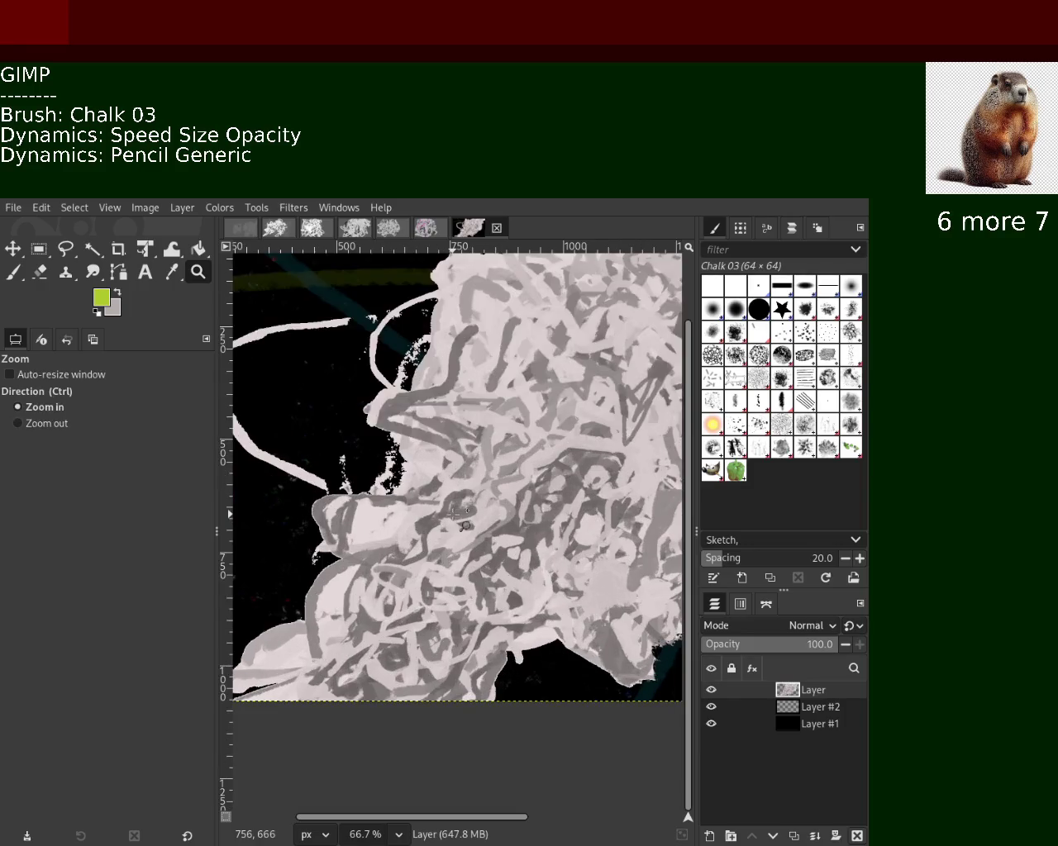
{"action": "left_click", "coordinate": [455, 514], "text": "ctrl"}
{"action": "left_click", "coordinate": [455, 515], "text": "ctrl"}
{"action": "left_click", "coordinate": [456, 515], "text": "ctrl"}
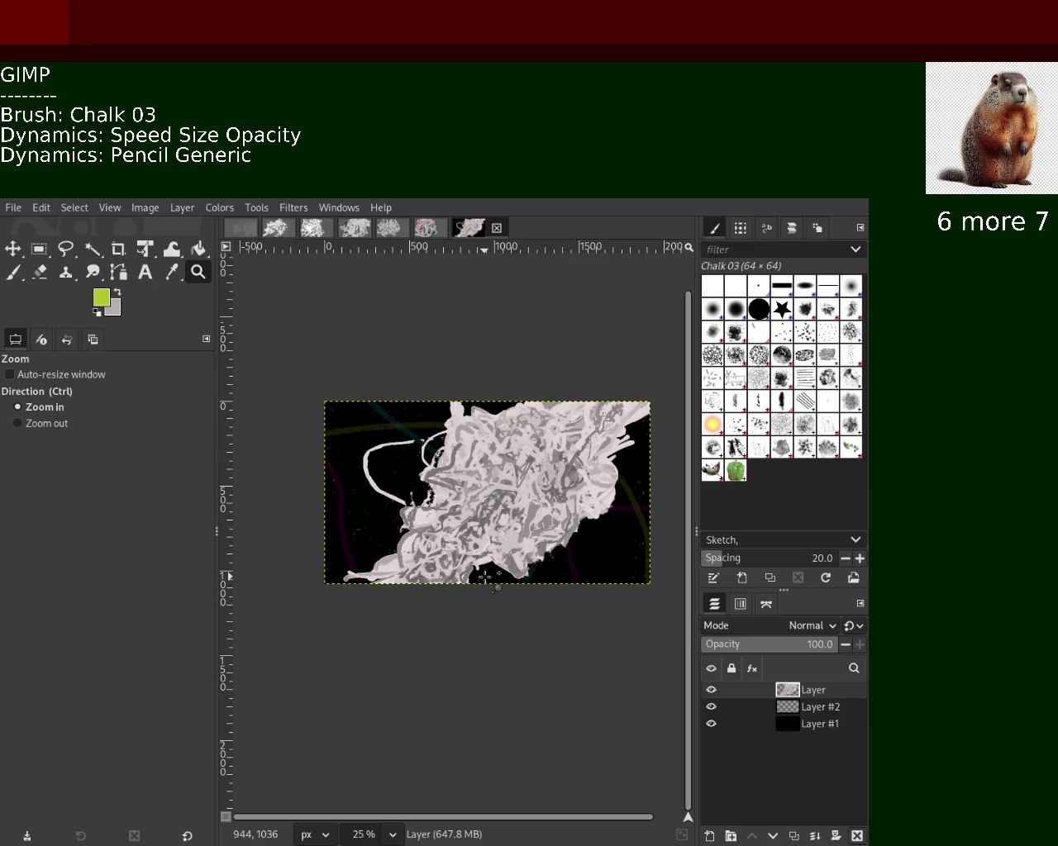
Make Layer #2 active, toggle the scribble layer off and on, and zoom in to inspect.
{"action": "left_click", "coordinate": [792, 709]}
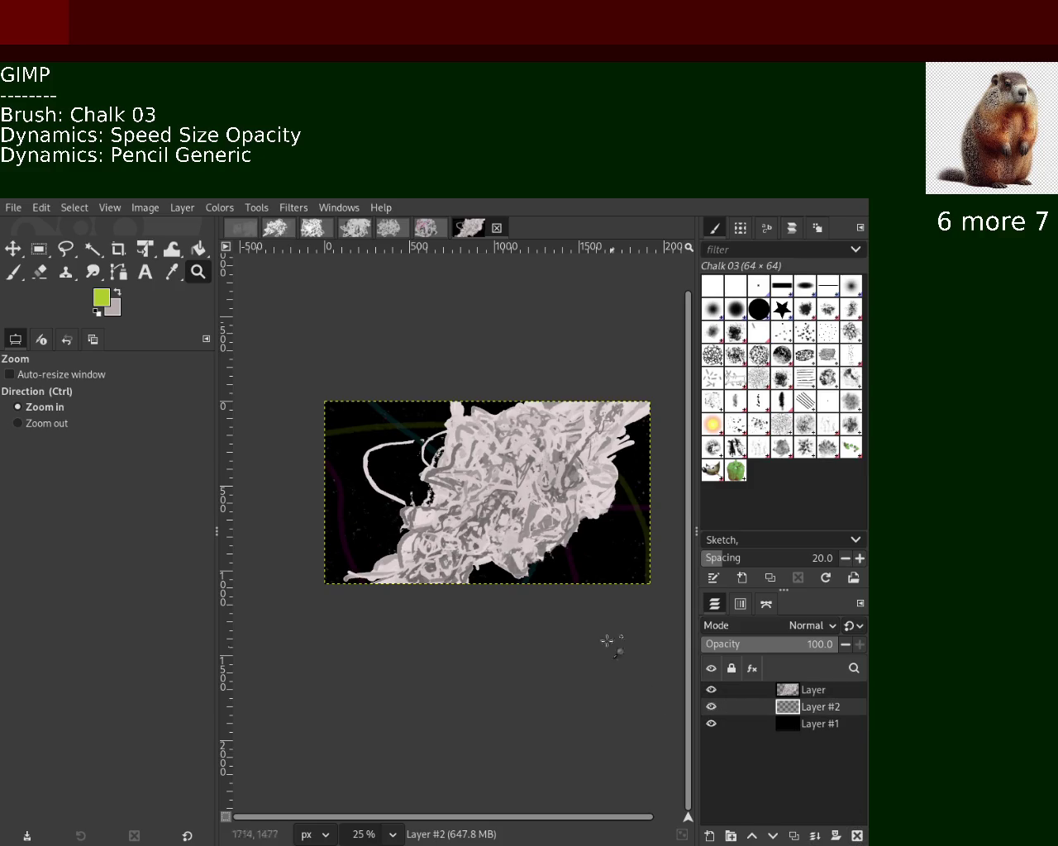
{"action": "left_click", "coordinate": [710, 689]}
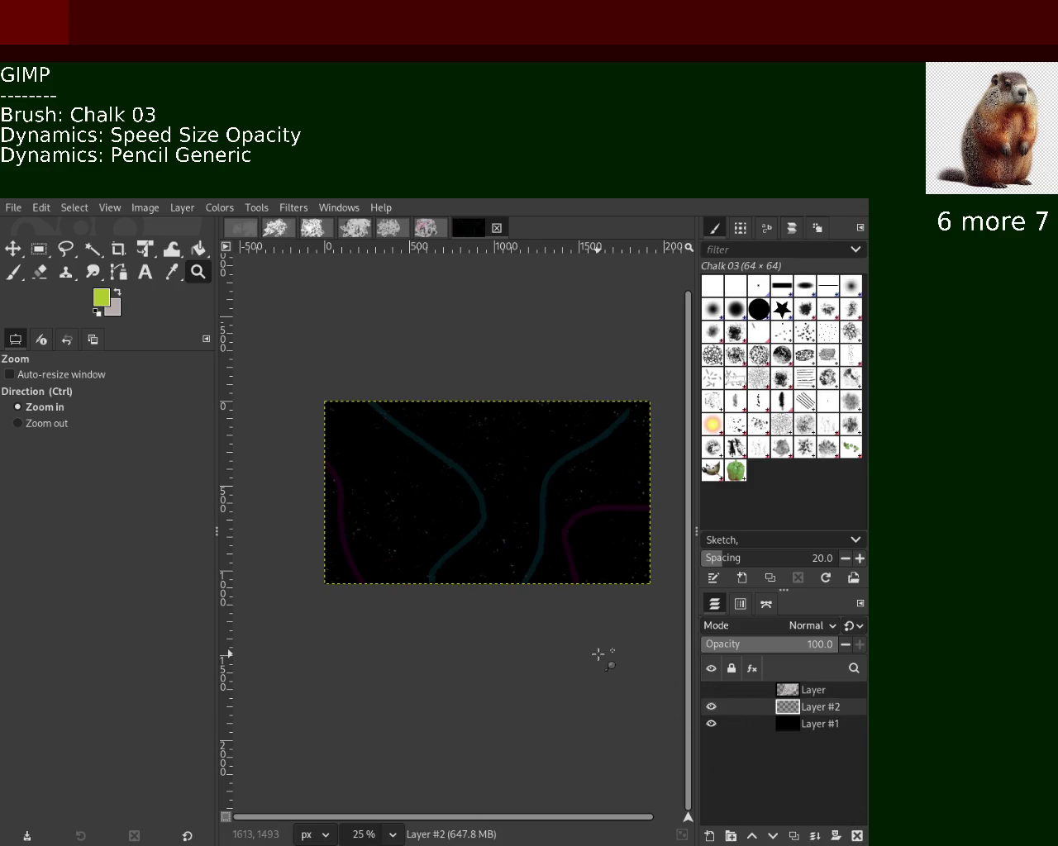
{"action": "left_click", "coordinate": [711, 690]}
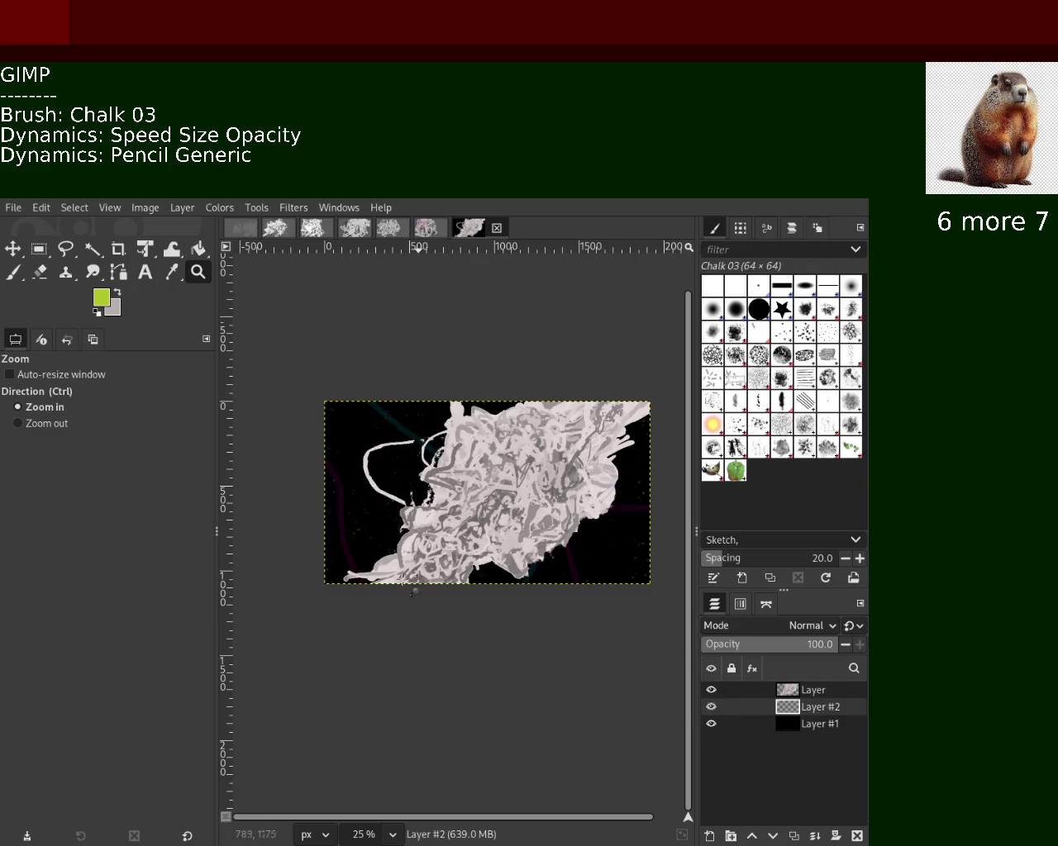
{"action": "left_click", "coordinate": [608, 537], "text": "ctrl"}
{"action": "left_click", "coordinate": [562, 522]}
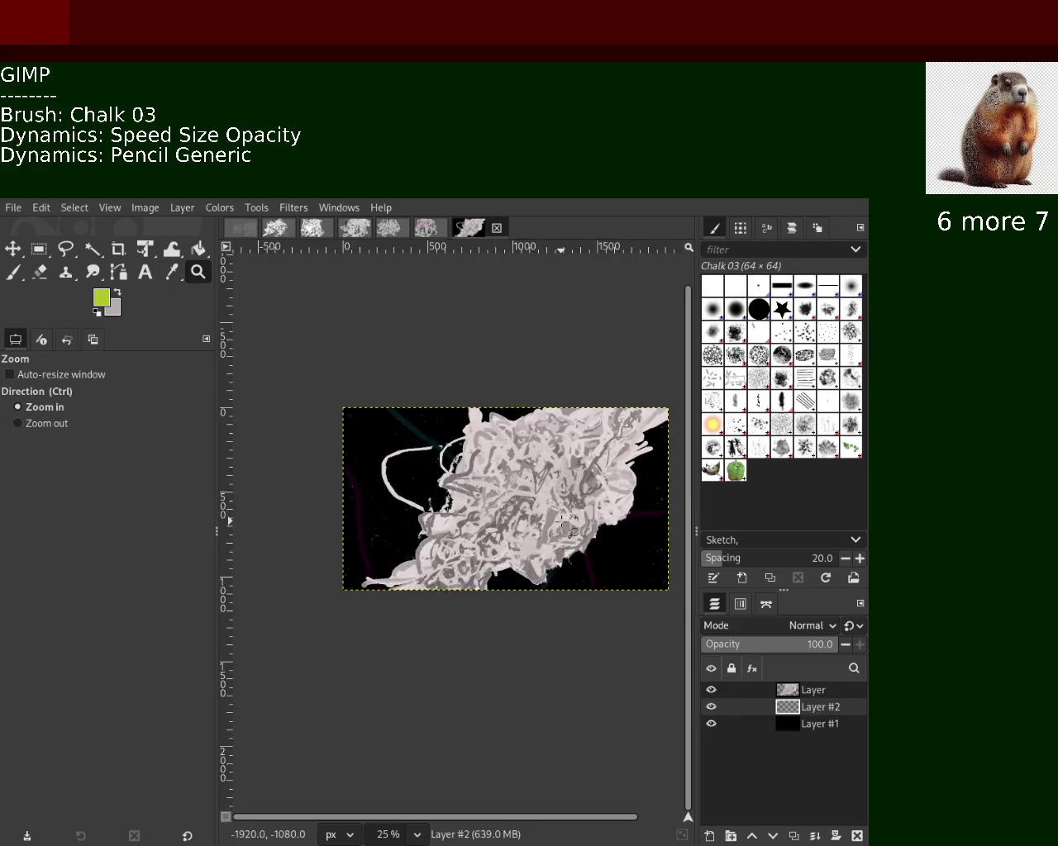
{"action": "left_click", "coordinate": [562, 522]}
{"action": "left_click", "coordinate": [562, 522]}
{"action": "left_click", "coordinate": [561, 522]}
{"action": "left_click", "coordinate": [562, 521], "text": "ctrl"}
{"action": "left_click", "coordinate": [562, 521], "text": "ctrl"}
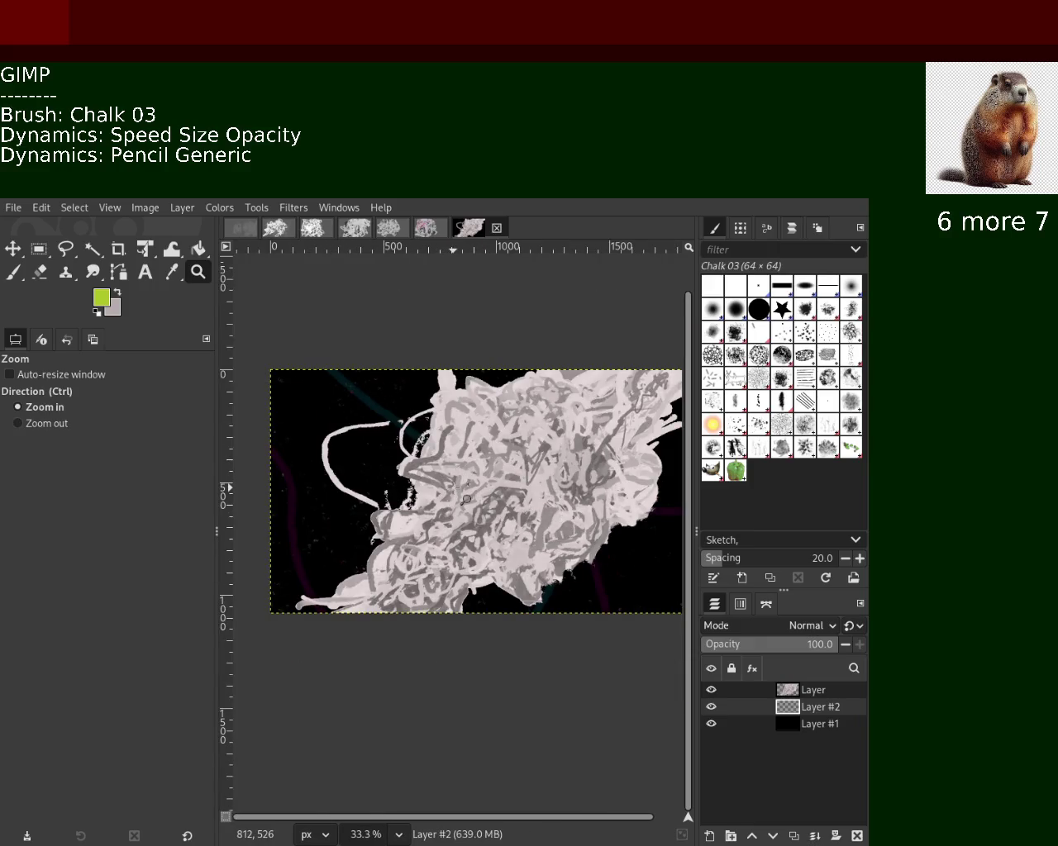
Zoom to 66.7% on the upper left, then hide the grey chalk scribble layer.
{"action": "left_click", "coordinate": [306, 405], "text": "ctrl"}
{"action": "left_click", "coordinate": [301, 406]}
{"action": "left_click", "coordinate": [299, 407]}
{"action": "left_click", "coordinate": [299, 408], "text": "ctrl"}
{"action": "left_click", "coordinate": [300, 408], "text": "ctrl"}
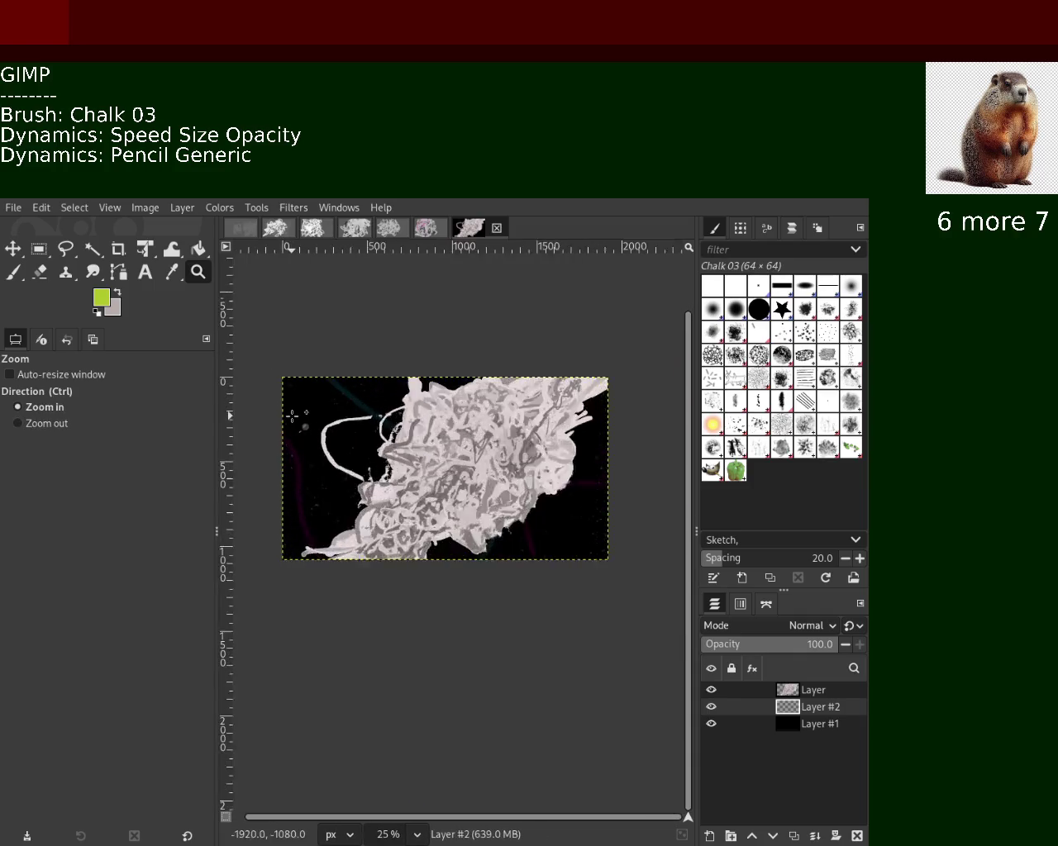
{"action": "left_click", "coordinate": [293, 413]}
{"action": "left_click", "coordinate": [292, 414]}
{"action": "left_click", "coordinate": [291, 416]}
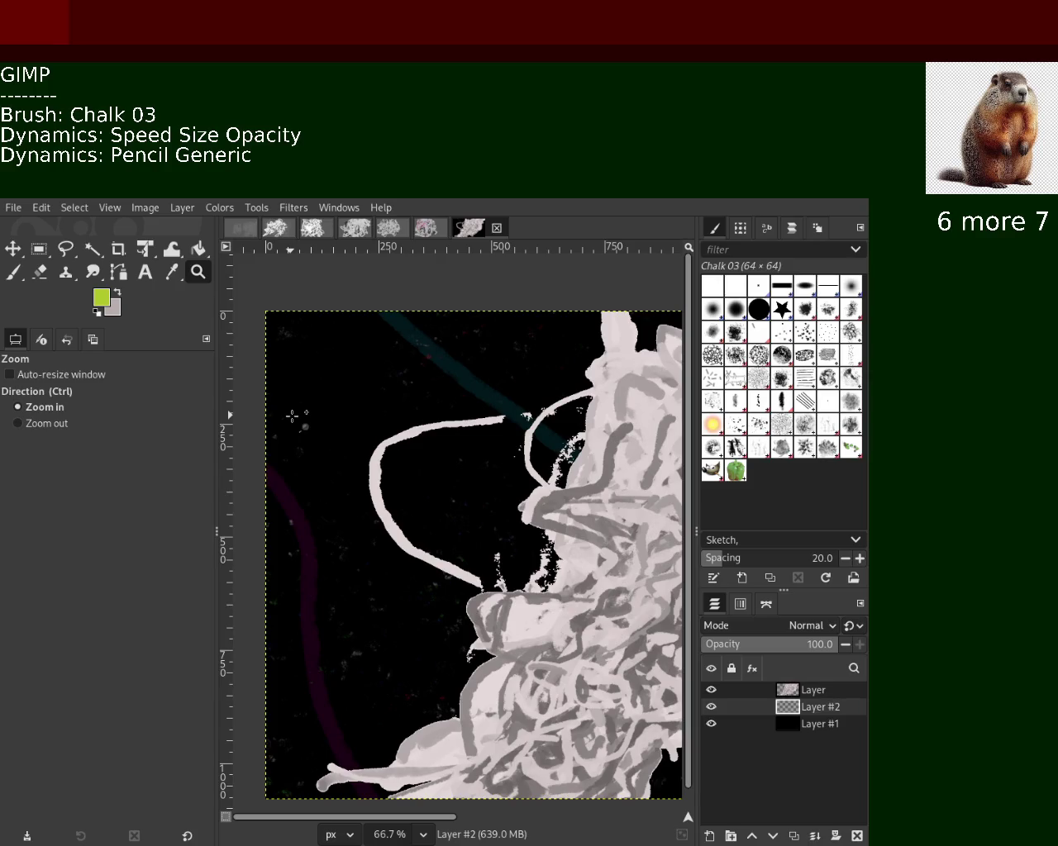
{"action": "left_click", "coordinate": [711, 689]}
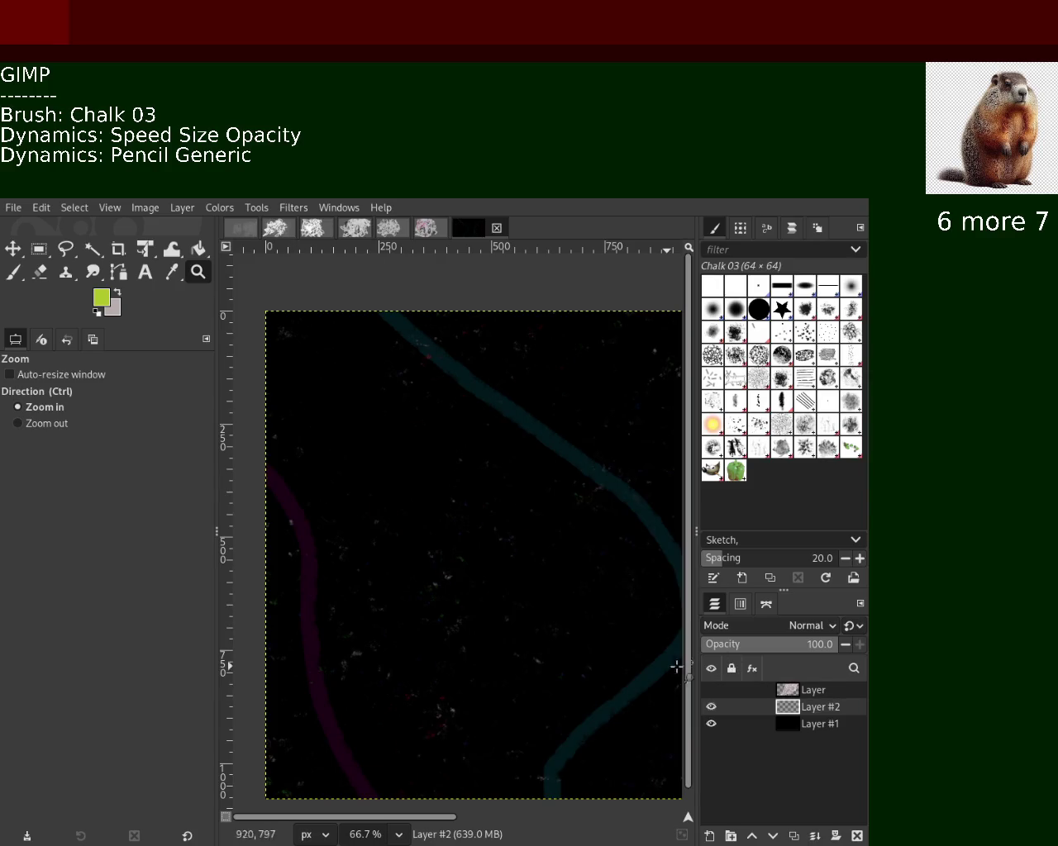
{"action": "left_click", "coordinate": [20, 274]}
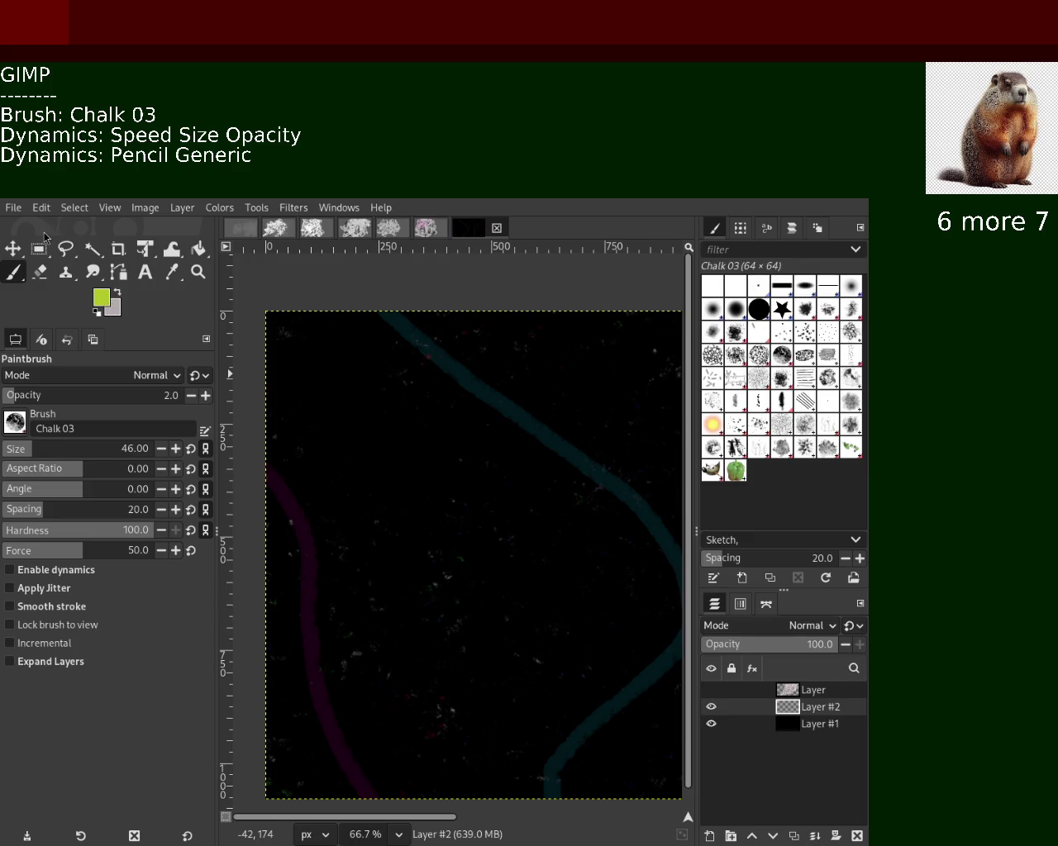
Set the Eraser to 86 opacity and partly erase the lower-right teal curve on Layer #2.
{"action": "left_click", "coordinate": [39, 272]}
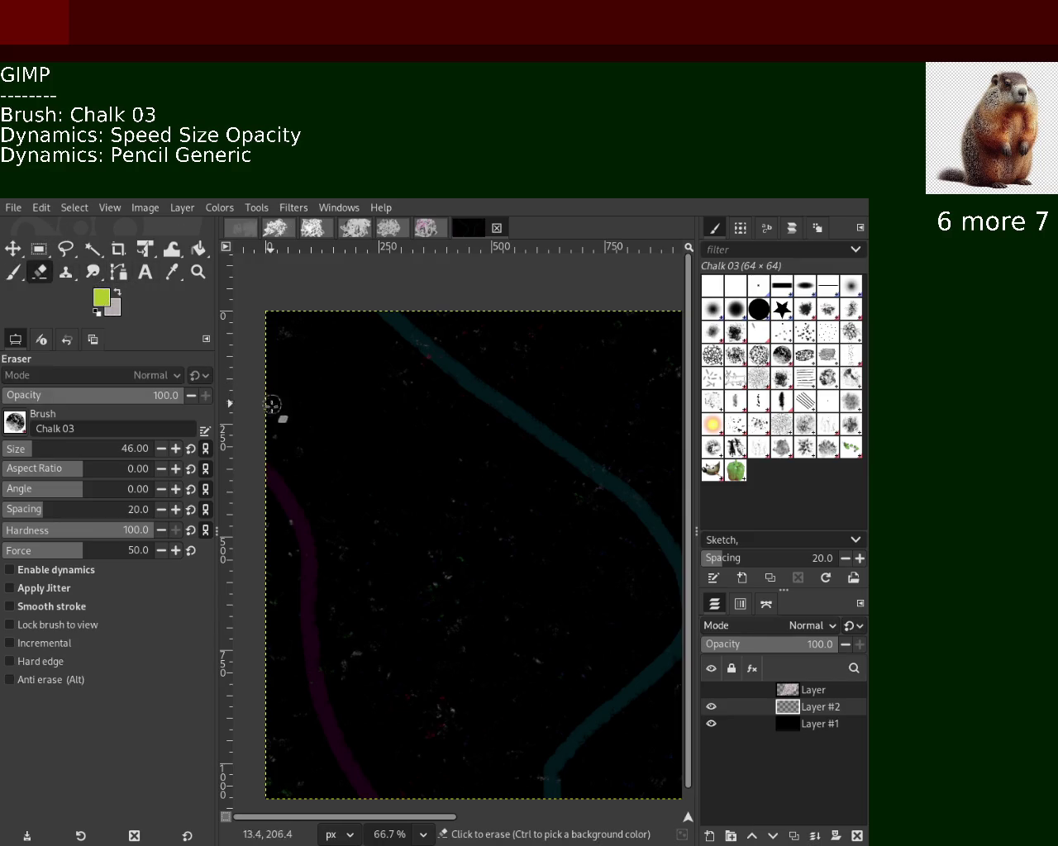
{"action": "key", "text": "ctrl"}
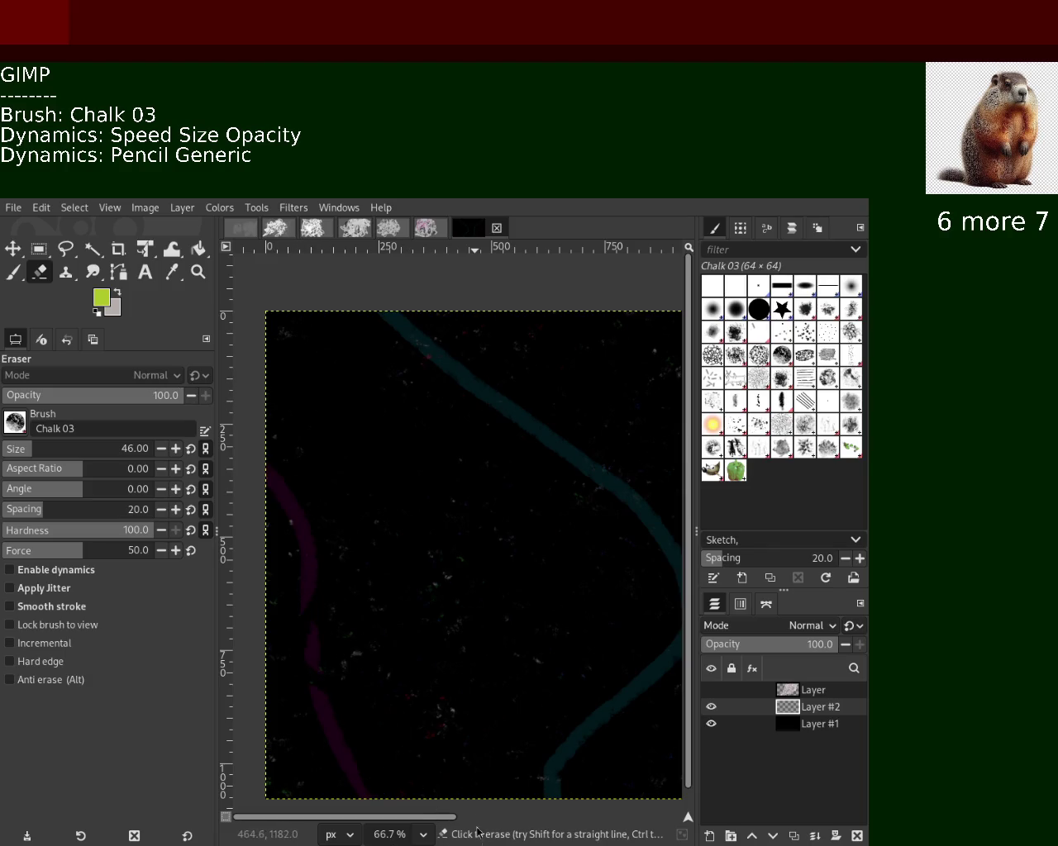
{"action": "left_click", "coordinate": [157, 395]}
{"action": "left_click_drag", "start_coordinate": [435, 342], "coordinate": [671, 627]}
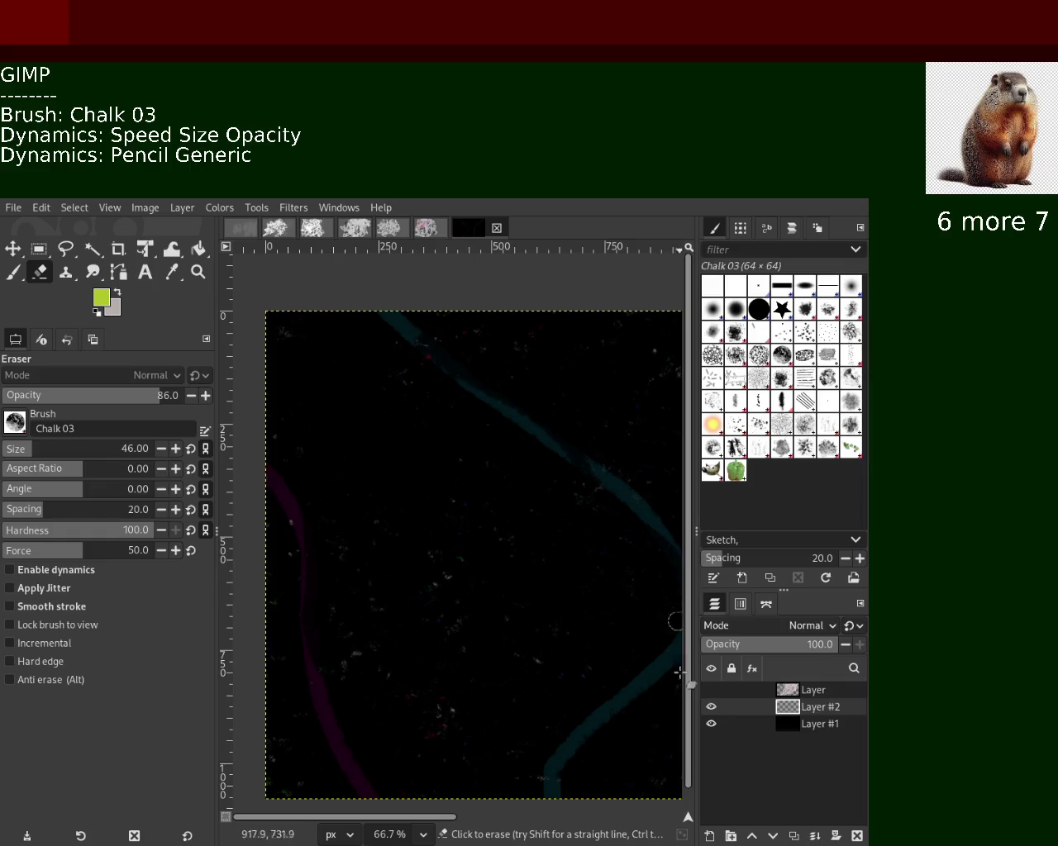
Zoom out and back in to inspect the faded teal curve.
{"action": "key", "text": "shift+b"}
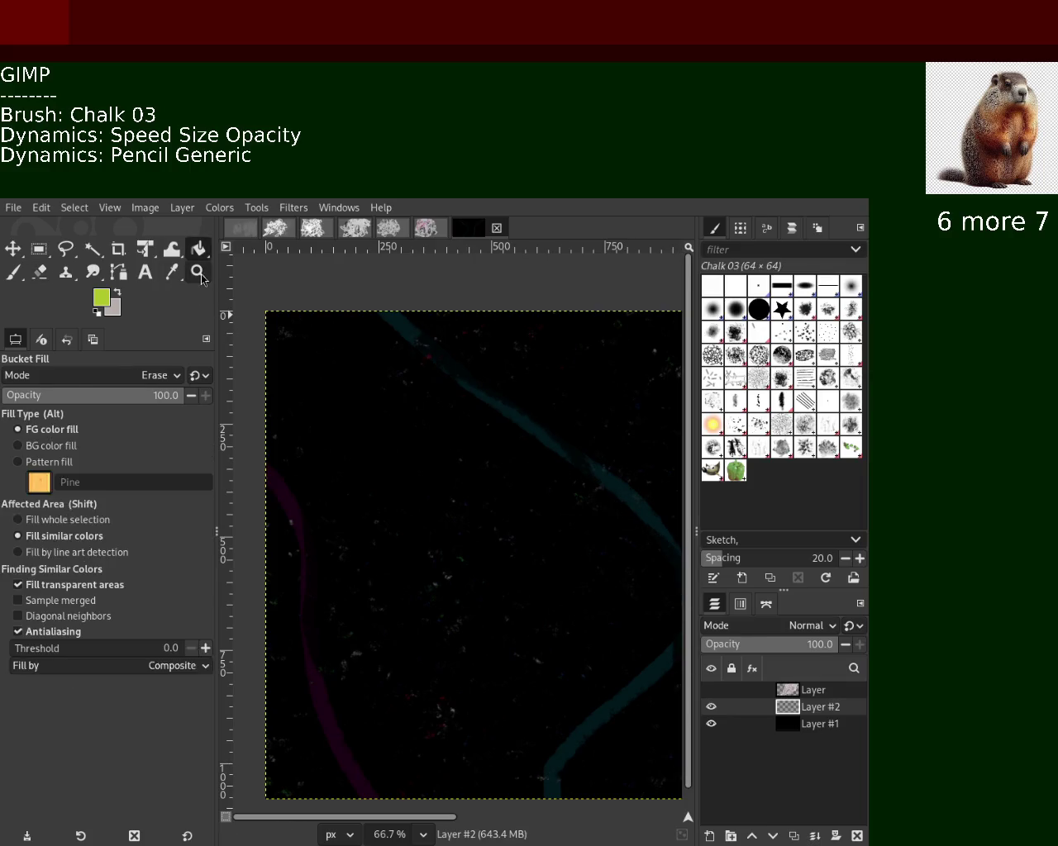
{"action": "key", "text": "z"}
{"action": "left_click", "coordinate": [450, 395]}
{"action": "left_click", "coordinate": [452, 400]}
{"action": "left_click", "coordinate": [474, 484]}
{"action": "scroll", "coordinate": [537, 521], "scroll_direction": "up", "scroll_amount": 2}
{"action": "scroll", "coordinate": [401, 465], "scroll_direction": "up", "scroll_amount": 1}
{"action": "scroll", "coordinate": [349, 481], "scroll_direction": "up", "scroll_amount": 1}
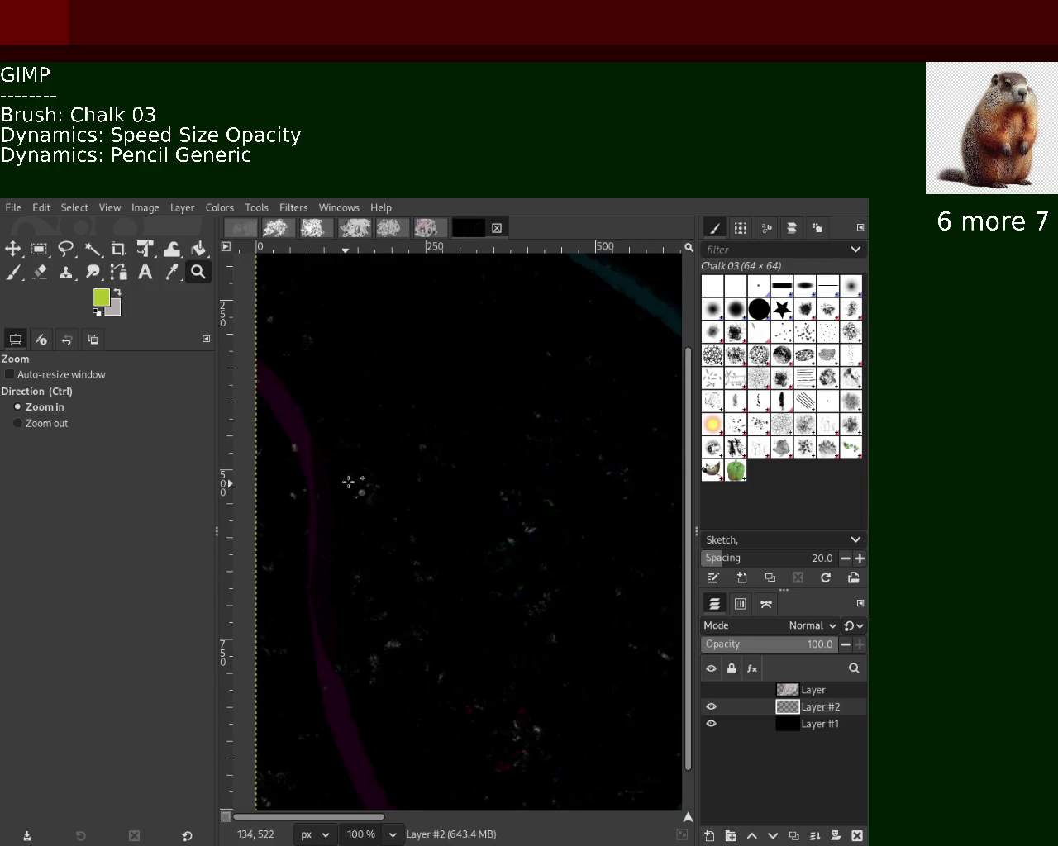
{"action": "scroll", "coordinate": [351, 477], "scroll_direction": "down", "scroll_amount": 3}
{"action": "scroll", "coordinate": [471, 477], "scroll_direction": "down", "scroll_amount": 1}
{"action": "scroll", "coordinate": [472, 477], "scroll_direction": "down", "scroll_amount": 2}
{"action": "scroll", "coordinate": [472, 477], "scroll_direction": "down", "scroll_amount": 1}
{"action": "scroll", "coordinate": [472, 477], "scroll_direction": "up", "scroll_amount": 1}
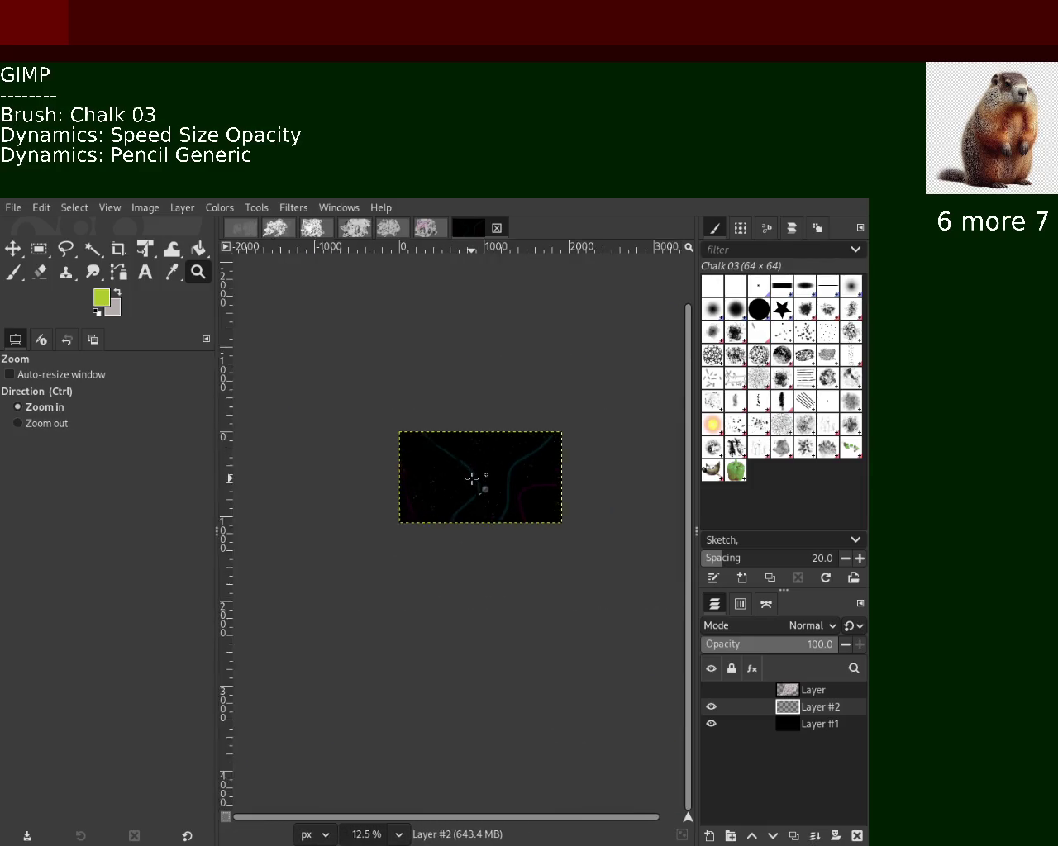
{"action": "scroll", "coordinate": [472, 478], "scroll_direction": "up", "scroll_amount": 2}
{"action": "scroll", "coordinate": [472, 477], "scroll_direction": "up", "scroll_amount": 1}
{"action": "scroll", "coordinate": [436, 476], "scroll_direction": "down", "scroll_amount": 1}
{"action": "scroll", "coordinate": [424, 477], "scroll_direction": "up", "scroll_amount": 2}
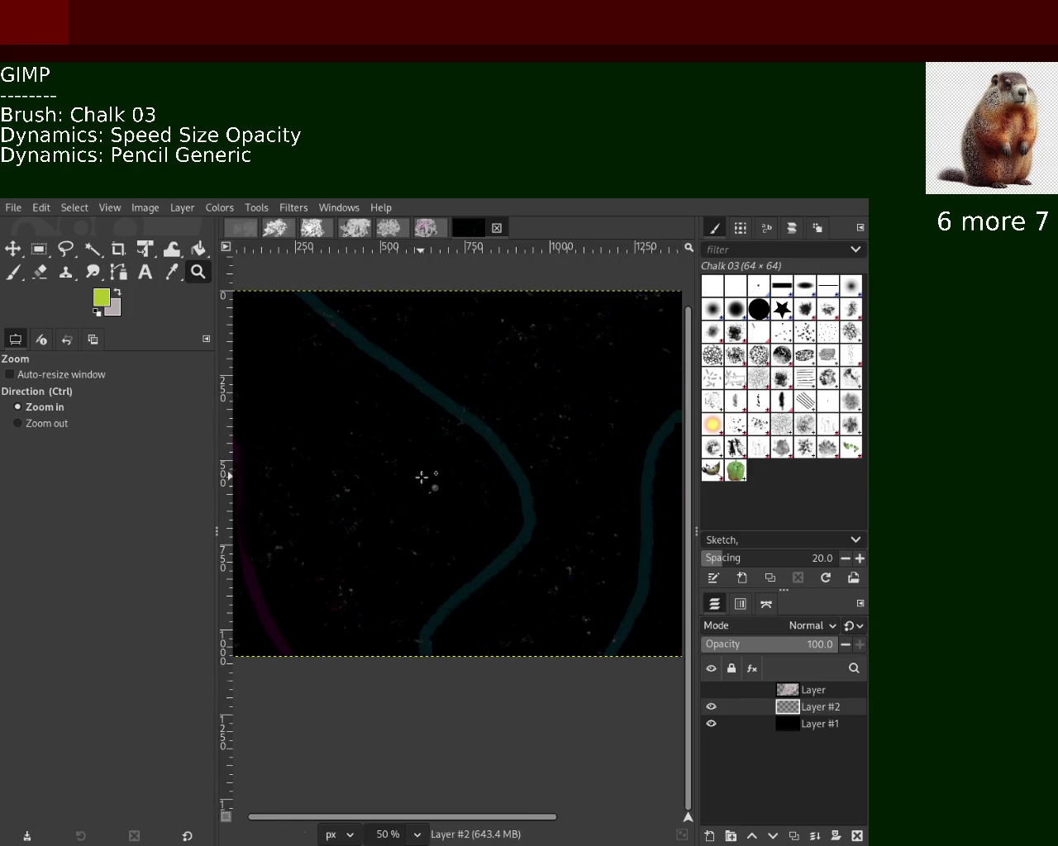
{"action": "left_click_drag", "start_coordinate": [425, 477], "coordinate": [431, 483]}
{"action": "scroll", "coordinate": [433, 451], "scroll_direction": "down", "scroll_amount": 1}
{"action": "scroll", "coordinate": [433, 451], "scroll_direction": "down", "scroll_amount": 3}
{"action": "scroll", "coordinate": [433, 451], "scroll_direction": "down", "scroll_amount": 5}
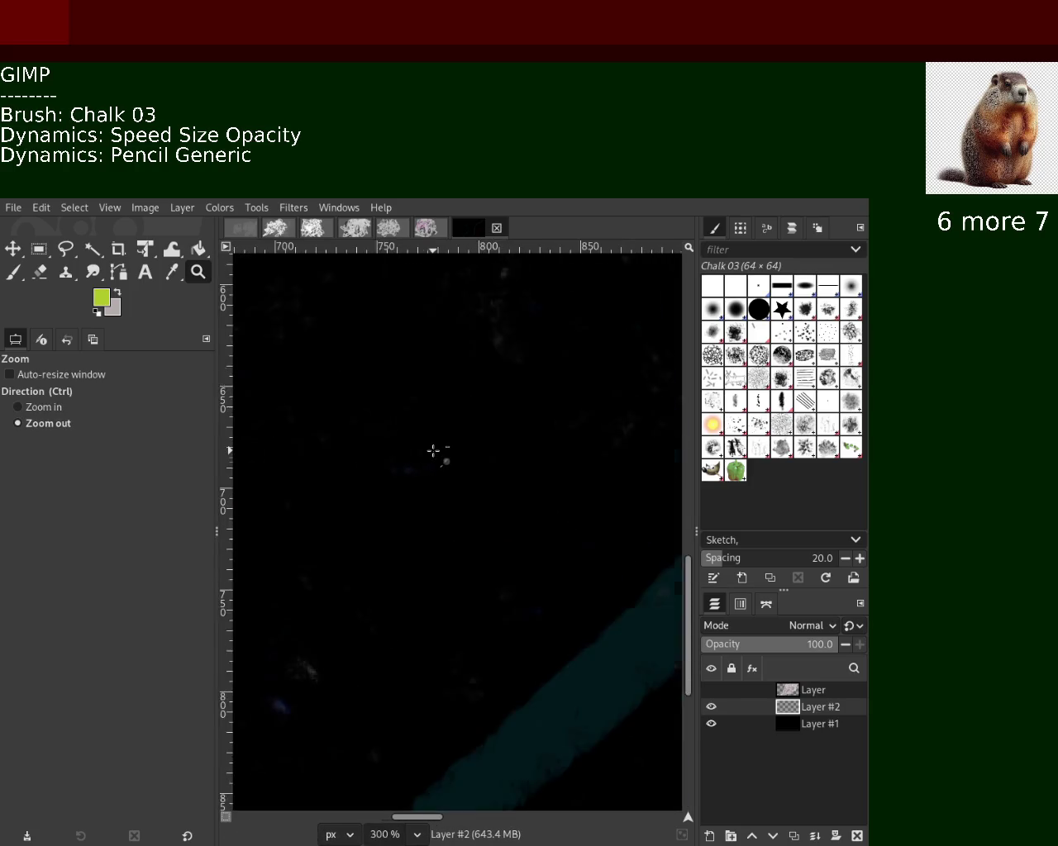
{"action": "scroll", "coordinate": [433, 451], "scroll_direction": "down", "scroll_amount": 3}
{"action": "scroll", "coordinate": [432, 451], "scroll_direction": "down", "scroll_amount": 4}
{"action": "scroll", "coordinate": [385, 384], "scroll_direction": "up", "scroll_amount": 1}
{"action": "scroll", "coordinate": [385, 408], "scroll_direction": "up", "scroll_amount": 1}
{"action": "scroll", "coordinate": [380, 409], "scroll_direction": "down", "scroll_amount": 1}
{"action": "scroll", "coordinate": [380, 409], "scroll_direction": "up", "scroll_amount": 2}
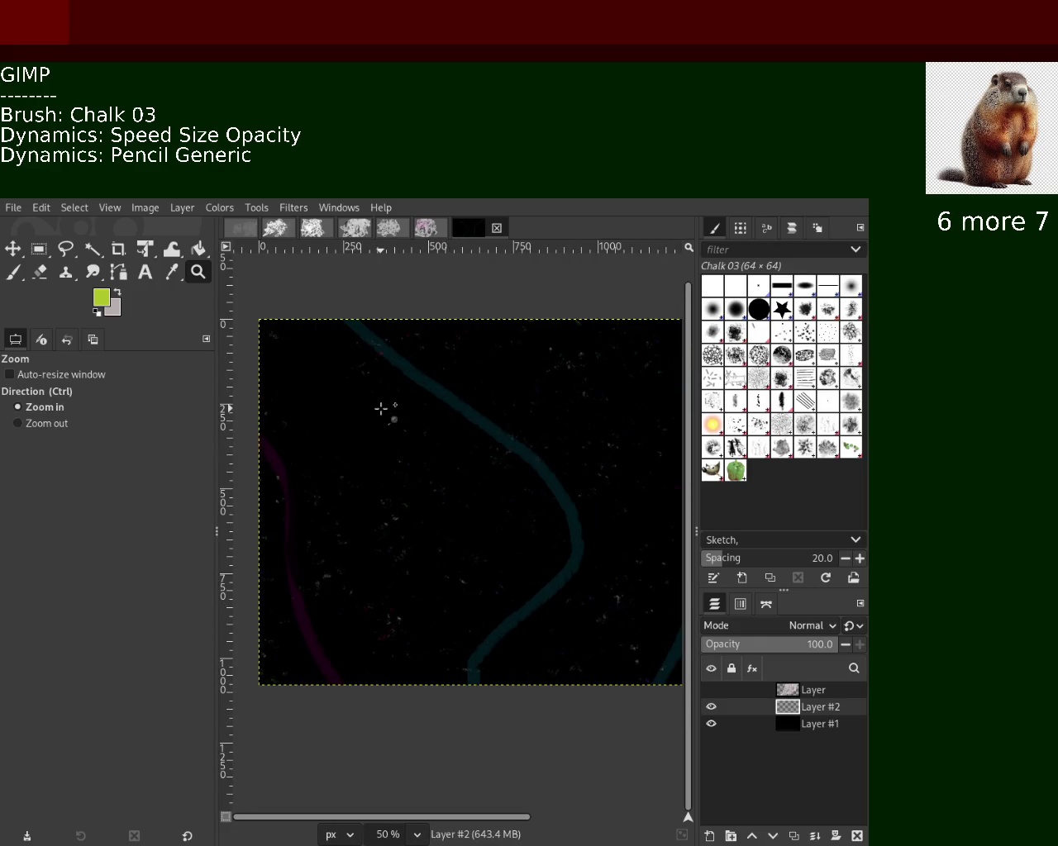
Undo an accidental yellow Paintbrush stroke and go back to the Eraser.
{"action": "left_click", "coordinate": [13, 272]}
{"action": "mouse_move", "coordinate": [355, 318]}
{"action": "left_mouse_down"}
{"action": "mouse_move", "coordinate": [501, 524]}
{"action": "mouse_move", "coordinate": [534, 694]}
{"action": "left_mouse_up"}
{"action": "key", "text": "ctrl+z"}
{"action": "left_click", "coordinate": [40, 272]}
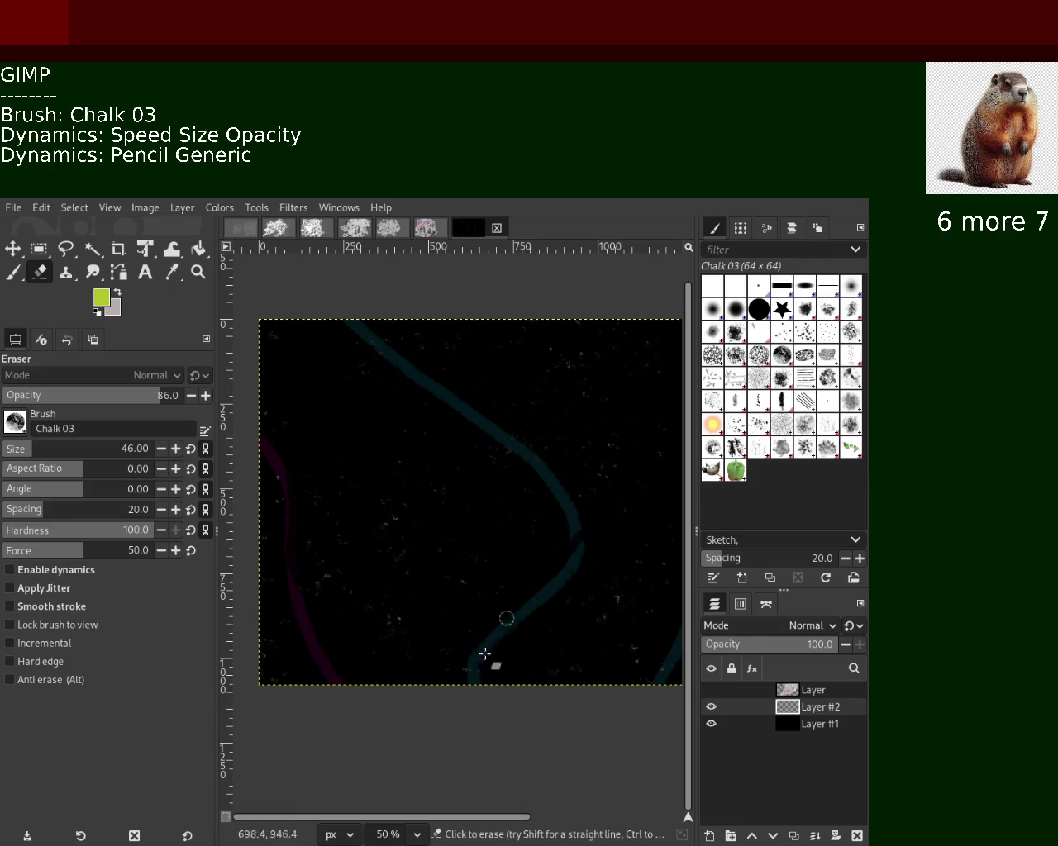
Try several erase passes over the upper teal curve, undoing each one.
{"action": "key", "text": "ctrl+z"}
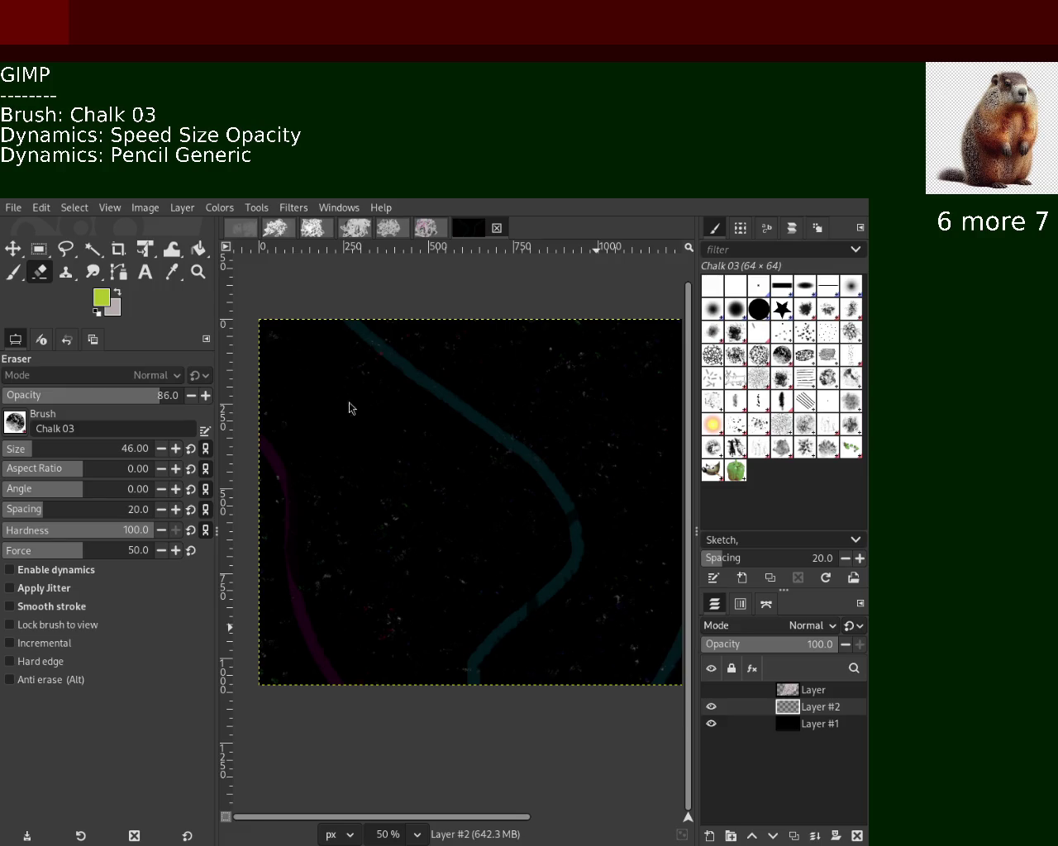
{"action": "left_click_drag", "start_coordinate": [413, 376], "coordinate": [516, 450]}
{"action": "key", "text": "ctrl+z"}
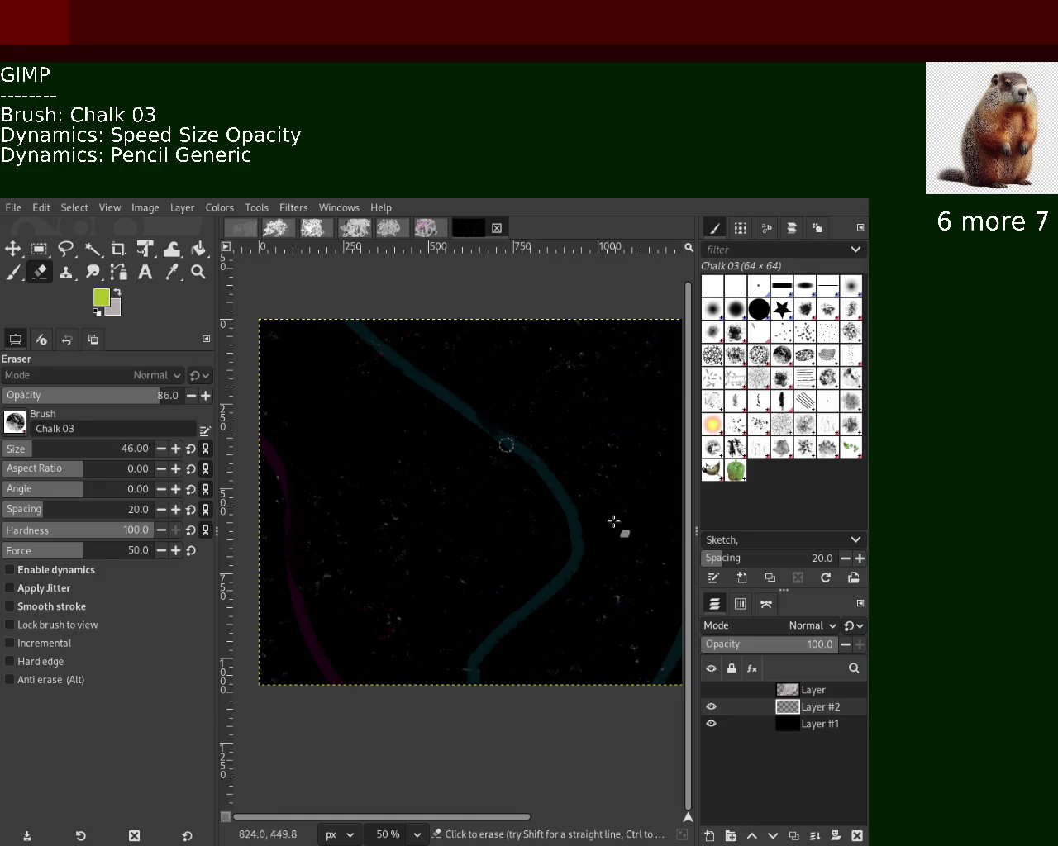
{"action": "left_click_drag", "start_coordinate": [367, 327], "coordinate": [560, 626]}
{"action": "key", "text": "ctrl+z"}
{"action": "left_click_drag", "start_coordinate": [361, 309], "coordinate": [557, 638]}
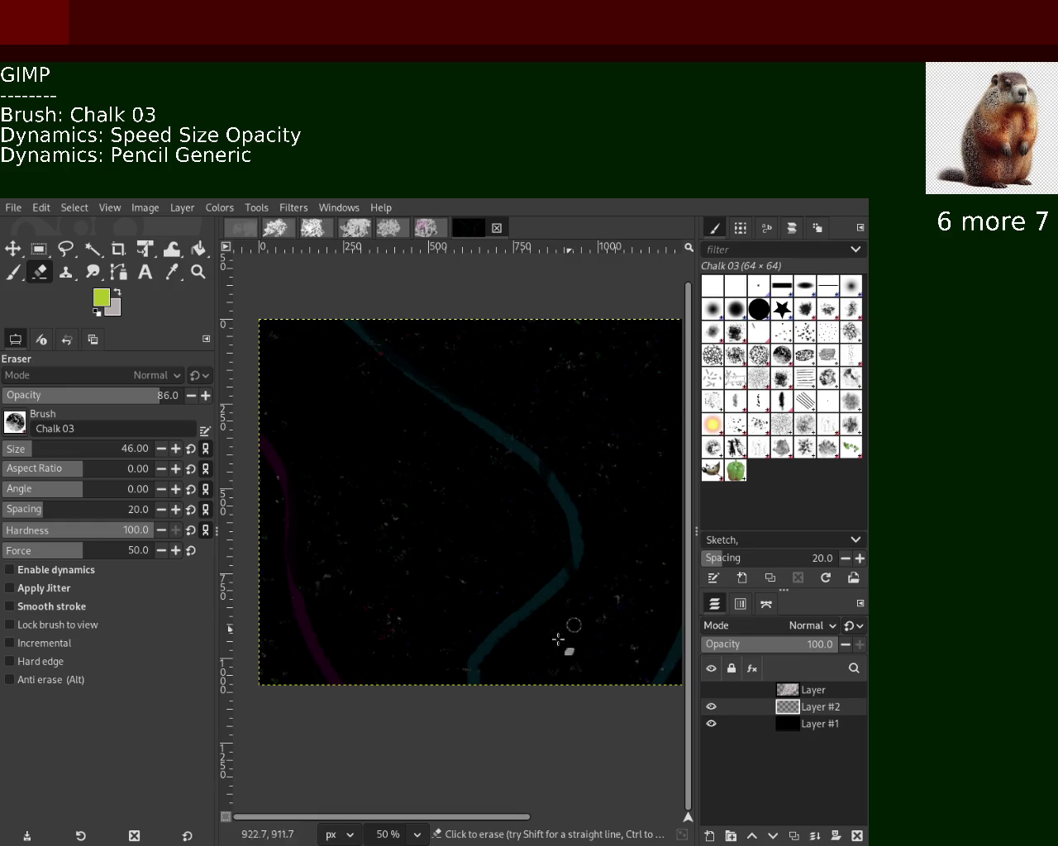
{"action": "key", "text": "ctrl+z"}
{"action": "left_click_drag", "start_coordinate": [378, 314], "coordinate": [524, 642]}
{"action": "key", "text": "ctrl+z"}
Settle on a final erase pass that leaves the upper teal curve a faint trace.
{"action": "left_click_drag", "start_coordinate": [363, 312], "coordinate": [472, 642]}
{"action": "key", "text": "ctrl+z"}
{"action": "left_click_drag", "start_coordinate": [366, 308], "coordinate": [592, 581]}
{"action": "key", "text": "ctrl+z"}
{"action": "left_click_drag", "start_coordinate": [371, 302], "coordinate": [573, 562]}
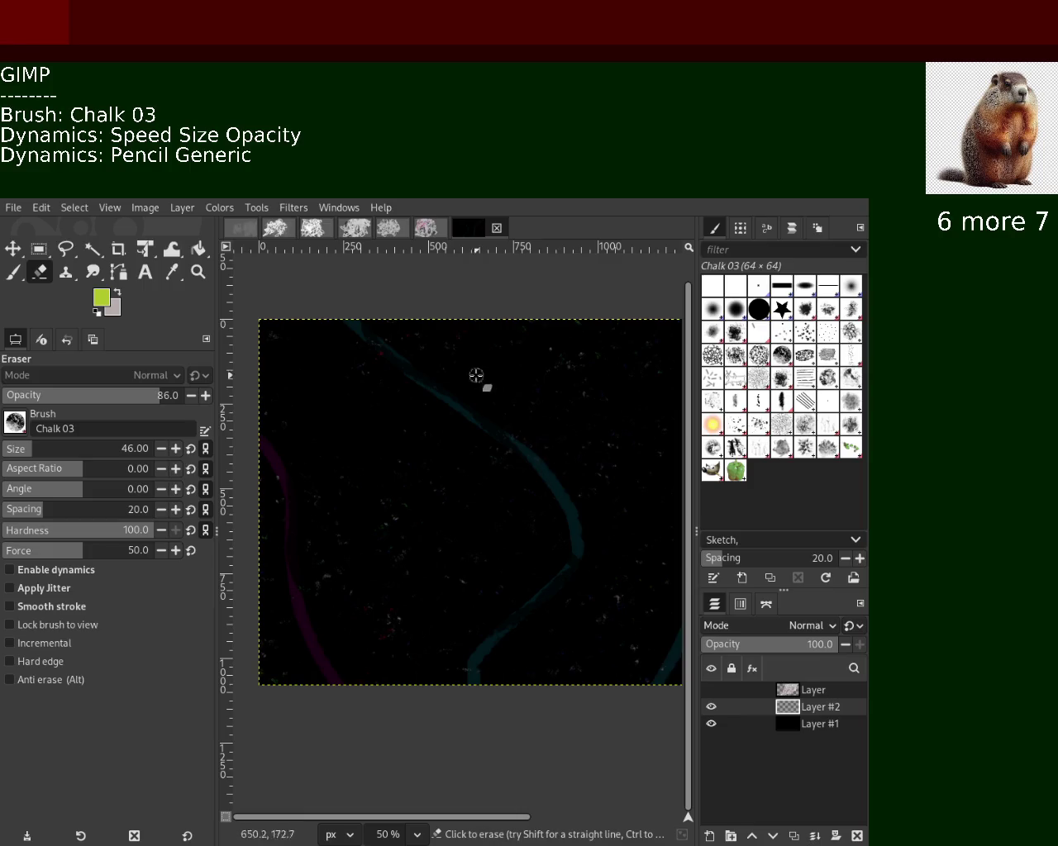
{"action": "key", "text": "ctrl"}
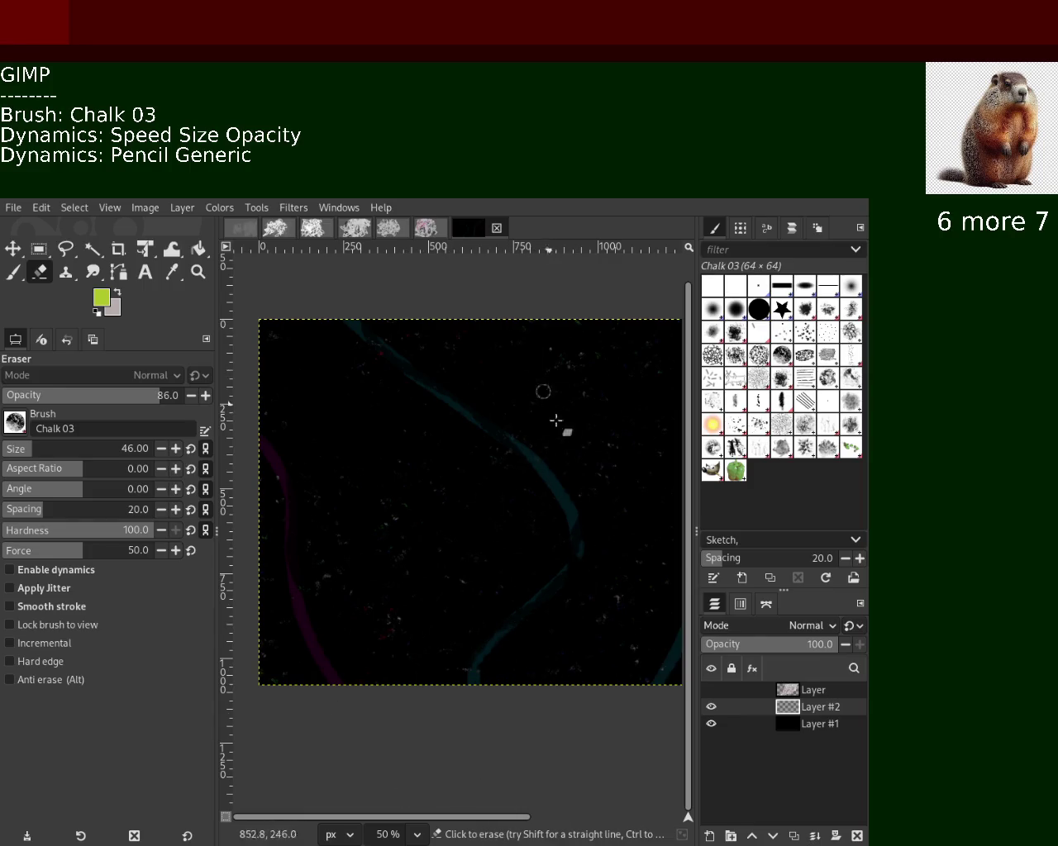
{"action": "left_click", "coordinate": [199, 272]}
{"action": "left_click", "coordinate": [405, 449], "text": "ctrl"}
{"action": "left_click", "coordinate": [405, 449]}
{"action": "left_click", "coordinate": [14, 274]}
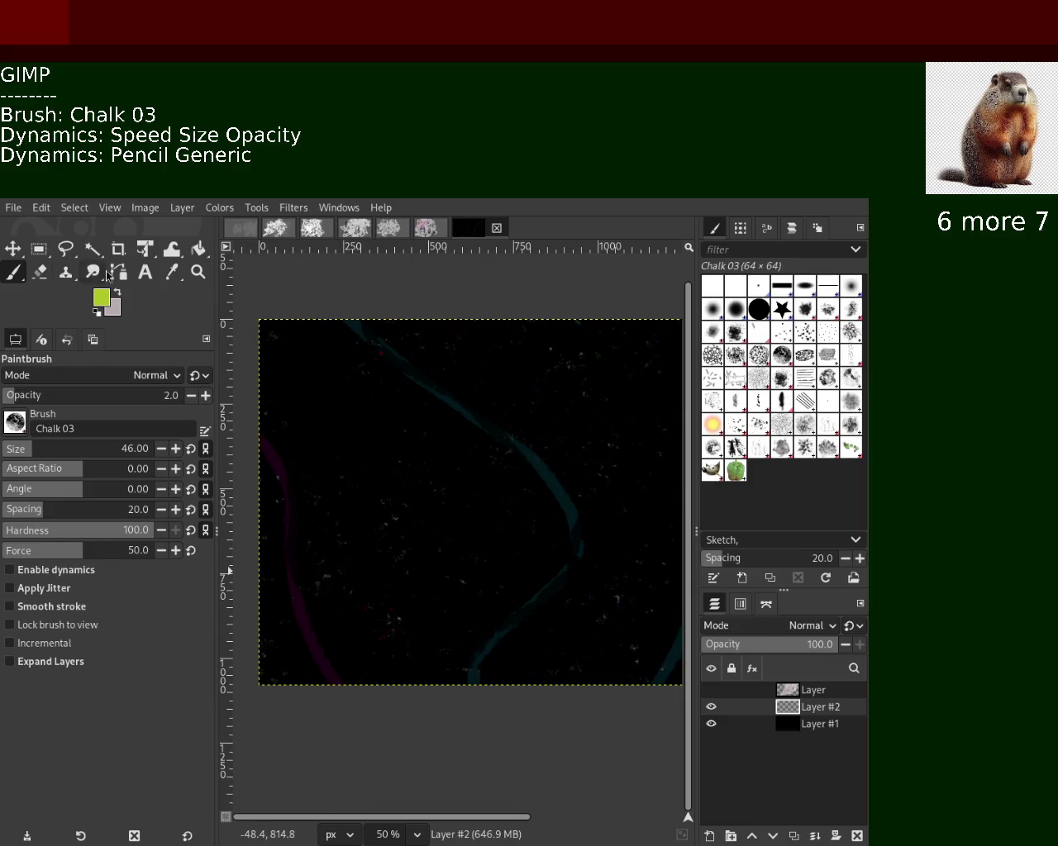
{"action": "left_click", "coordinate": [39, 272]}
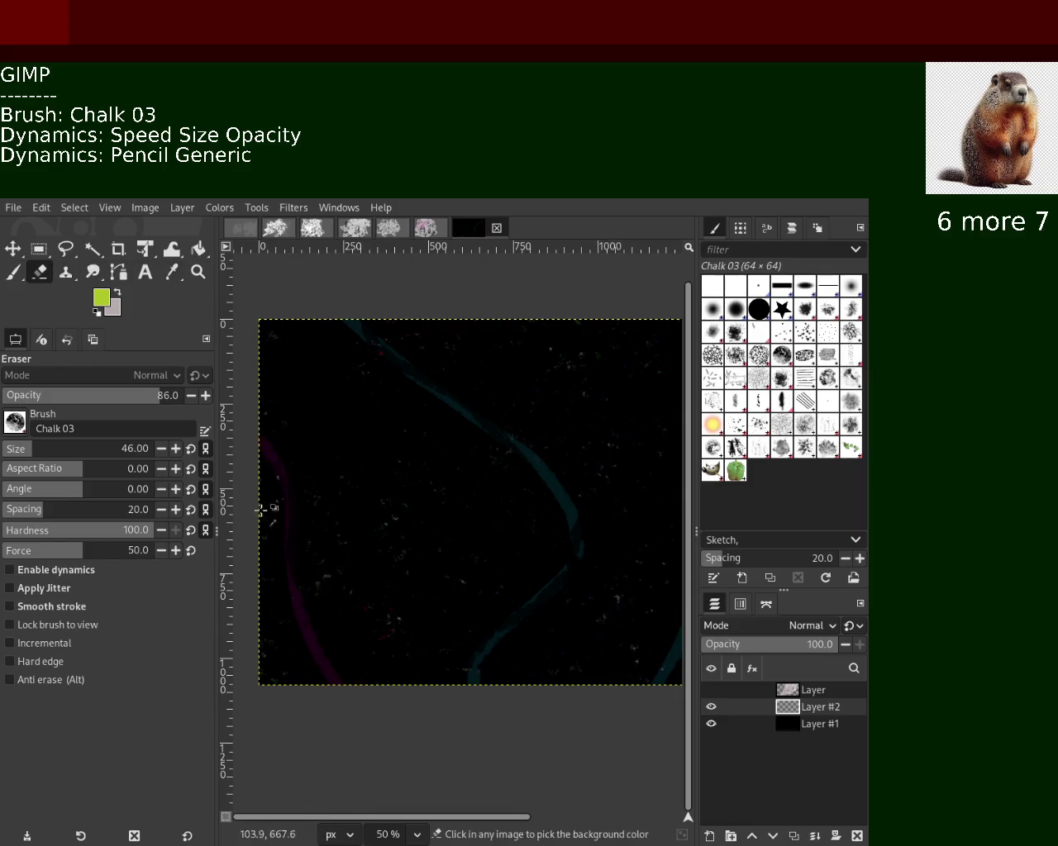
{"action": "left_click", "coordinate": [199, 272]}
{"action": "left_click", "coordinate": [379, 433], "text": "ctrl"}
{"action": "left_click", "coordinate": [380, 433]}
{"action": "left_click", "coordinate": [379, 433], "text": "ctrl"}
{"action": "left_click", "coordinate": [388, 434], "text": "ctrl"}
{"action": "left_click", "coordinate": [540, 443], "text": "ctrl"}
{"action": "left_click", "coordinate": [540, 443], "text": "ctrl"}
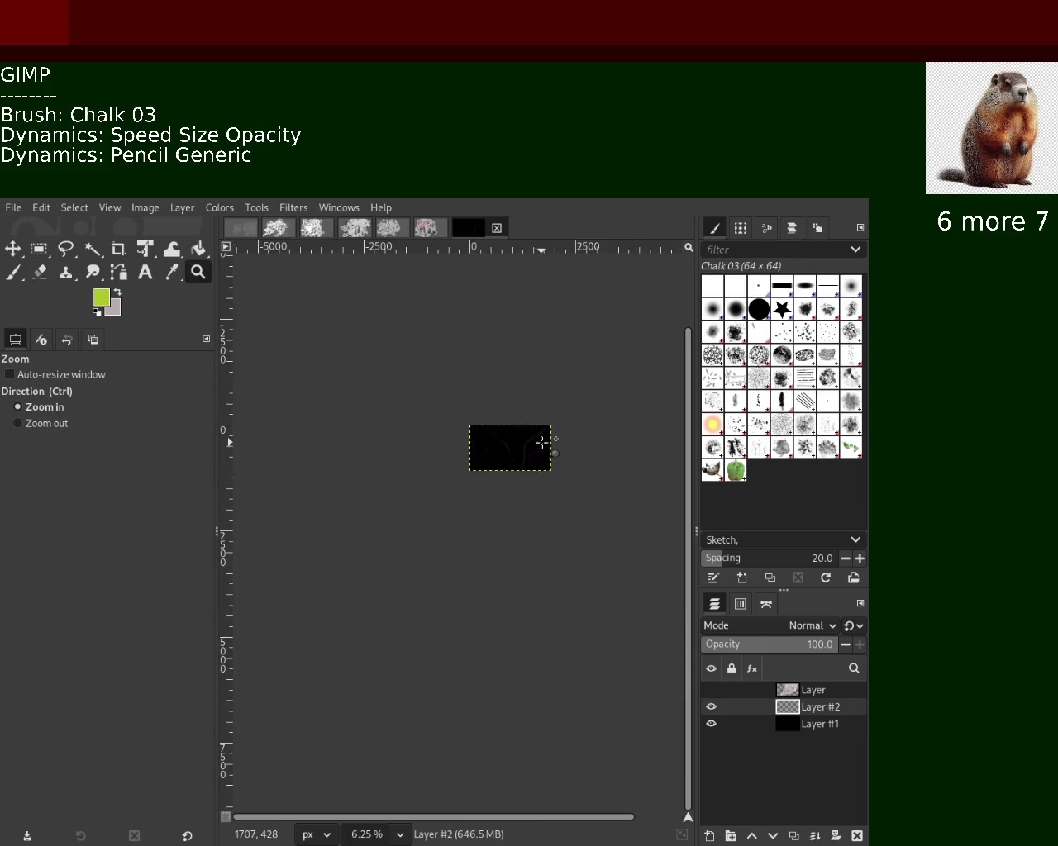
{"action": "left_click", "coordinate": [541, 441]}
{"action": "left_click", "coordinate": [543, 442]}
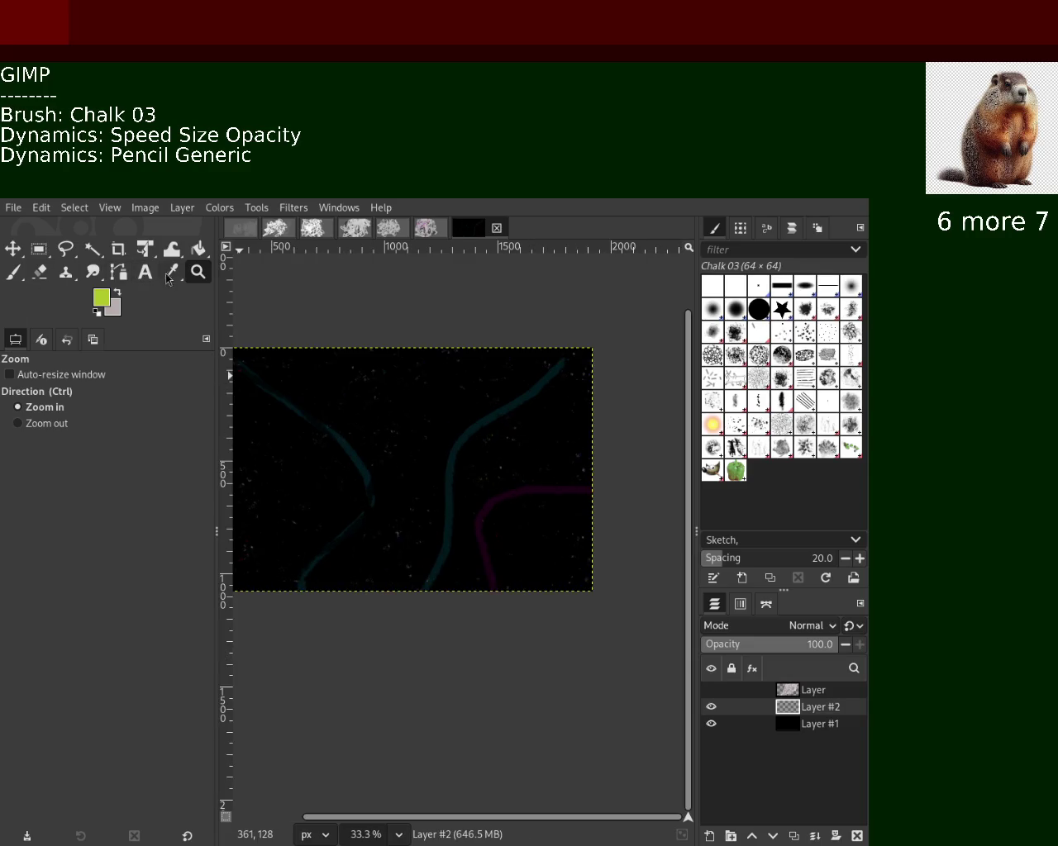
{"action": "left_click", "coordinate": [39, 272]}
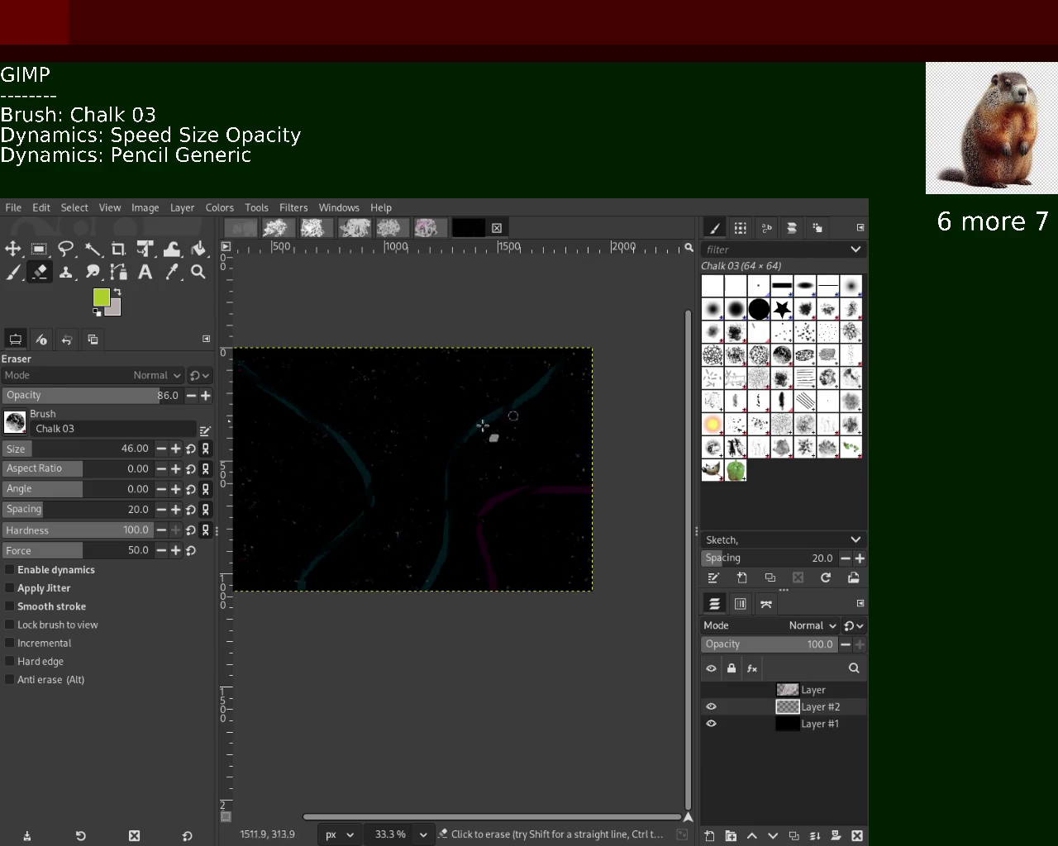
Erase parts of the middle teal curve and the magenta curve, undoing the upper-right pass.
{"action": "left_click_drag", "start_coordinate": [357, 430], "coordinate": [390, 512]}
{"action": "left_click_drag", "start_coordinate": [552, 368], "coordinate": [465, 438]}
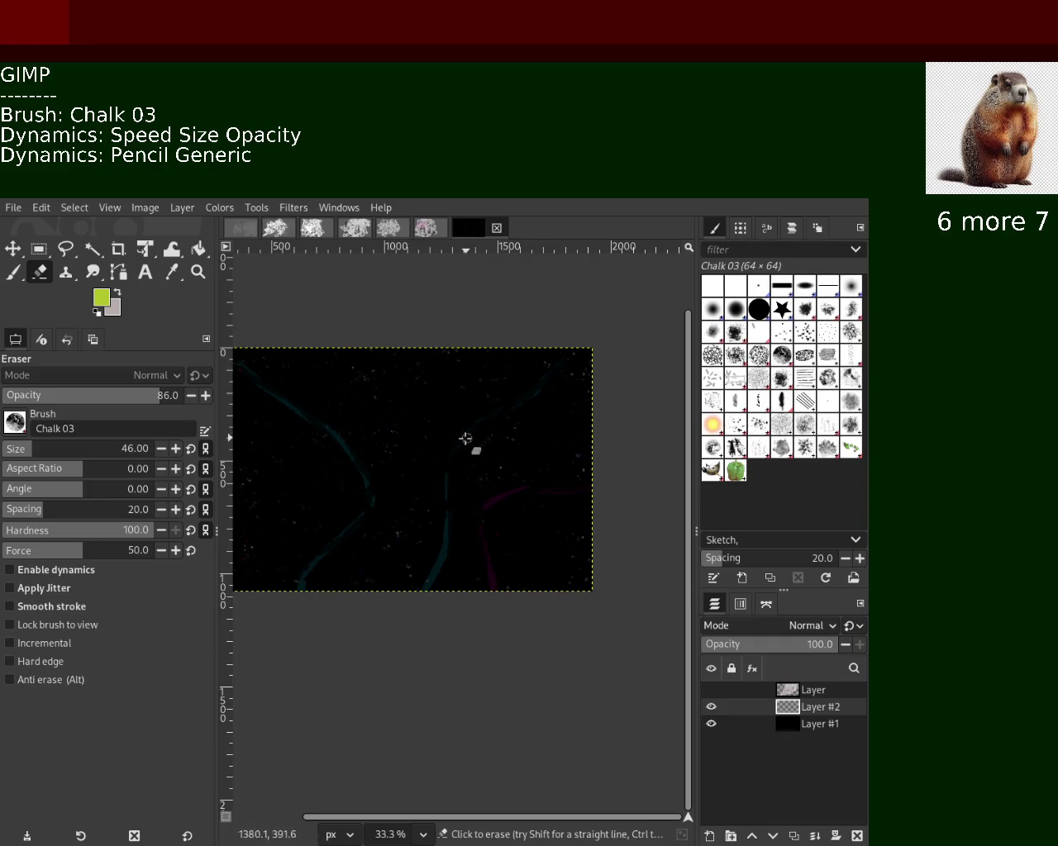
{"action": "key", "text": "ctrl+z"}
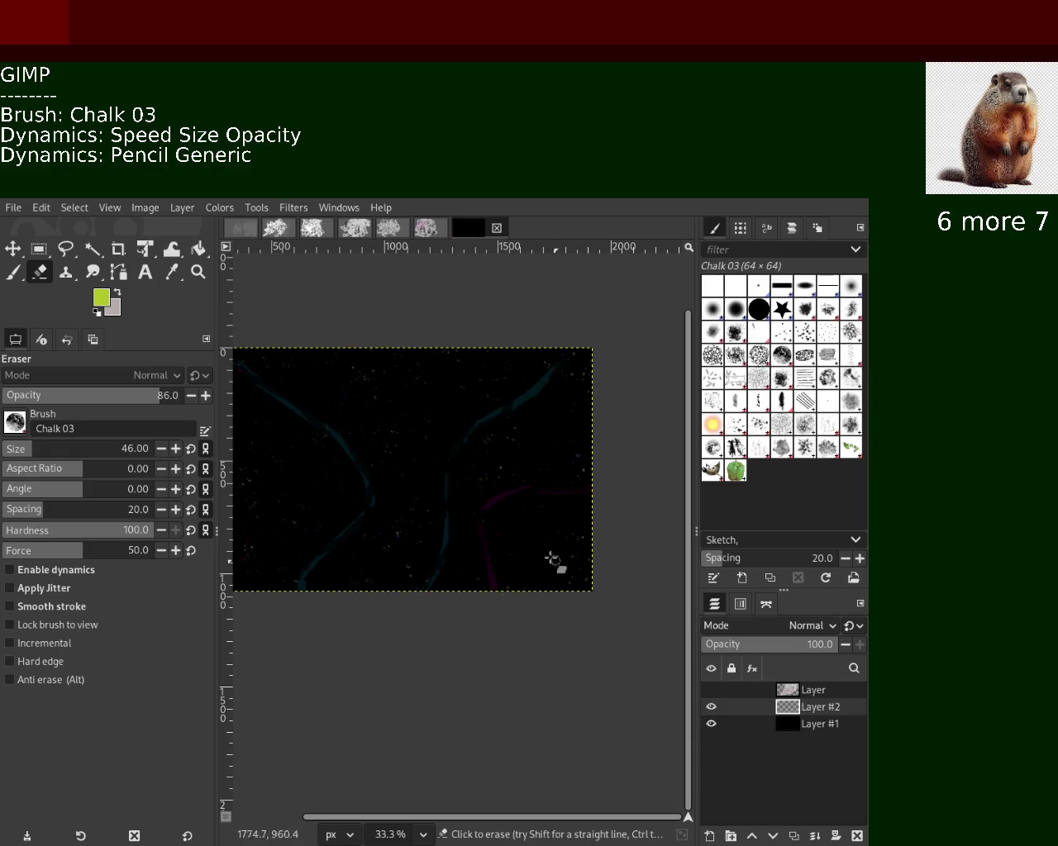
{"action": "key", "text": "ctrl"}
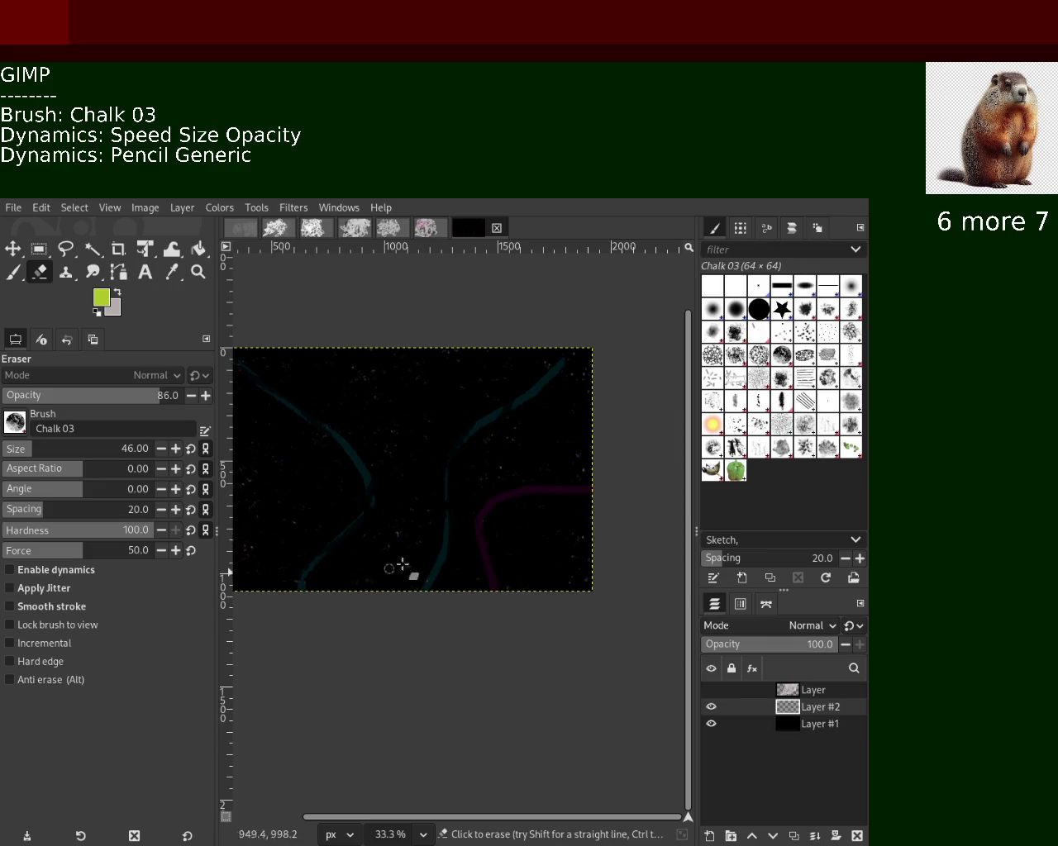
{"action": "left_click_drag", "start_coordinate": [461, 560], "coordinate": [488, 642]}
Enlarge the eraser to size 110 and fade the left and lower-left teal curve.
{"action": "key", "text": "bracketright"}
{"action": "key", "text": "bracketright"}
{"action": "key", "text": "bracketright"}
{"action": "key", "text": "bracketright"}
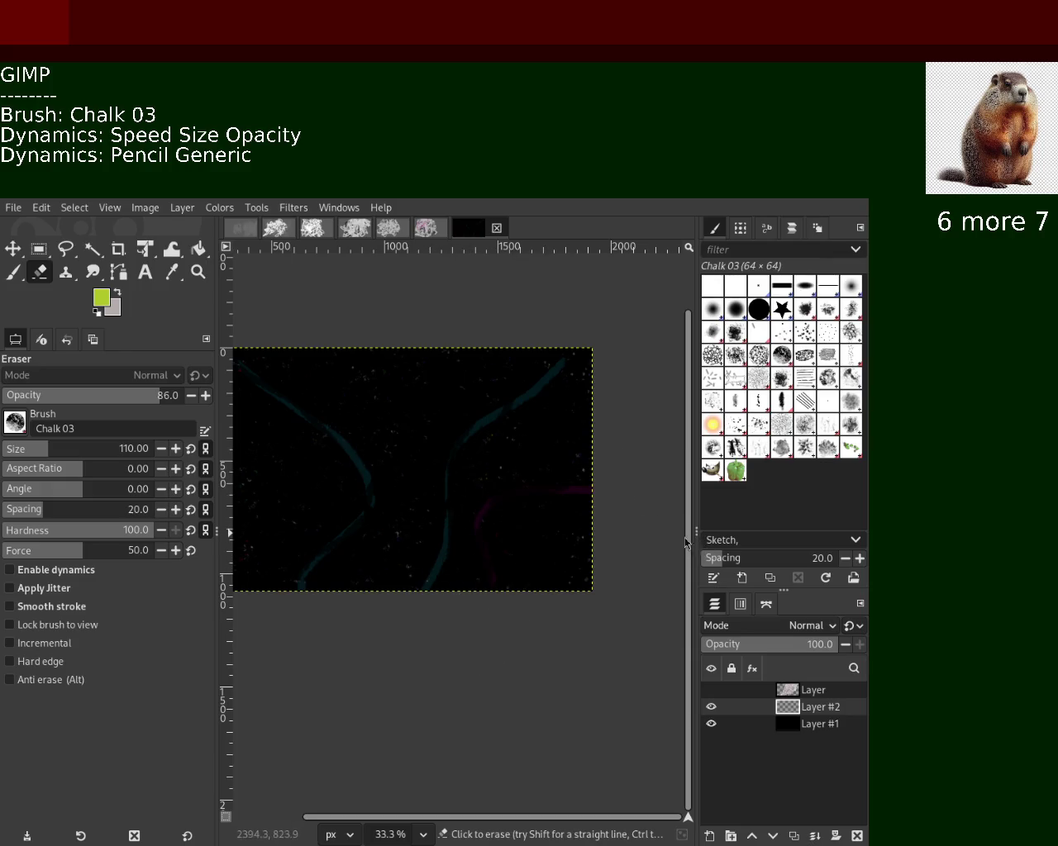
{"action": "left_click_drag", "start_coordinate": [342, 402], "coordinate": [377, 573]}
{"action": "left_click_drag", "start_coordinate": [366, 517], "coordinate": [438, 565]}
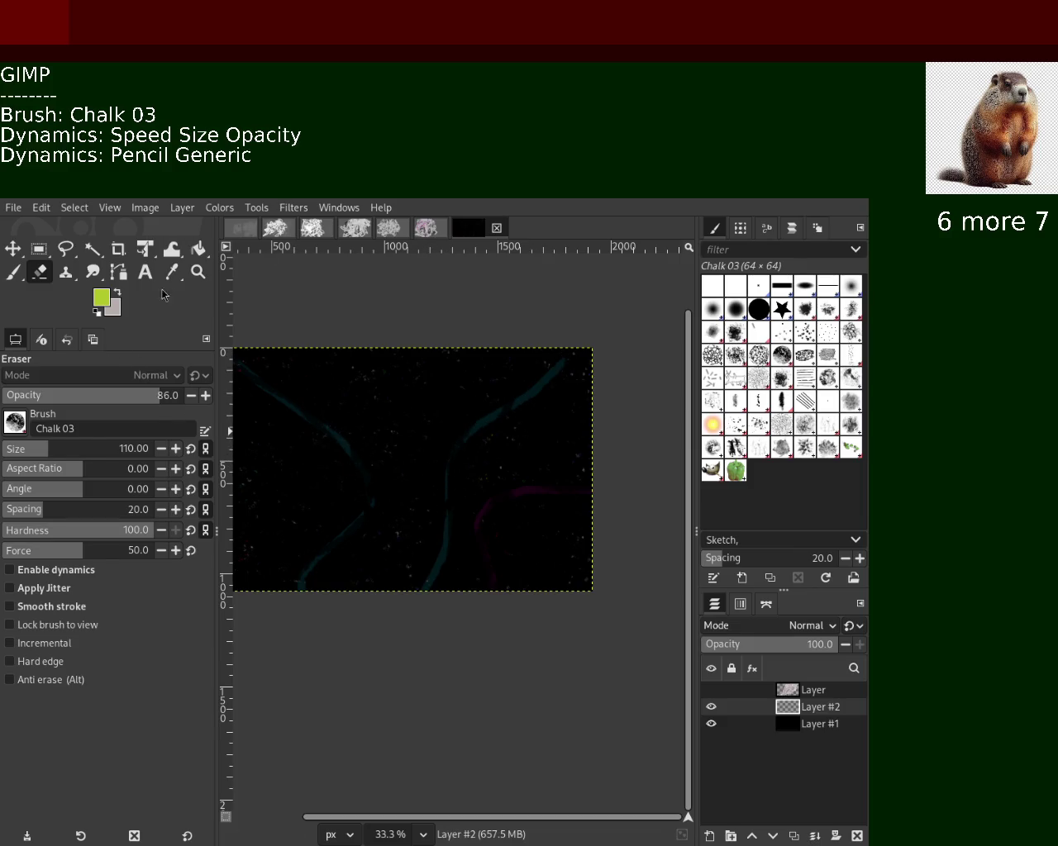
{"action": "key", "text": "z"}
{"action": "left_click", "coordinate": [448, 445], "text": "ctrl"}
Zoom the canvas view to 33.3%.
{"action": "scroll", "coordinate": [448, 445], "scroll_direction": "up", "scroll_amount": 1}
{"action": "scroll", "coordinate": [448, 444], "scroll_direction": "down", "scroll_amount": 2}
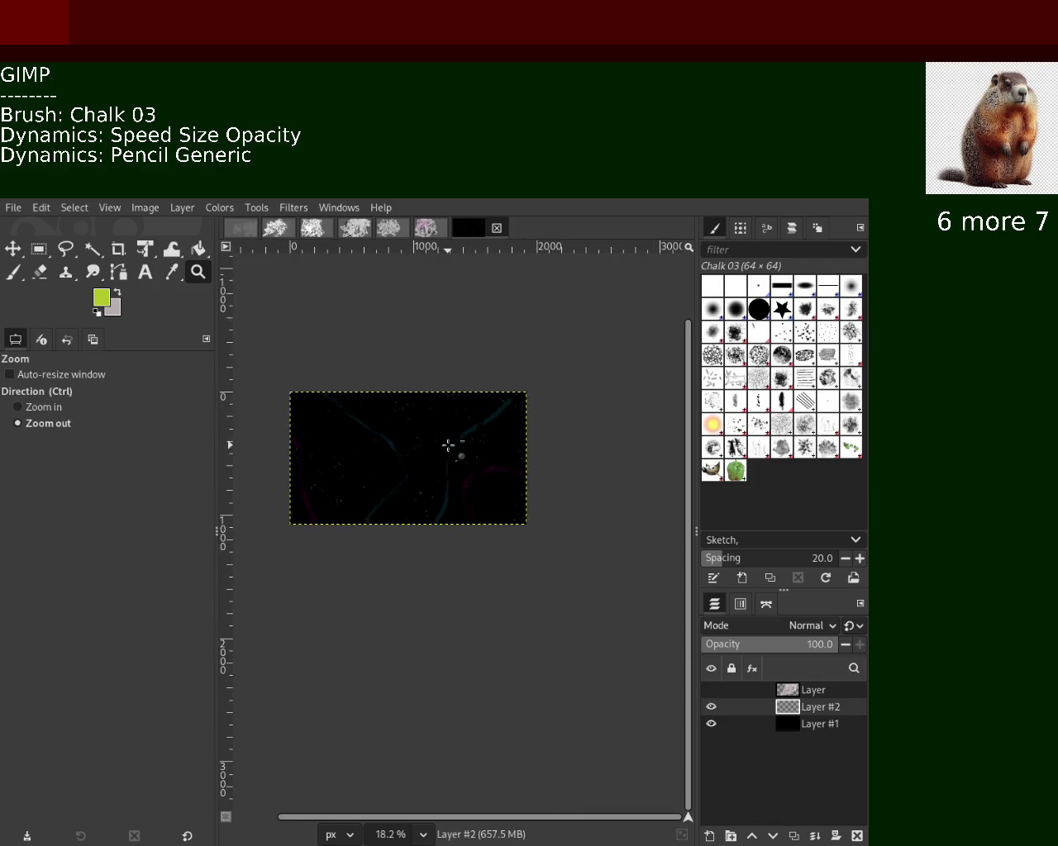
{"action": "left_click", "coordinate": [392, 437], "text": "ctrl"}
{"action": "left_click", "coordinate": [390, 438], "text": "ctrl"}
{"action": "left_click", "coordinate": [390, 437]}
{"action": "left_click", "coordinate": [390, 437]}
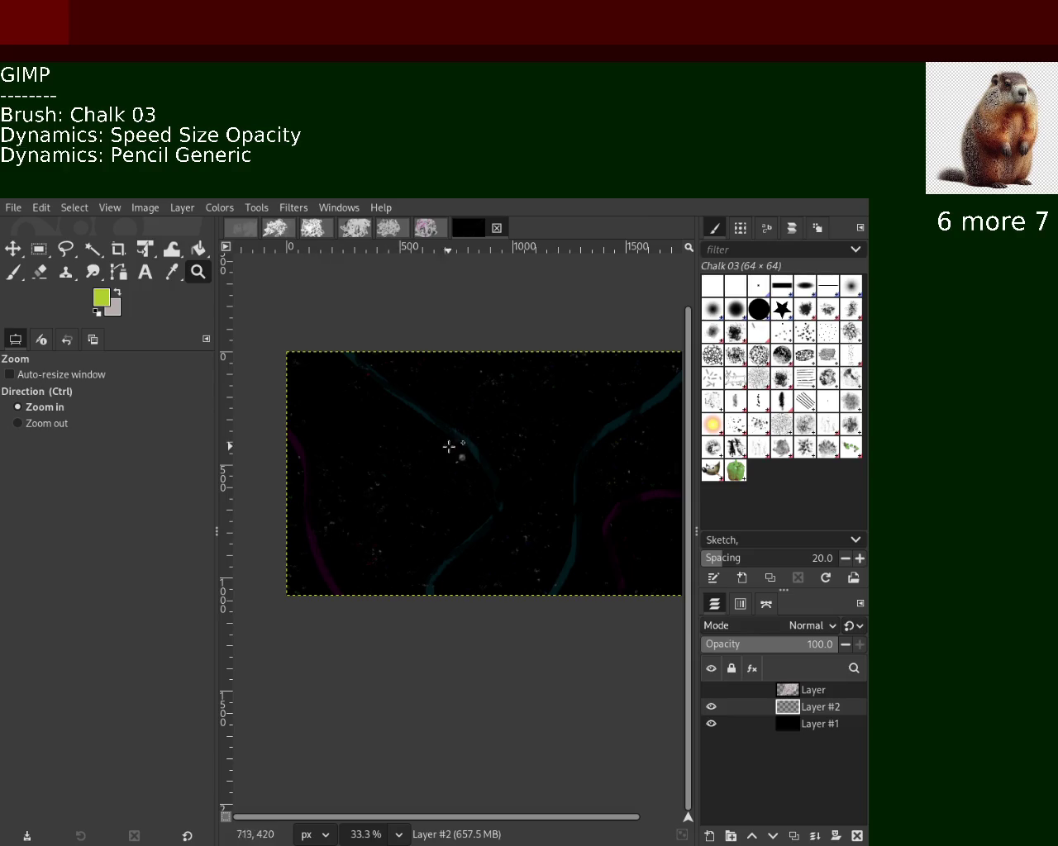
Paint a faint dark-teal stroke with a size-24 brush and unhide the top Layer.
{"action": "left_click", "coordinate": [14, 273]}
{"action": "left_click", "coordinate": [18, 458]}
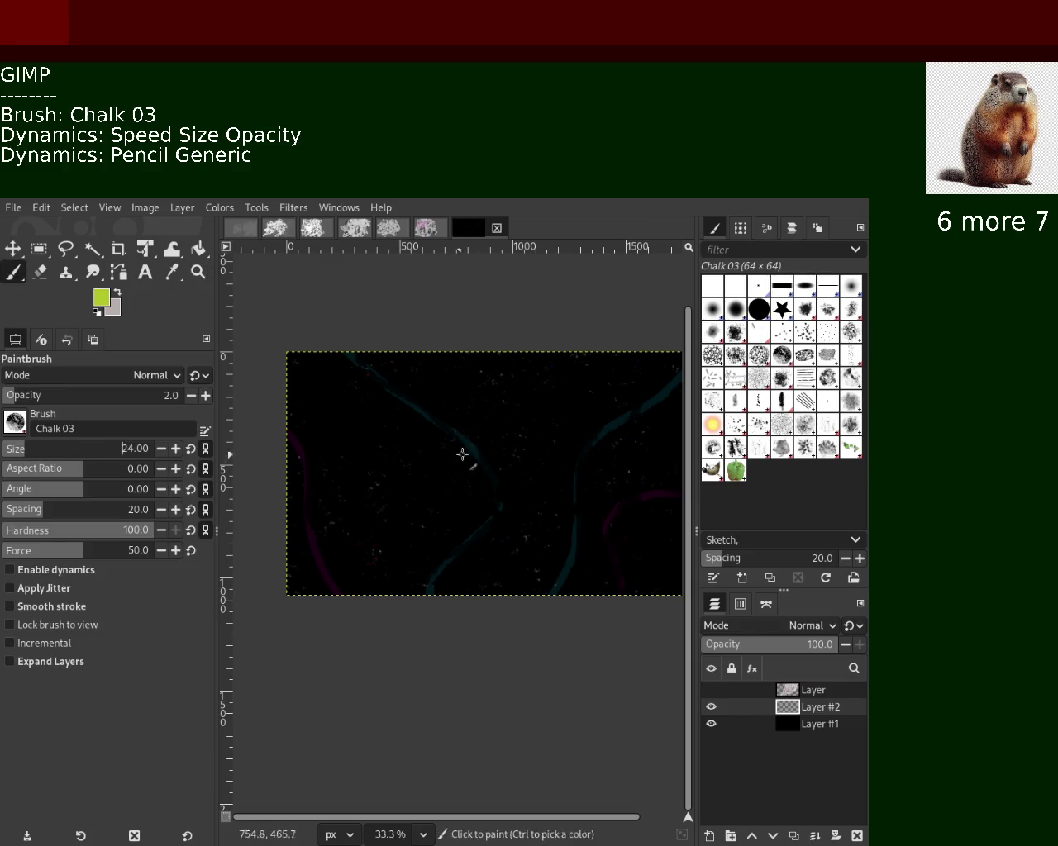
{"action": "left_click", "coordinate": [477, 448], "text": "ctrl"}
{"action": "left_click_drag", "start_coordinate": [410, 447], "coordinate": [400, 459]}
{"action": "type", "text": "60"}
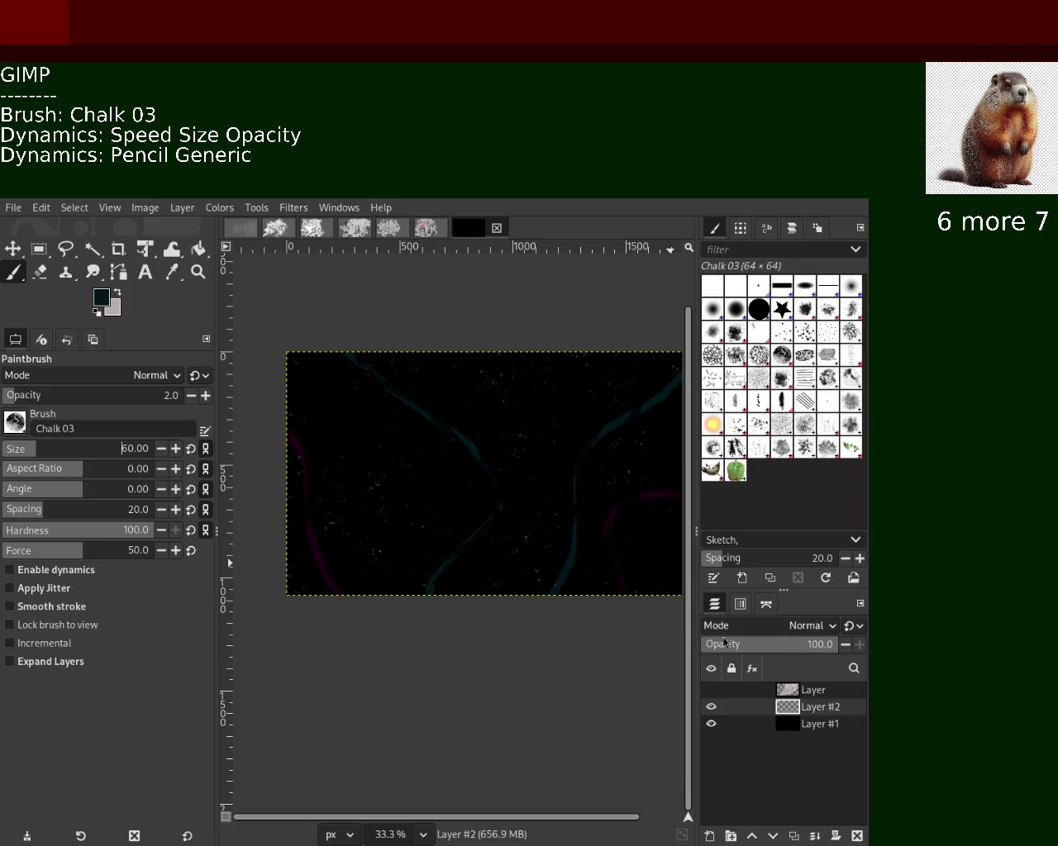
{"action": "left_click", "coordinate": [710, 706]}
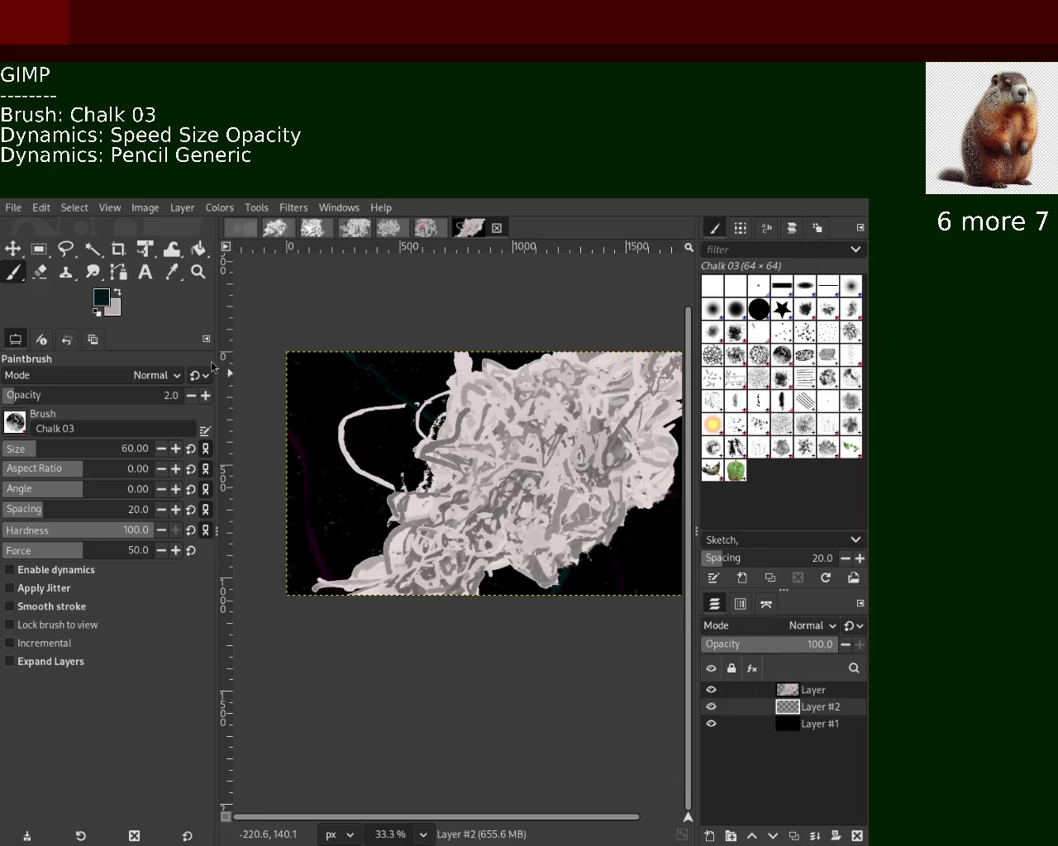
{"action": "left_click", "coordinate": [198, 272]}
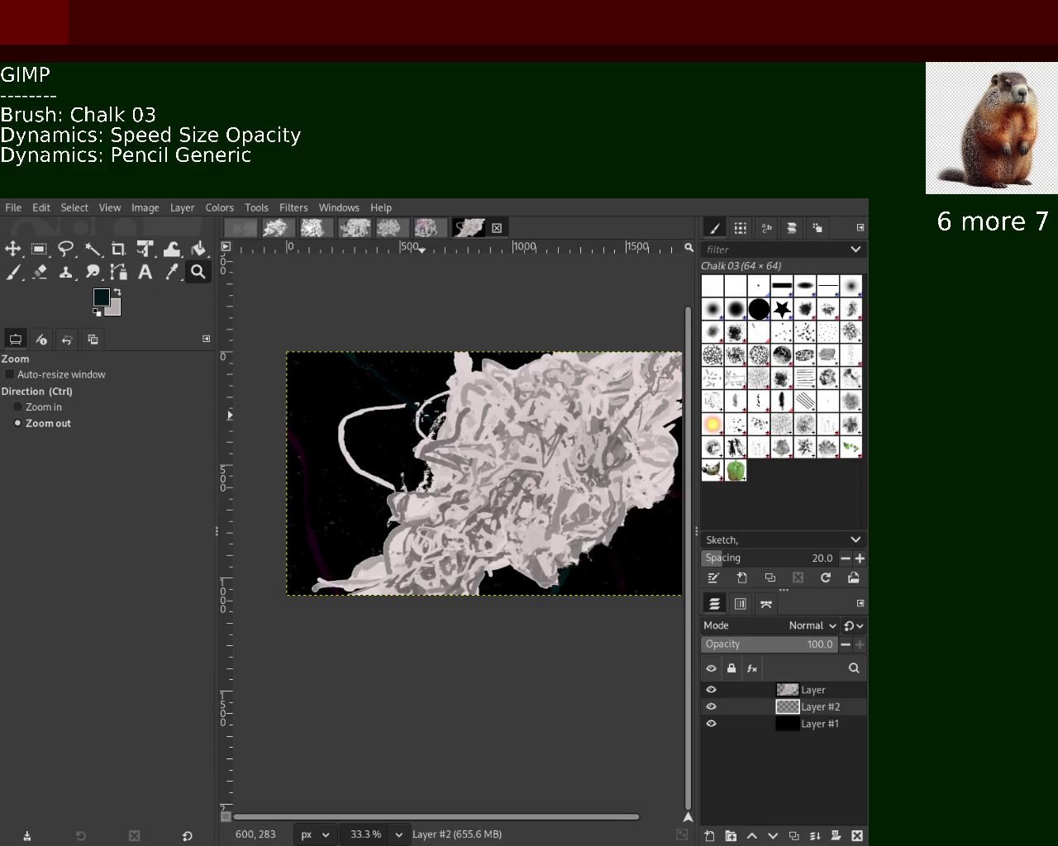
Hide the grey scribble layer and save the image as 34.xcf.
{"action": "left_click", "coordinate": [430, 415], "text": "ctrl"}
{"action": "left_click", "coordinate": [558, 483], "text": "ctrl"}
{"action": "scroll", "coordinate": [617, 464], "scroll_direction": "up", "scroll_amount": 3}
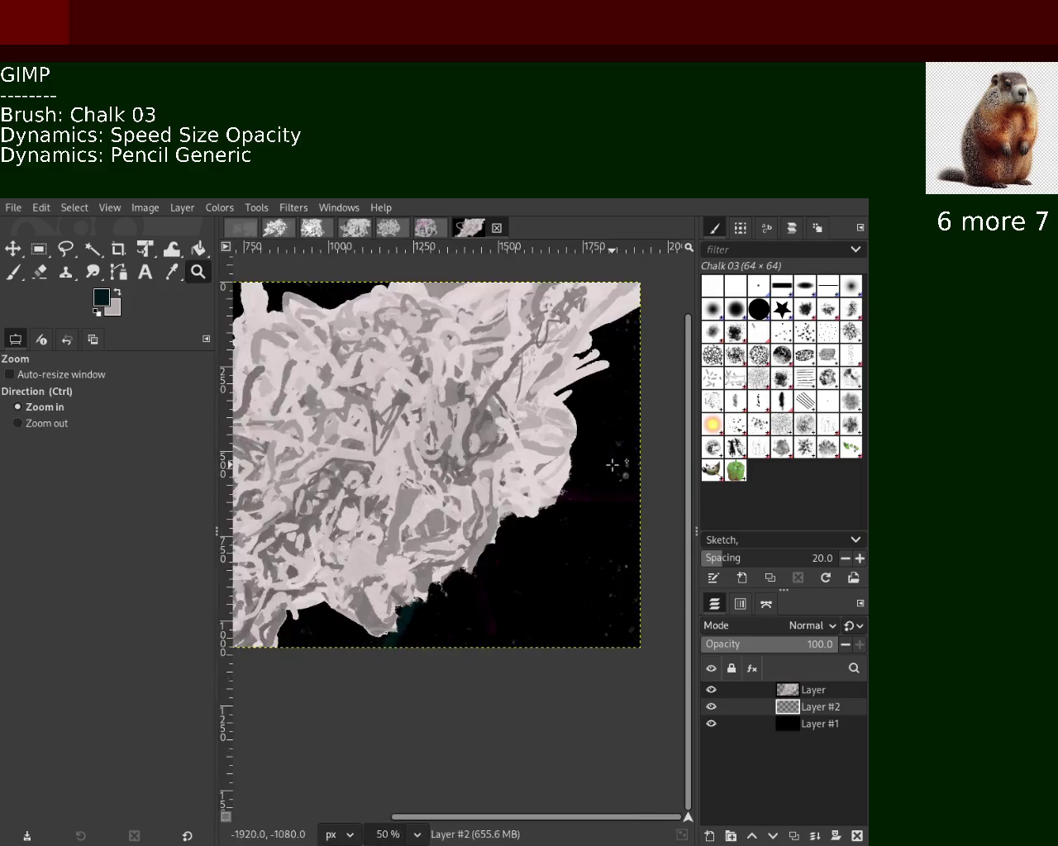
{"action": "scroll", "coordinate": [602, 416], "scroll_direction": "up", "scroll_amount": 1}
{"action": "scroll", "coordinate": [597, 415], "scroll_direction": "down", "scroll_amount": 3}
{"action": "scroll", "coordinate": [598, 415], "scroll_direction": "down", "scroll_amount": 1}
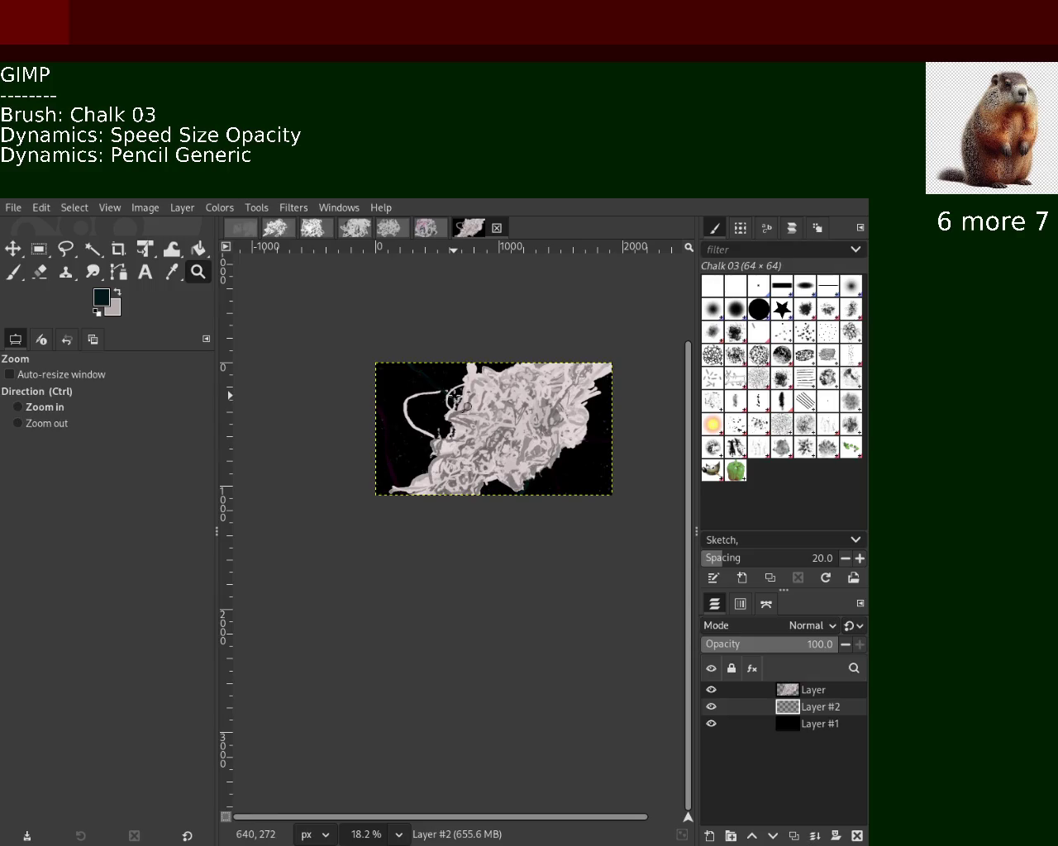
{"action": "left_click", "coordinate": [711, 690]}
{"action": "key", "text": "ctrl"}
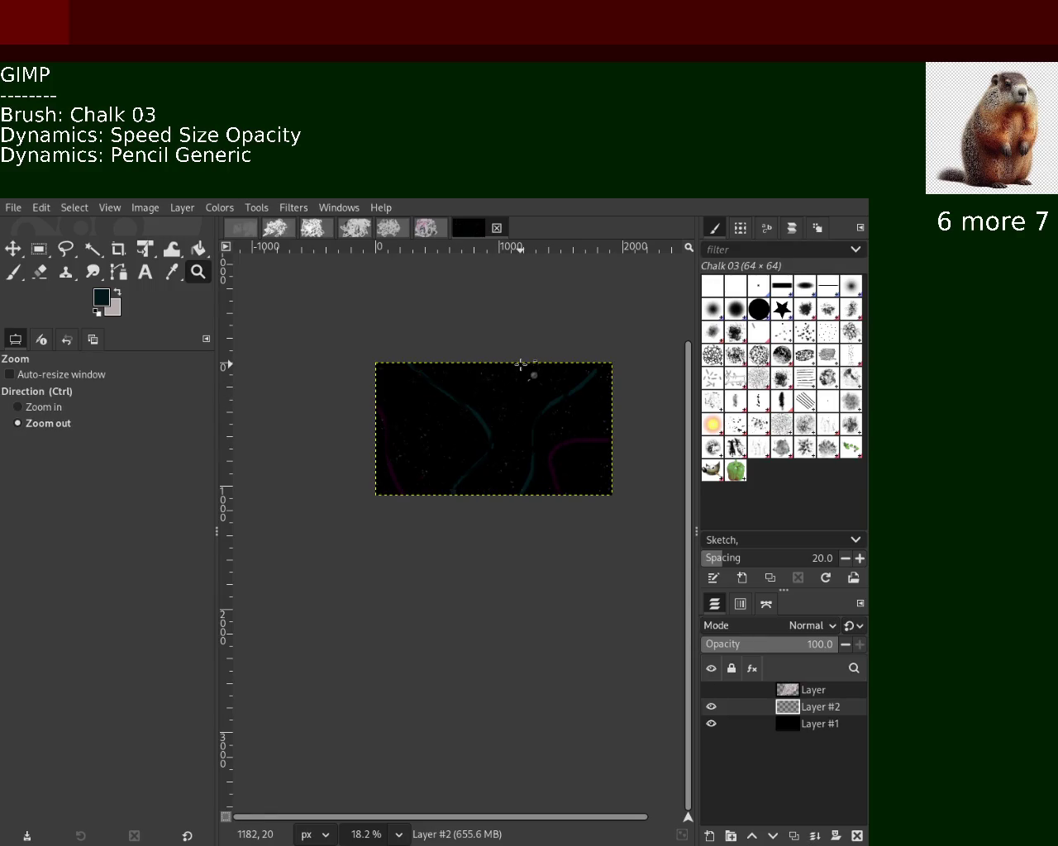
{"action": "key", "text": "ctrl+s"}
Compare layer visibility at 50% zoom, ending with the scribble Layer hidden.
{"action": "left_click_drag", "start_coordinate": [710, 707], "coordinate": [714, 695]}
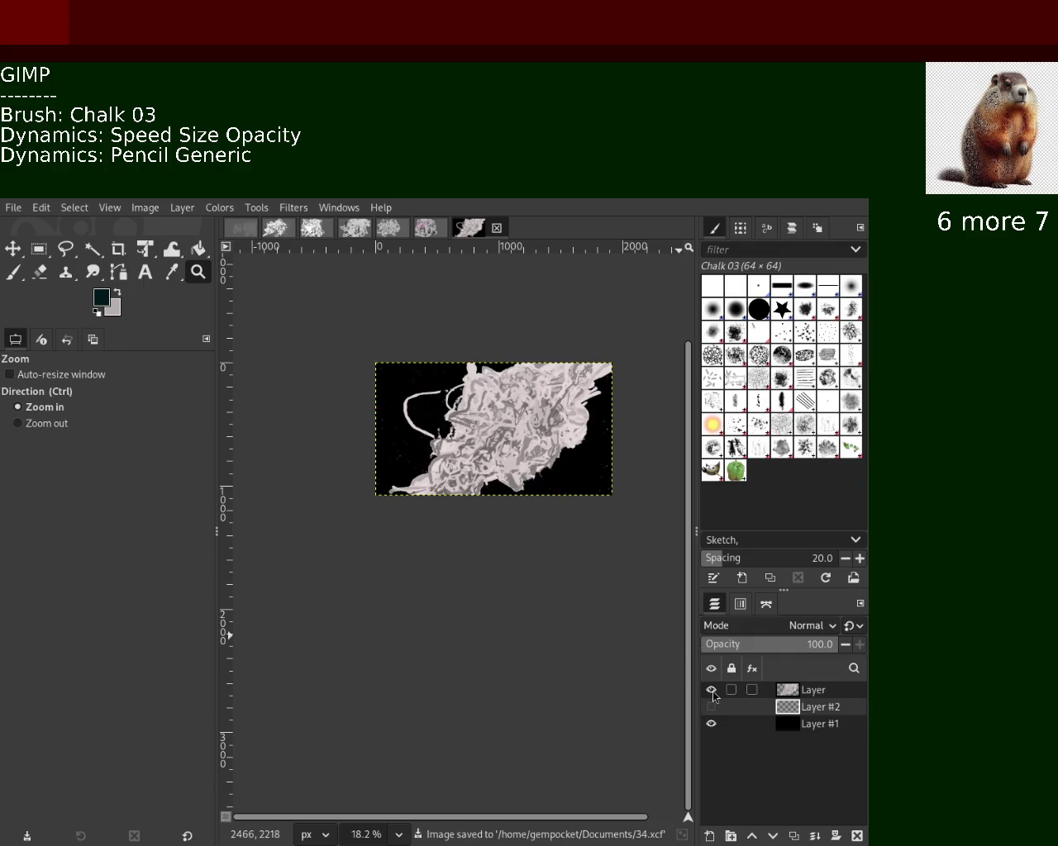
{"action": "left_click", "coordinate": [494, 395], "text": "ctrl"}
{"action": "left_click", "coordinate": [494, 395]}
{"action": "left_click", "coordinate": [485, 385]}
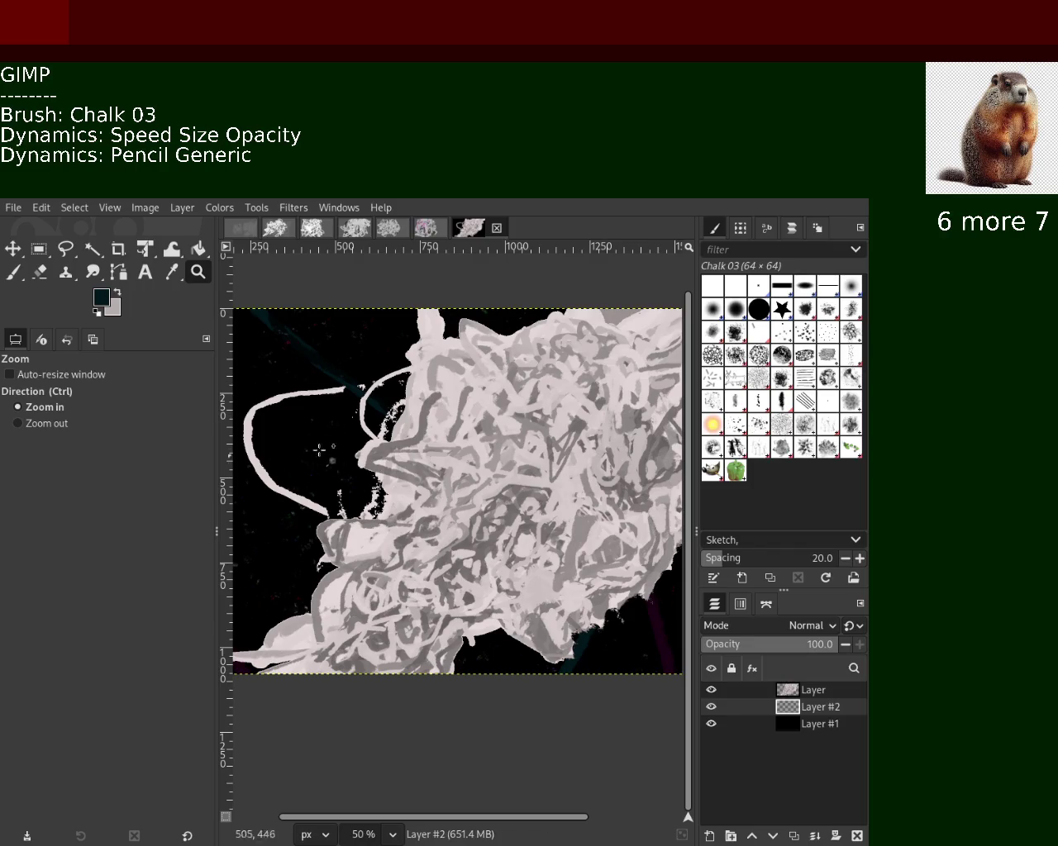
{"action": "left_click", "coordinate": [710, 690]}
{"action": "left_click", "coordinate": [711, 707]}
{"action": "left_click", "coordinate": [710, 721]}
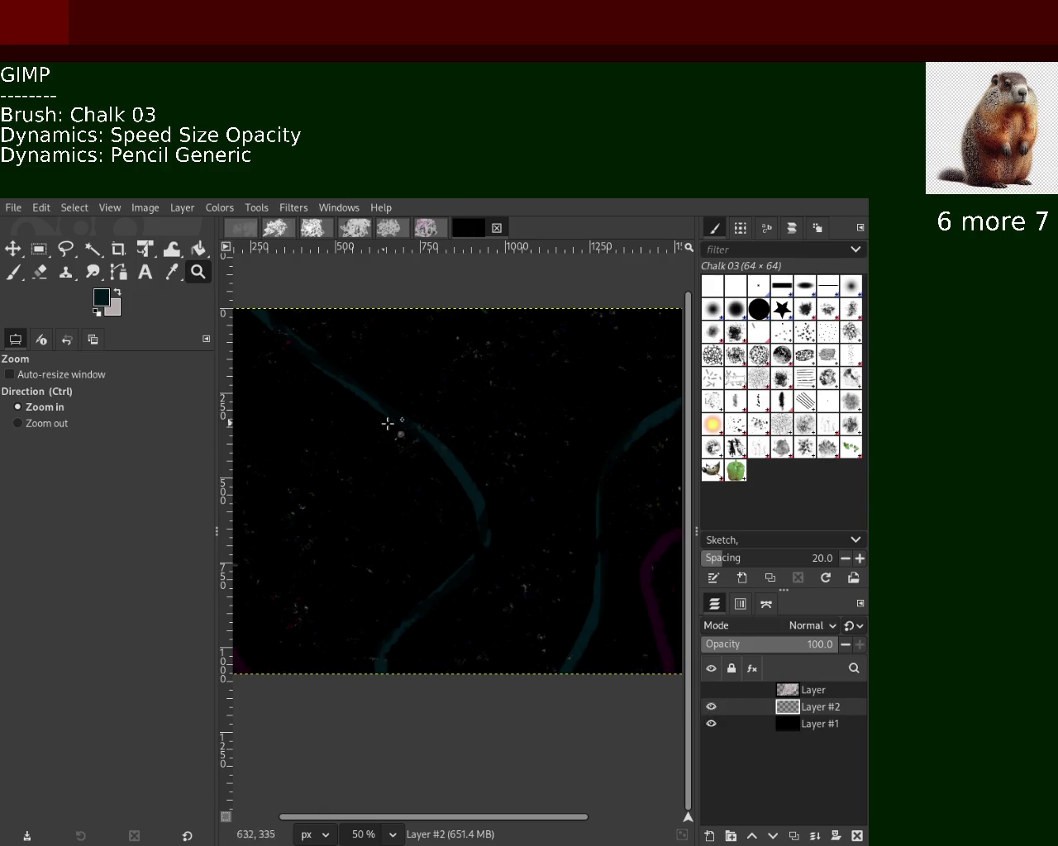
{"action": "left_click", "coordinate": [13, 272]}
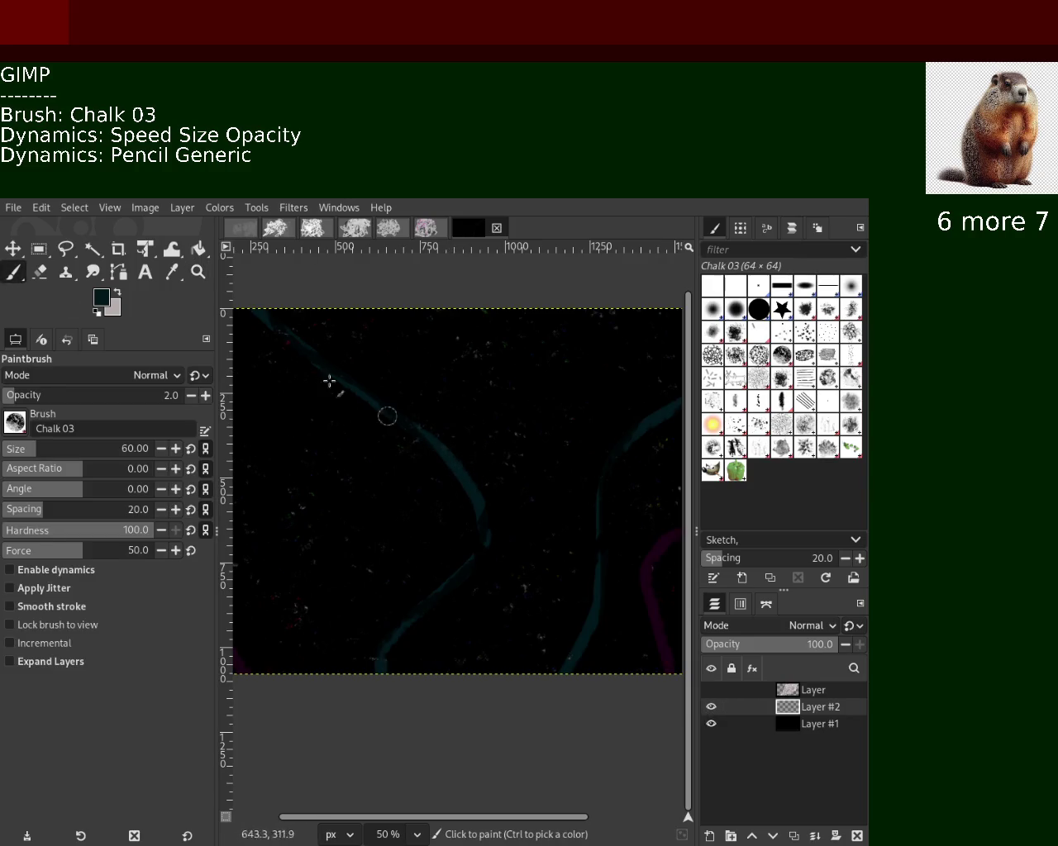
{"action": "mouse_move", "coordinate": [793, 723]}
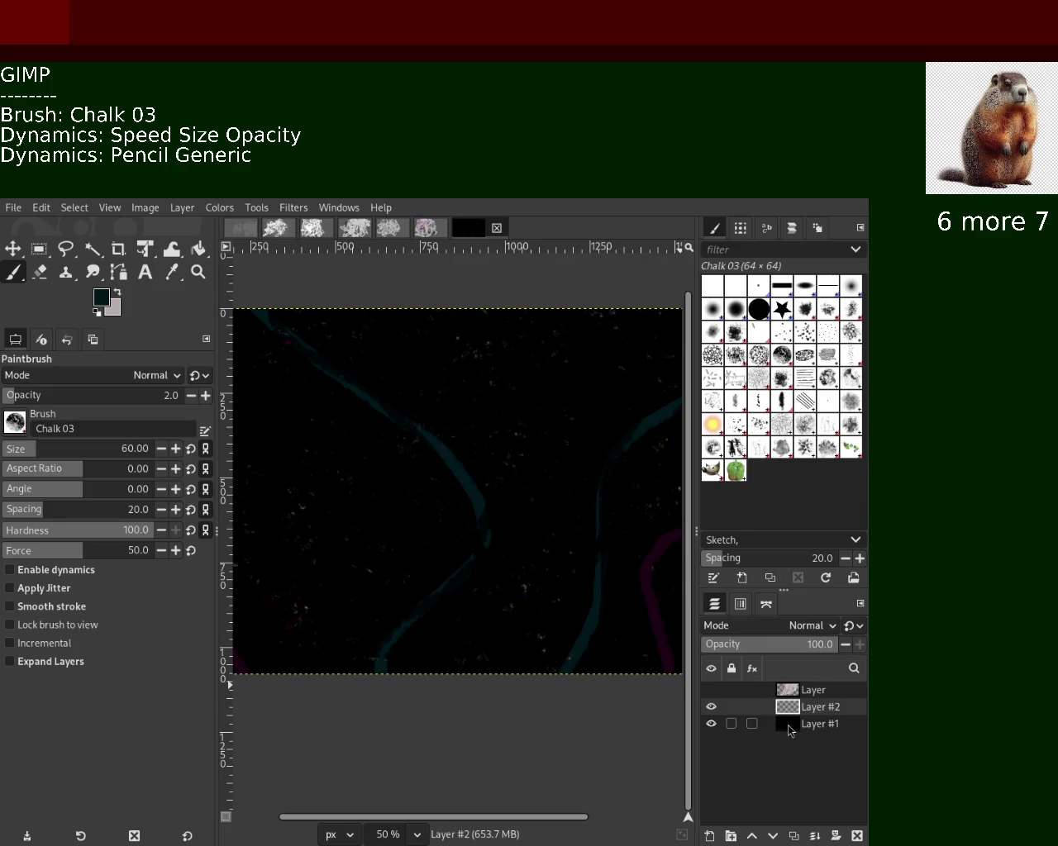
Briefly show the grey scribble layer, undo it, and zoom to 33.3%.
{"action": "left_click", "coordinate": [710, 689]}
{"action": "key", "text": "ctrl+z"}
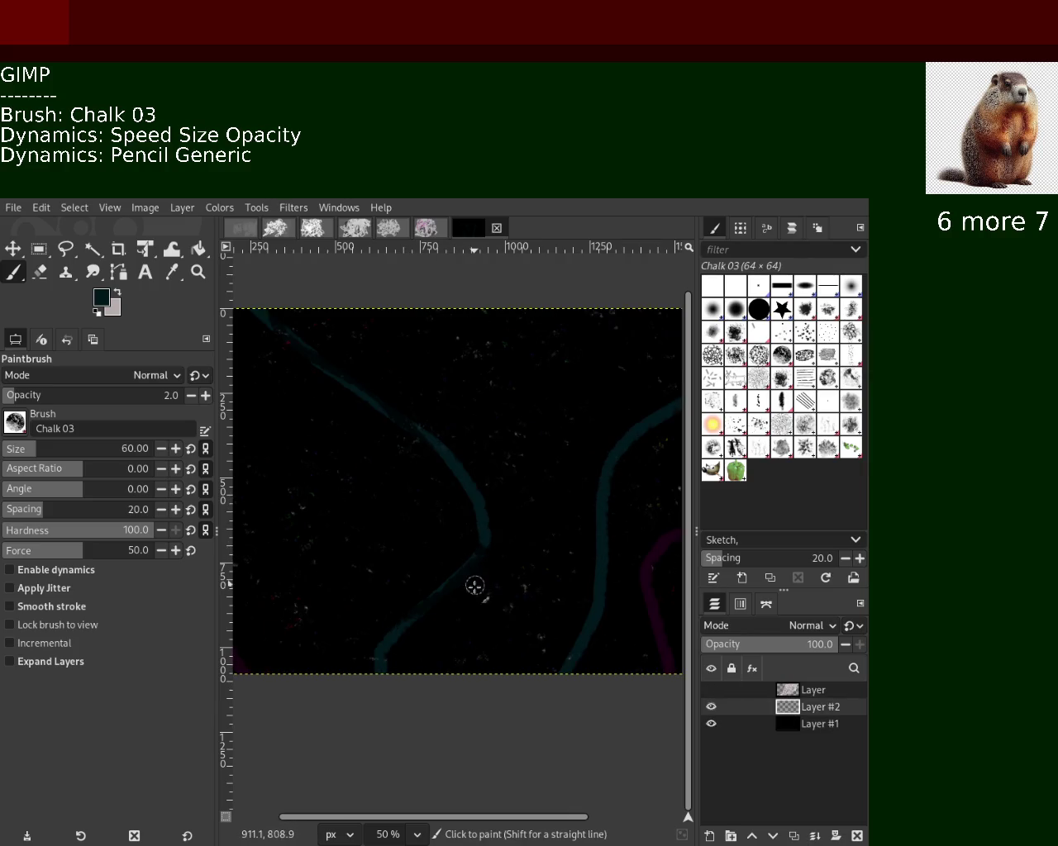
{"action": "left_click", "coordinate": [196, 272]}
{"action": "scroll", "coordinate": [441, 395], "scroll_direction": "down", "scroll_amount": 1}
{"action": "scroll", "coordinate": [441, 394], "scroll_direction": "up", "scroll_amount": 2}
{"action": "scroll", "coordinate": [440, 395], "scroll_direction": "down", "scroll_amount": 1}
{"action": "scroll", "coordinate": [441, 395], "scroll_direction": "down", "scroll_amount": 2}
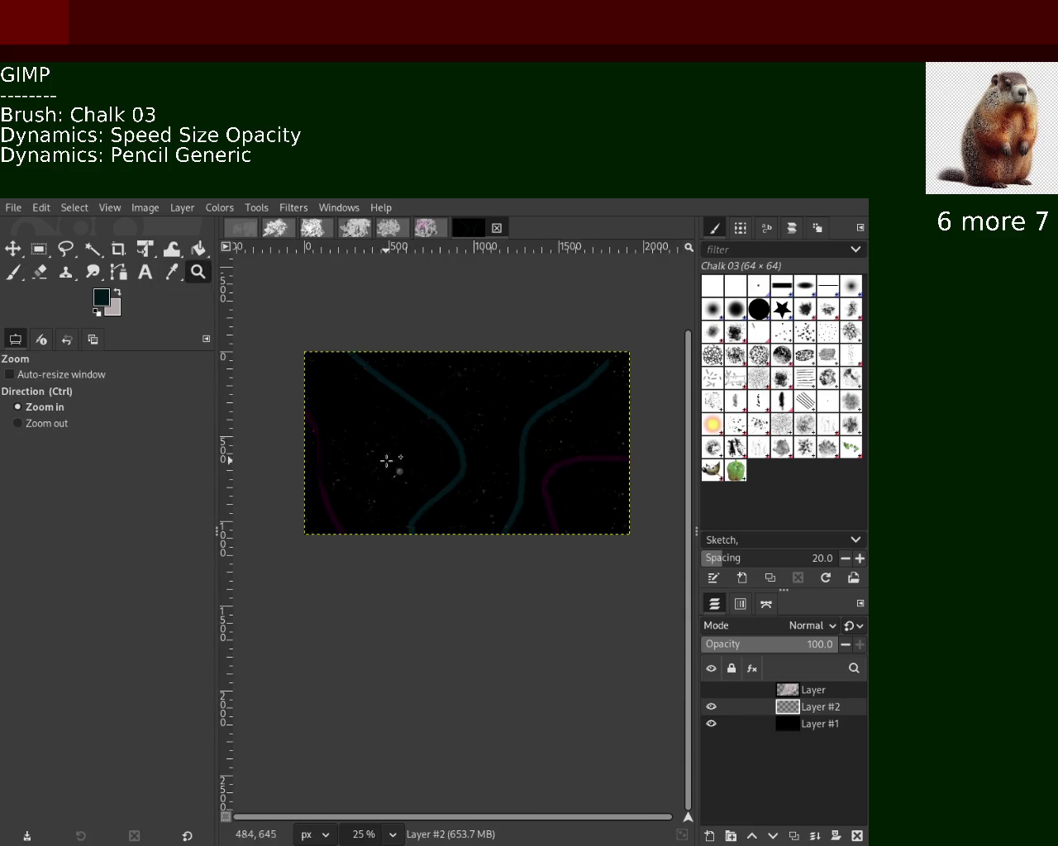
{"action": "left_click", "coordinate": [496, 406], "text": "ctrl"}
{"action": "left_click", "coordinate": [488, 408]}
{"action": "left_click", "coordinate": [489, 409]}
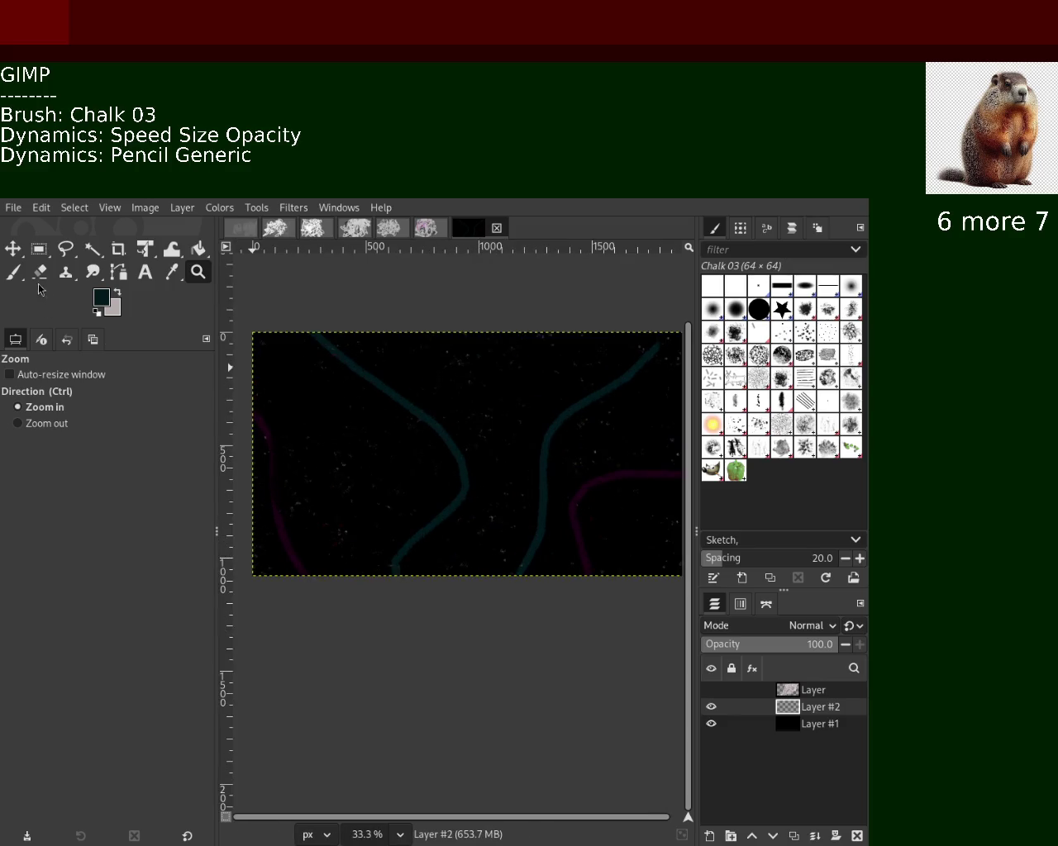
Fade the upper and lower teal stroke with the Eraser, undoing the last lower pass.
{"action": "left_click", "coordinate": [33, 277]}
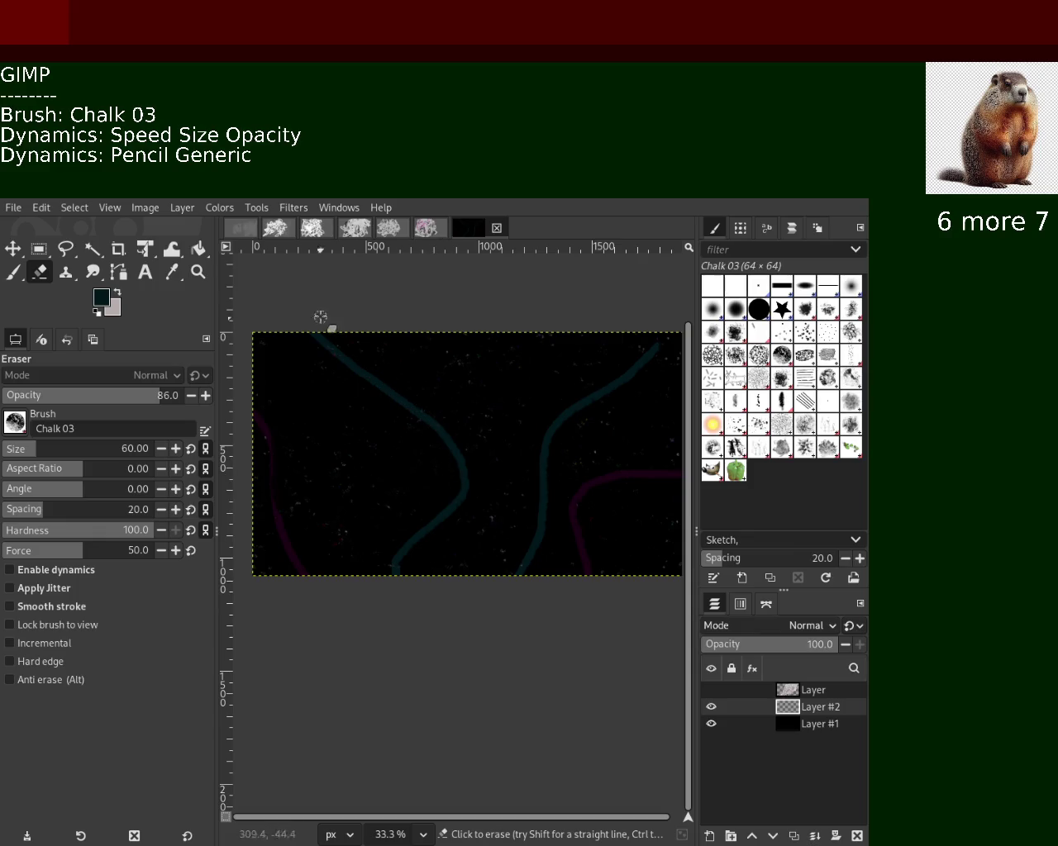
{"action": "left_click_drag", "start_coordinate": [313, 347], "coordinate": [413, 413]}
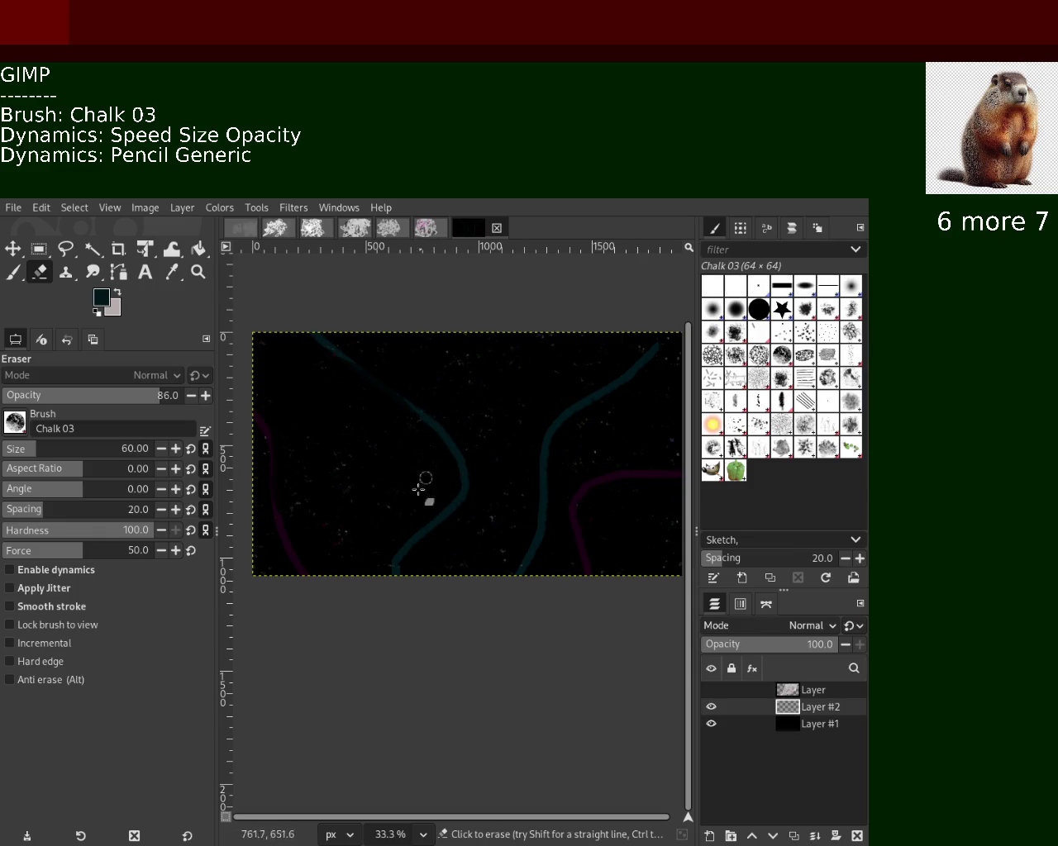
{"action": "left_click_drag", "start_coordinate": [409, 475], "coordinate": [391, 565]}
{"action": "left_click_drag", "start_coordinate": [444, 495], "coordinate": [421, 576]}
{"action": "key", "text": "ctrl+z"}
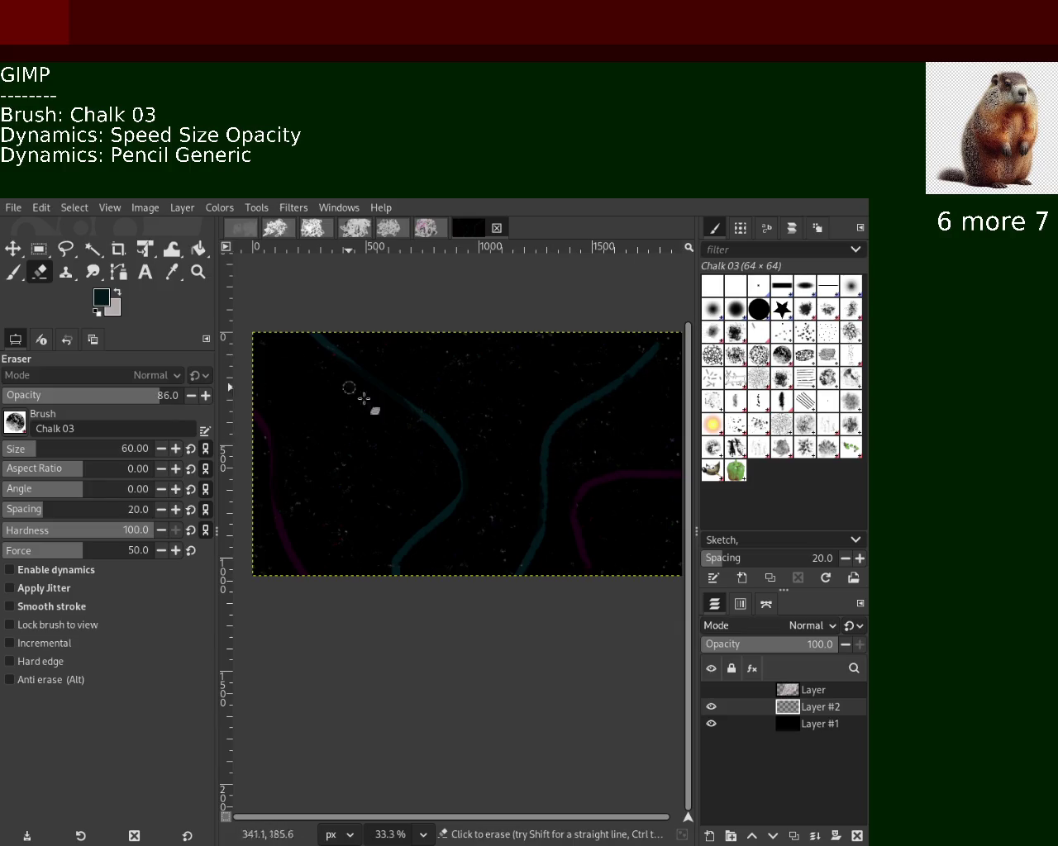
Toggle the scribble and black background layers on and off to compare.
{"action": "left_click", "coordinate": [710, 707]}
{"action": "left_click", "coordinate": [710, 706]}
{"action": "left_click", "coordinate": [710, 723]}
{"action": "left_click", "coordinate": [710, 690]}
{"action": "left_click", "coordinate": [710, 690]}
{"action": "left_click", "coordinate": [710, 690]}
{"action": "left_click", "coordinate": [709, 690]}
{"action": "left_click", "coordinate": [710, 724]}
{"action": "left_click", "coordinate": [711, 724]}
{"action": "left_click", "coordinate": [710, 724]}
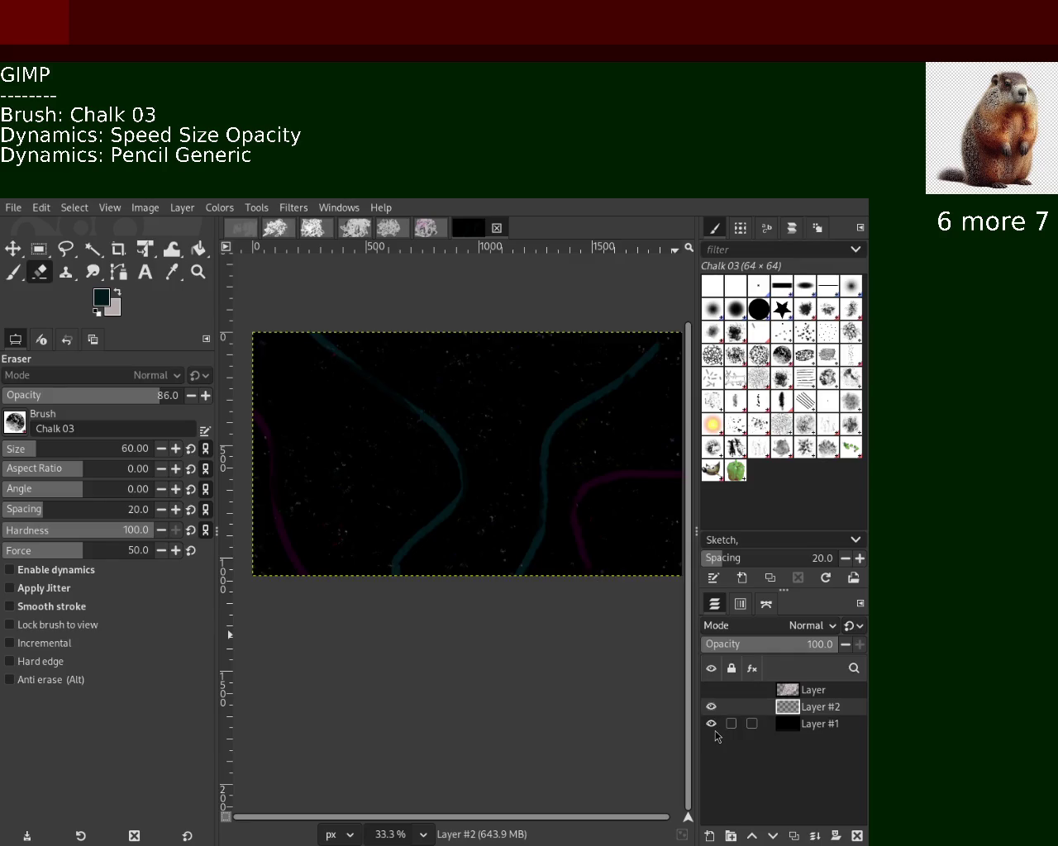
{"action": "left_click", "coordinate": [711, 724]}
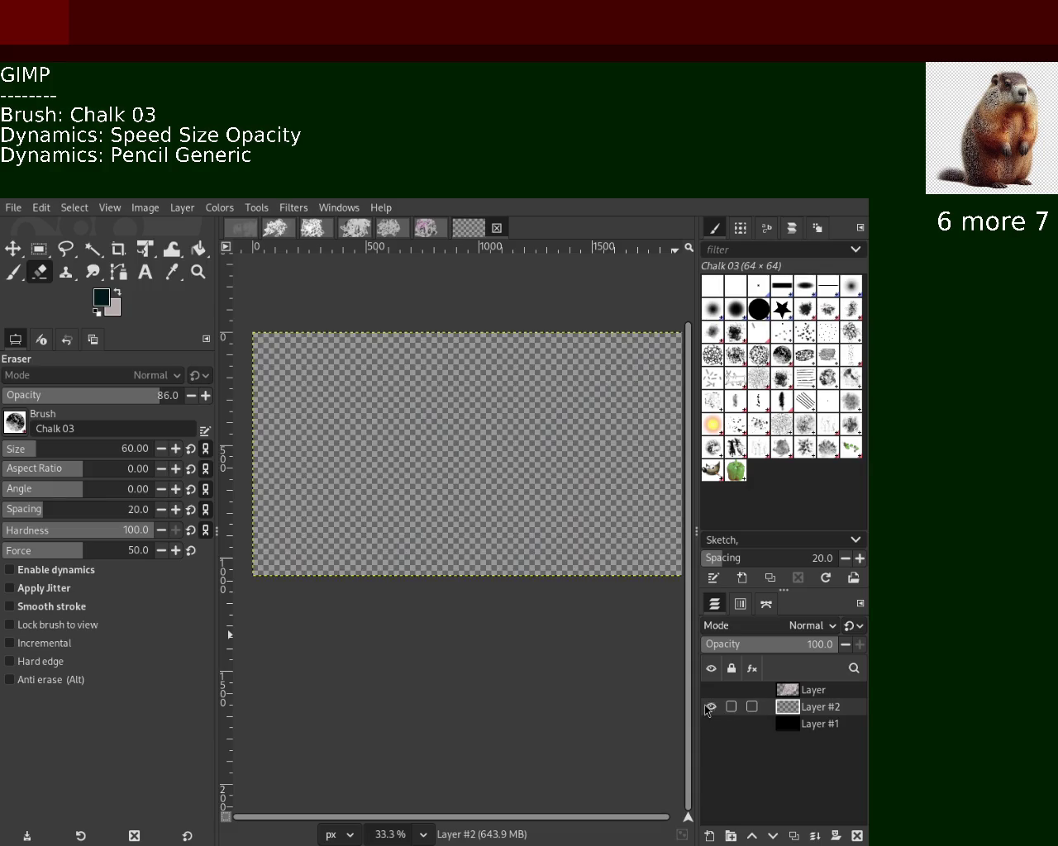
{"action": "left_click", "coordinate": [711, 724]}
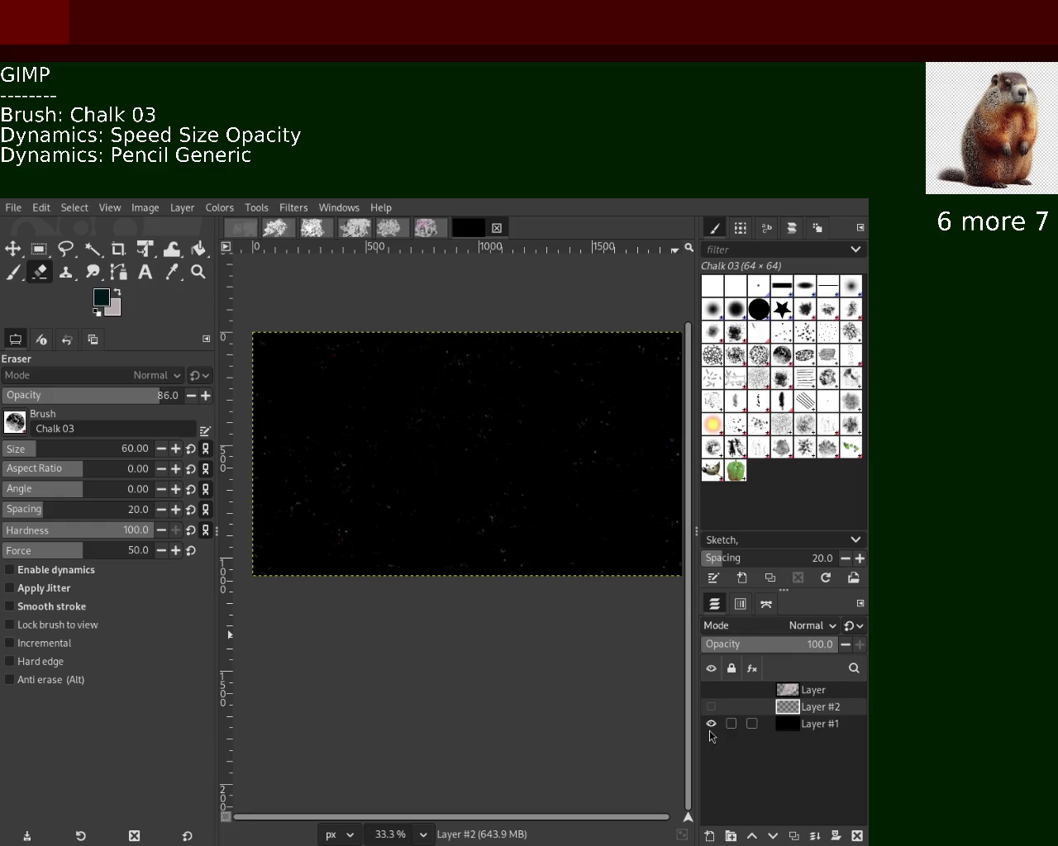
Toggle the teal stroke layer to check it, leaving it and the background visible.
{"action": "left_click", "coordinate": [710, 706]}
{"action": "left_click", "coordinate": [711, 706]}
{"action": "left_click", "coordinate": [711, 707]}
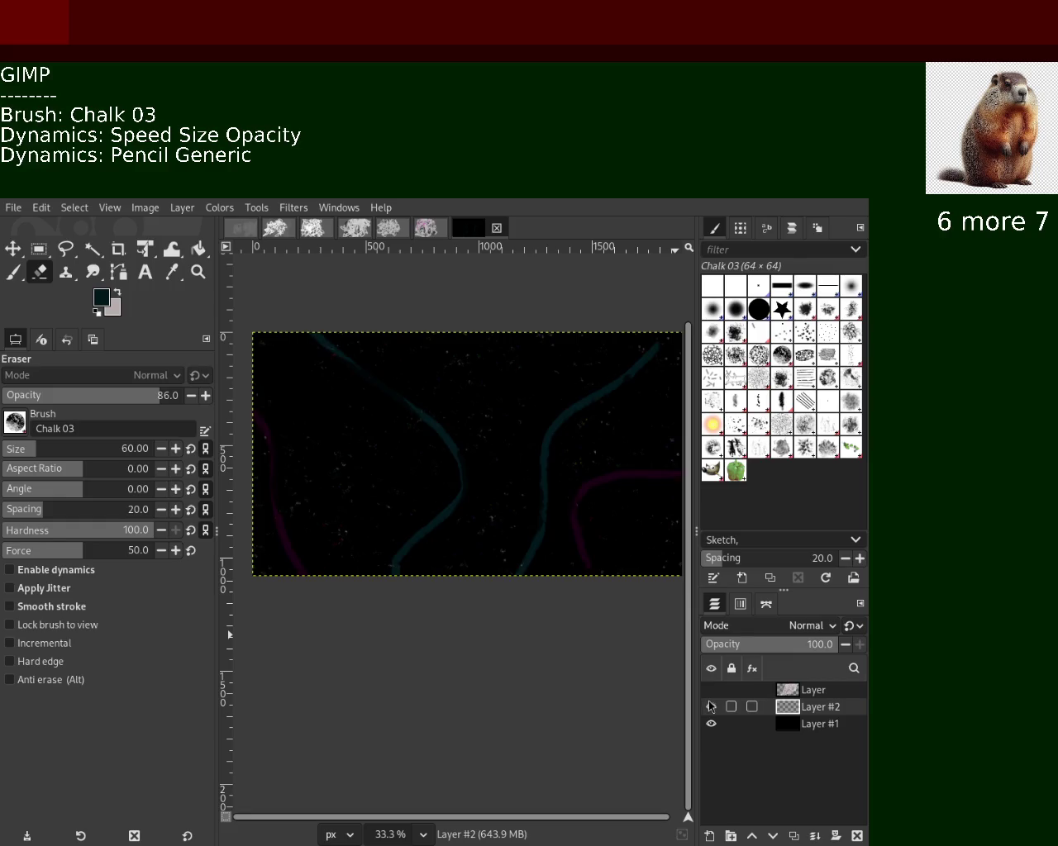
{"action": "left_click", "coordinate": [711, 707]}
{"action": "left_click", "coordinate": [711, 707]}
{"action": "left_click", "coordinate": [711, 706]}
{"action": "left_click", "coordinate": [710, 725]}
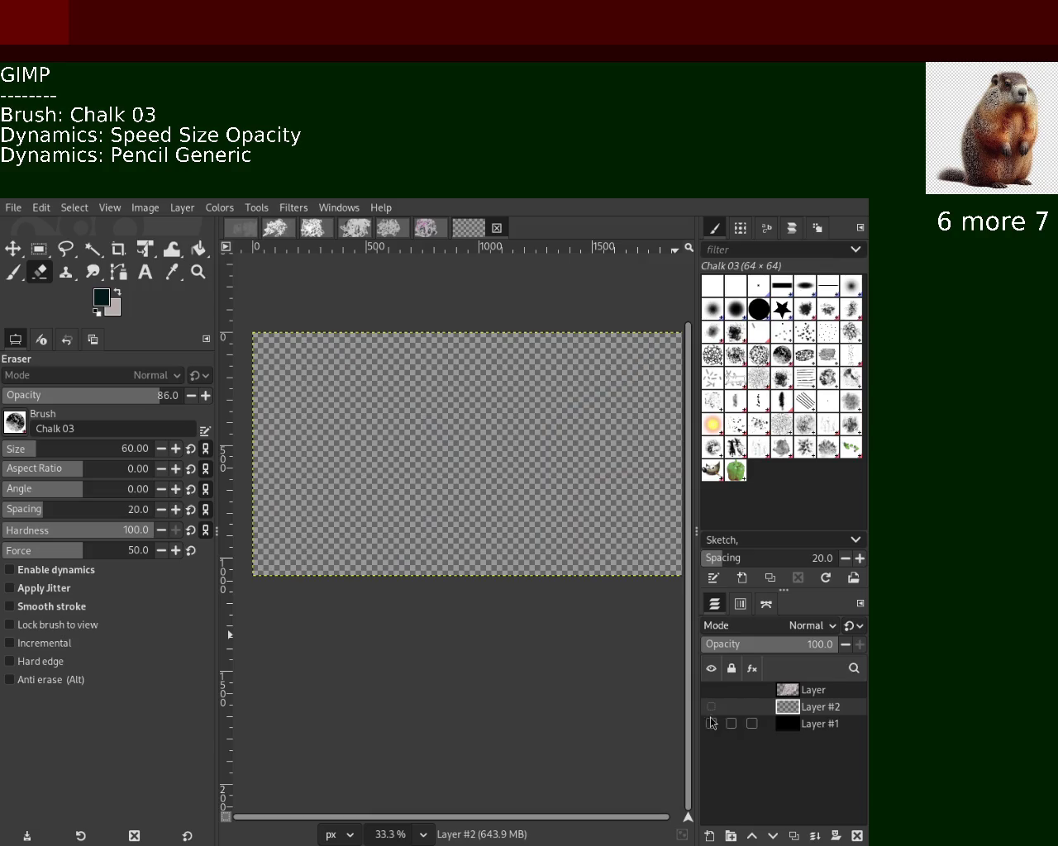
{"action": "left_click", "coordinate": [711, 724]}
{"action": "left_click", "coordinate": [710, 706]}
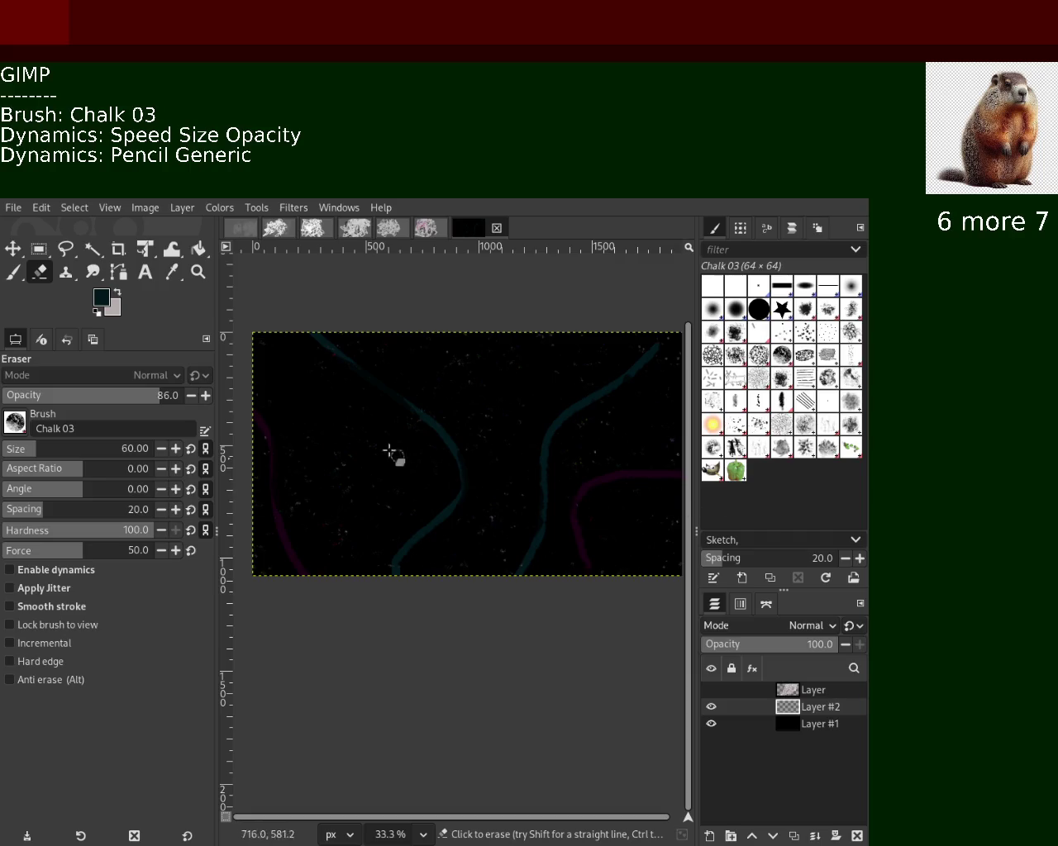
{"action": "left_click", "coordinate": [198, 272]}
{"action": "left_click", "coordinate": [306, 350]}
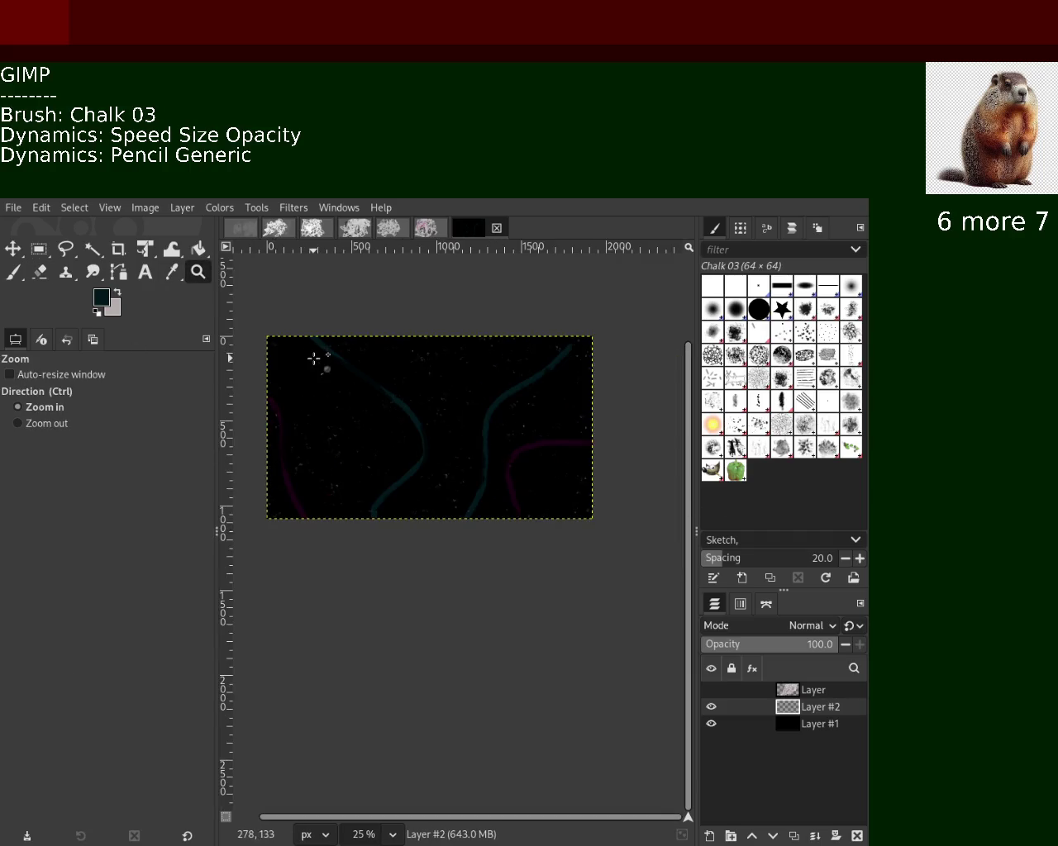
Zoom in and out on the canvas, ending at 66.7% on the magenta stroke.
{"action": "scroll", "coordinate": [501, 465], "scroll_direction": "up", "scroll_amount": 2}
{"action": "left_click", "coordinate": [382, 456]}
{"action": "left_click", "coordinate": [382, 456]}
{"action": "left_click", "coordinate": [381, 457], "text": "ctrl"}
{"action": "left_click", "coordinate": [382, 456]}
{"action": "left_click", "coordinate": [382, 456]}
{"action": "left_click", "coordinate": [534, 480]}
{"action": "left_click", "coordinate": [430, 502]}
{"action": "left_click", "coordinate": [430, 502], "text": "ctrl"}
{"action": "left_click", "coordinate": [429, 502]}
{"action": "double_click", "coordinate": [430, 502]}
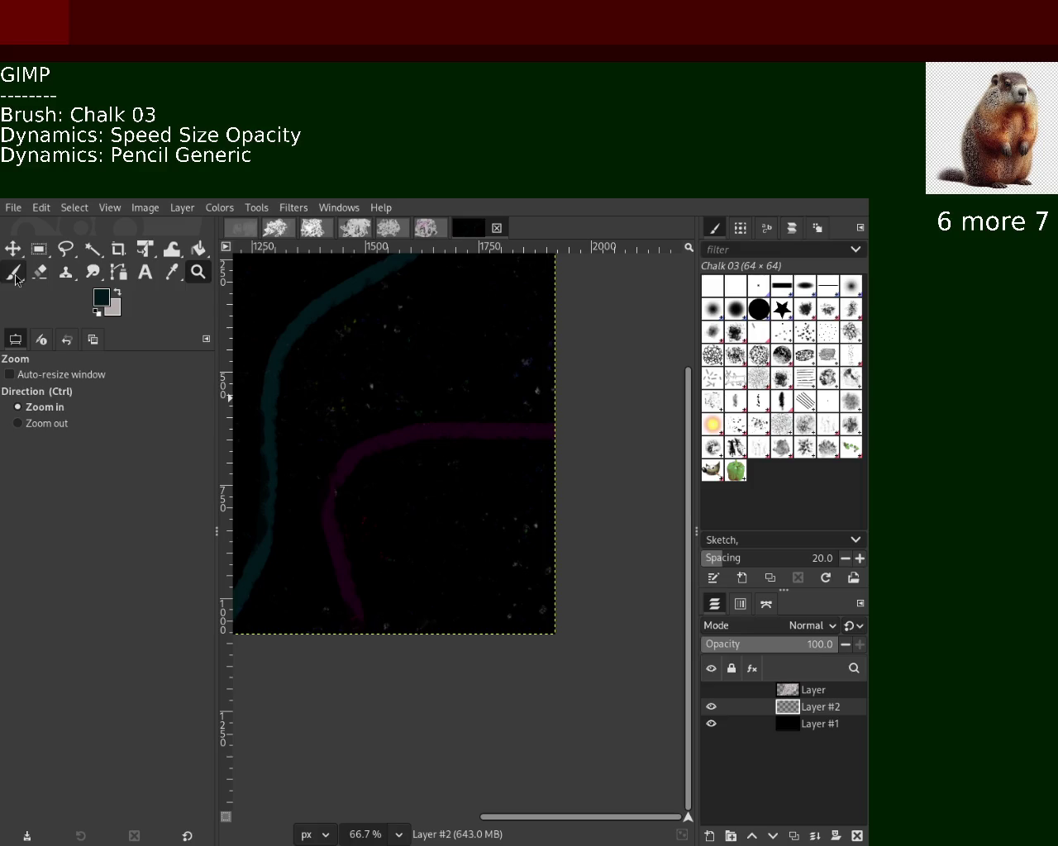
Show the grey scribble layer again and zoom to 50% to inspect it.
{"action": "left_click", "coordinate": [41, 274]}
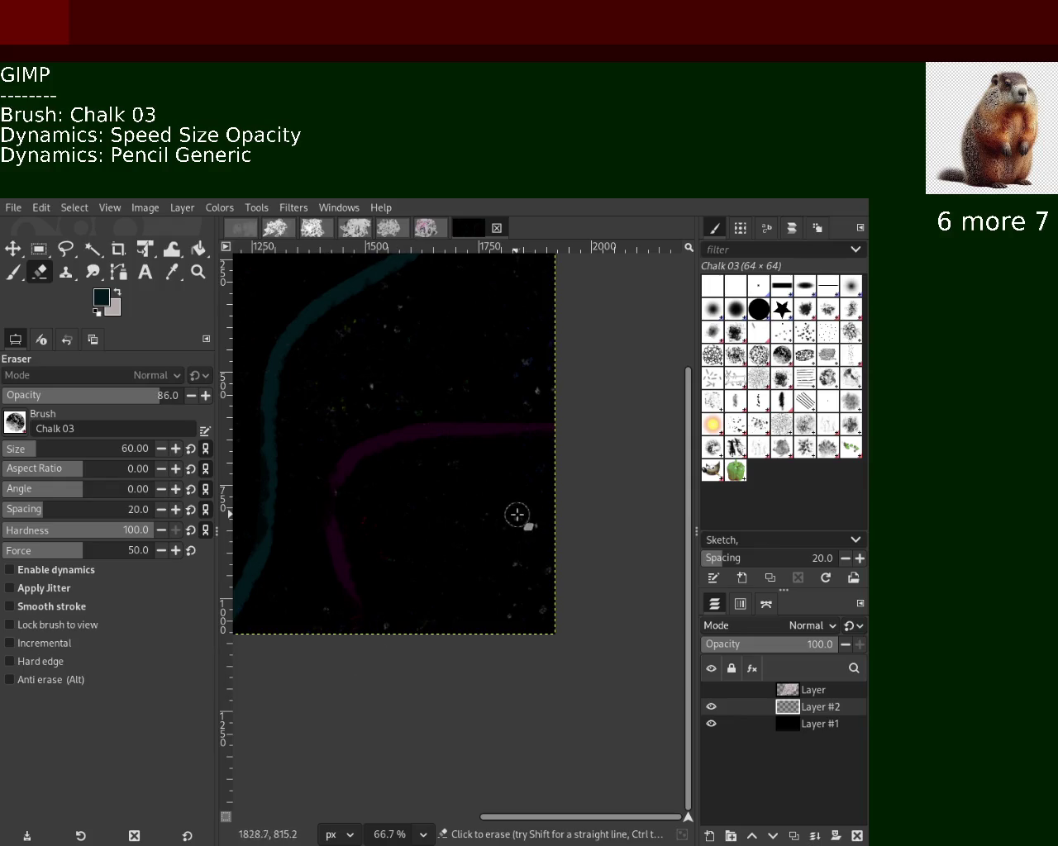
{"action": "mouse_move", "coordinate": [749, 724]}
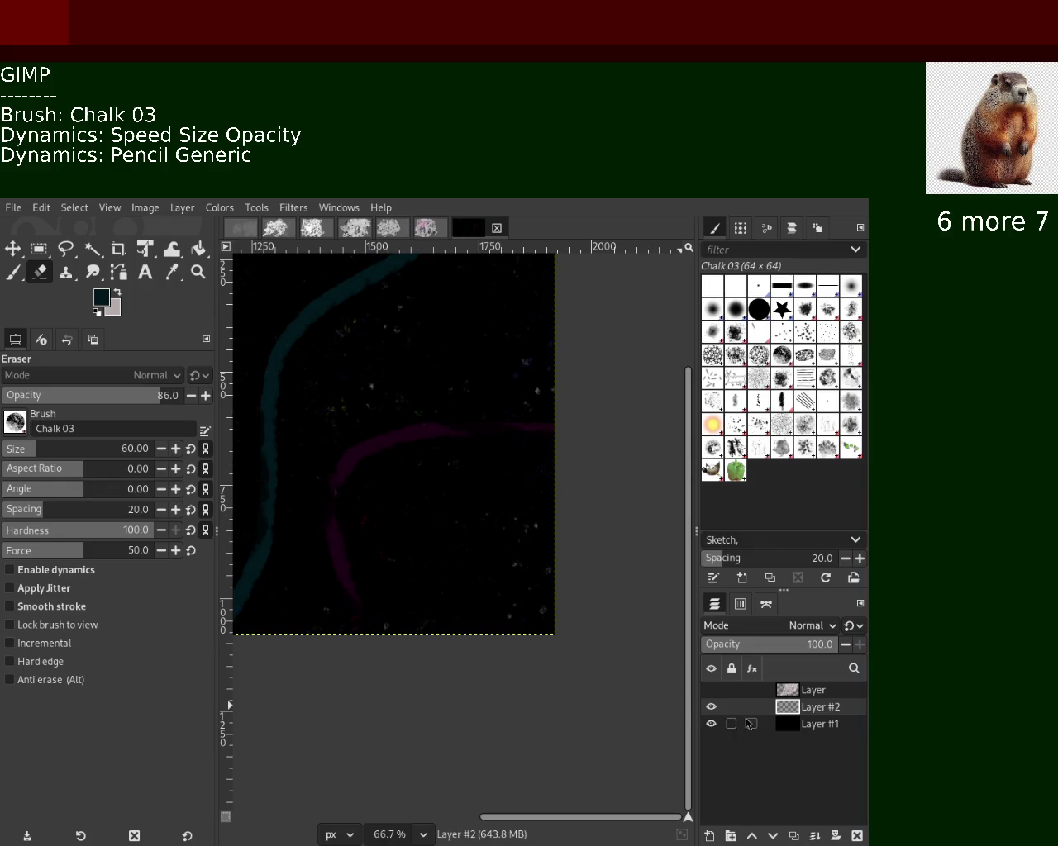
{"action": "left_click", "coordinate": [710, 690]}
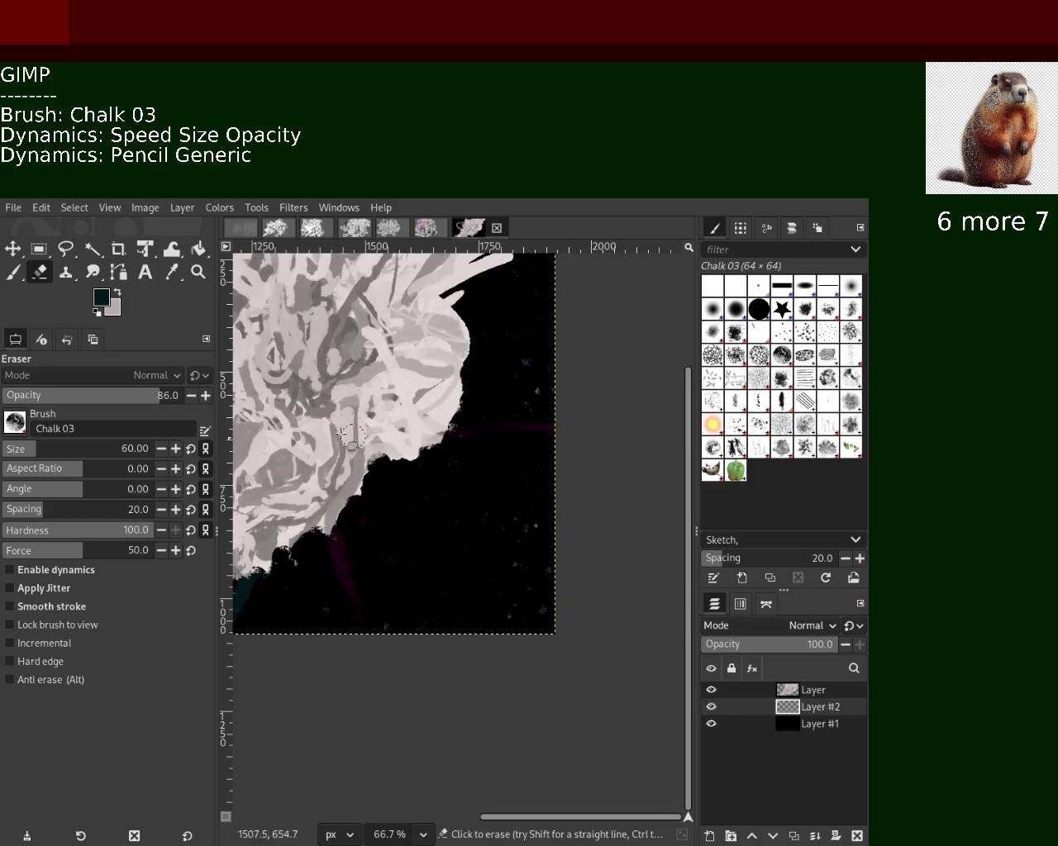
{"action": "left_click", "coordinate": [197, 272]}
{"action": "left_click", "coordinate": [538, 510]}
{"action": "left_click", "coordinate": [538, 510], "text": "ctrl"}
{"action": "double_click", "coordinate": [538, 510]}
{"action": "left_click", "coordinate": [536, 511]}
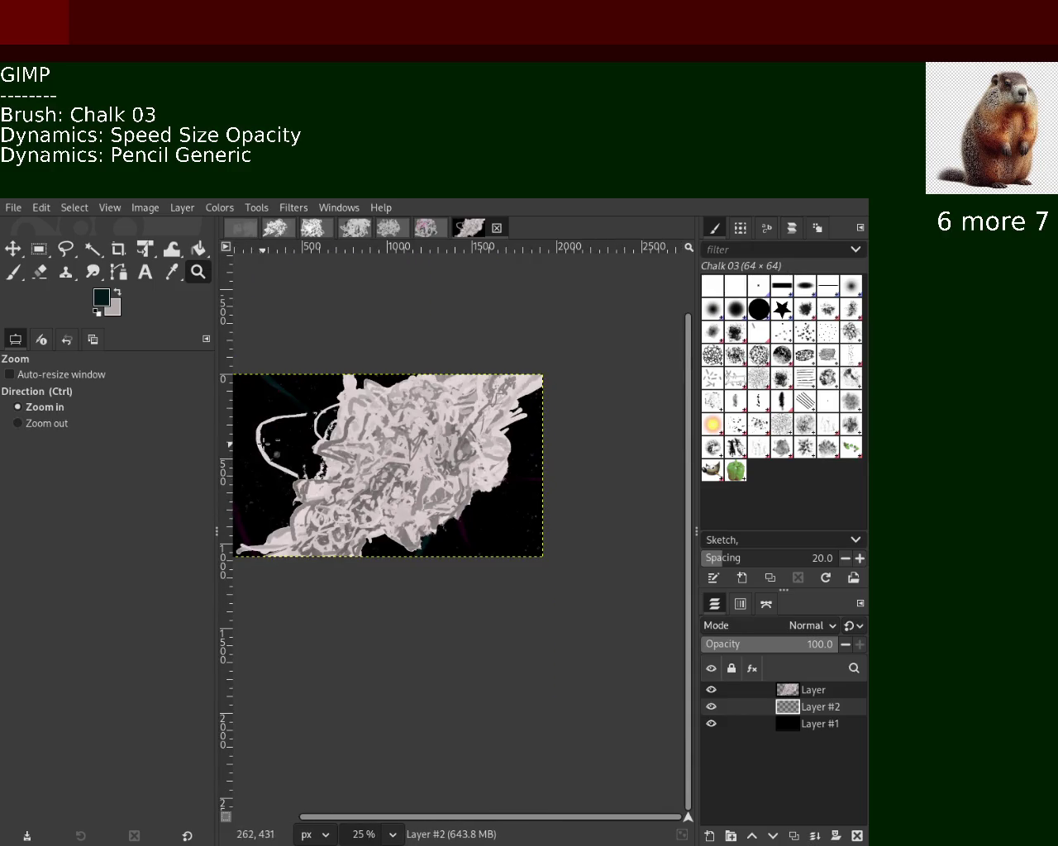
{"action": "left_click", "coordinate": [285, 463]}
{"action": "left_click", "coordinate": [264, 442], "text": "ctrl"}
{"action": "double_click", "coordinate": [264, 442]}
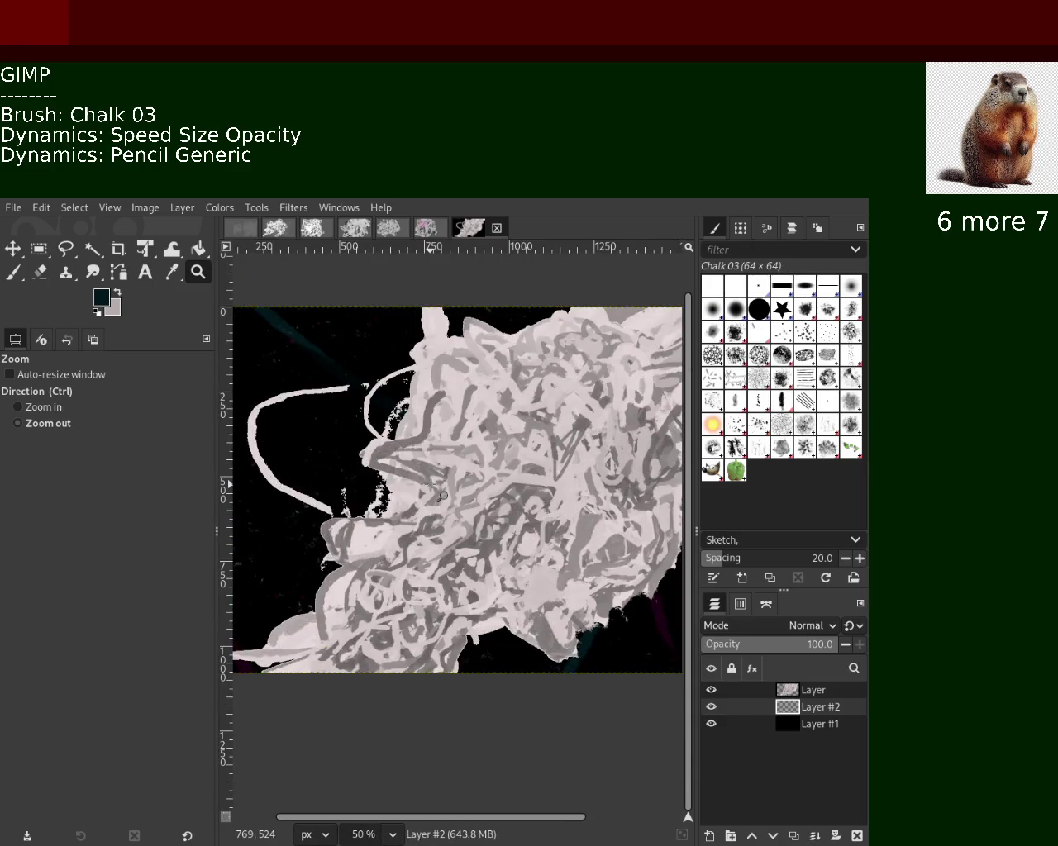
Check the scribble at zoom levels from 12.5% to 50%, then save the image as 34.xcf.
{"action": "left_click", "coordinate": [264, 444], "text": "ctrl"}
{"action": "left_click", "coordinate": [327, 541]}
{"action": "left_click", "coordinate": [327, 541], "text": "ctrl"}
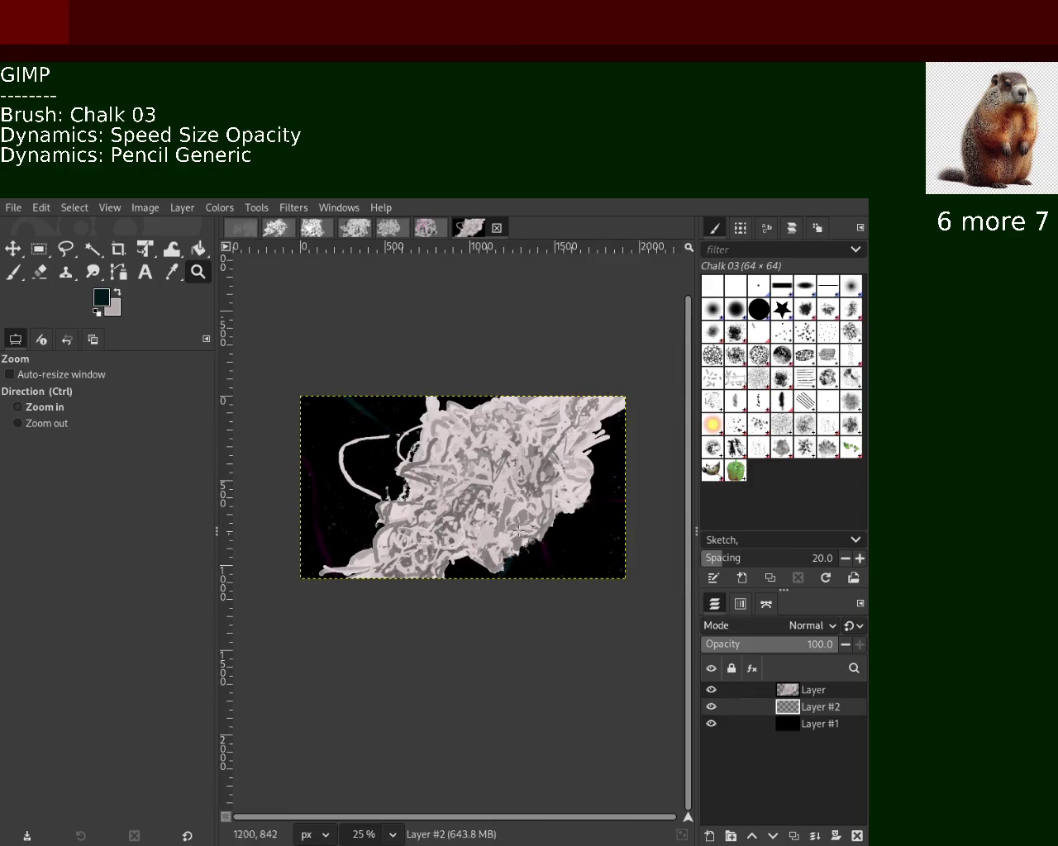
{"action": "left_click", "coordinate": [521, 446], "text": "ctrl"}
{"action": "triple_click", "coordinate": [521, 446]}
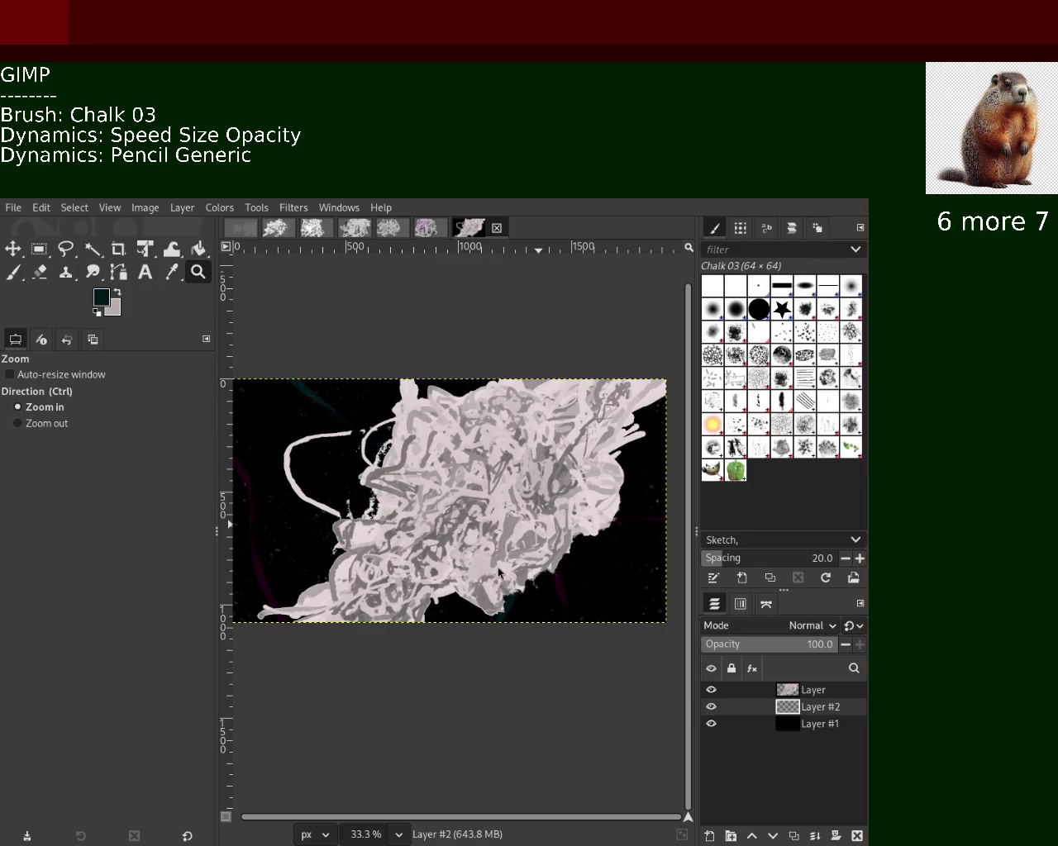
{"action": "left_click", "coordinate": [464, 508], "text": "ctrl"}
{"action": "left_click", "coordinate": [464, 509]}
{"action": "left_click", "coordinate": [515, 502]}
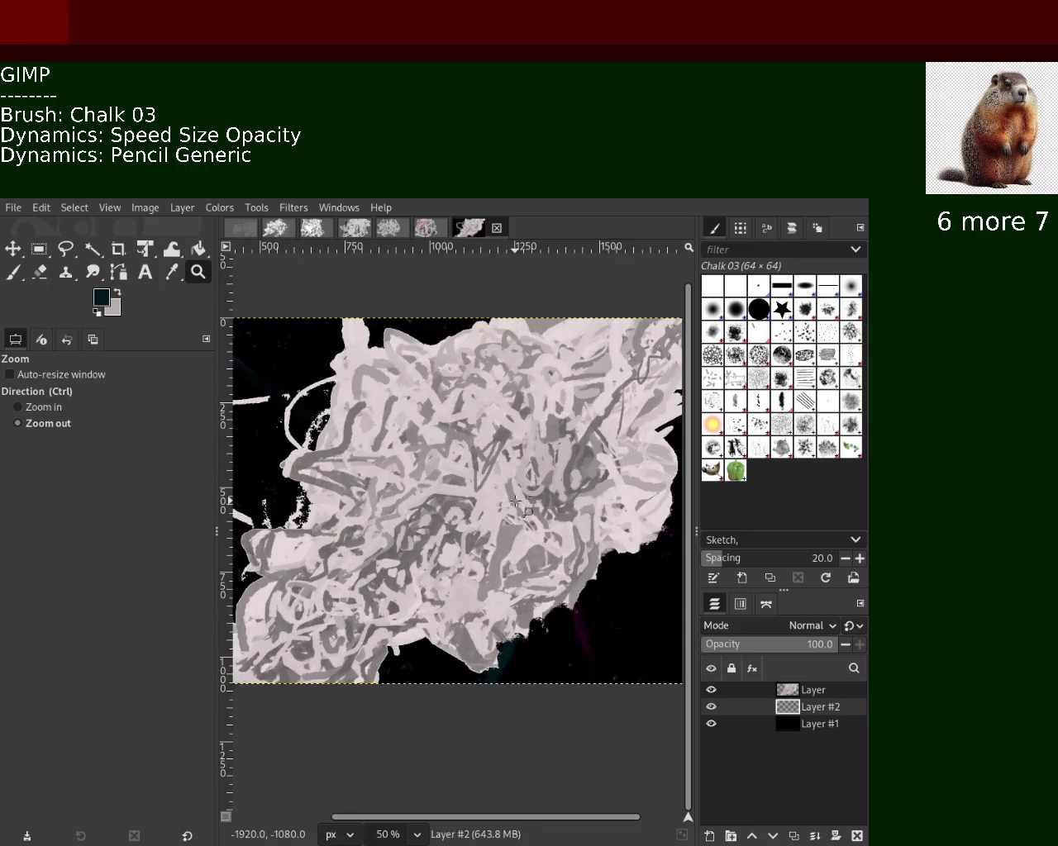
{"action": "left_click", "coordinate": [496, 514], "text": "ctrl"}
{"action": "left_click", "coordinate": [478, 528], "text": "ctrl"}
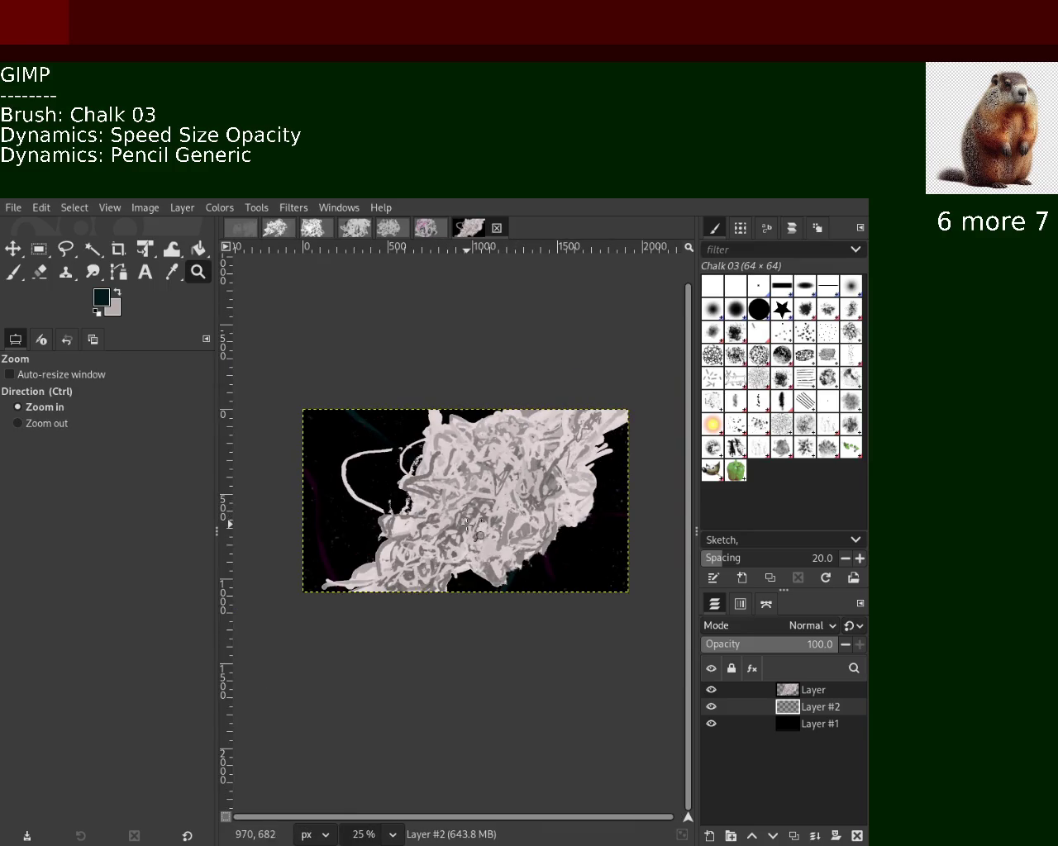
{"action": "key", "text": "ctrl+s"}
{"action": "left_click", "coordinate": [425, 510], "text": "ctrl"}
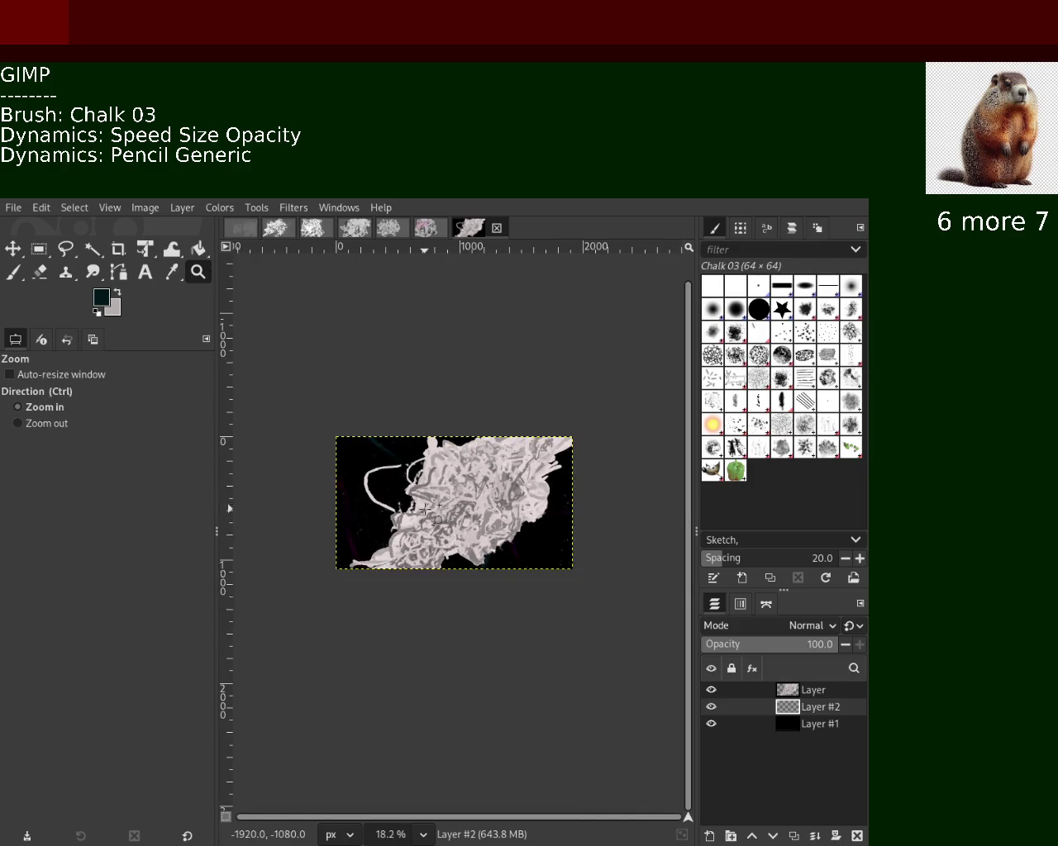
Zoom around the scribble, closing in to 150% on its lower-right dark edge.
{"action": "left_click", "coordinate": [425, 509]}
{"action": "left_click", "coordinate": [425, 509]}
{"action": "left_click", "coordinate": [424, 509]}
{"action": "left_click", "coordinate": [424, 510]}
{"action": "left_click", "coordinate": [425, 510], "text": "ctrl"}
{"action": "double_click", "coordinate": [424, 509]}
{"action": "left_click", "coordinate": [424, 510], "text": "ctrl"}
{"action": "left_click", "coordinate": [424, 510], "text": "ctrl"}
{"action": "left_click", "coordinate": [337, 516]}
{"action": "double_click", "coordinate": [338, 515]}
{"action": "double_click", "coordinate": [338, 516]}
{"action": "left_click", "coordinate": [338, 516], "text": "ctrl"}
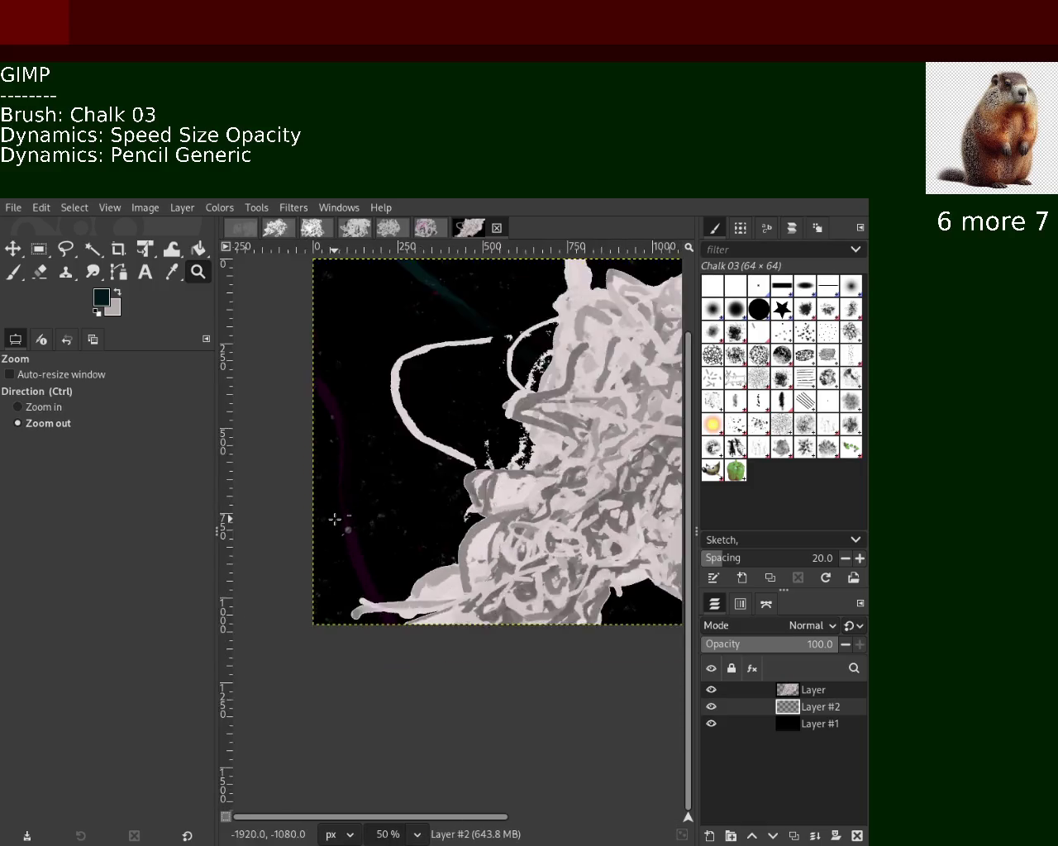
{"action": "left_click", "coordinate": [338, 516], "text": "ctrl"}
{"action": "left_click", "coordinate": [338, 516], "text": "ctrl"}
{"action": "left_click", "coordinate": [338, 516], "text": "ctrl"}
{"action": "left_click", "coordinate": [542, 526], "text": "ctrl"}
{"action": "left_click", "coordinate": [542, 526]}
{"action": "left_click", "coordinate": [542, 526]}
{"action": "left_click", "coordinate": [542, 526], "text": "ctrl"}
{"action": "left_click", "coordinate": [542, 527], "text": "ctrl"}
{"action": "triple_click", "coordinate": [542, 527]}
{"action": "triple_click", "coordinate": [542, 526]}
{"action": "double_click", "coordinate": [542, 526]}
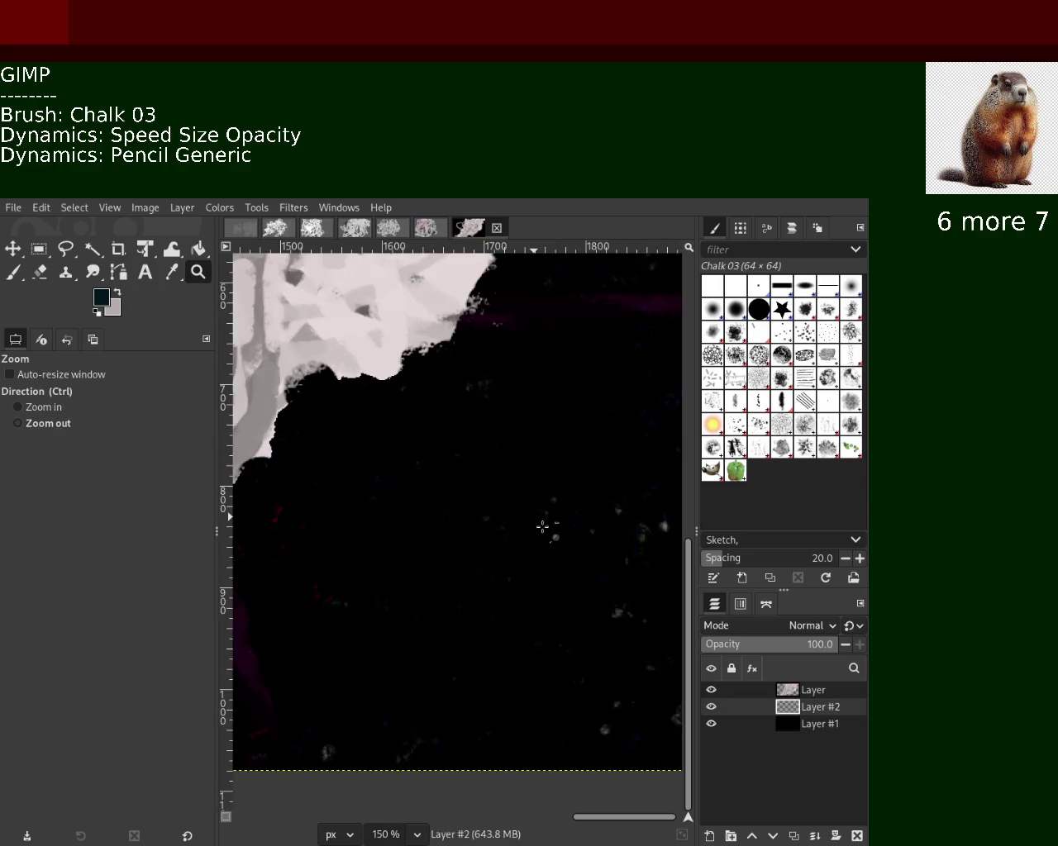
{"action": "left_click", "coordinate": [542, 526], "text": "ctrl"}
Hide the top chalk layer and inspect the dark background texture and teal stroke.
{"action": "left_click", "coordinate": [710, 689]}
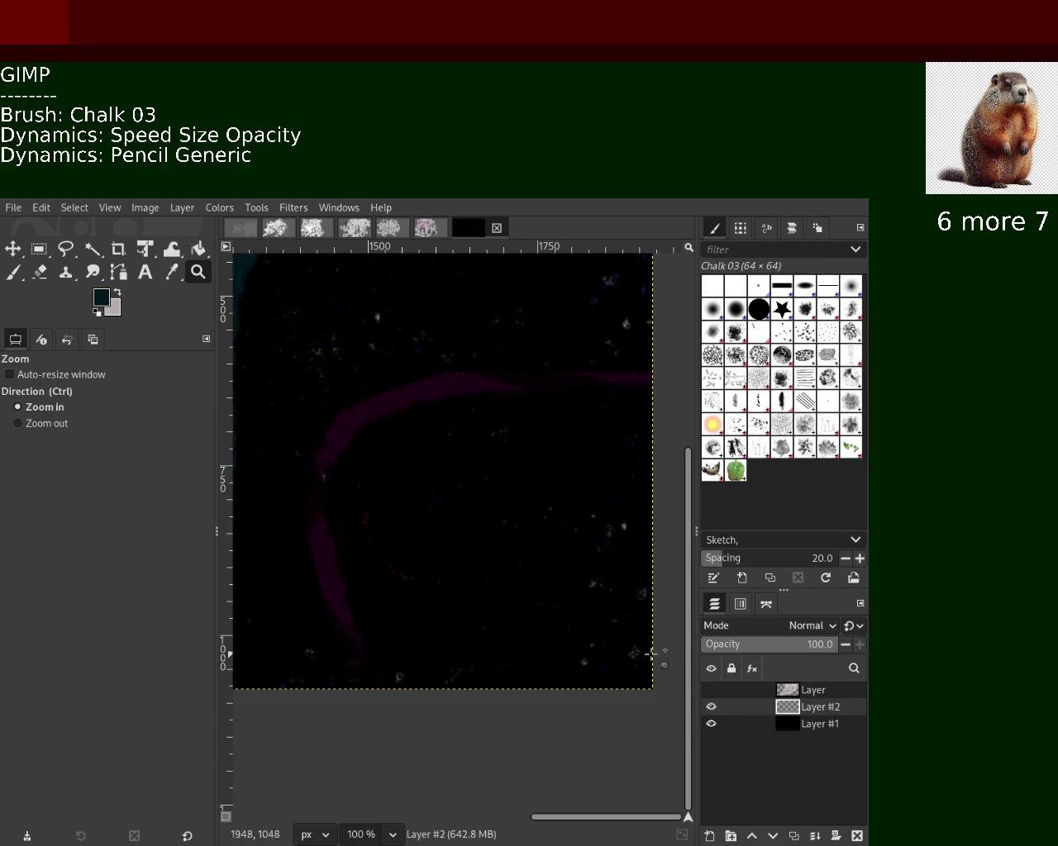
{"action": "left_click", "coordinate": [461, 494], "text": "ctrl"}
{"action": "left_click", "coordinate": [460, 494]}
{"action": "left_click", "coordinate": [460, 494], "text": "ctrl"}
{"action": "triple_click", "coordinate": [460, 494], "text": "ctrl"}
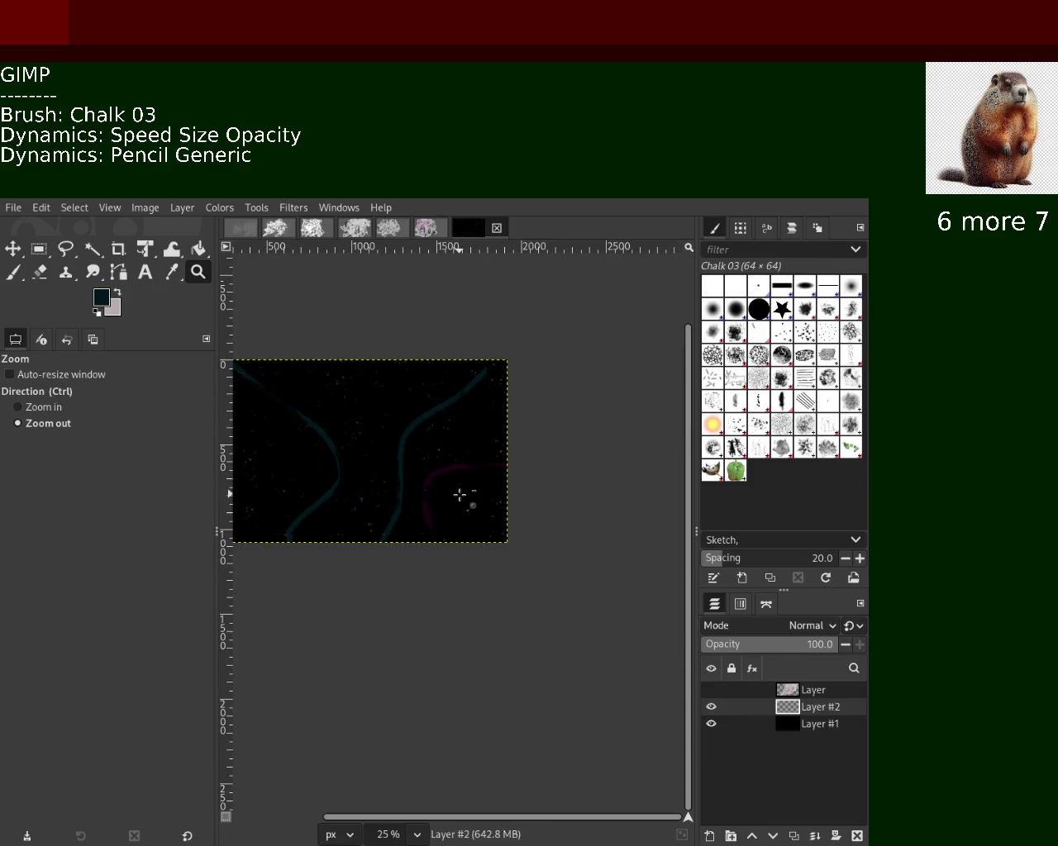
{"action": "double_click", "coordinate": [331, 430], "text": "ctrl"}
{"action": "left_click", "coordinate": [331, 430]}
{"action": "left_click", "coordinate": [333, 429]}
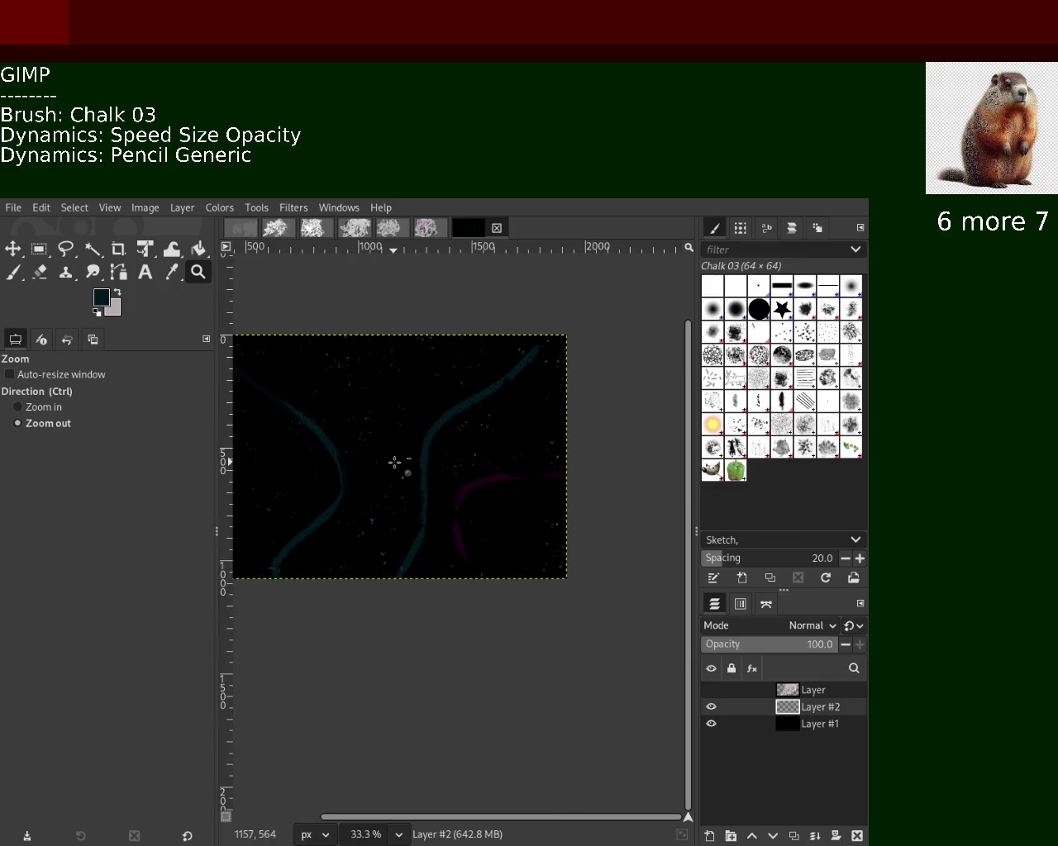
{"action": "double_click", "coordinate": [396, 459], "text": "ctrl"}
{"action": "left_click", "coordinate": [283, 453], "text": "ctrl"}
{"action": "left_click", "coordinate": [314, 480]}
{"action": "double_click", "coordinate": [342, 508]}
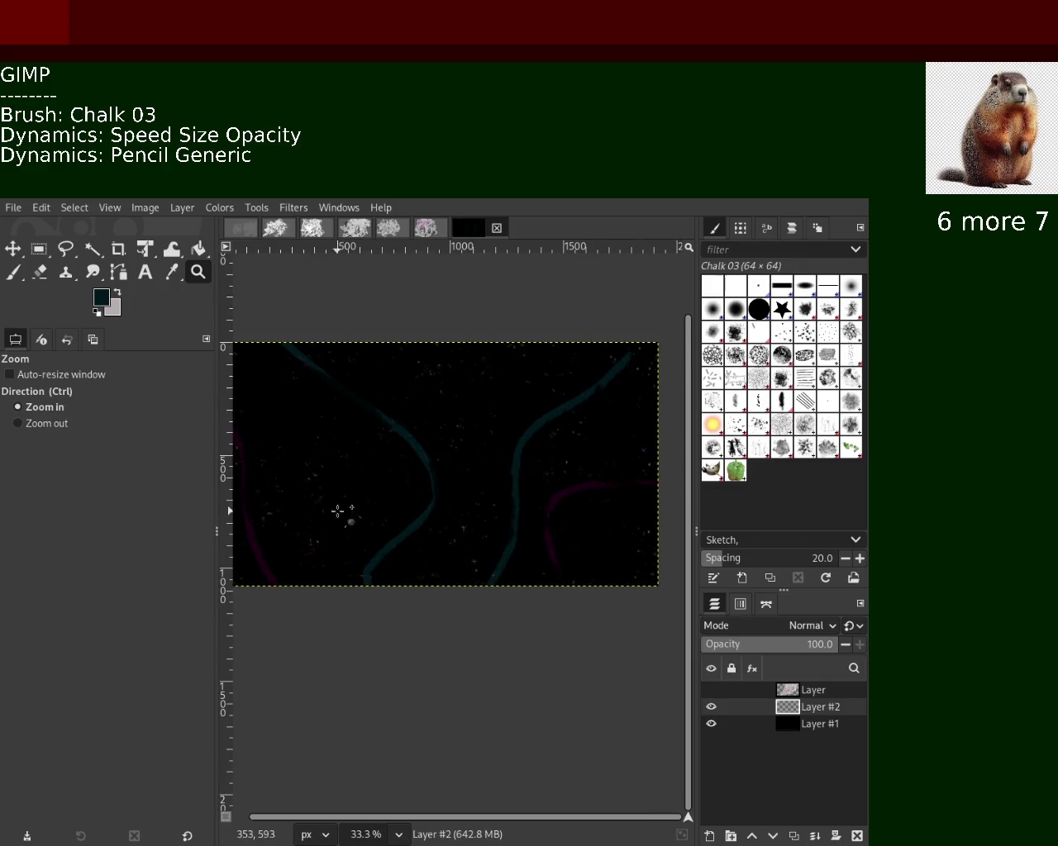
{"action": "left_click", "coordinate": [366, 534], "text": "ctrl"}
{"action": "double_click", "coordinate": [361, 533]}
{"action": "double_click", "coordinate": [361, 534]}
{"action": "left_click", "coordinate": [361, 534]}
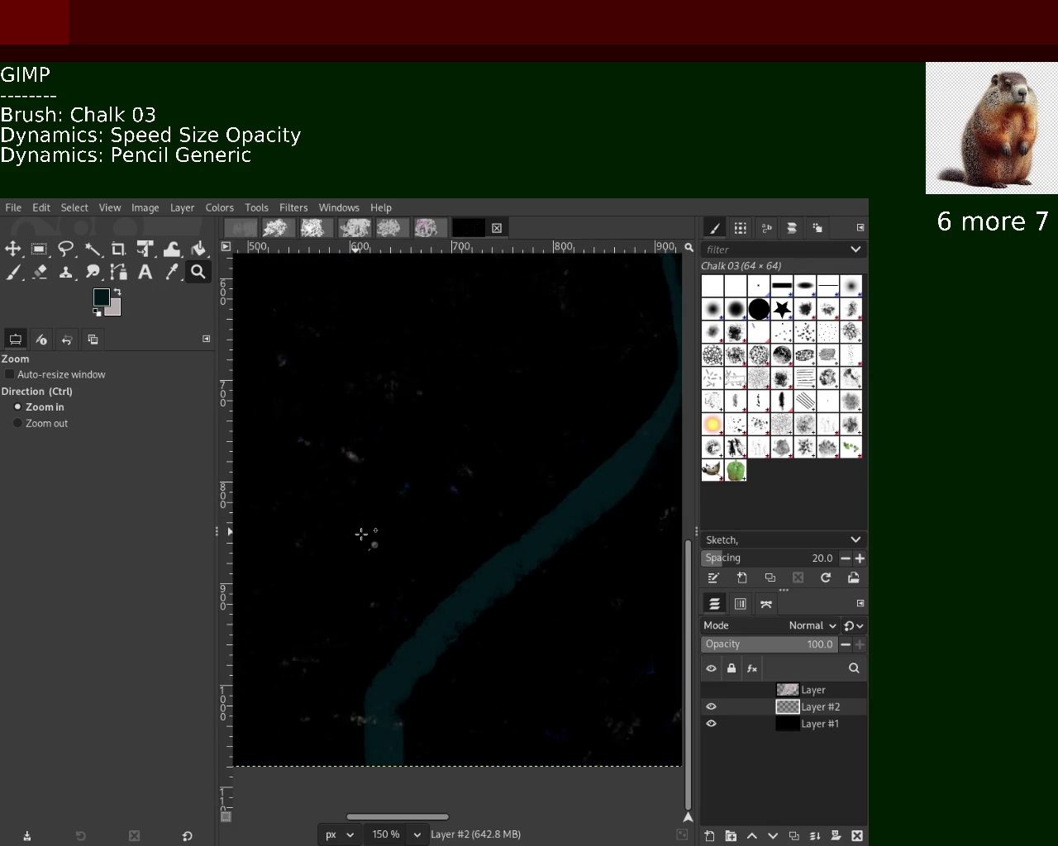
{"action": "left_click", "coordinate": [361, 534]}
{"action": "triple_click", "coordinate": [362, 535], "text": "ctrl"}
{"action": "double_click", "coordinate": [362, 535], "text": "ctrl"}
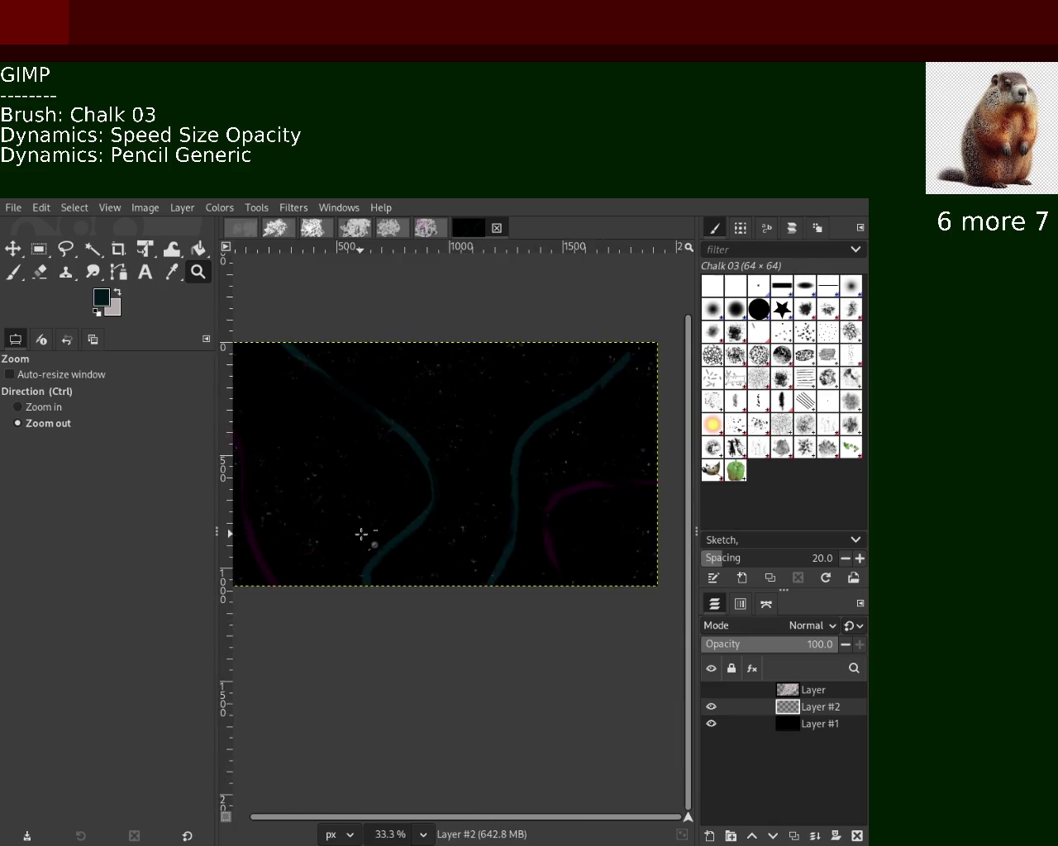
{"action": "left_click", "coordinate": [364, 534], "text": "ctrl"}
{"action": "left_click", "coordinate": [451, 459], "text": "ctrl"}
{"action": "double_click", "coordinate": [450, 462]}
{"action": "triple_click", "coordinate": [449, 471]}
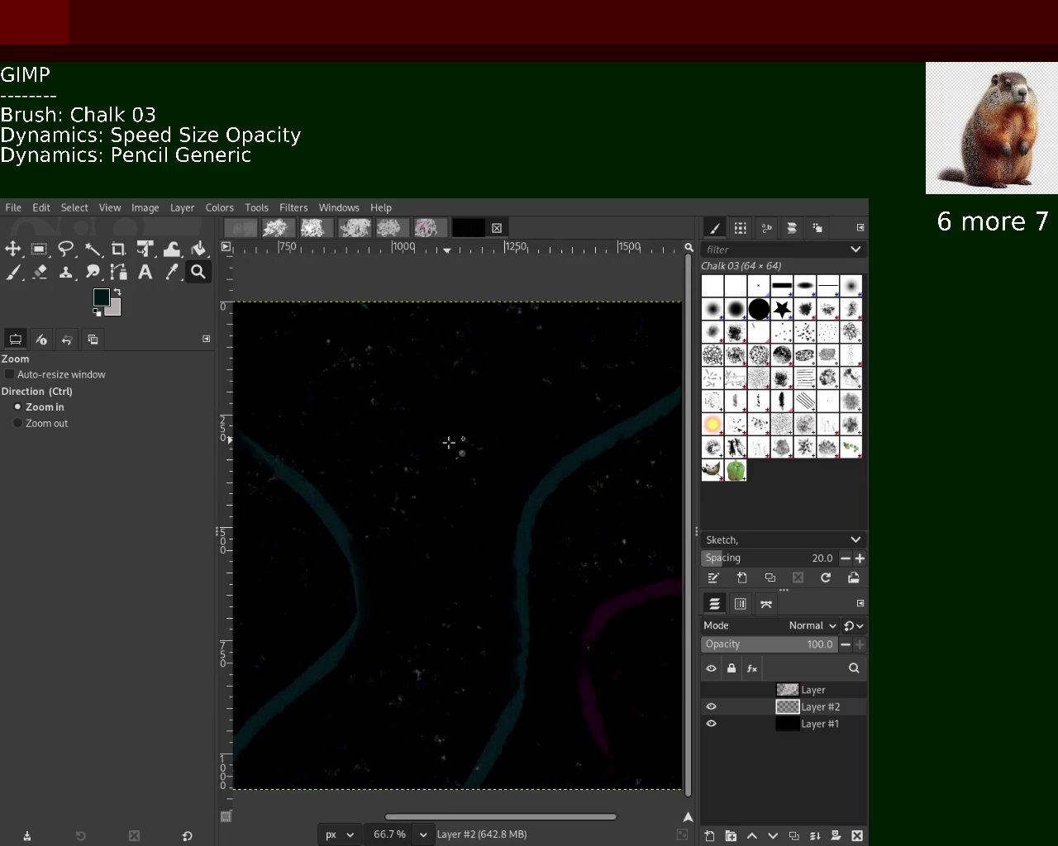
{"action": "left_click", "coordinate": [448, 483]}
{"action": "left_click", "coordinate": [446, 488]}
{"action": "double_click", "coordinate": [462, 496], "text": "ctrl"}
{"action": "double_click", "coordinate": [468, 498], "text": "ctrl"}
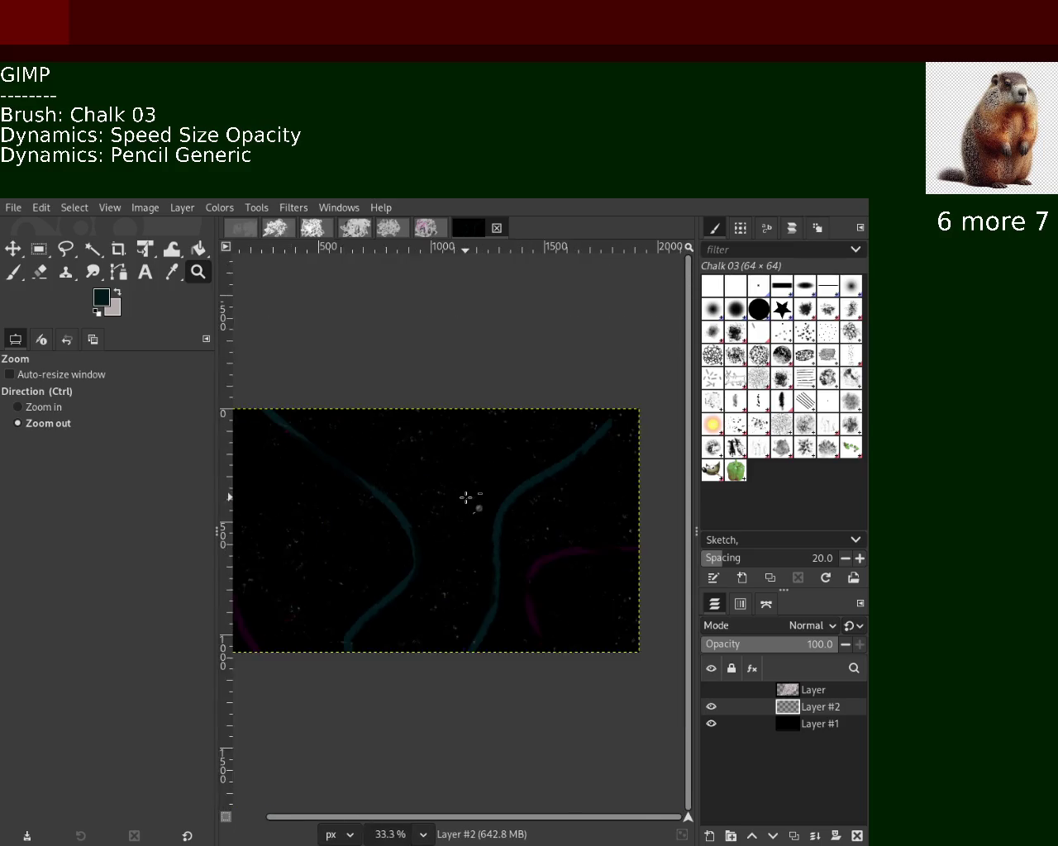
{"action": "left_click", "coordinate": [417, 516], "text": "ctrl"}
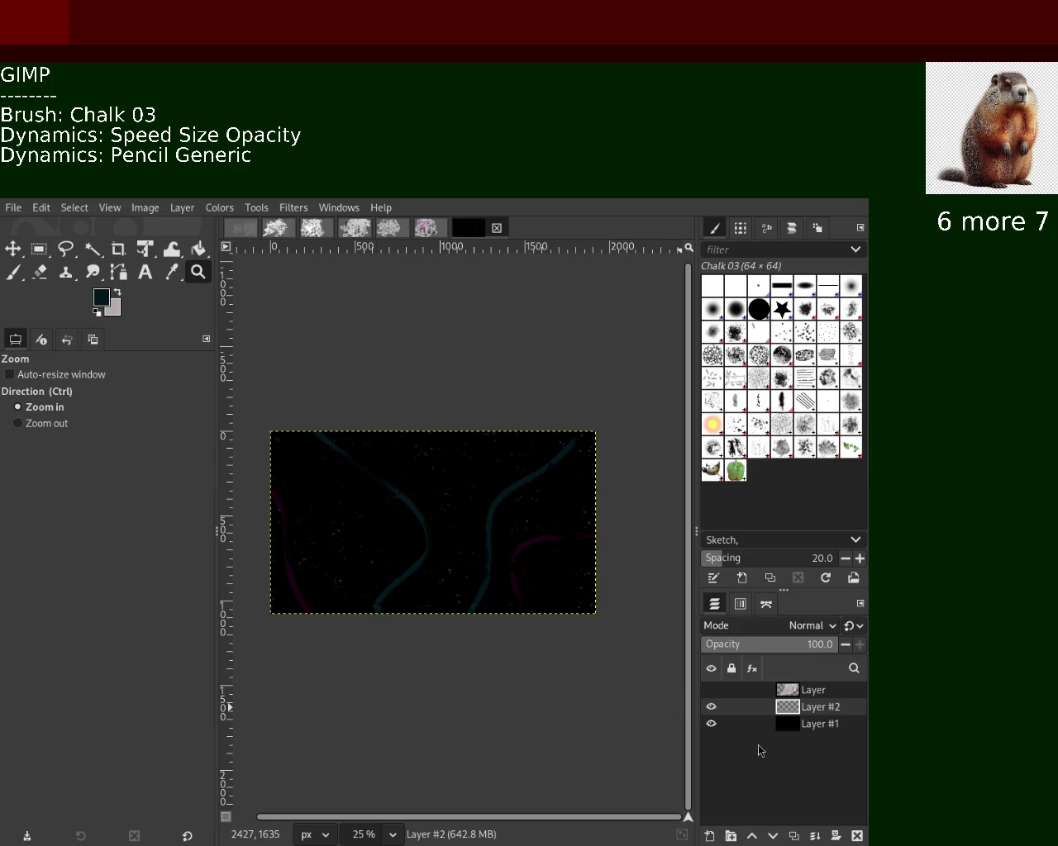
Show the chalk scribble layer again, inspect it, then delete the black Layer #1.
{"action": "left_click", "coordinate": [711, 689]}
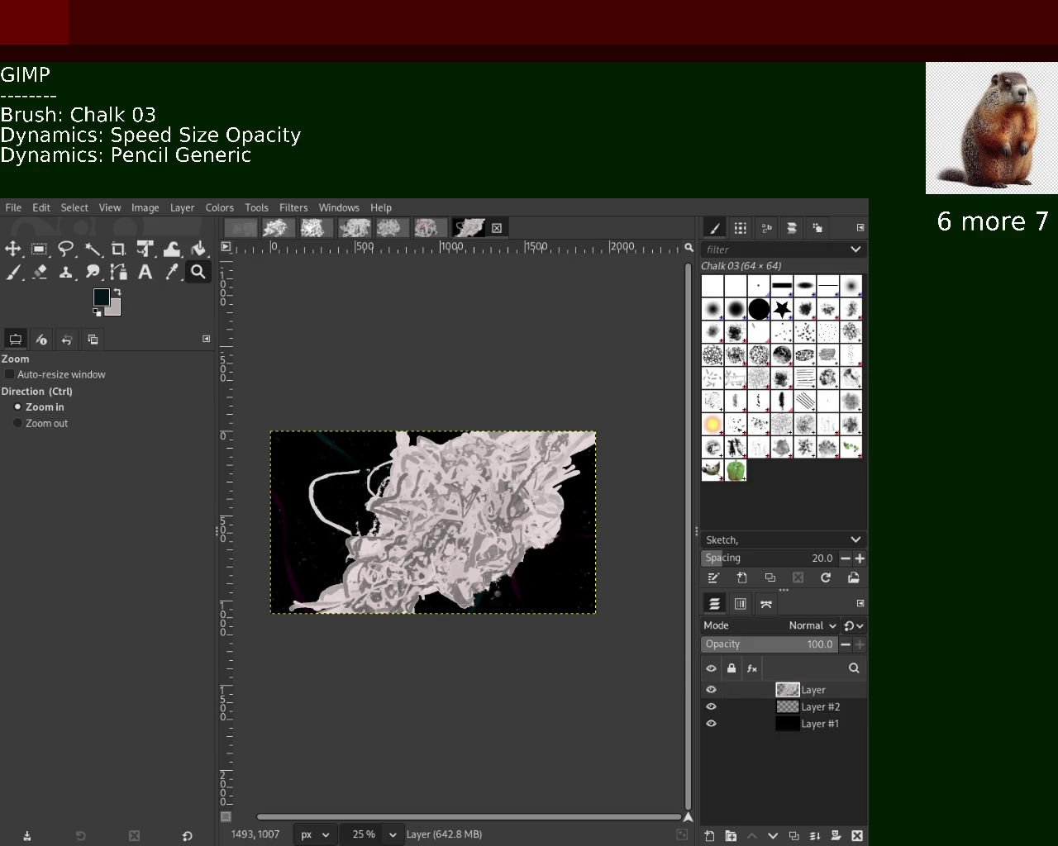
{"action": "left_click", "coordinate": [393, 551], "text": "ctrl"}
{"action": "double_click", "coordinate": [403, 549]}
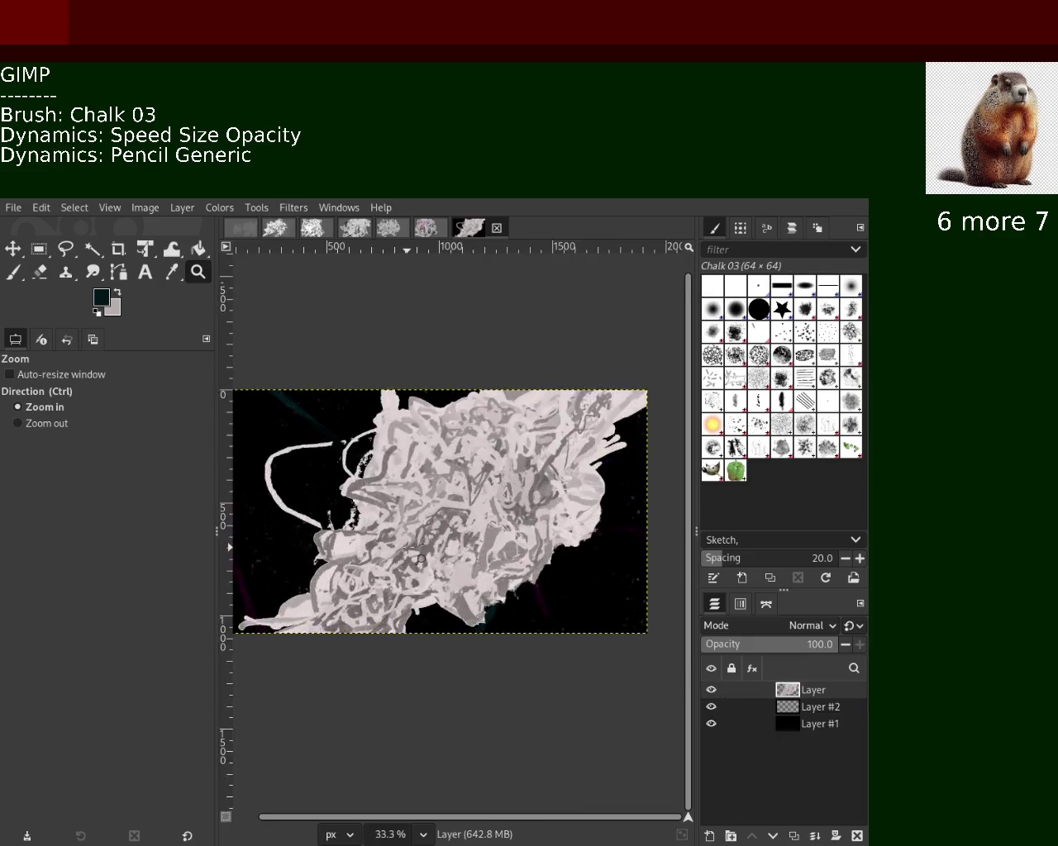
{"action": "left_click", "coordinate": [411, 549]}
{"action": "left_click", "coordinate": [411, 549]}
{"action": "left_click", "coordinate": [411, 549], "text": "ctrl"}
{"action": "left_click", "coordinate": [411, 550], "text": "ctrl"}
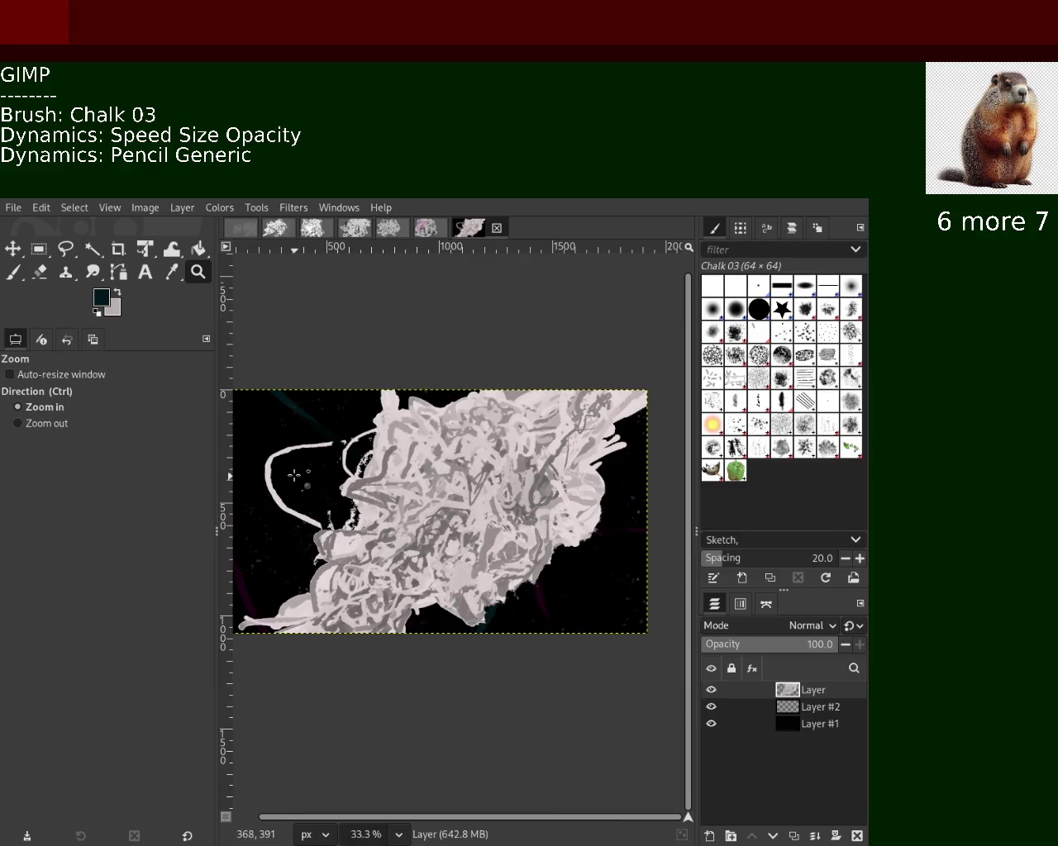
{"action": "left_click", "coordinate": [295, 477]}
{"action": "left_click", "coordinate": [321, 489]}
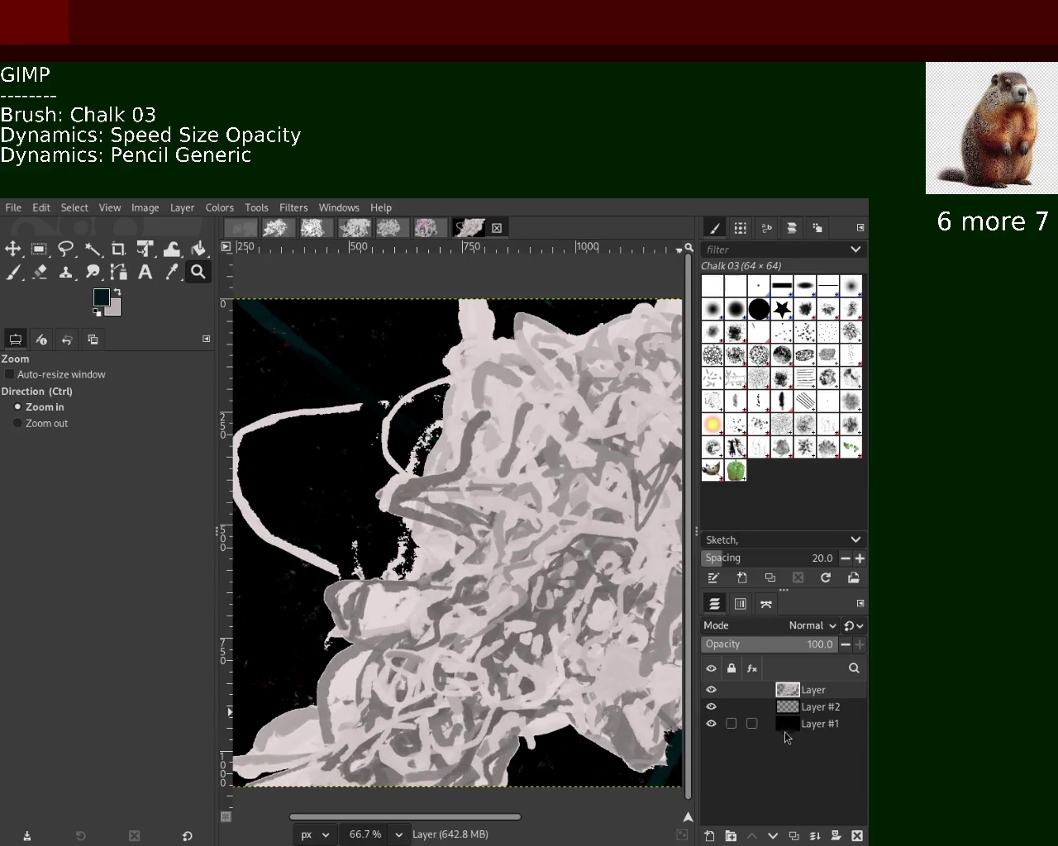
{"action": "left_click", "coordinate": [785, 731]}
{"action": "left_click", "coordinate": [857, 835]}
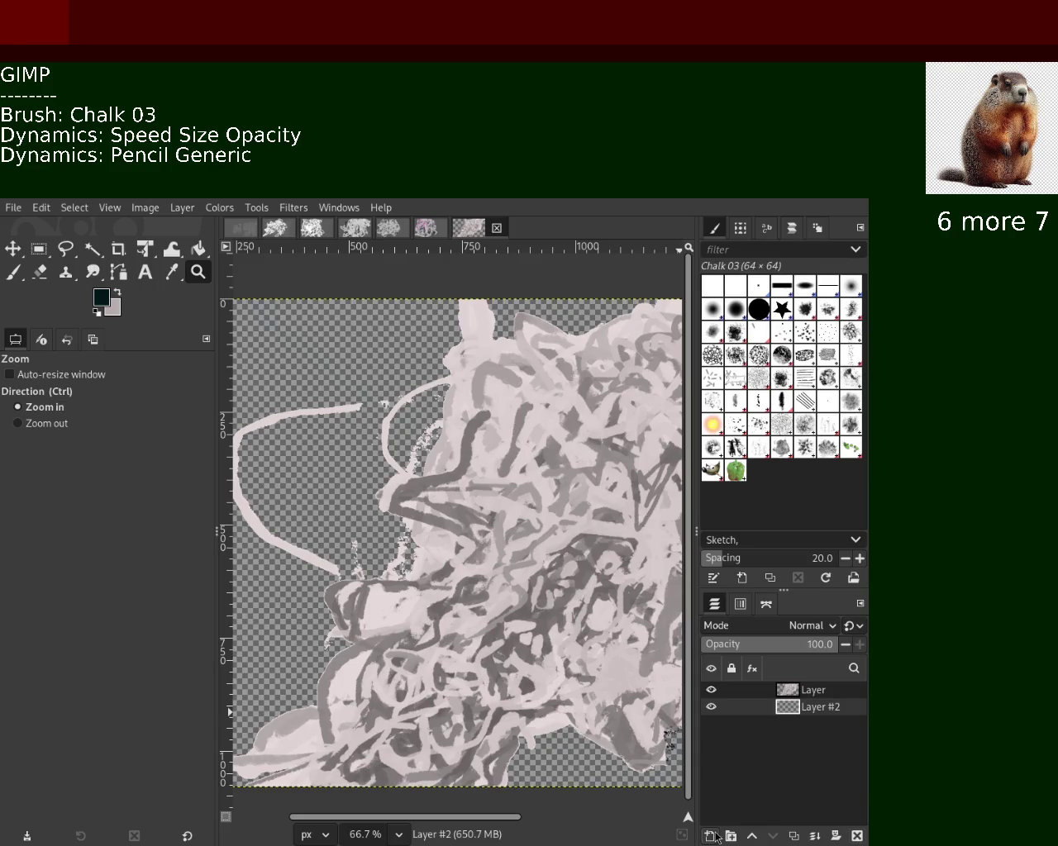
Restore Layer #1 below Layer #2 and hide the two upper layers.
{"action": "key", "text": "ctrl+z"}
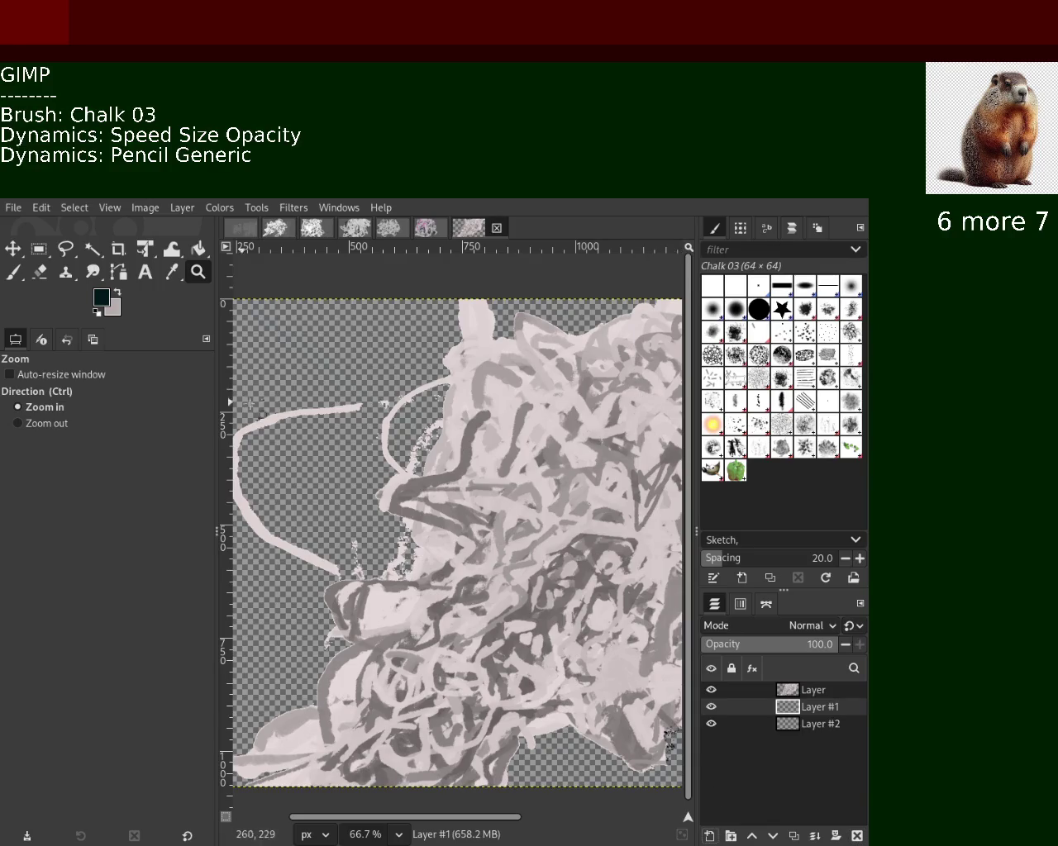
{"action": "left_click_drag", "start_coordinate": [794, 712], "coordinate": [794, 737]}
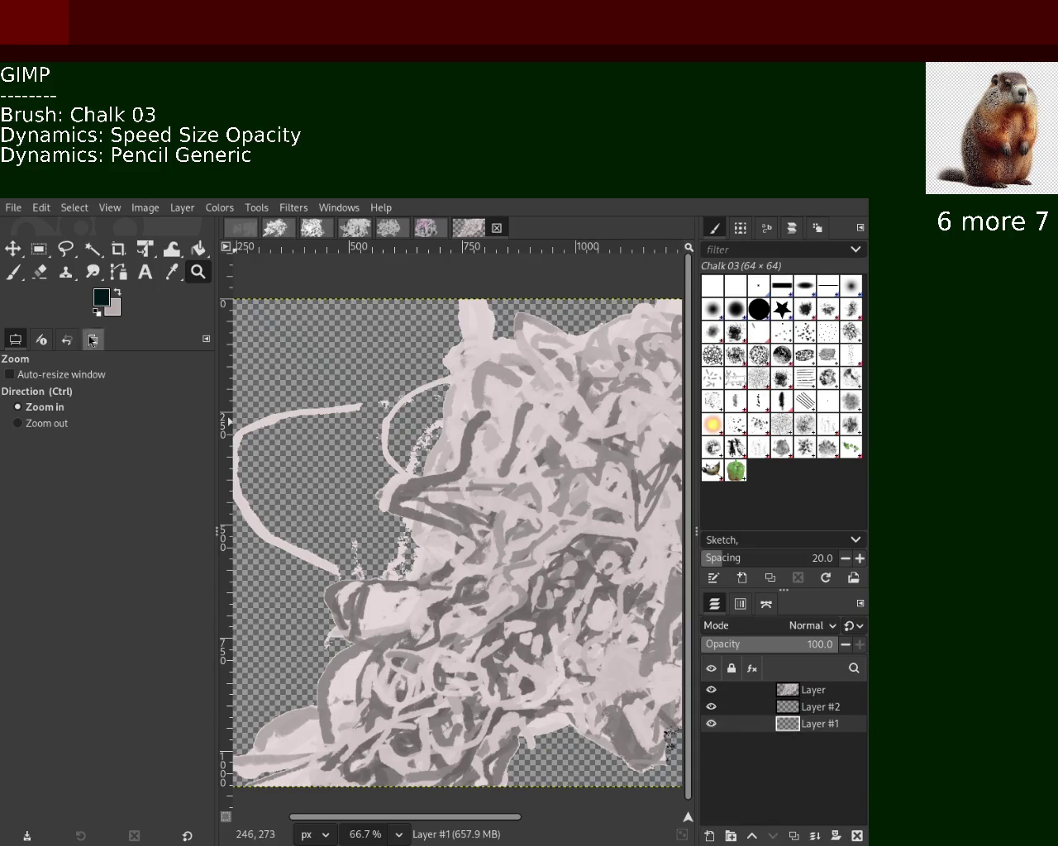
{"action": "left_click", "coordinate": [199, 248]}
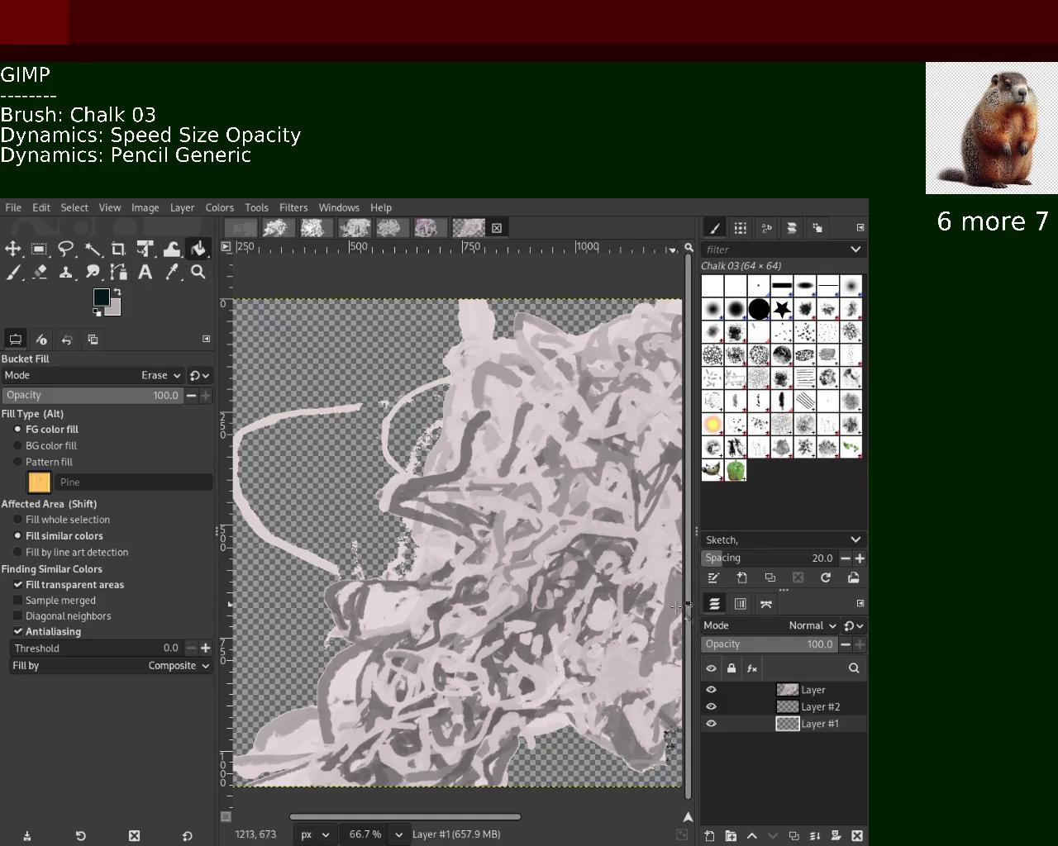
{"action": "left_click", "coordinate": [710, 689]}
{"action": "left_click", "coordinate": [710, 707]}
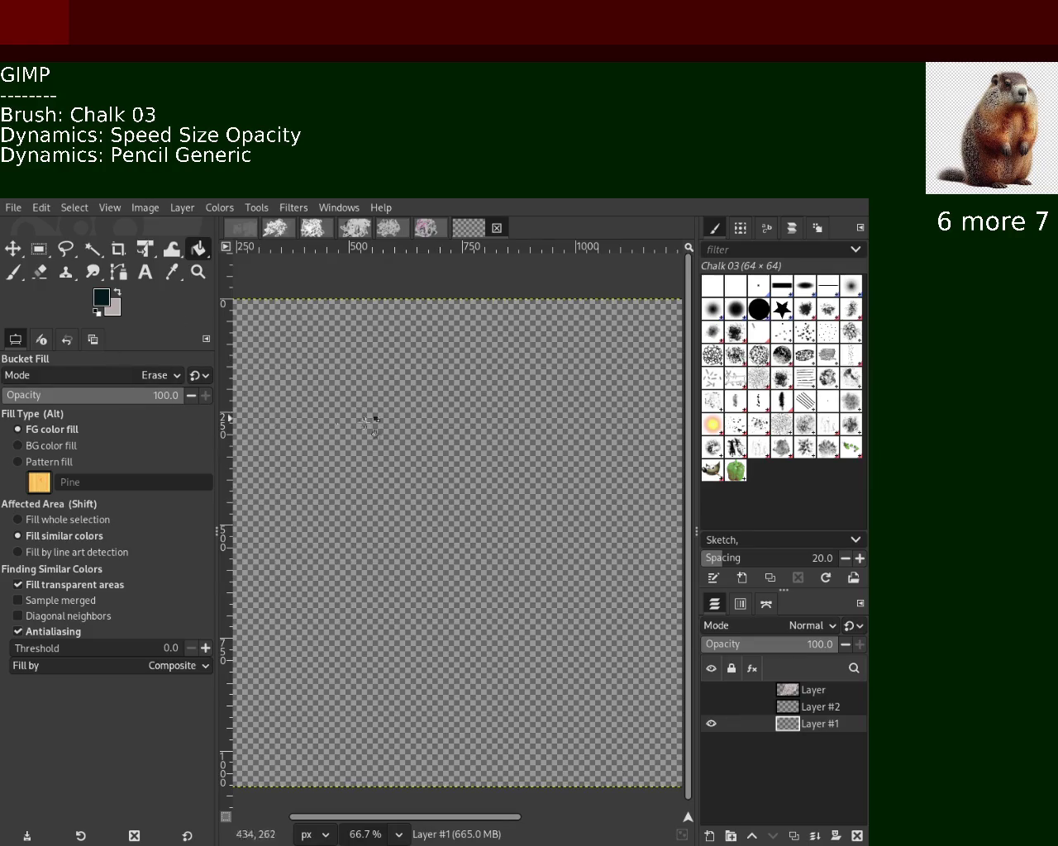
Bucket-fill Layer #1 solid black and choose the Splats 01 brush.
{"action": "left_click", "coordinate": [342, 435]}
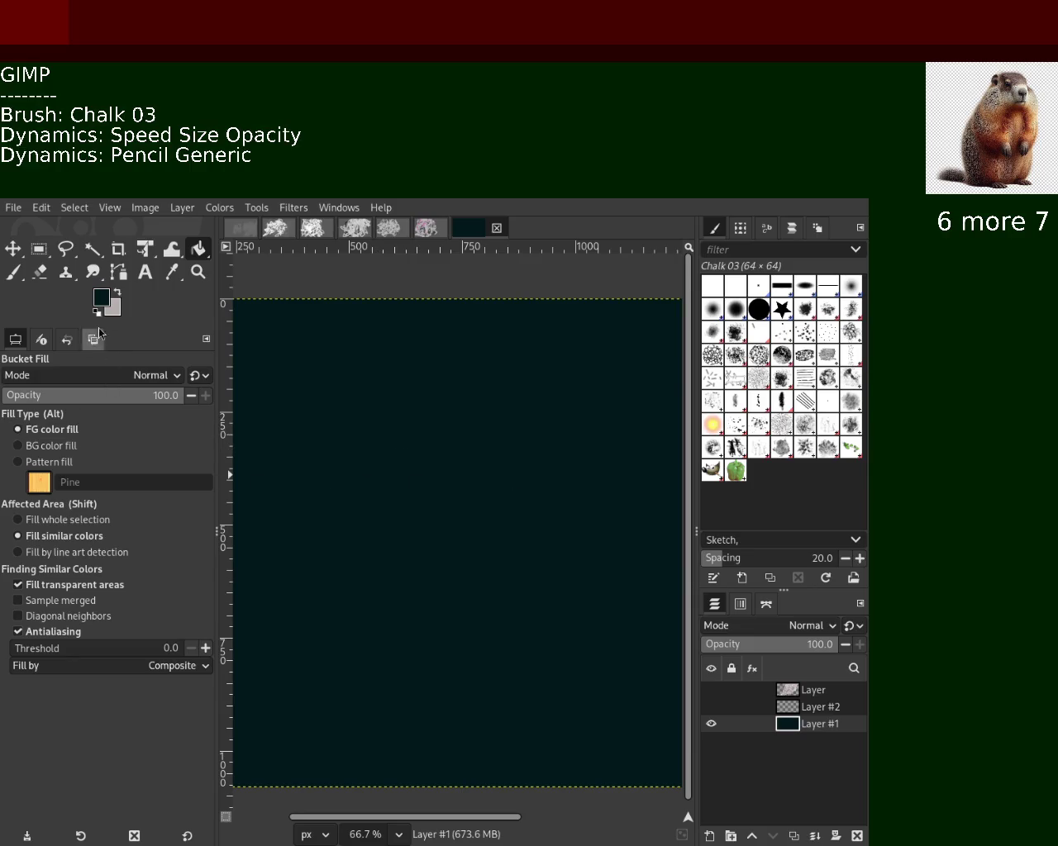
{"action": "key", "text": "d"}
{"action": "left_click", "coordinate": [436, 456]}
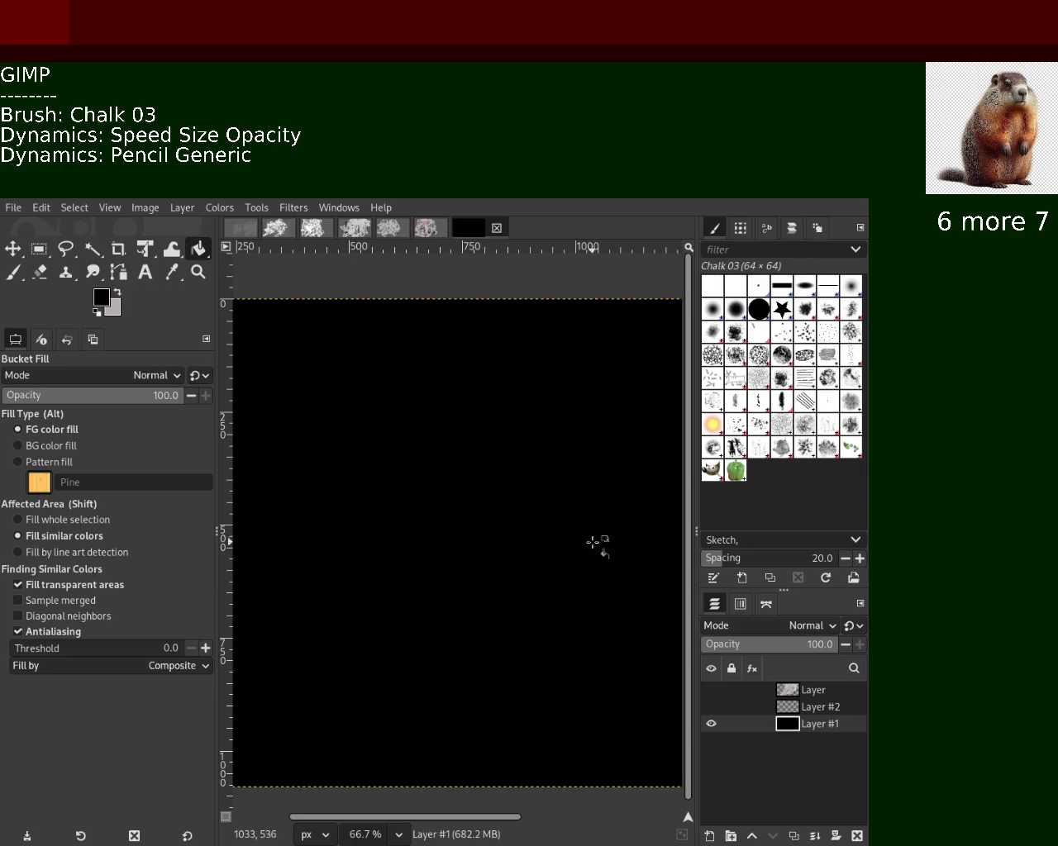
{"action": "left_click", "coordinate": [736, 425]}
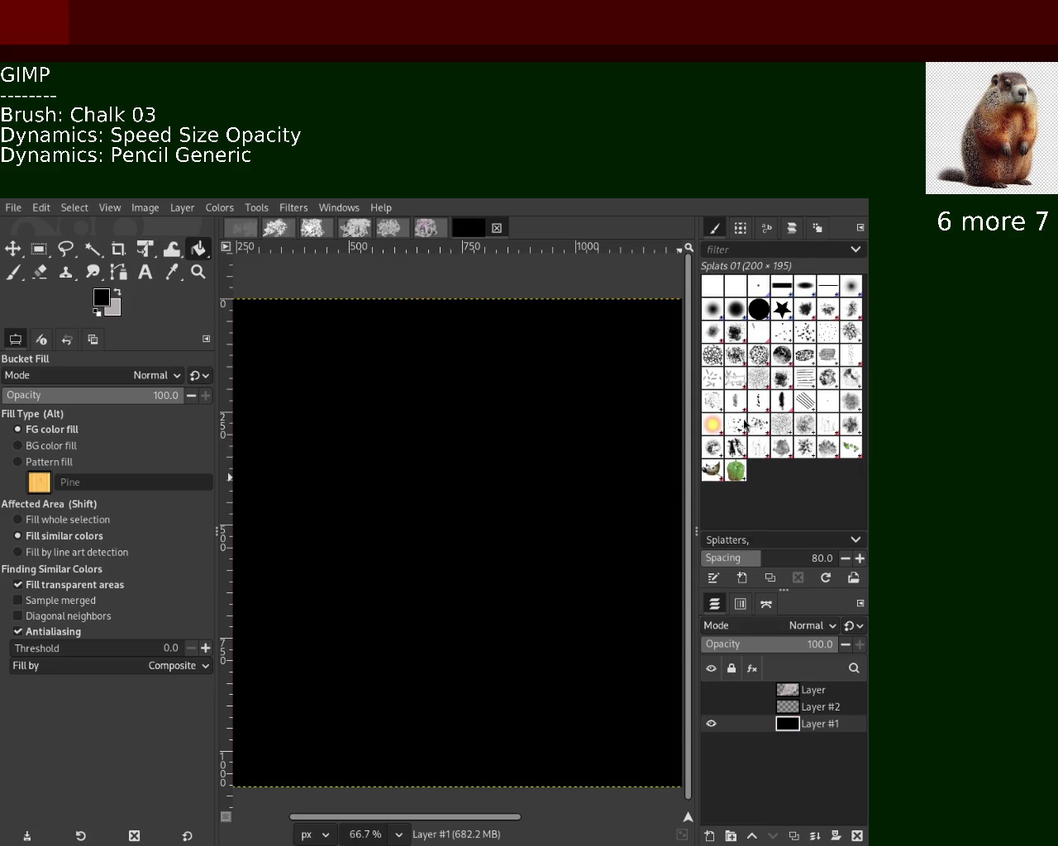
Switch to the Paintbrush with light grey paint and test splatter strokes at different opacities.
{"action": "left_click", "coordinate": [14, 271]}
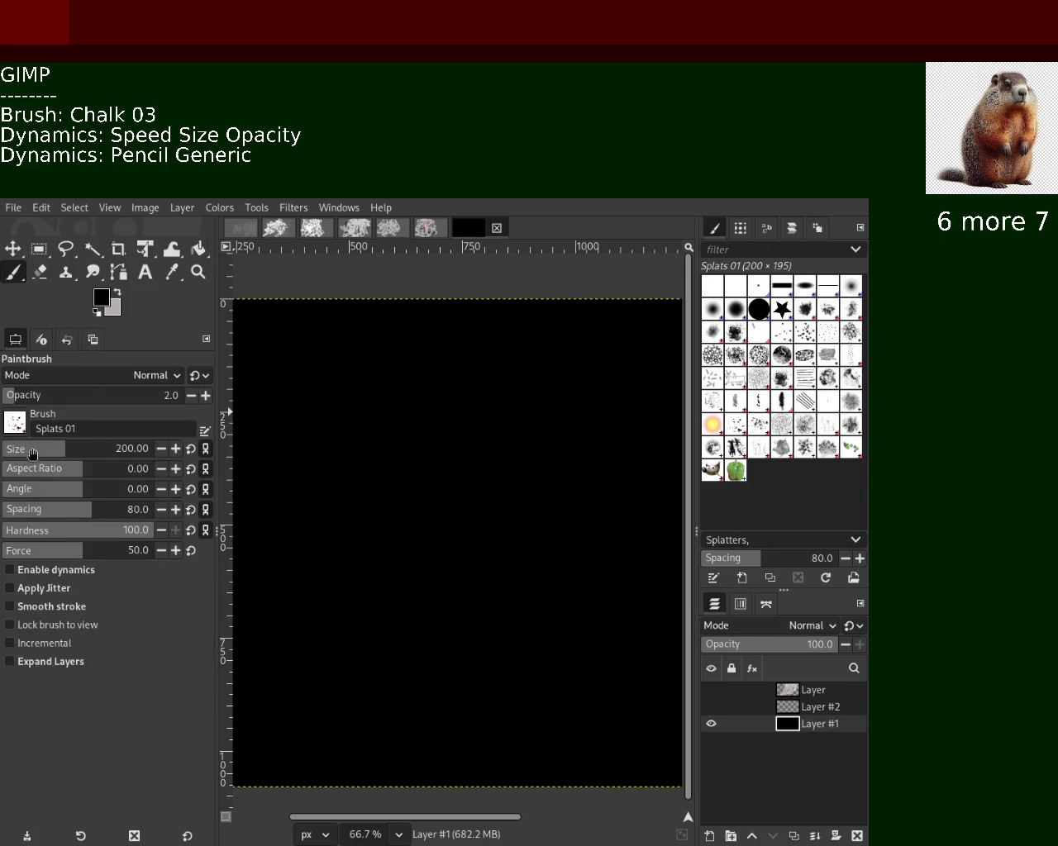
{"action": "left_click", "coordinate": [300, 486]}
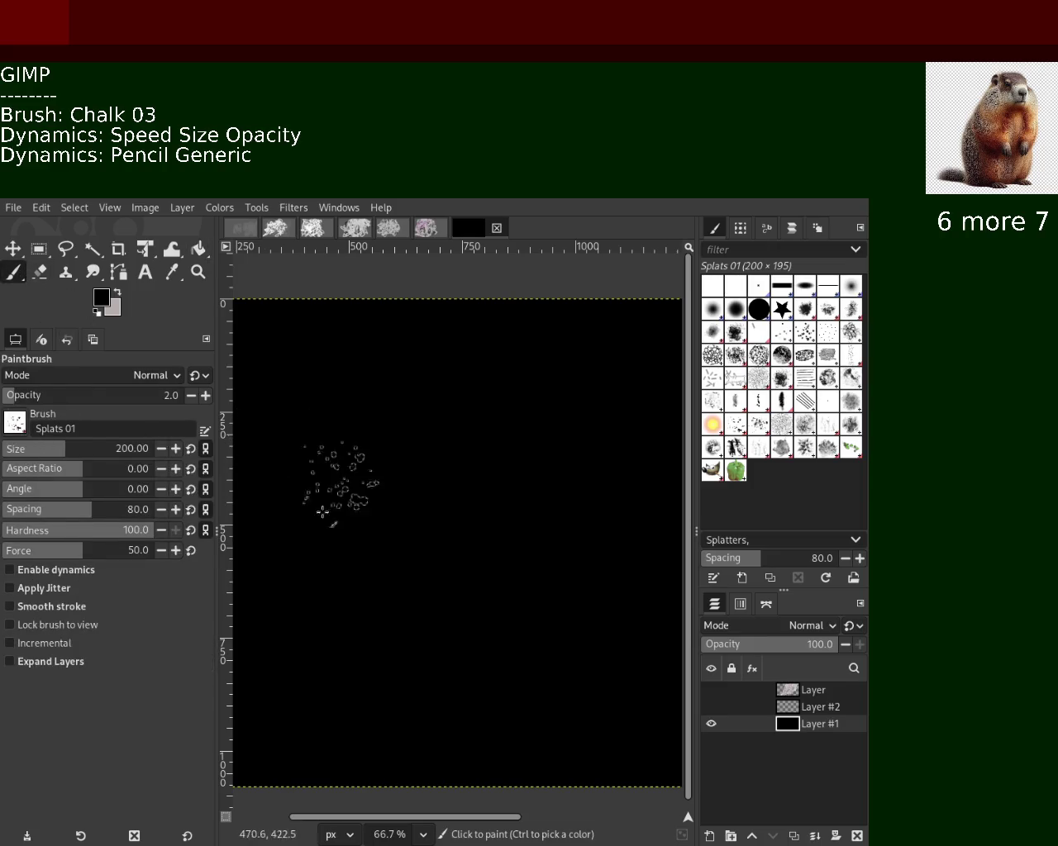
{"action": "left_click", "coordinate": [116, 293]}
{"action": "left_click_drag", "start_coordinate": [391, 450], "coordinate": [537, 710]}
{"action": "key", "text": "ctrl+z"}
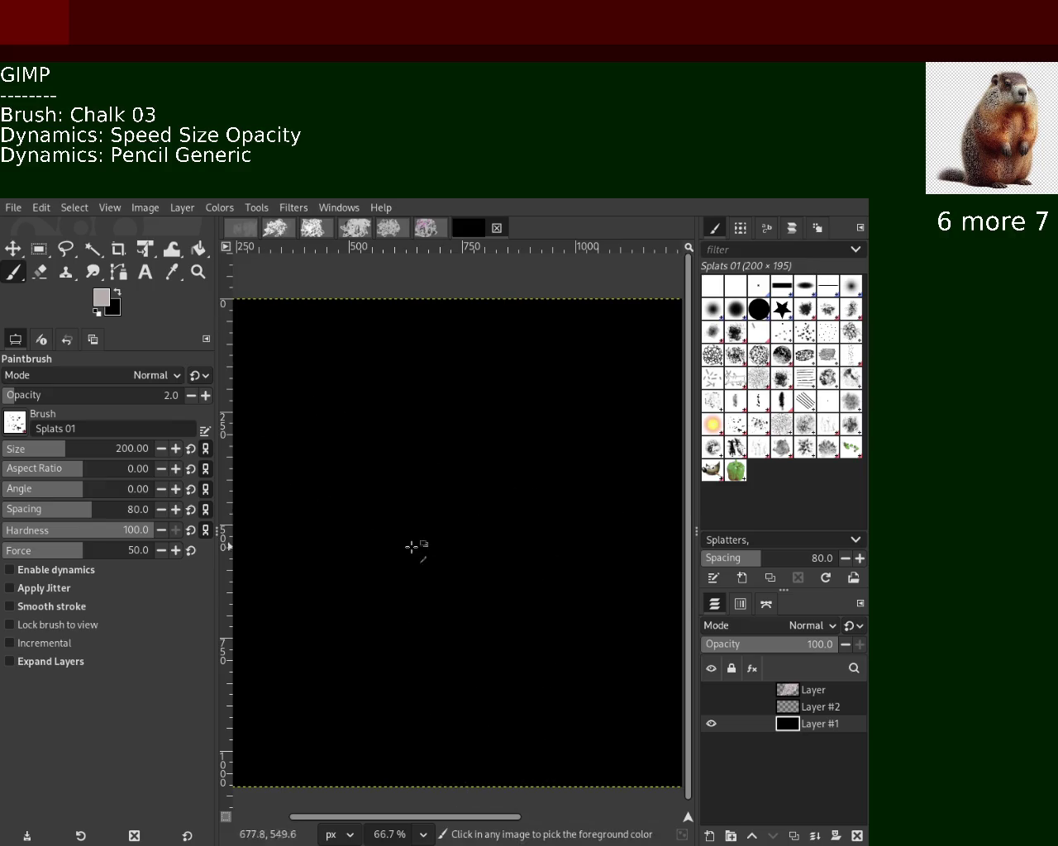
{"action": "left_click", "coordinate": [140, 394]}
{"action": "left_click_drag", "start_coordinate": [355, 413], "coordinate": [248, 430]}
{"action": "key", "text": "ctrl+z"}
{"action": "left_click", "coordinate": [114, 395]}
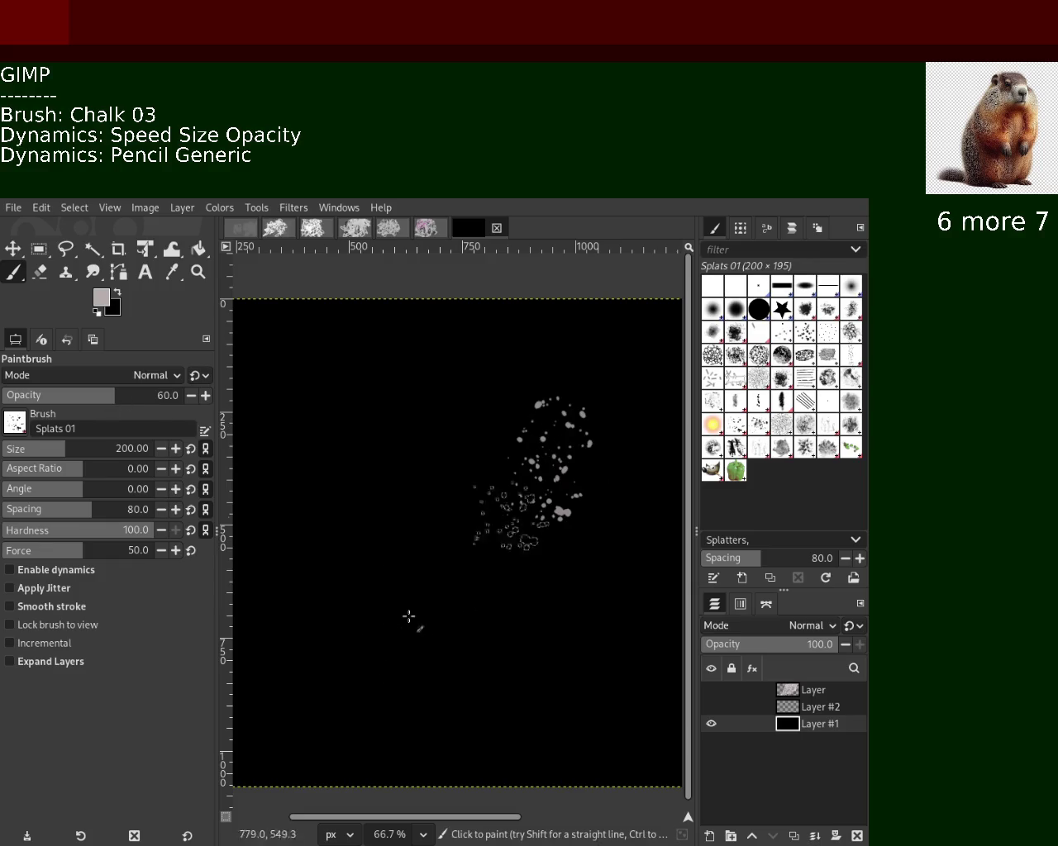
Paint grey splatters across the black layer at about 47% opacity with Apply Jitter on.
{"action": "left_click_drag", "start_coordinate": [537, 446], "coordinate": [368, 522]}
{"action": "key", "text": "ctrl+z"}
{"action": "left_click", "coordinate": [61, 395]}
{"action": "mouse_move", "coordinate": [491, 415]}
{"action": "left_mouse_down"}
{"action": "mouse_move", "coordinate": [618, 534]}
{"action": "mouse_move", "coordinate": [657, 351]}
{"action": "mouse_move", "coordinate": [463, 578]}
{"action": "left_mouse_up"}
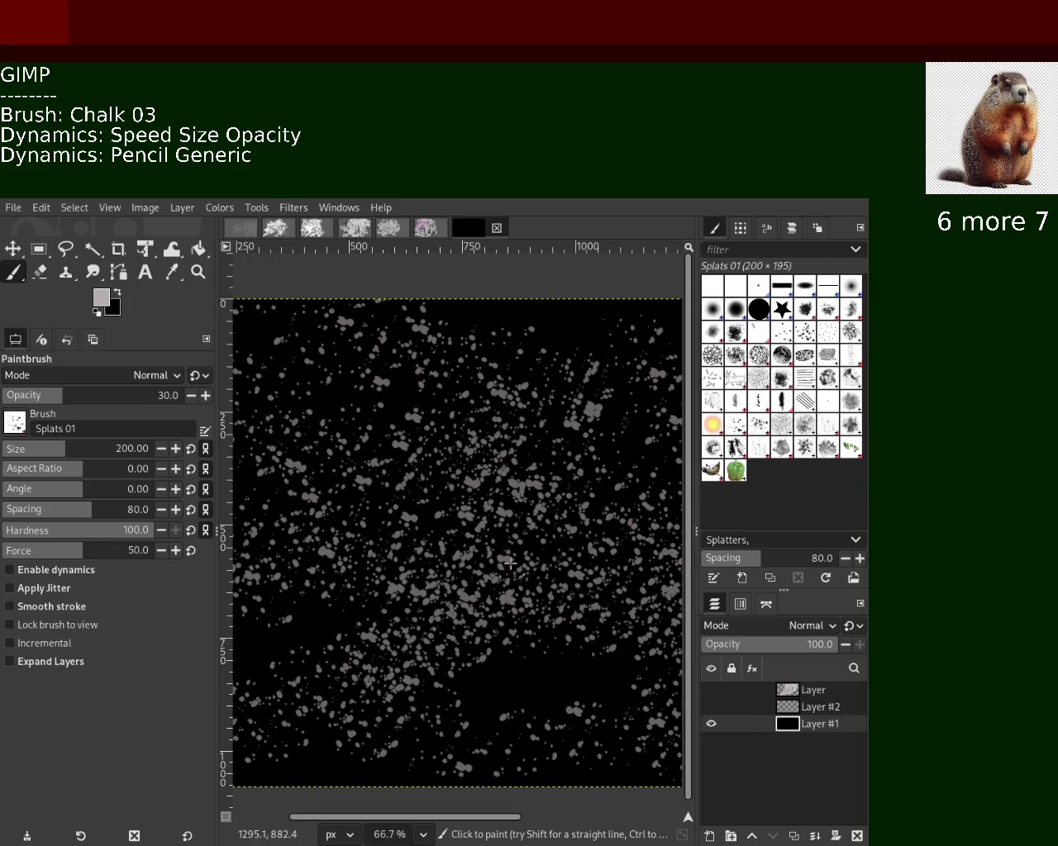
{"action": "key", "text": "ctrl+z"}
{"action": "left_click", "coordinate": [87, 394]}
{"action": "left_click_drag", "start_coordinate": [595, 487], "coordinate": [396, 455]}
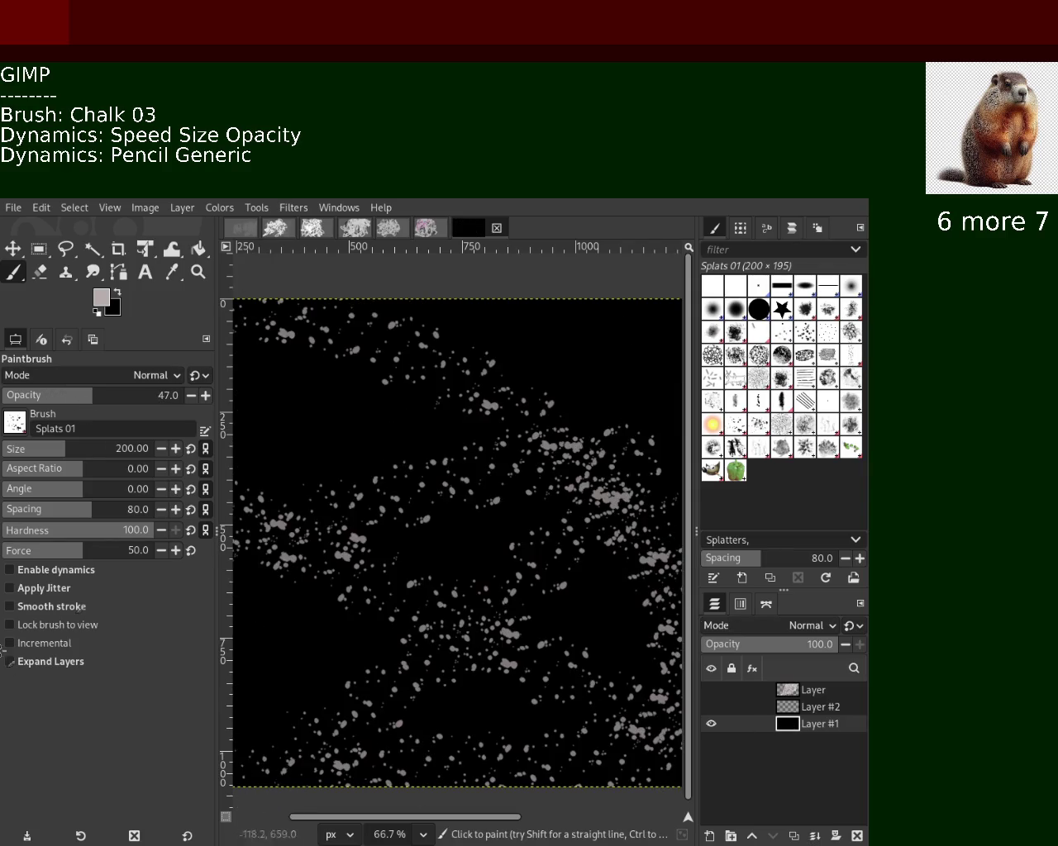
{"action": "key", "text": "ctrl+z"}
{"action": "left_click", "coordinate": [33, 588]}
{"action": "mouse_move", "coordinate": [401, 590]}
{"action": "left_mouse_down"}
{"action": "mouse_move", "coordinate": [457, 451]}
{"action": "mouse_move", "coordinate": [314, 405]}
{"action": "left_mouse_up"}
{"action": "scroll", "coordinate": [396, 355], "scroll_direction": "down", "scroll_amount": 1}
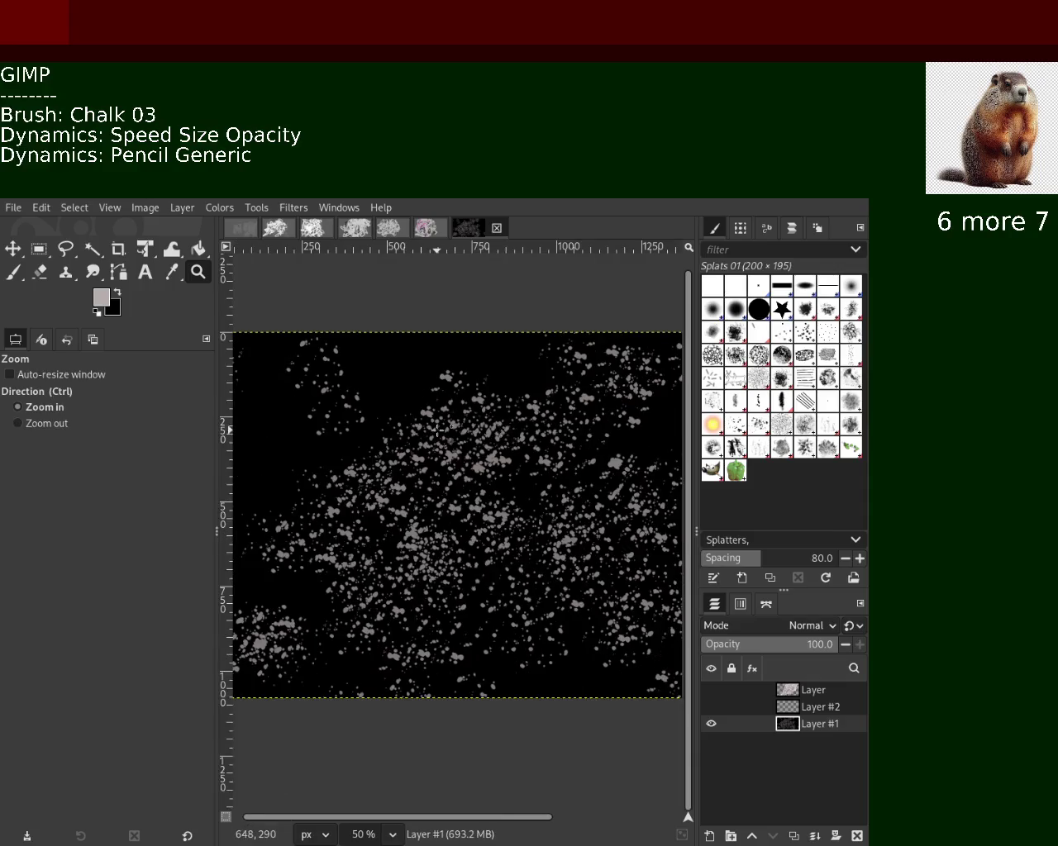
Clear the earlier splatters, turn on brush dynamics, and test new splat strokes.
{"action": "scroll", "coordinate": [462, 380], "scroll_direction": "up", "scroll_amount": 2}
{"action": "scroll", "coordinate": [529, 405], "scroll_direction": "down", "scroll_amount": 3}
{"action": "scroll", "coordinate": [586, 430], "scroll_direction": "down", "scroll_amount": 1}
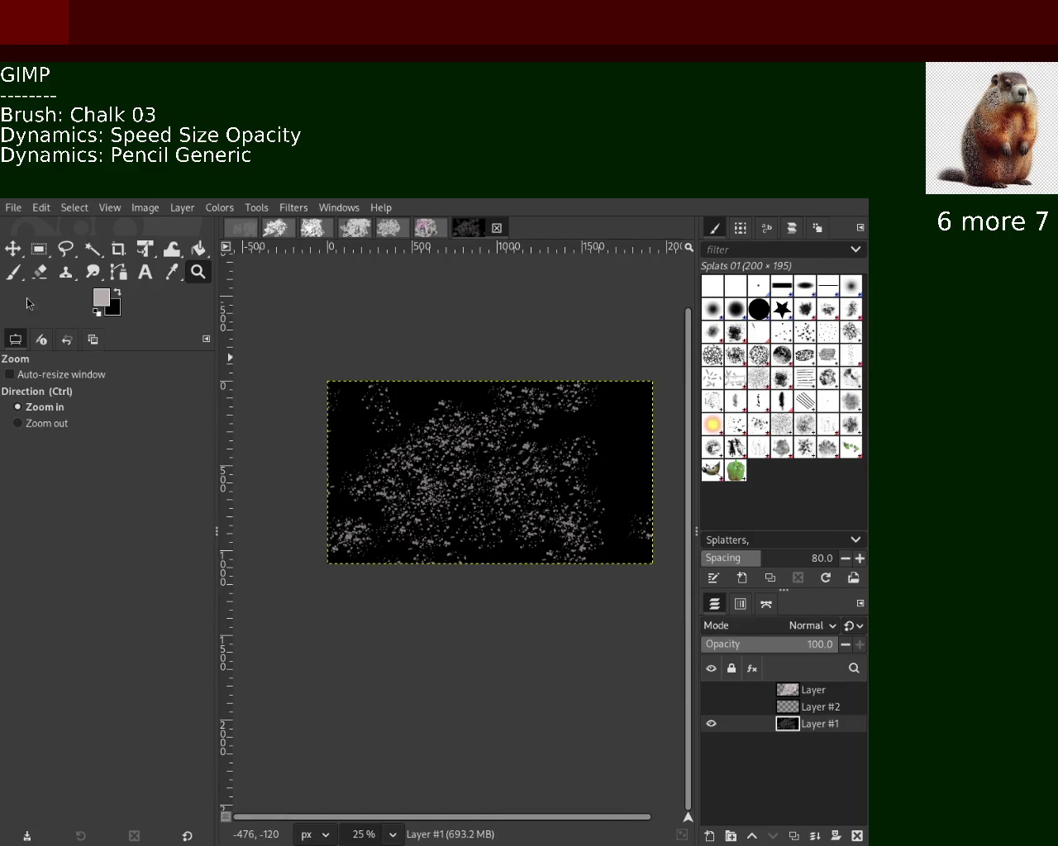
{"action": "left_click", "coordinate": [13, 272]}
{"action": "key", "text": "ctrl+z"}
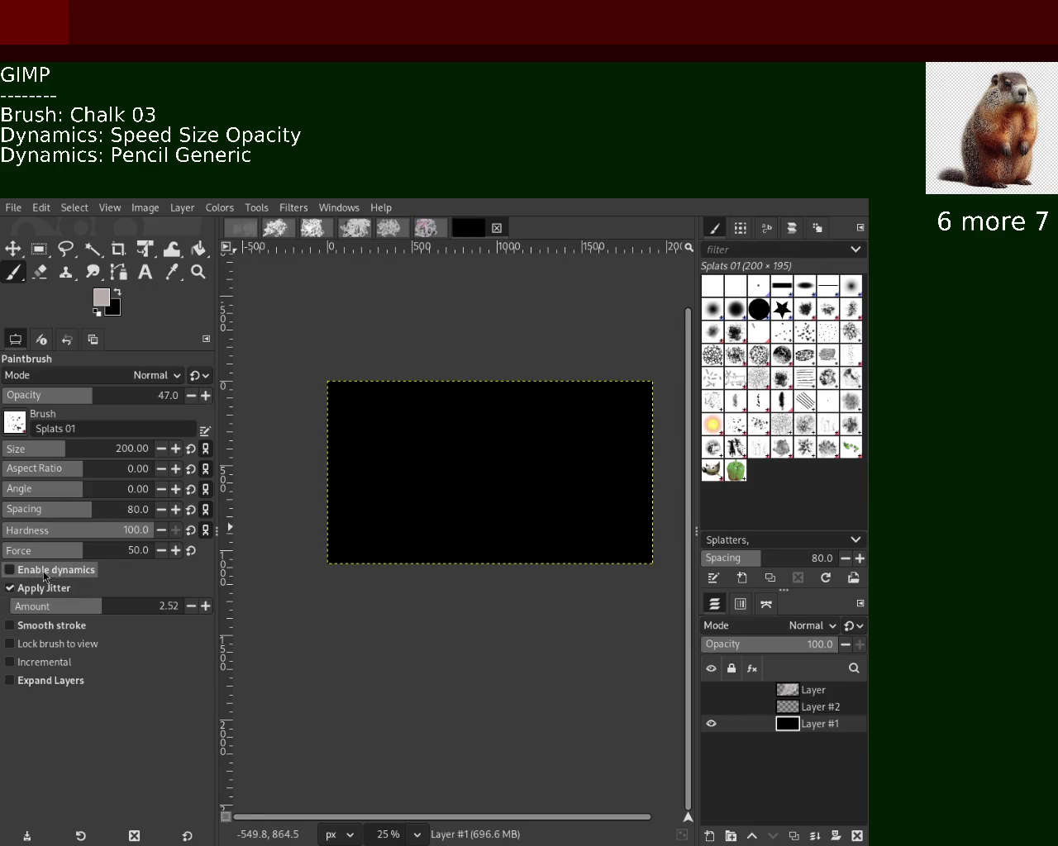
{"action": "left_click", "coordinate": [45, 570]}
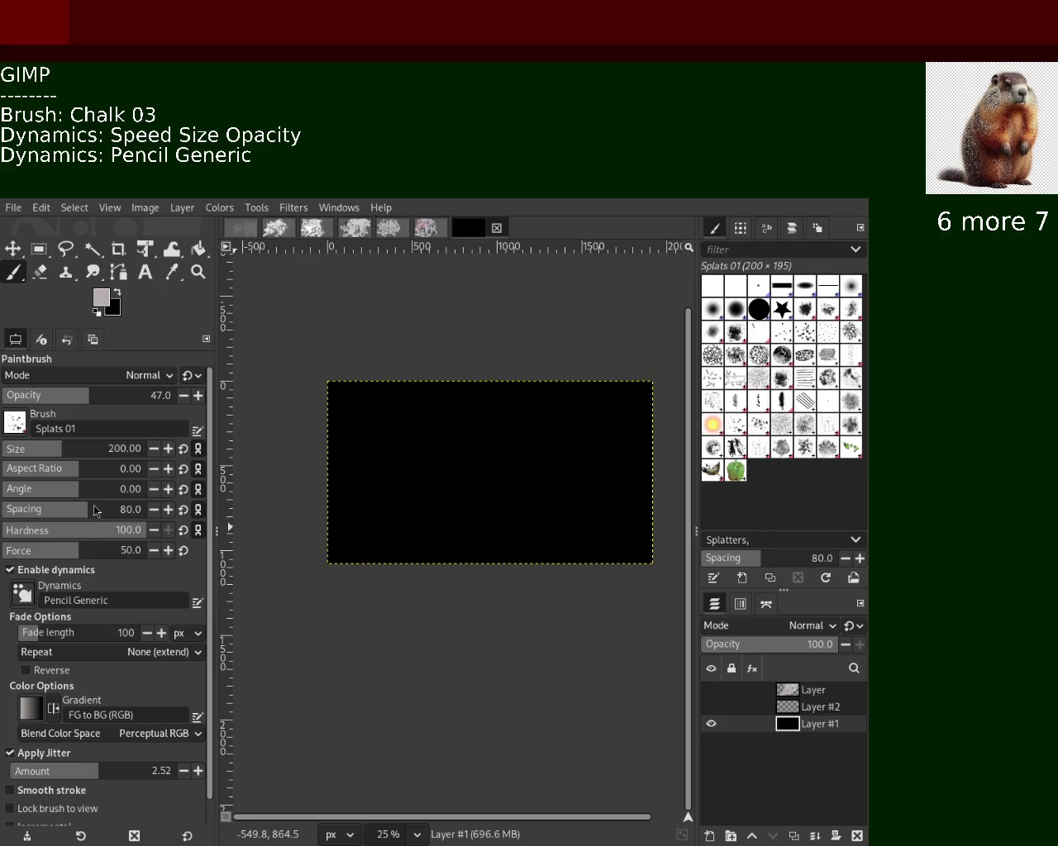
{"action": "mouse_move", "coordinate": [261, 501]}
{"action": "left_mouse_down"}
{"action": "mouse_move", "coordinate": [249, 490]}
{"action": "mouse_move", "coordinate": [376, 501]}
{"action": "mouse_move", "coordinate": [360, 438]}
{"action": "left_mouse_up"}
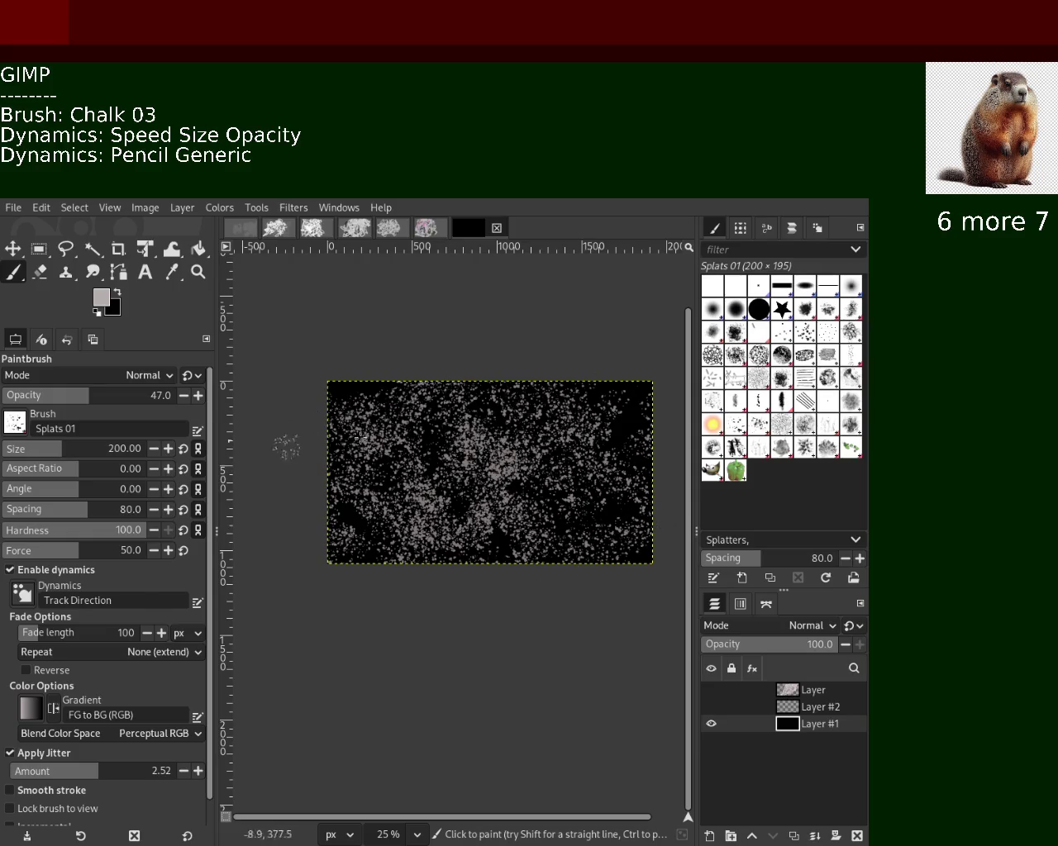
{"action": "key", "text": "ctrl+z"}
{"action": "left_click_drag", "start_coordinate": [436, 484], "coordinate": [612, 413]}
{"action": "key", "text": "ctrl+z"}
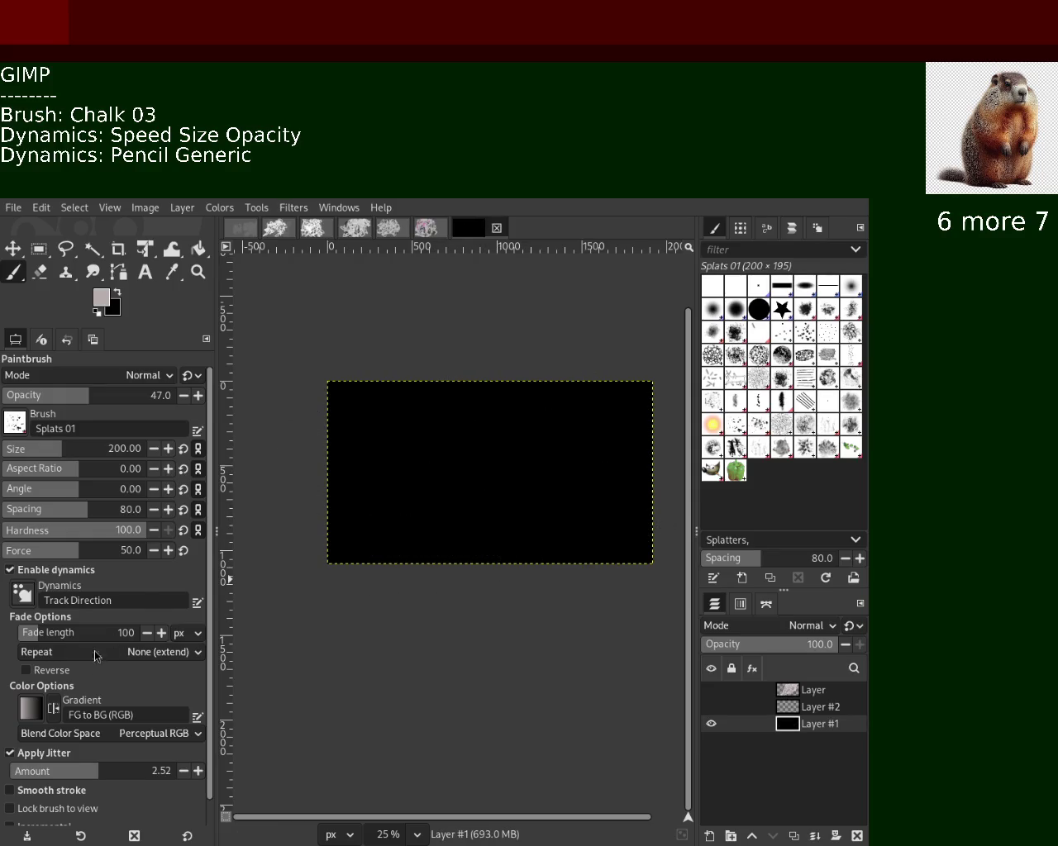
With jitter amount 4.61 and brush size 374, paint large grey and blue splats across the image.
{"action": "left_click_drag", "start_coordinate": [128, 774], "coordinate": [165, 774]}
{"action": "mouse_move", "coordinate": [534, 500]}
{"action": "left_mouse_down"}
{"action": "mouse_move", "coordinate": [363, 543]}
{"action": "mouse_move", "coordinate": [613, 494]}
{"action": "left_mouse_up"}
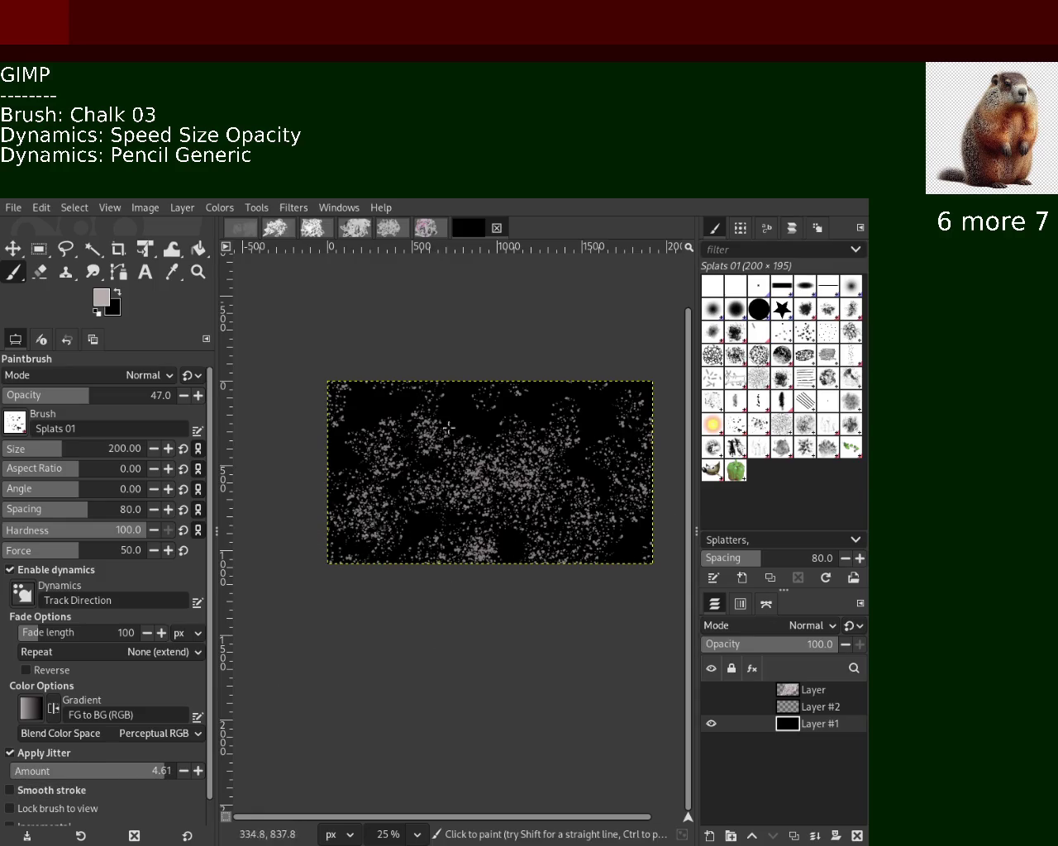
{"action": "key", "text": "ctrl+z"}
{"action": "mouse_move", "coordinate": [502, 413]}
{"action": "left_mouse_down"}
{"action": "mouse_move", "coordinate": [420, 449]}
{"action": "mouse_move", "coordinate": [420, 567]}
{"action": "left_mouse_up"}
{"action": "key", "text": "ctrl+z"}
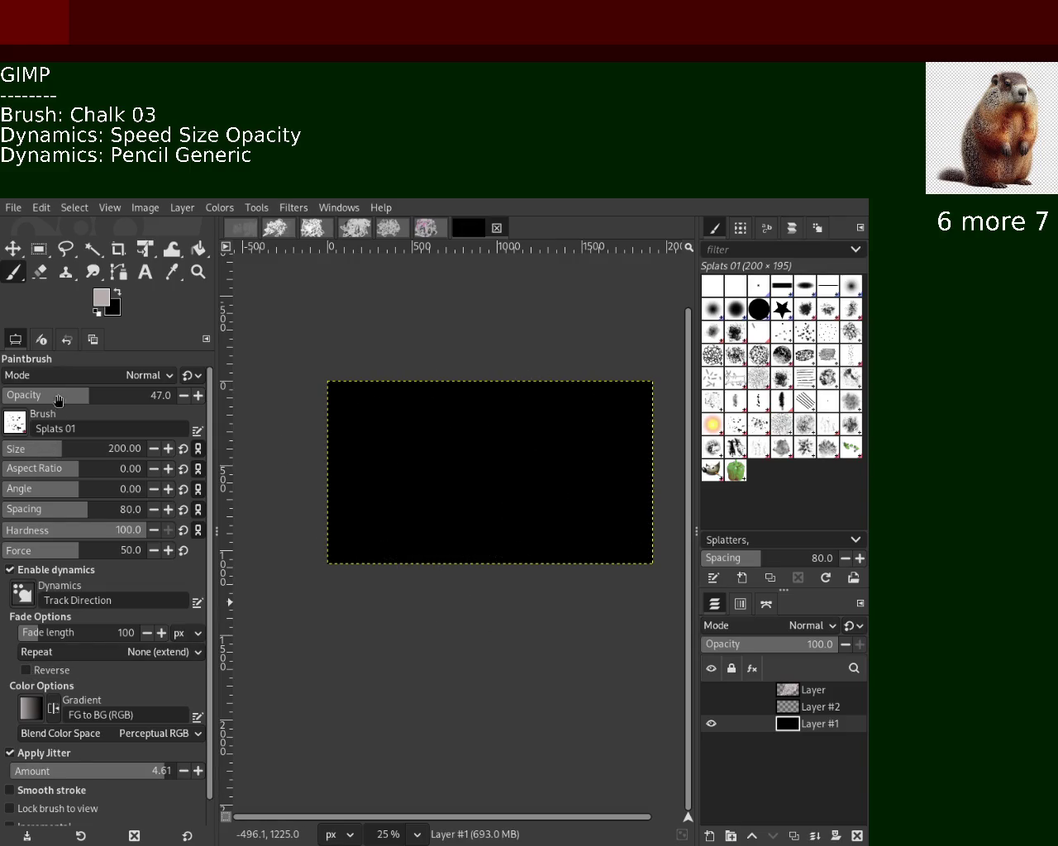
{"action": "left_click_drag", "start_coordinate": [45, 454], "coordinate": [86, 450]}
{"action": "mouse_move", "coordinate": [338, 421]}
{"action": "left_mouse_down"}
{"action": "mouse_move", "coordinate": [576, 454]}
{"action": "mouse_move", "coordinate": [382, 458]}
{"action": "mouse_move", "coordinate": [595, 549]}
{"action": "left_mouse_up"}
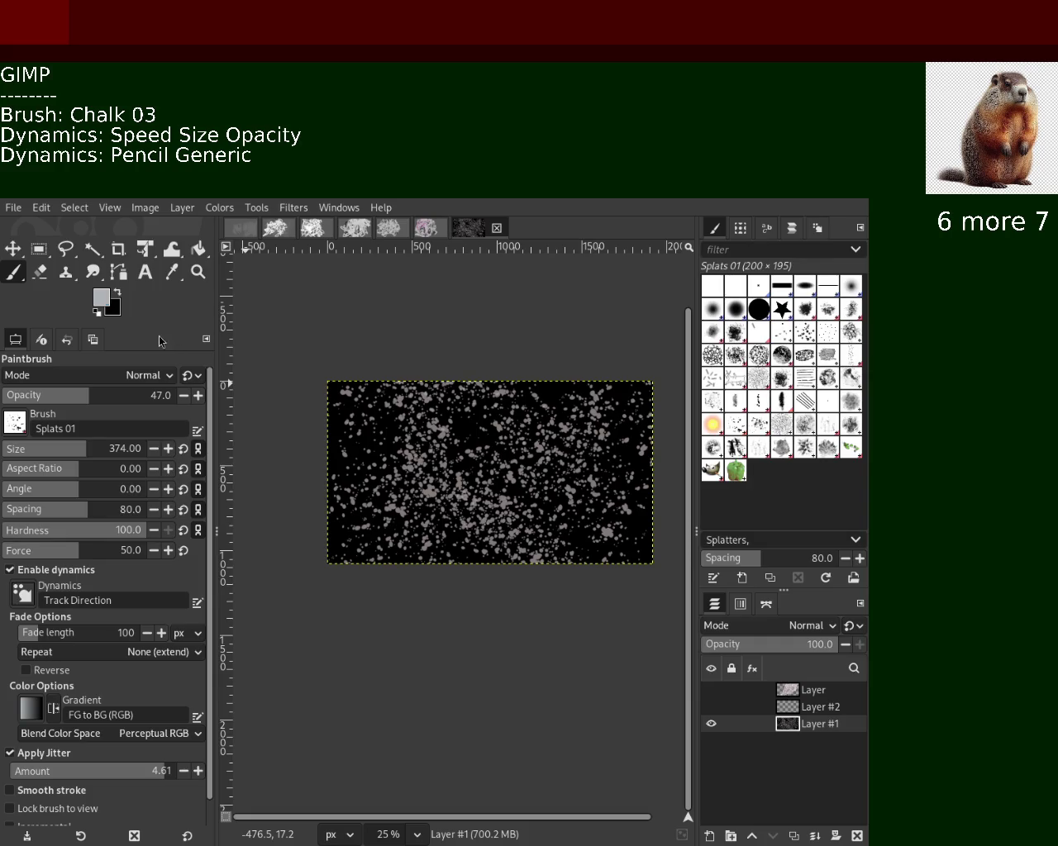
{"action": "mouse_move", "coordinate": [474, 513]}
{"action": "left_mouse_down"}
{"action": "mouse_move", "coordinate": [450, 542]}
{"action": "mouse_move", "coordinate": [439, 414]}
{"action": "mouse_move", "coordinate": [523, 391]}
{"action": "left_mouse_up"}
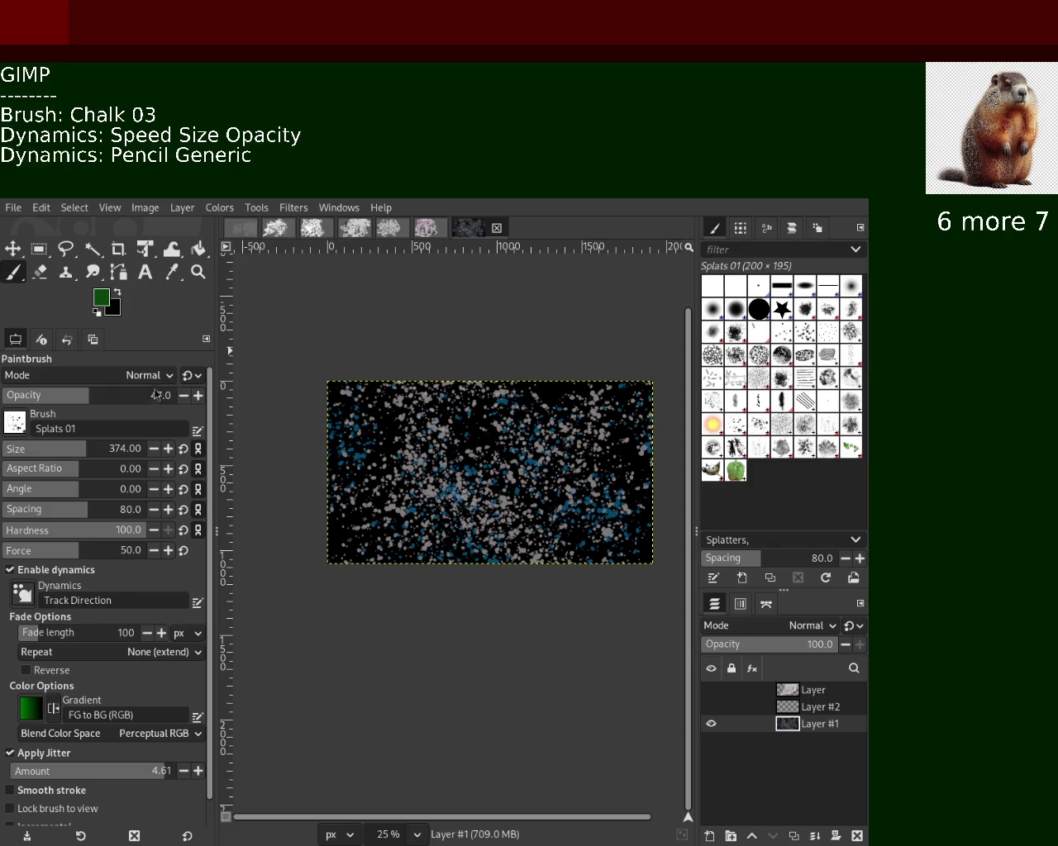
Paint dark green, magenta and yellow Splats 01 strokes across the black background.
{"action": "mouse_move", "coordinate": [622, 498]}
{"action": "left_mouse_down"}
{"action": "mouse_move", "coordinate": [463, 436]}
{"action": "mouse_move", "coordinate": [570, 471]}
{"action": "mouse_move", "coordinate": [423, 428]}
{"action": "left_mouse_up"}
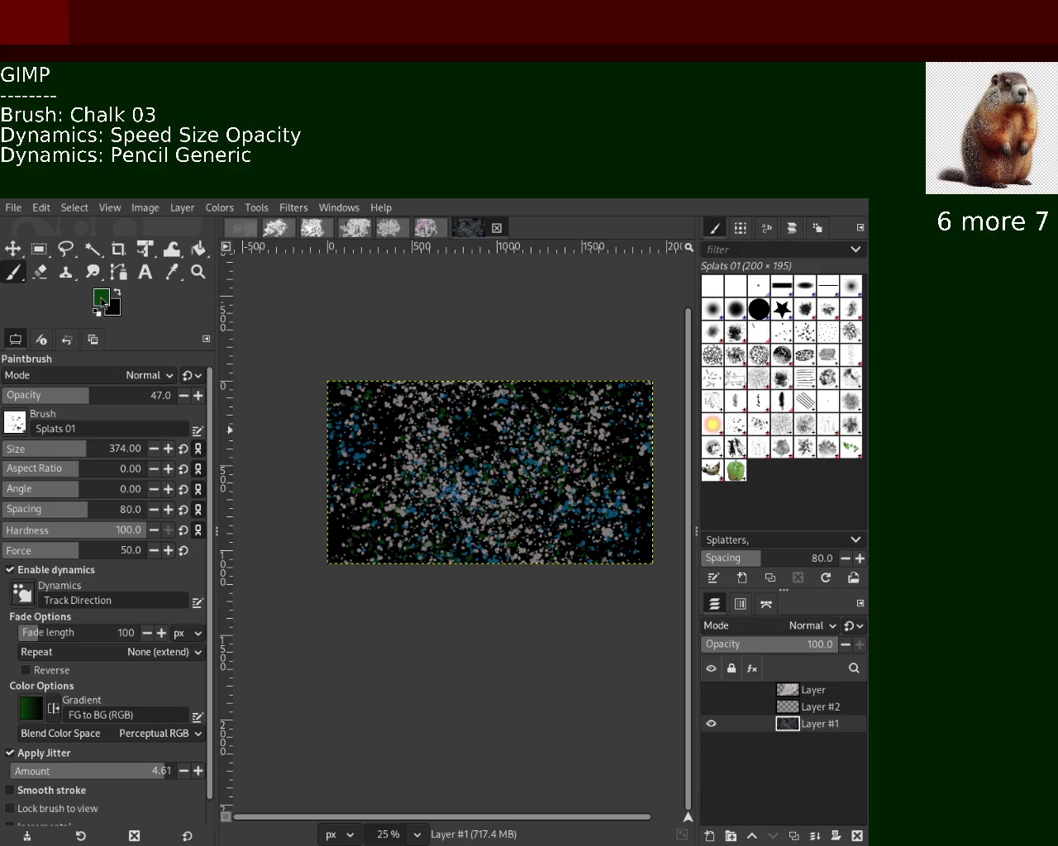
{"action": "left_click_drag", "start_coordinate": [429, 396], "coordinate": [488, 518]}
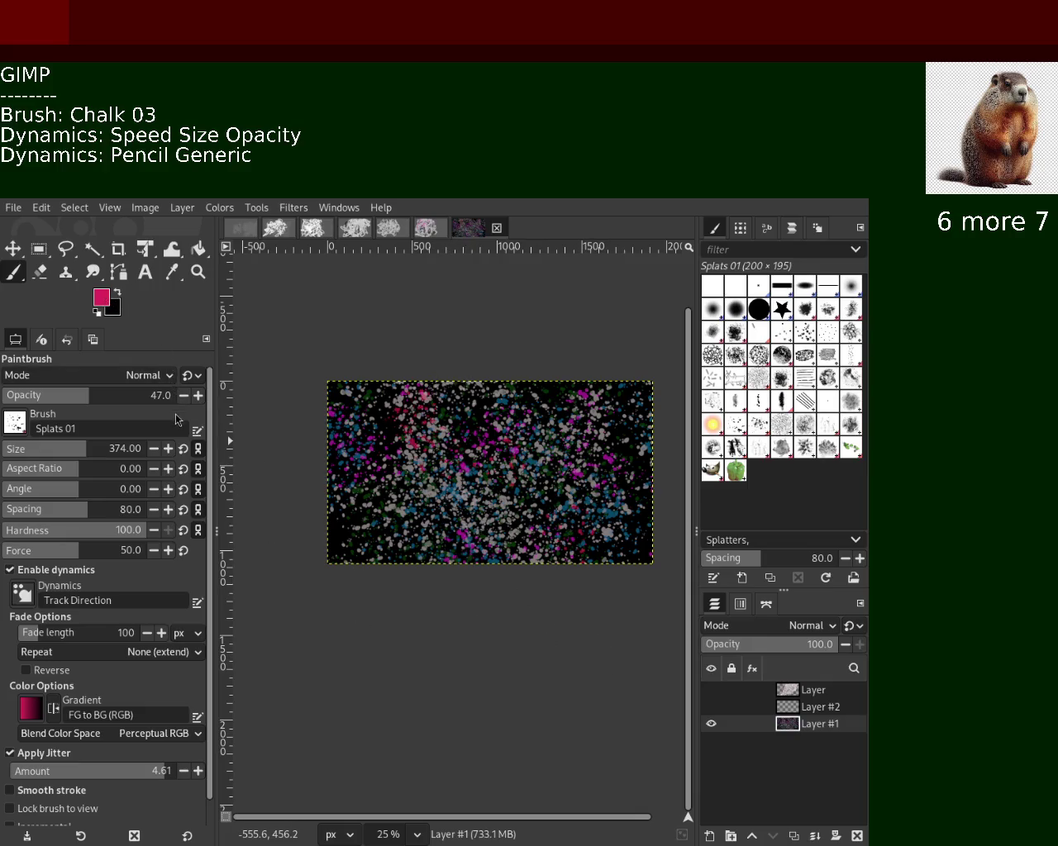
{"action": "left_click_drag", "start_coordinate": [561, 528], "coordinate": [595, 384]}
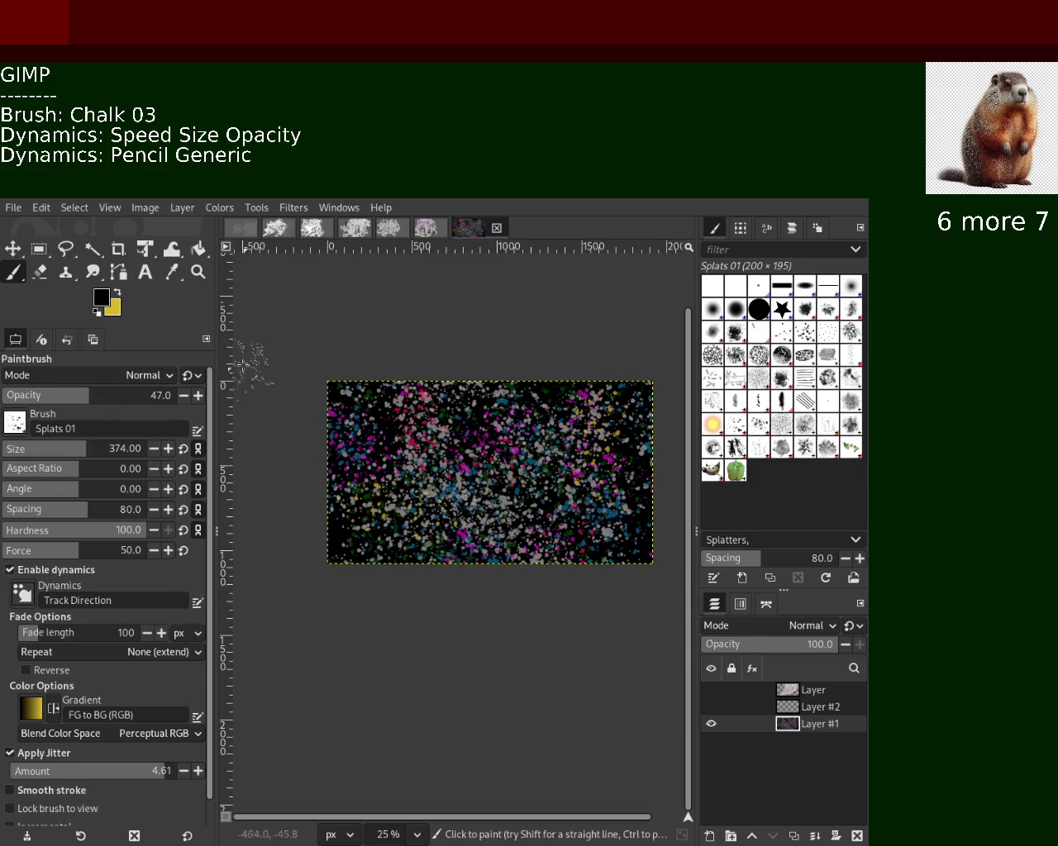
{"action": "left_click", "coordinate": [199, 271]}
Zoom in and out on the image to inspect the colourful splatter.
{"action": "left_click", "coordinate": [509, 475], "text": "ctrl"}
{"action": "left_click", "coordinate": [509, 475]}
{"action": "left_click", "coordinate": [509, 475], "text": "ctrl"}
{"action": "left_click", "coordinate": [509, 475], "text": "ctrl"}
{"action": "double_click", "coordinate": [509, 478]}
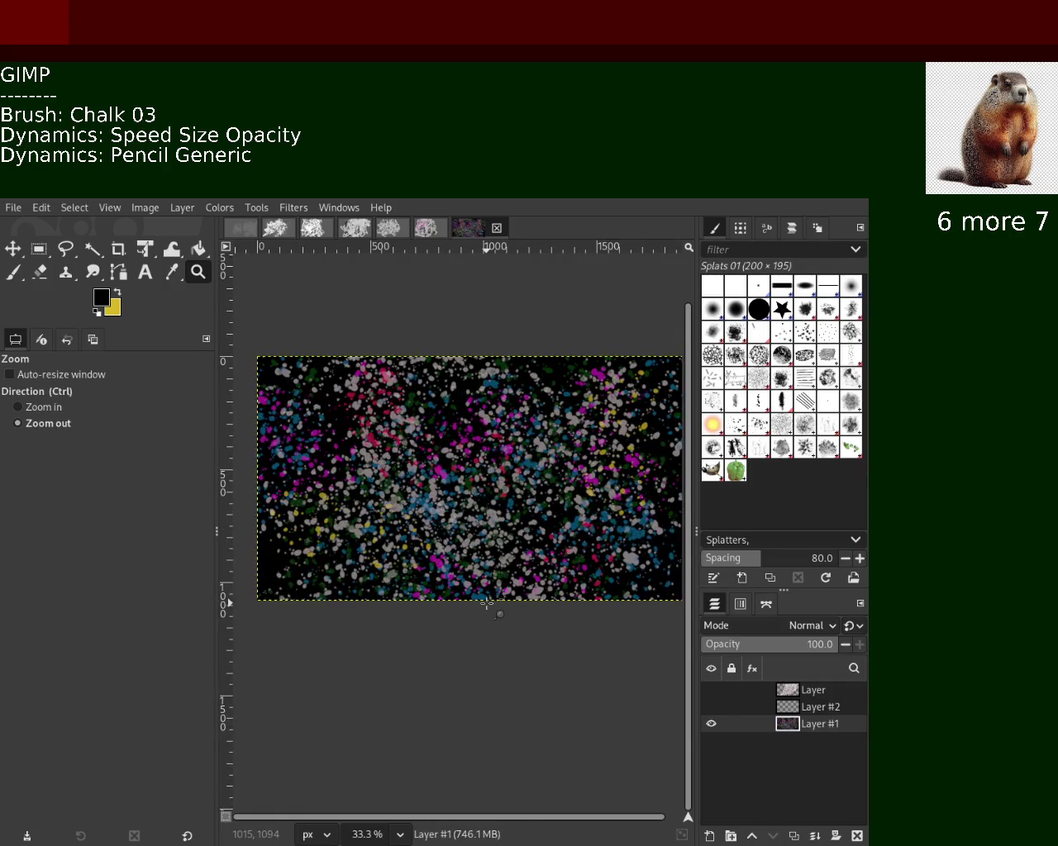
{"action": "left_click", "coordinate": [486, 603], "text": "ctrl"}
{"action": "left_click", "coordinate": [241, 434]}
Set the paintbrush to Texture Hose 02 at size 150, spacing 20, opacity 99.
{"action": "left_click", "coordinate": [14, 272]}
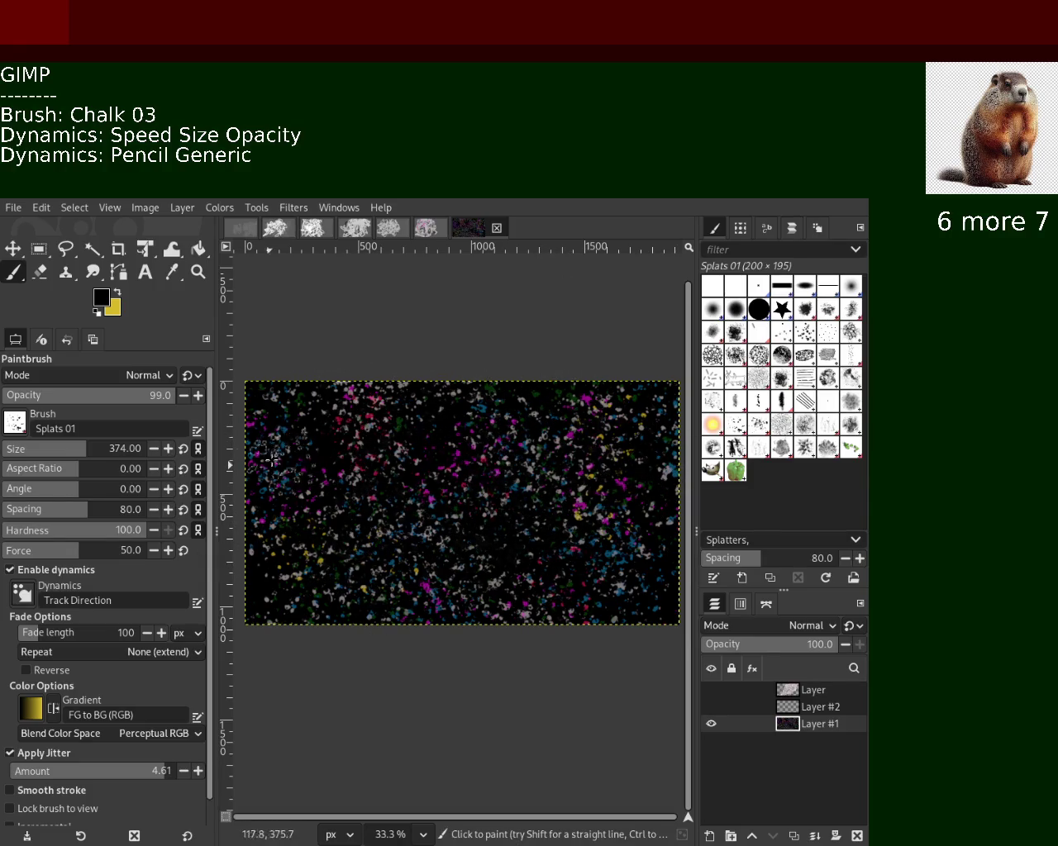
{"action": "left_click", "coordinate": [750, 456]}
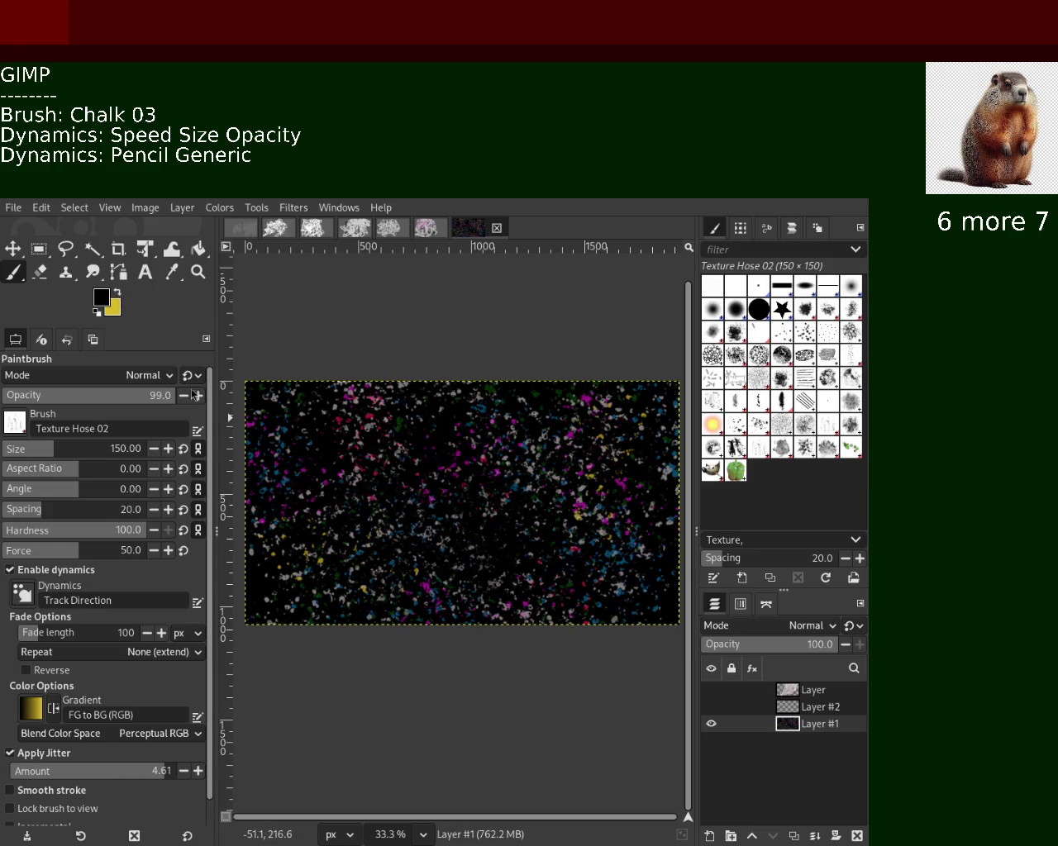
{"action": "left_click", "coordinate": [116, 294]}
Try a yellow texture stroke, undo it, and restore black as the foreground colour.
{"action": "left_click_drag", "start_coordinate": [380, 471], "coordinate": [477, 579]}
{"action": "key", "text": "ctrl+z"}
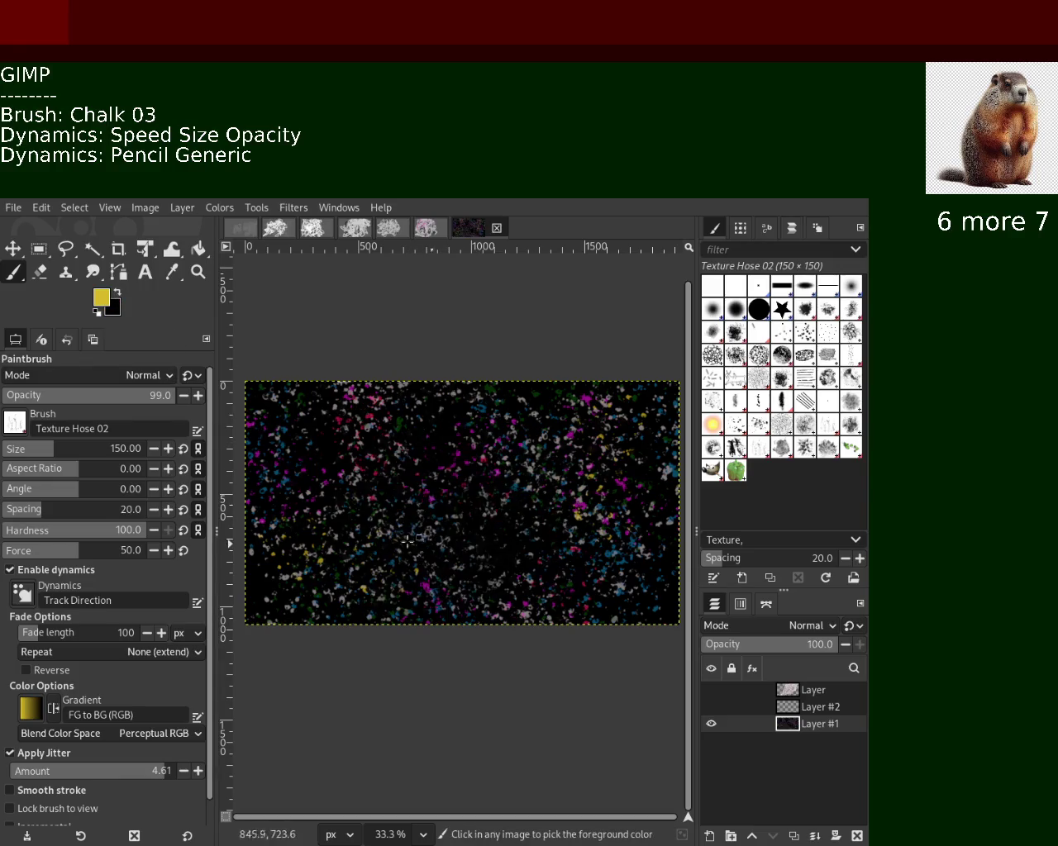
{"action": "left_click", "coordinate": [116, 298]}
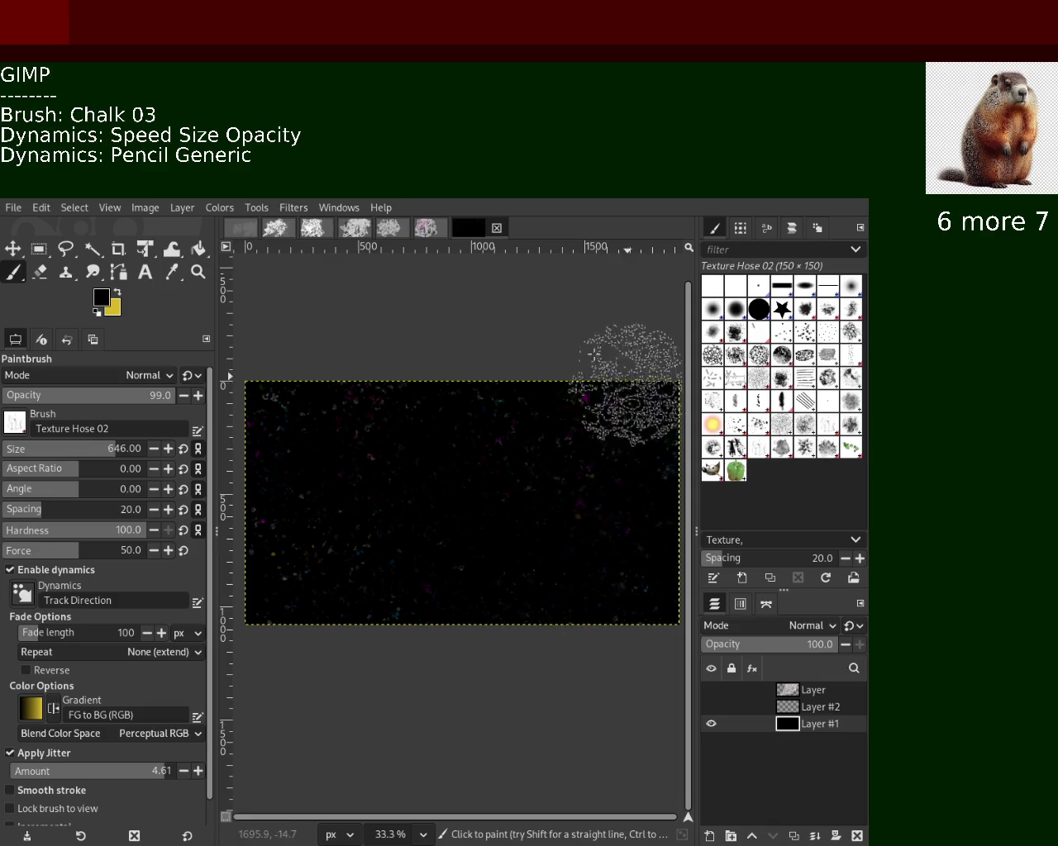
Make Layer #2 visible again to reveal its light grey strokes.
{"action": "left_click", "coordinate": [712, 706]}
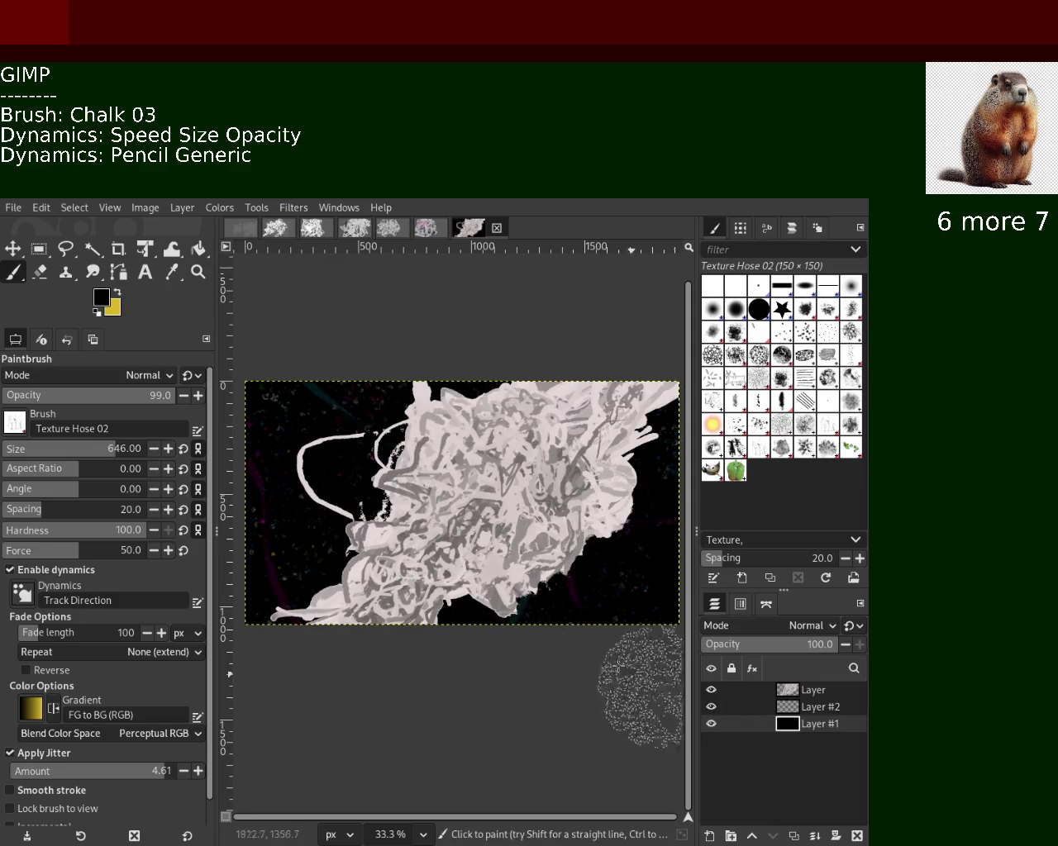
{"action": "left_click", "coordinate": [197, 272]}
{"action": "left_click", "coordinate": [444, 566]}
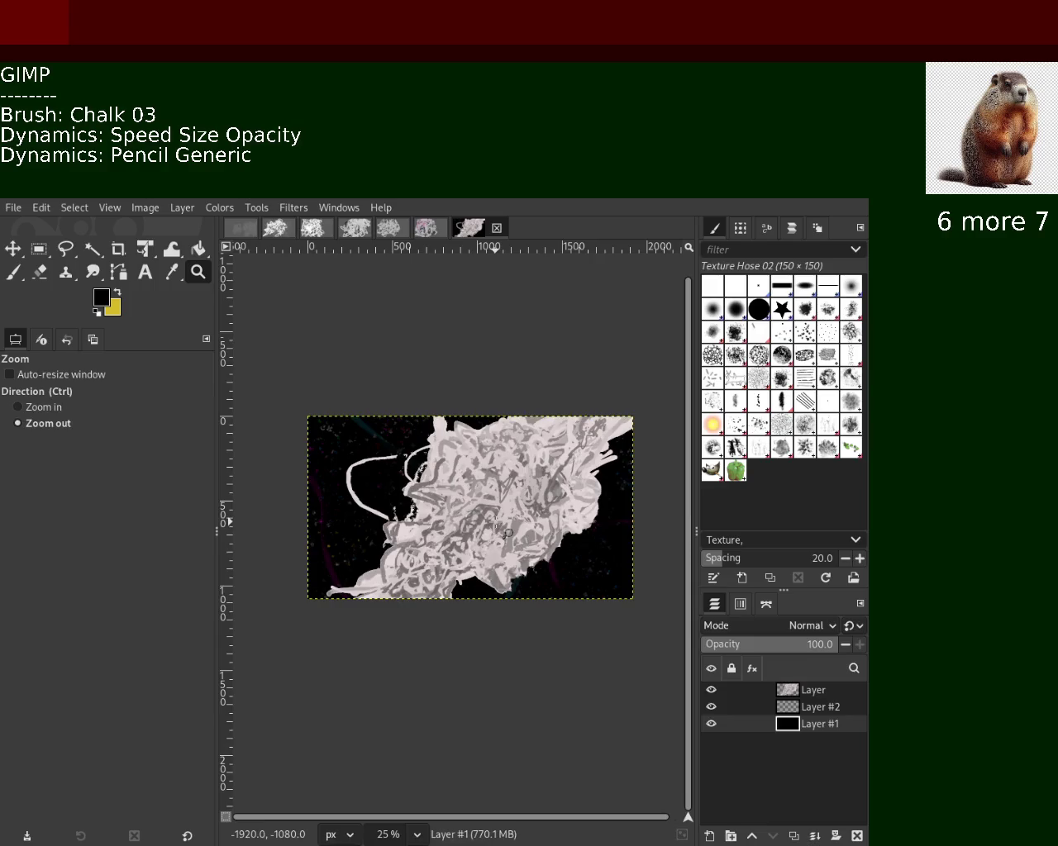
{"action": "left_click", "coordinate": [361, 557], "text": "ctrl"}
Zoom in on the left strokes and the lower-right dark area to inspect them.
{"action": "left_click", "coordinate": [302, 556]}
{"action": "left_click", "coordinate": [302, 556], "text": "ctrl"}
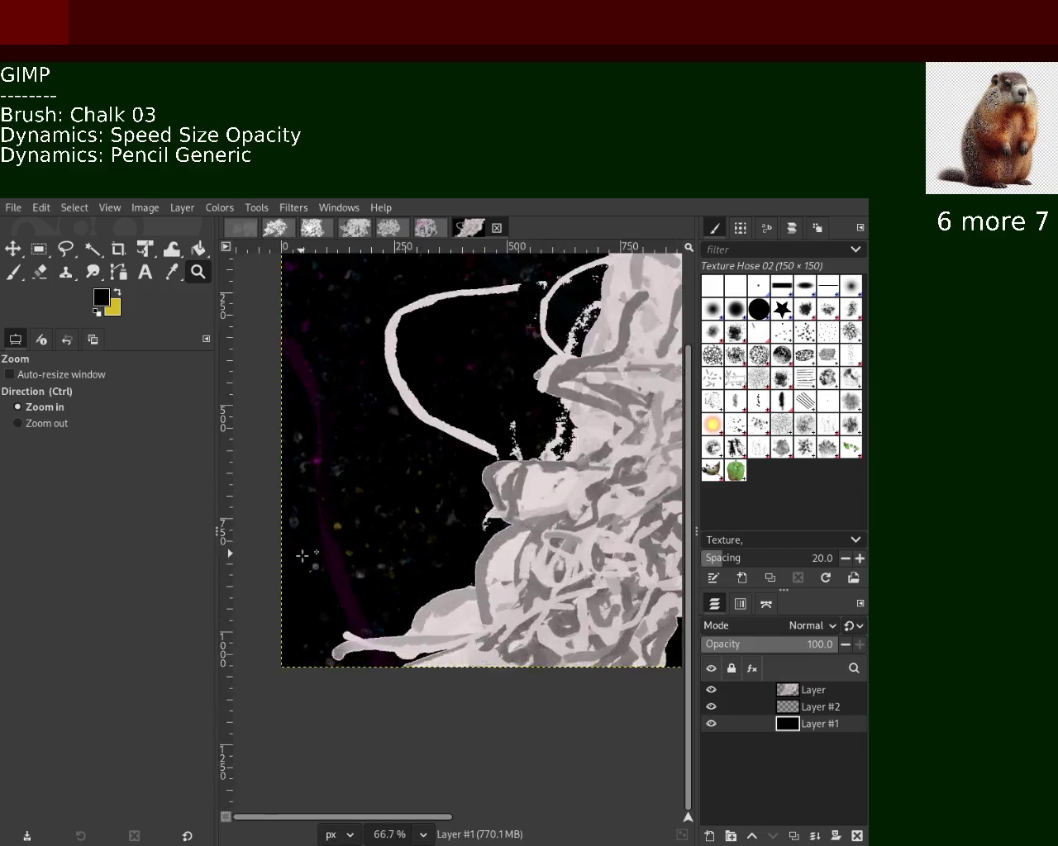
{"action": "left_click", "coordinate": [302, 556], "text": "ctrl"}
{"action": "left_click", "coordinate": [303, 556], "text": "ctrl"}
{"action": "left_click", "coordinate": [303, 556], "text": "ctrl"}
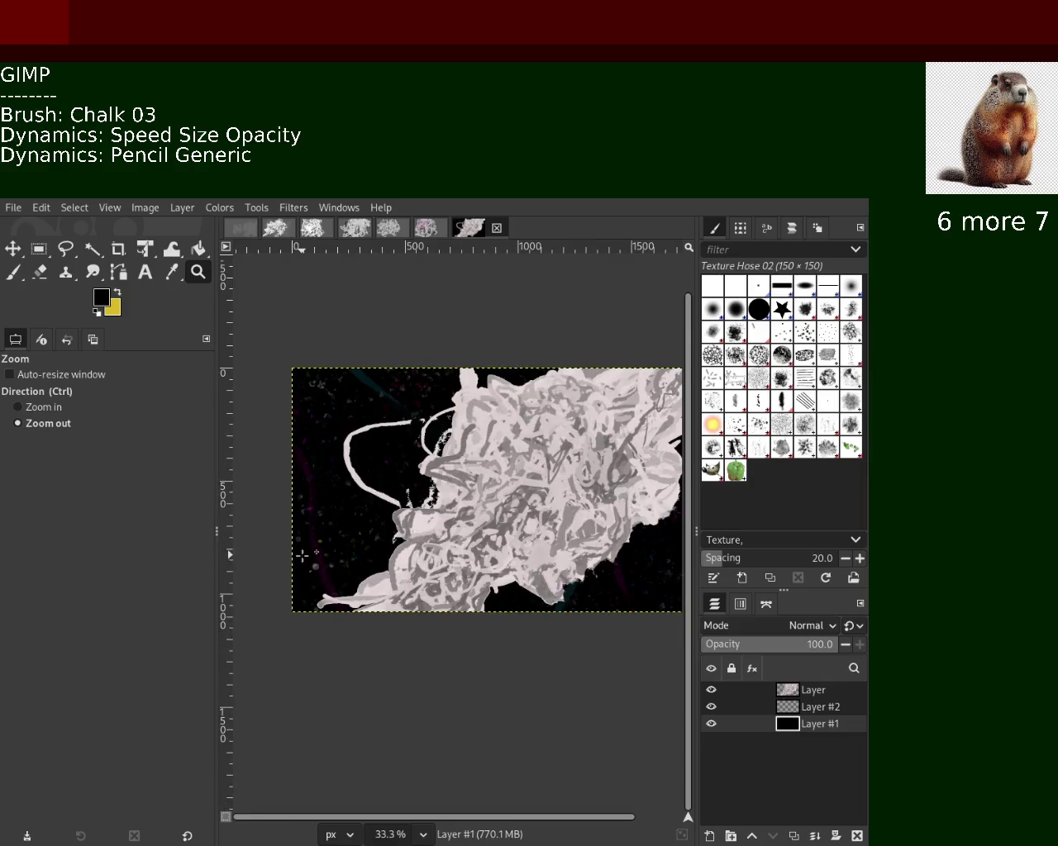
{"action": "left_click", "coordinate": [308, 439]}
{"action": "left_click", "coordinate": [307, 440]}
{"action": "left_click", "coordinate": [308, 440], "text": "ctrl"}
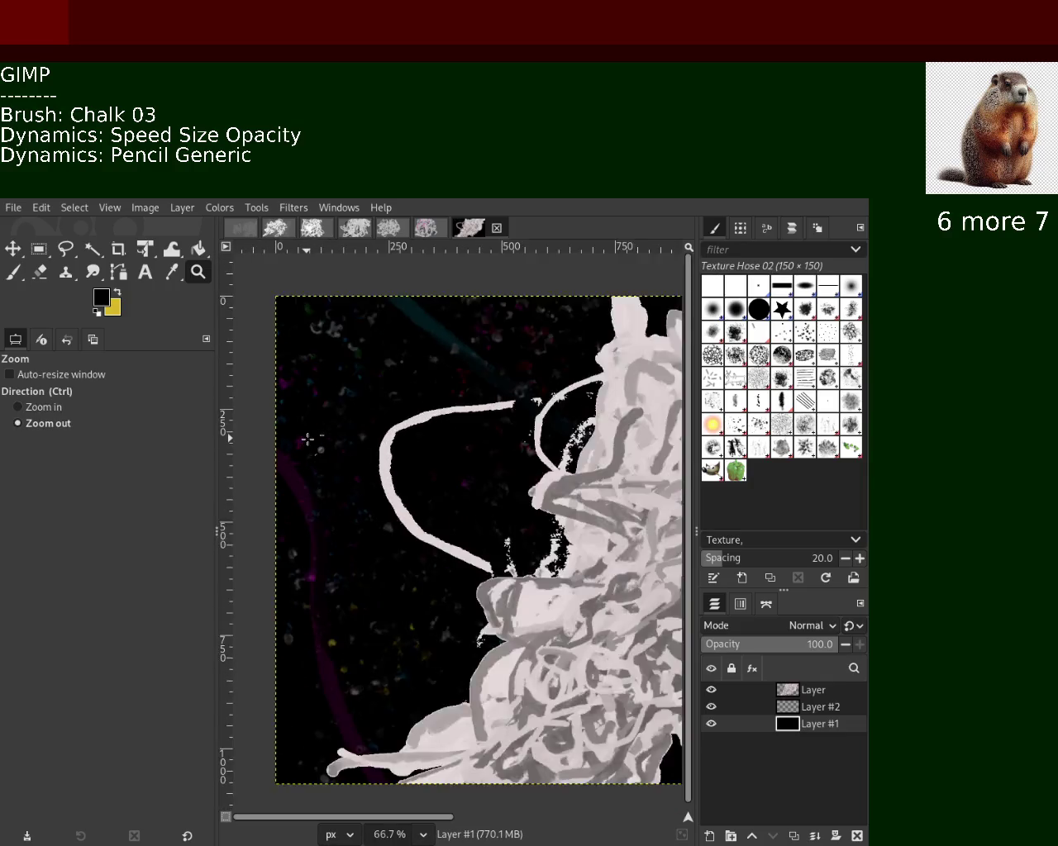
{"action": "left_click", "coordinate": [308, 439], "text": "ctrl"}
{"action": "left_click", "coordinate": [551, 535]}
{"action": "left_click", "coordinate": [552, 535], "text": "ctrl"}
{"action": "left_click", "coordinate": [567, 548], "text": "ctrl"}
{"action": "left_click", "coordinate": [618, 553]}
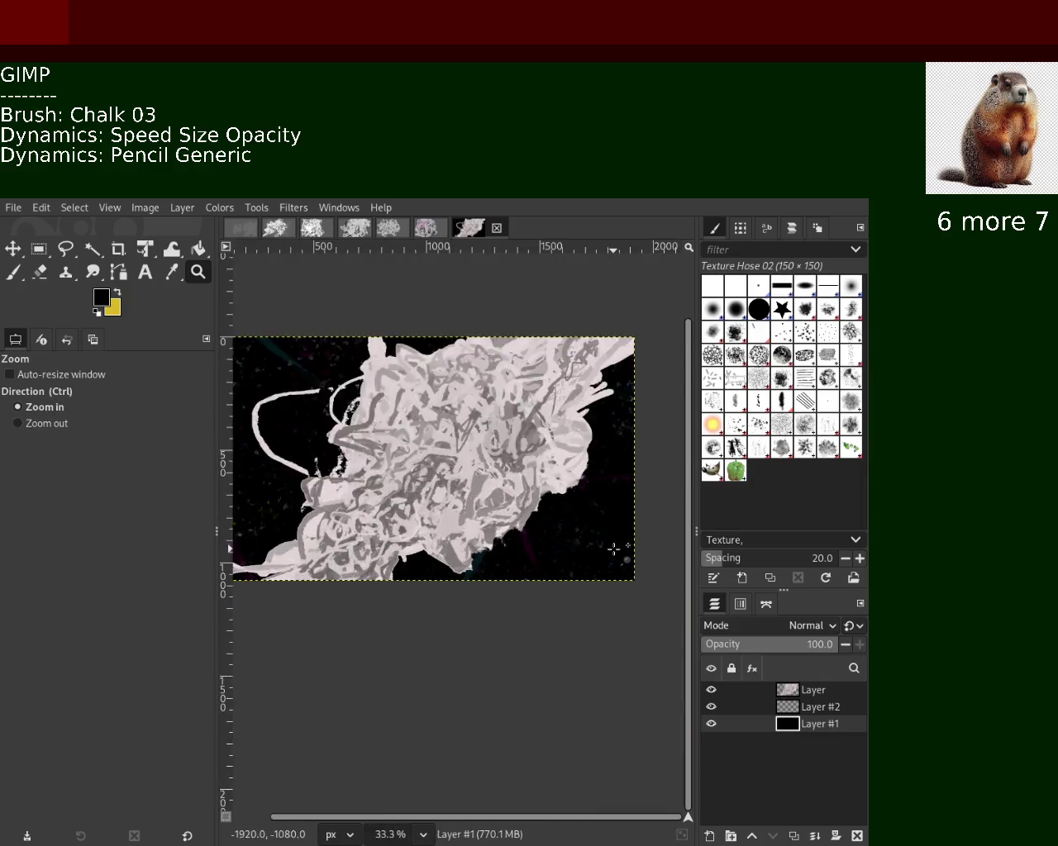
{"action": "left_click", "coordinate": [618, 552]}
{"action": "left_click", "coordinate": [618, 552]}
{"action": "left_click", "coordinate": [618, 552]}
{"action": "left_click", "coordinate": [612, 548]}
{"action": "left_click", "coordinate": [613, 549], "text": "ctrl"}
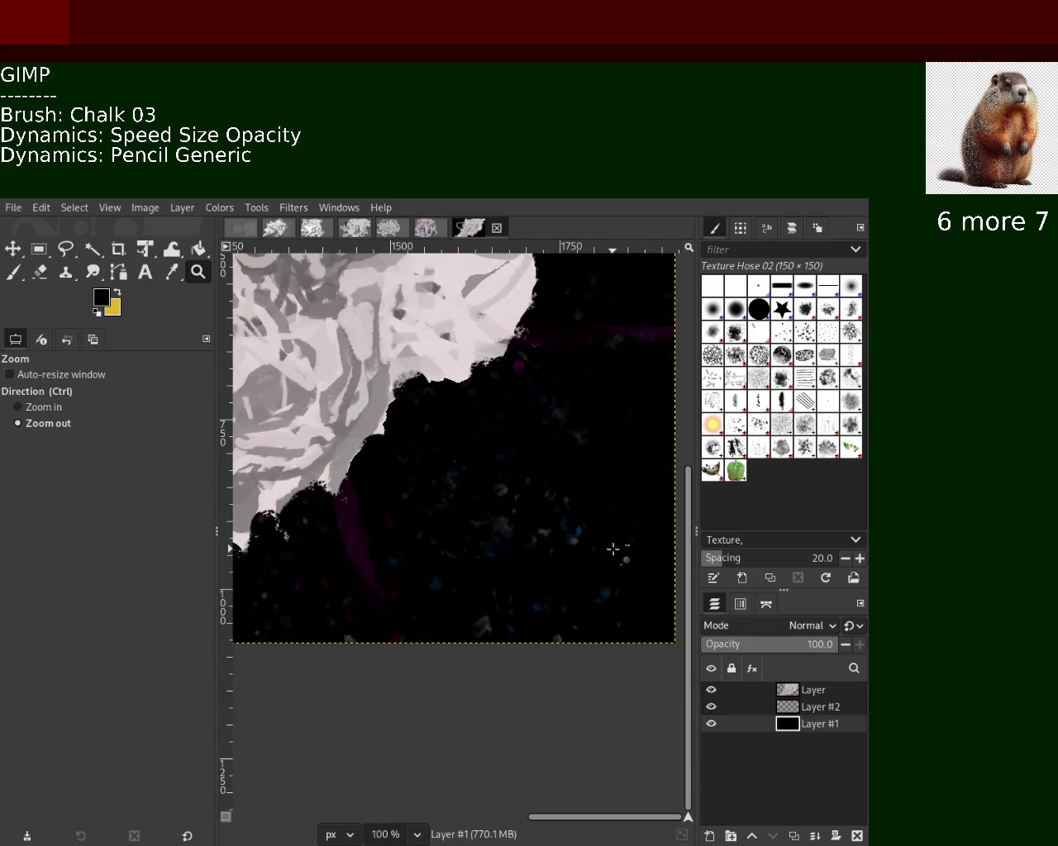
{"action": "left_click", "coordinate": [612, 549], "text": "ctrl"}
{"action": "left_click", "coordinate": [613, 549], "text": "ctrl"}
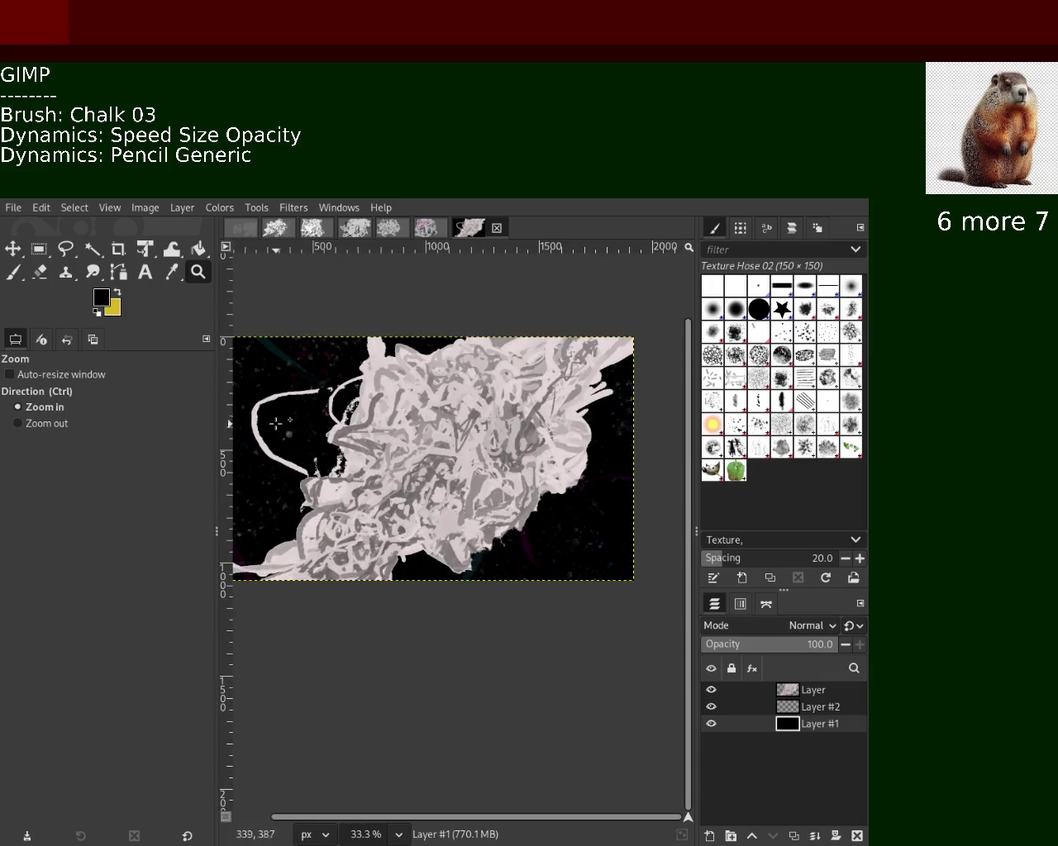
Zoom back and forth to frame the whole image in the window.
{"action": "left_click", "coordinate": [281, 427], "text": "ctrl"}
{"action": "left_click", "coordinate": [553, 510]}
{"action": "left_click", "coordinate": [554, 509]}
{"action": "left_click", "coordinate": [553, 510]}
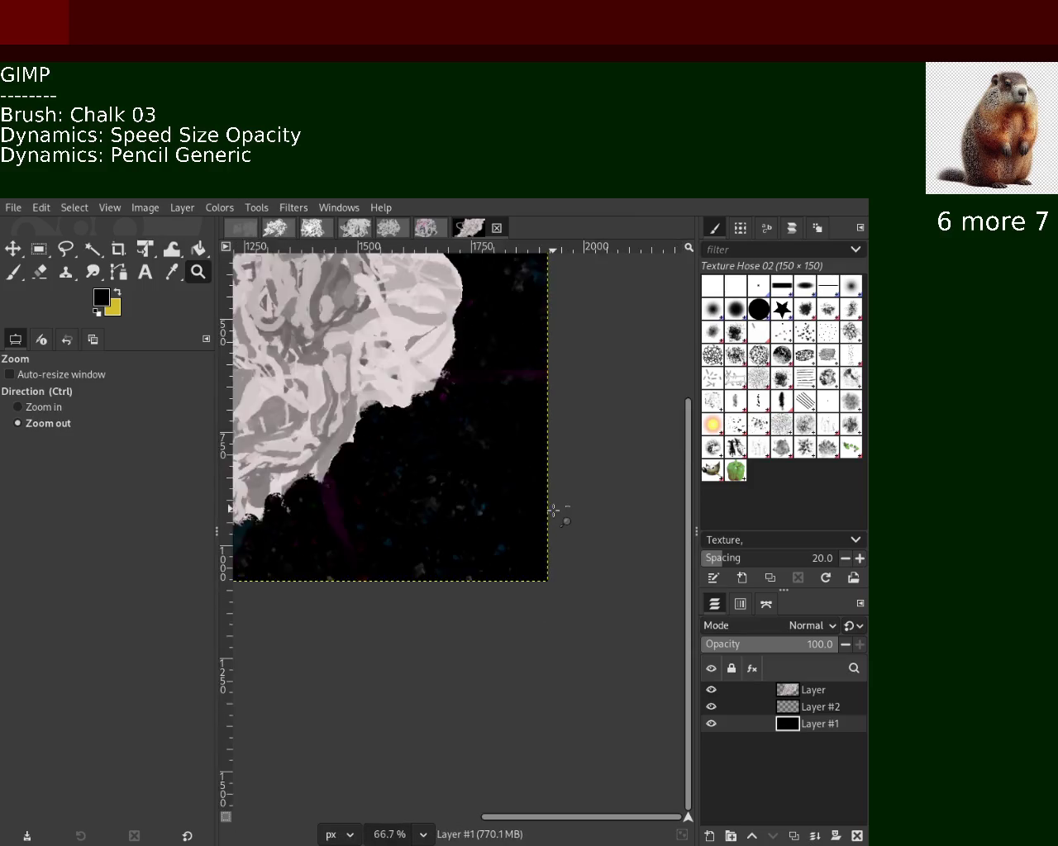
{"action": "left_click", "coordinate": [553, 510], "text": "ctrl"}
{"action": "left_click", "coordinate": [553, 510], "text": "ctrl"}
{"action": "left_click", "coordinate": [554, 510], "text": "ctrl"}
{"action": "left_click", "coordinate": [554, 510], "text": "ctrl"}
{"action": "left_click", "coordinate": [337, 463]}
{"action": "left_click", "coordinate": [337, 463], "text": "ctrl"}
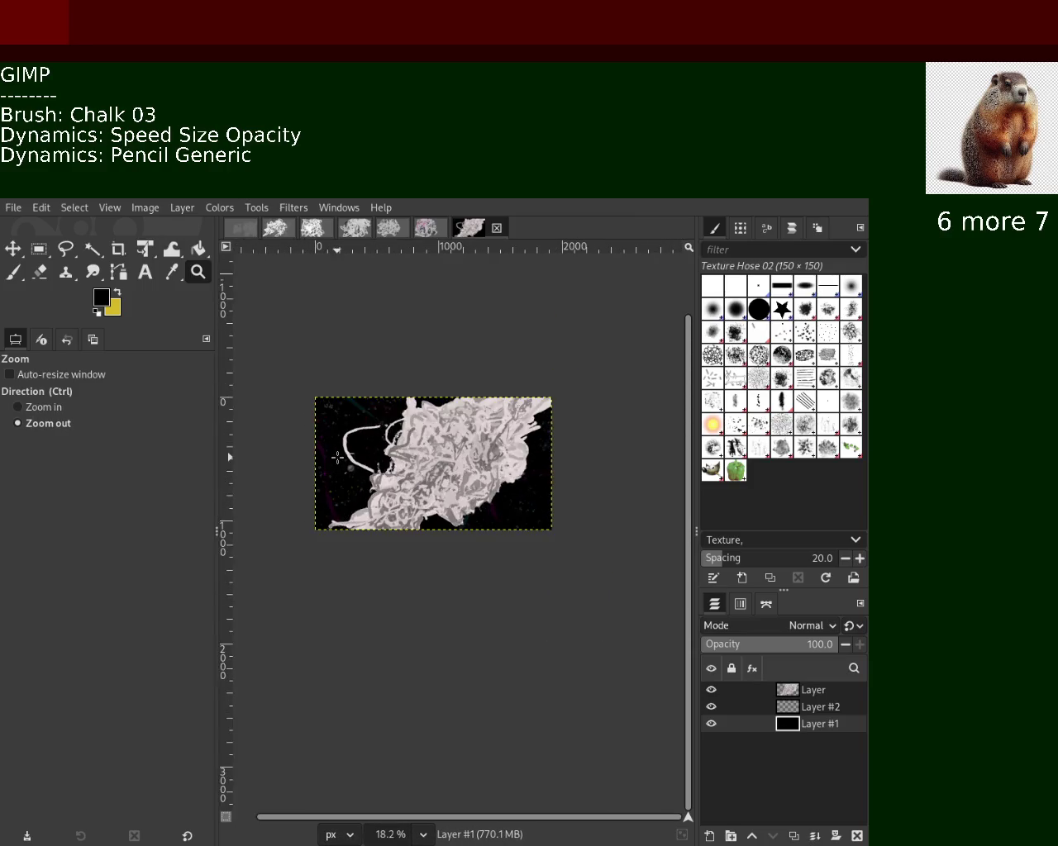
{"action": "left_click", "coordinate": [337, 463], "text": "ctrl"}
{"action": "left_click", "coordinate": [382, 457], "text": "ctrl"}
{"action": "left_click", "coordinate": [382, 456]}
{"action": "left_click", "coordinate": [382, 457]}
{"action": "left_click", "coordinate": [382, 457], "text": "ctrl"}
{"action": "left_click", "coordinate": [382, 457], "text": "ctrl"}
{"action": "triple_click", "coordinate": [385, 461]}
{"action": "left_click", "coordinate": [386, 461]}
{"action": "left_click", "coordinate": [386, 461]}
{"action": "left_click", "coordinate": [392, 459], "text": "ctrl"}
{"action": "left_click", "coordinate": [401, 459], "text": "ctrl"}
{"action": "left_click", "coordinate": [409, 457]}
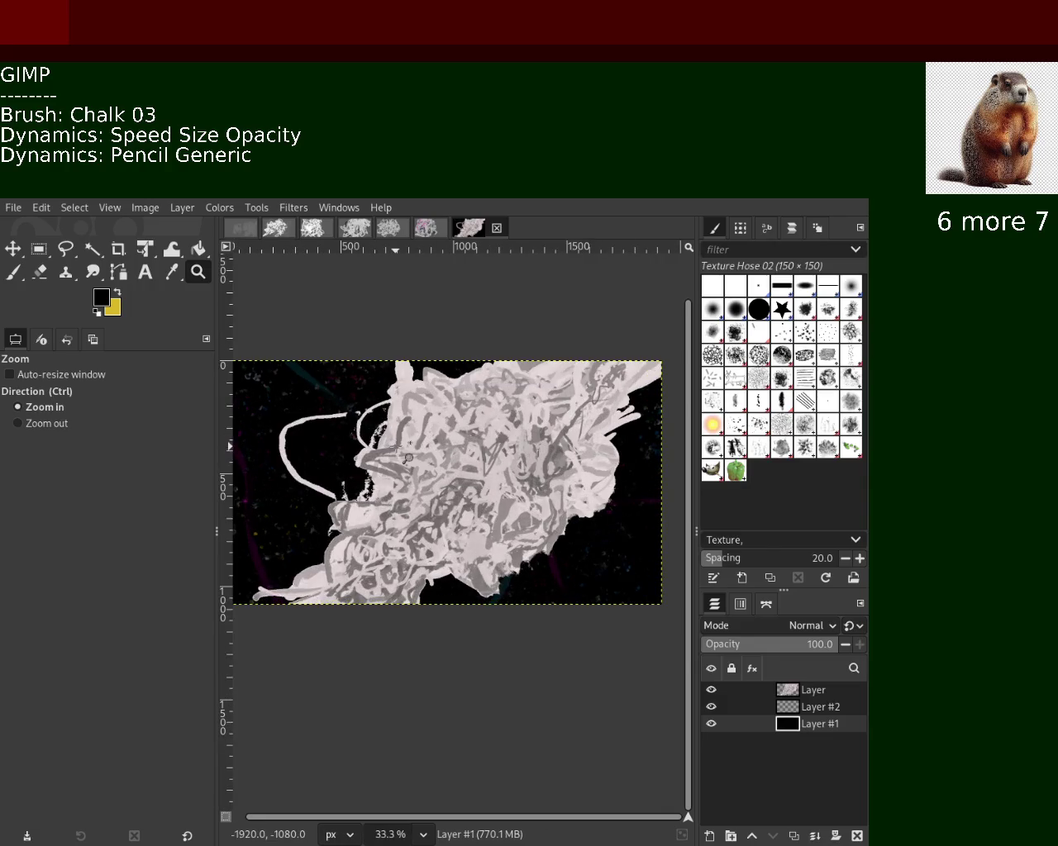
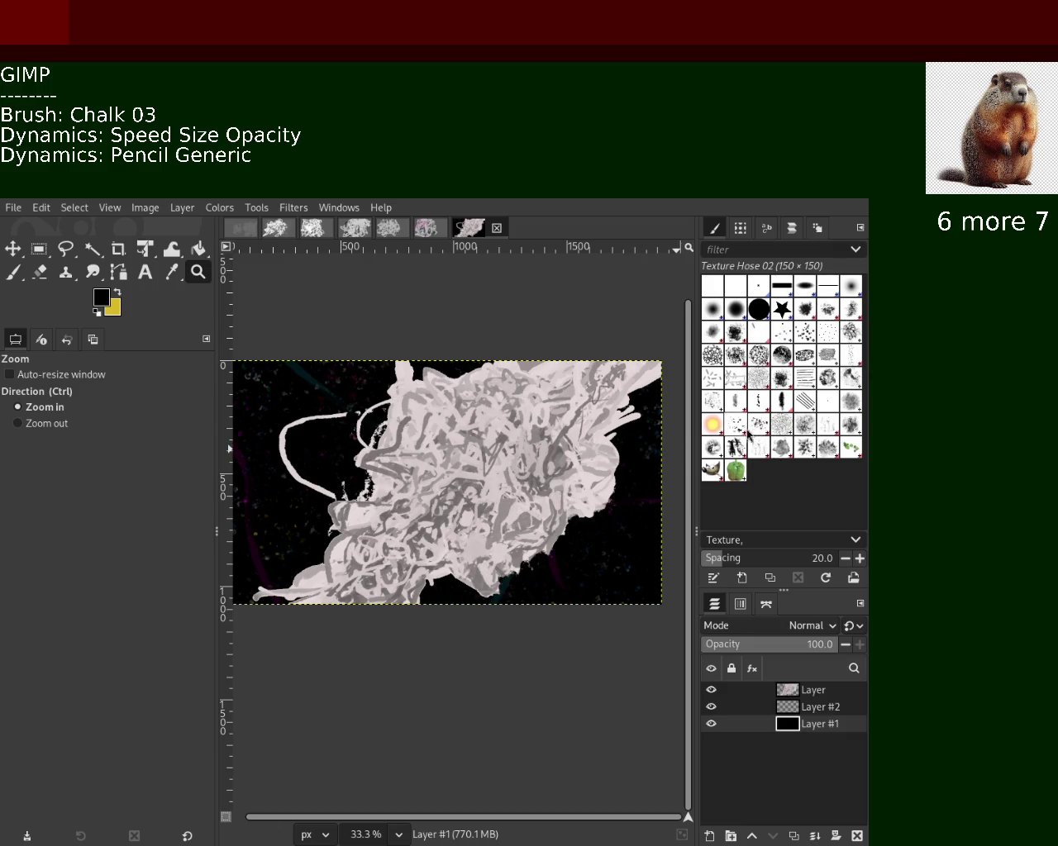
Select the Chalk 03 brush, zoom in on the scribble and try a test dab.
{"action": "left_click", "coordinate": [780, 358]}
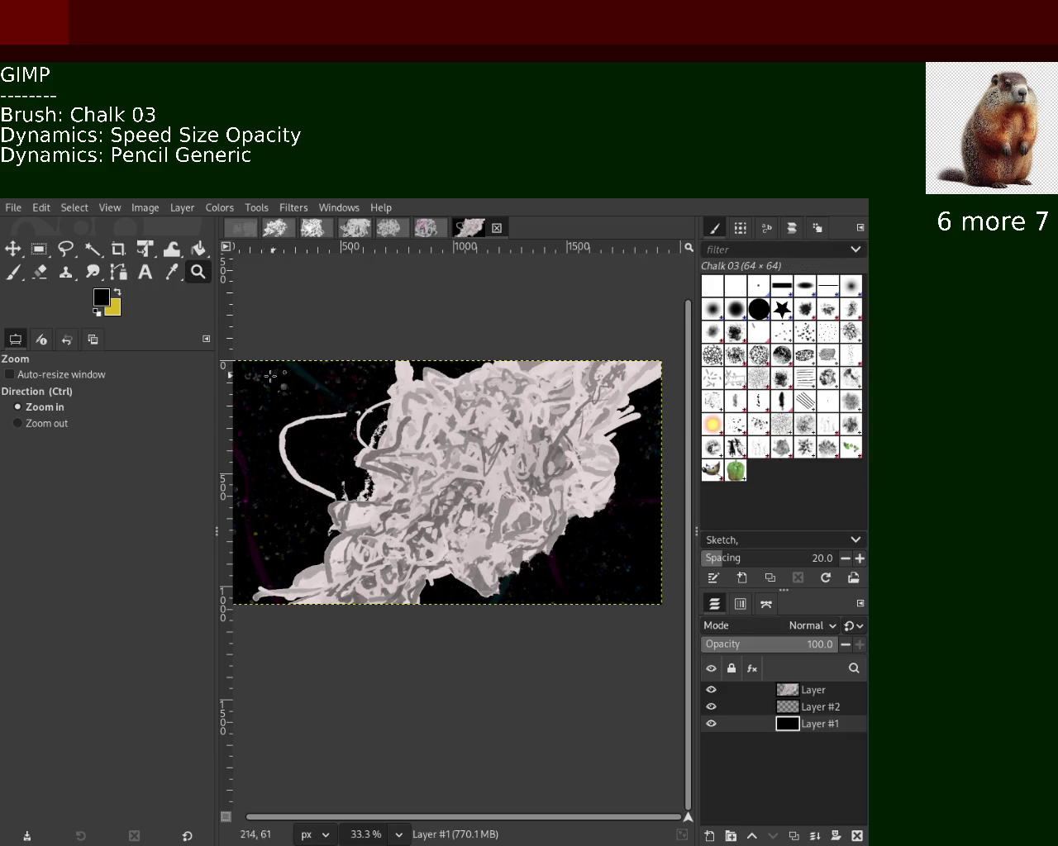
{"action": "left_click_drag", "start_coordinate": [446, 459], "coordinate": [506, 552]}
{"action": "left_click", "coordinate": [518, 500], "text": "ctrl"}
{"action": "left_click", "coordinate": [517, 500], "text": "ctrl"}
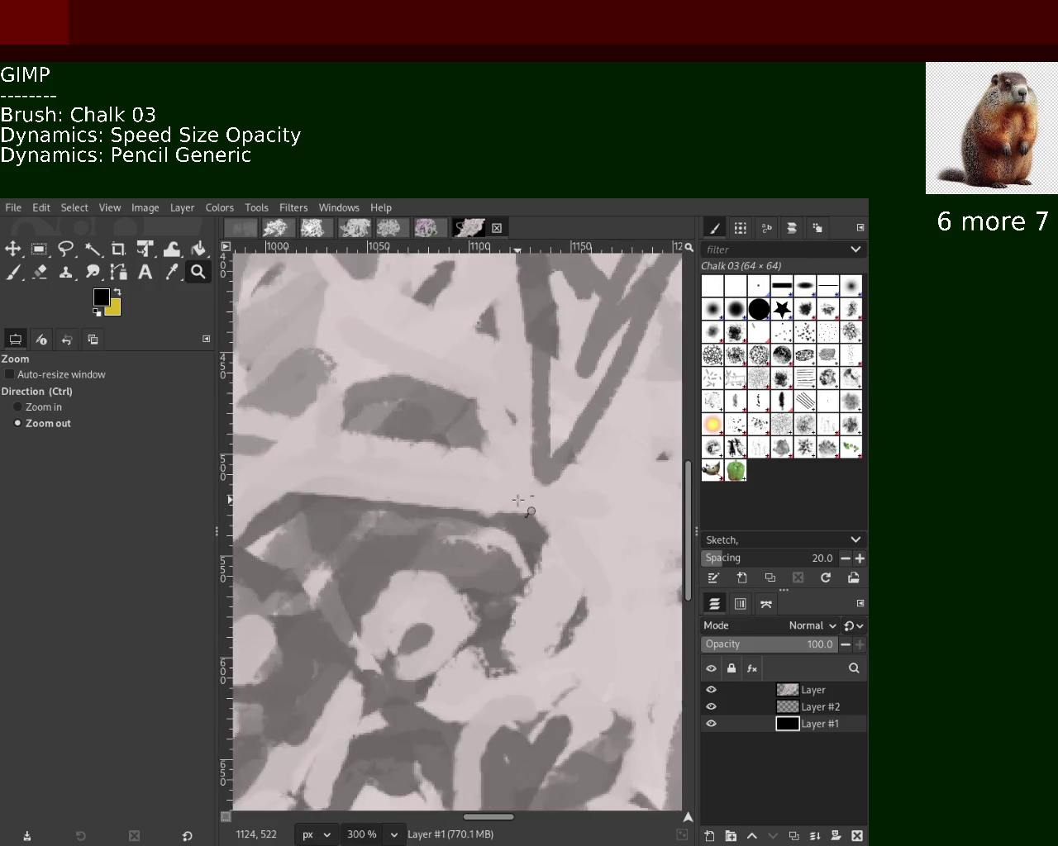
{"action": "left_click", "coordinate": [517, 499], "text": "ctrl"}
{"action": "left_click", "coordinate": [517, 500], "text": "ctrl"}
{"action": "left_click", "coordinate": [517, 500], "text": "ctrl"}
{"action": "left_click", "coordinate": [517, 500], "text": "ctrl"}
{"action": "left_click", "coordinate": [517, 500], "text": "ctrl"}
{"action": "left_click", "coordinate": [517, 500], "text": "ctrl"}
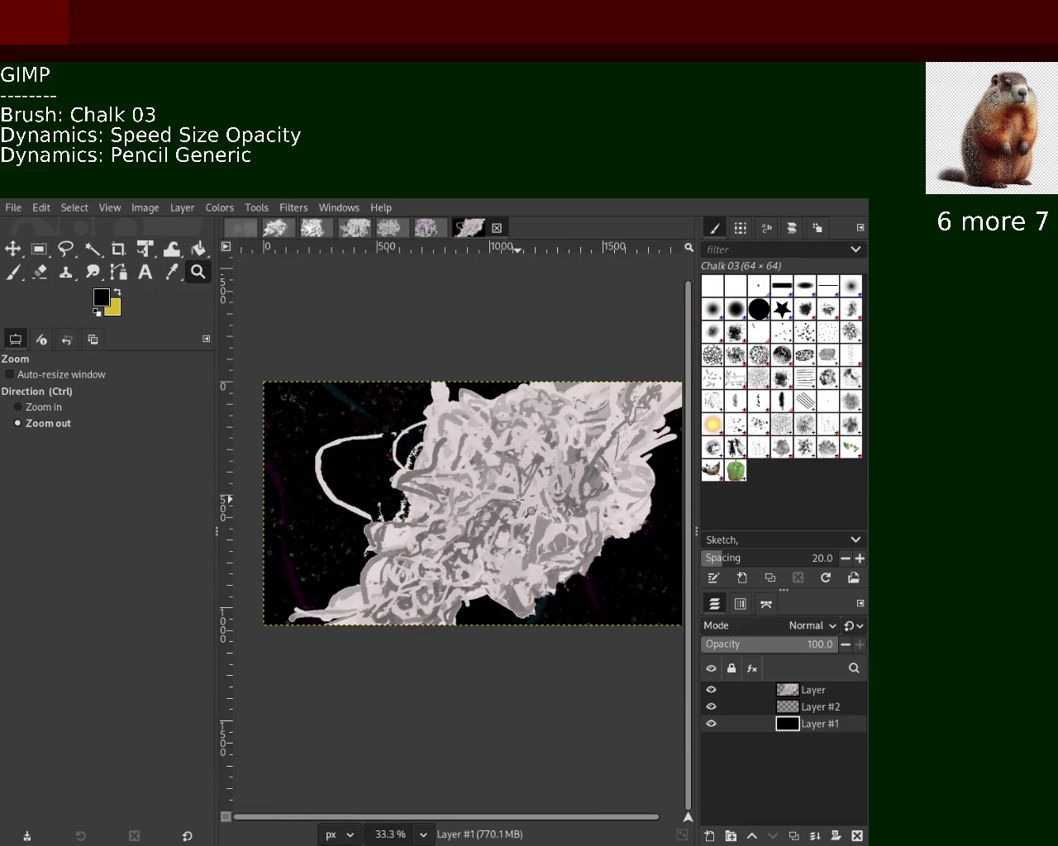
{"action": "left_click", "coordinate": [518, 500]}
{"action": "left_click", "coordinate": [15, 274]}
{"action": "left_click", "coordinate": [552, 454]}
Make the top layer active and turn off brush dynamics and jitter, undoing test strokes.
{"action": "left_click", "coordinate": [814, 690]}
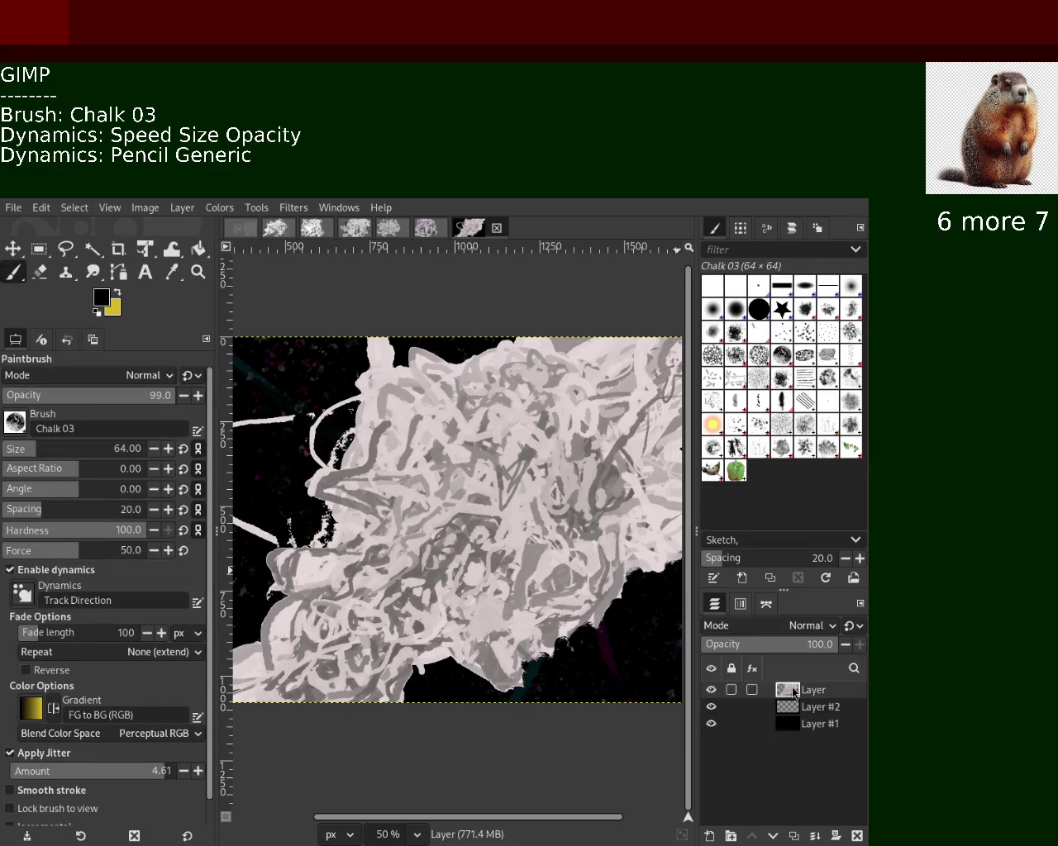
{"action": "left_click_drag", "start_coordinate": [487, 446], "coordinate": [446, 521]}
{"action": "key", "text": "ctrl+z"}
{"action": "left_click", "coordinate": [54, 570]}
{"action": "left_click", "coordinate": [52, 588]}
{"action": "left_click_drag", "start_coordinate": [504, 425], "coordinate": [573, 425]}
{"action": "key", "text": "ctrl+z"}
Sample a grey from the scribble and try the brush at size 7, undoing the tests.
{"action": "left_click", "coordinate": [526, 497], "text": "ctrl"}
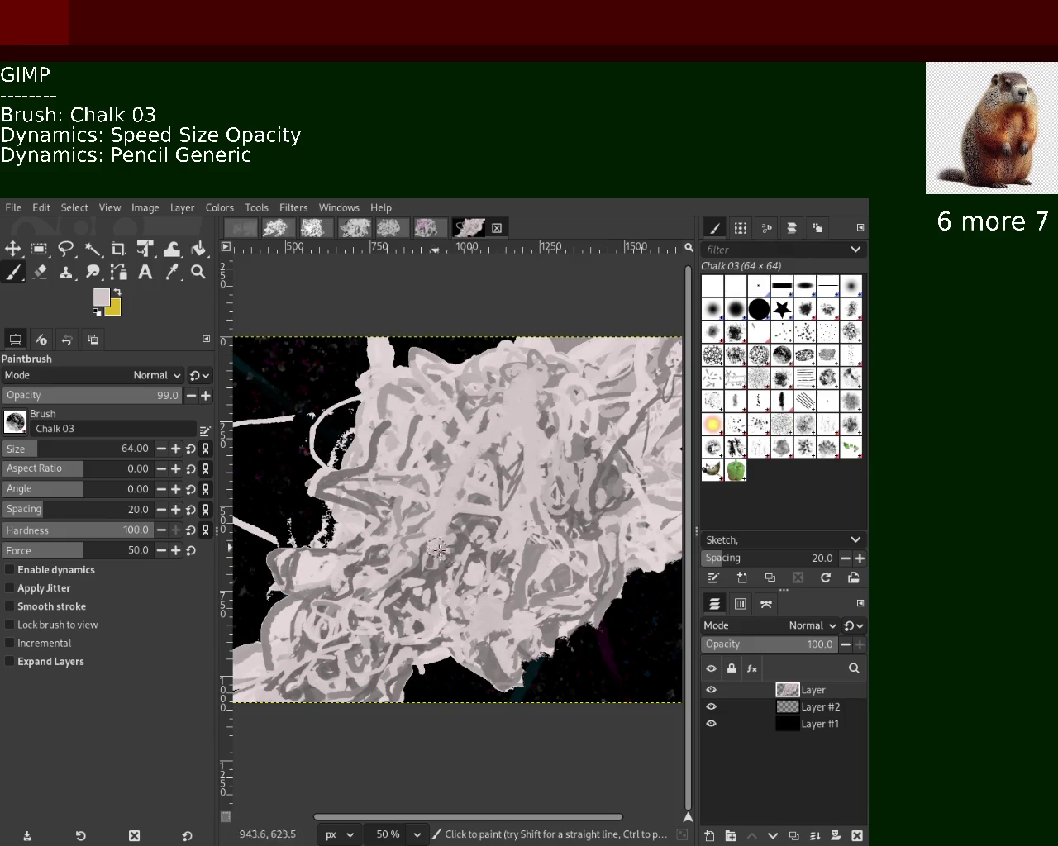
{"action": "left_click", "coordinate": [490, 523], "text": "ctrl"}
{"action": "left_click_drag", "start_coordinate": [488, 464], "coordinate": [549, 537]}
{"action": "key", "text": "ctrl+z"}
{"action": "left_click_drag", "start_coordinate": [41, 456], "coordinate": [16, 454]}
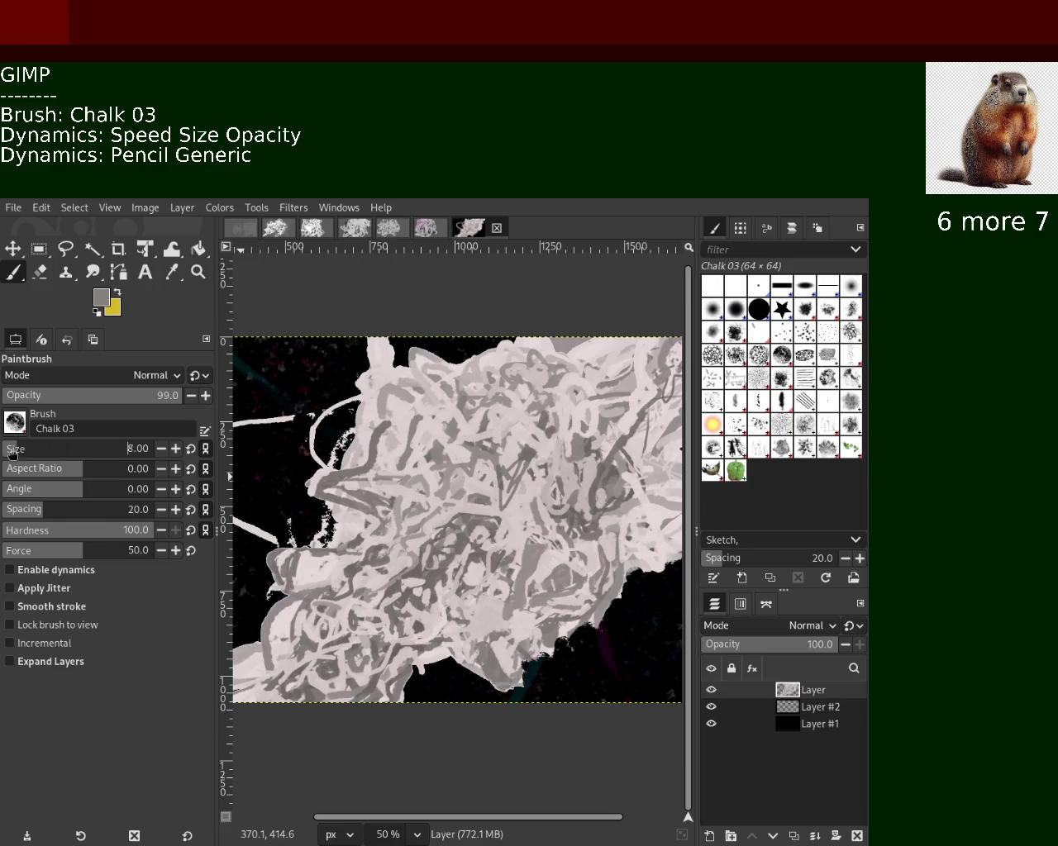
{"action": "type", "text": "7"}
{"action": "left_click_drag", "start_coordinate": [492, 471], "coordinate": [545, 549]}
{"action": "key", "text": "ctrl+z"}
Re-enable dynamics, set brush size 65 and sample a pale pinkish-white from the scribble.
{"action": "left_click", "coordinate": [39, 570]}
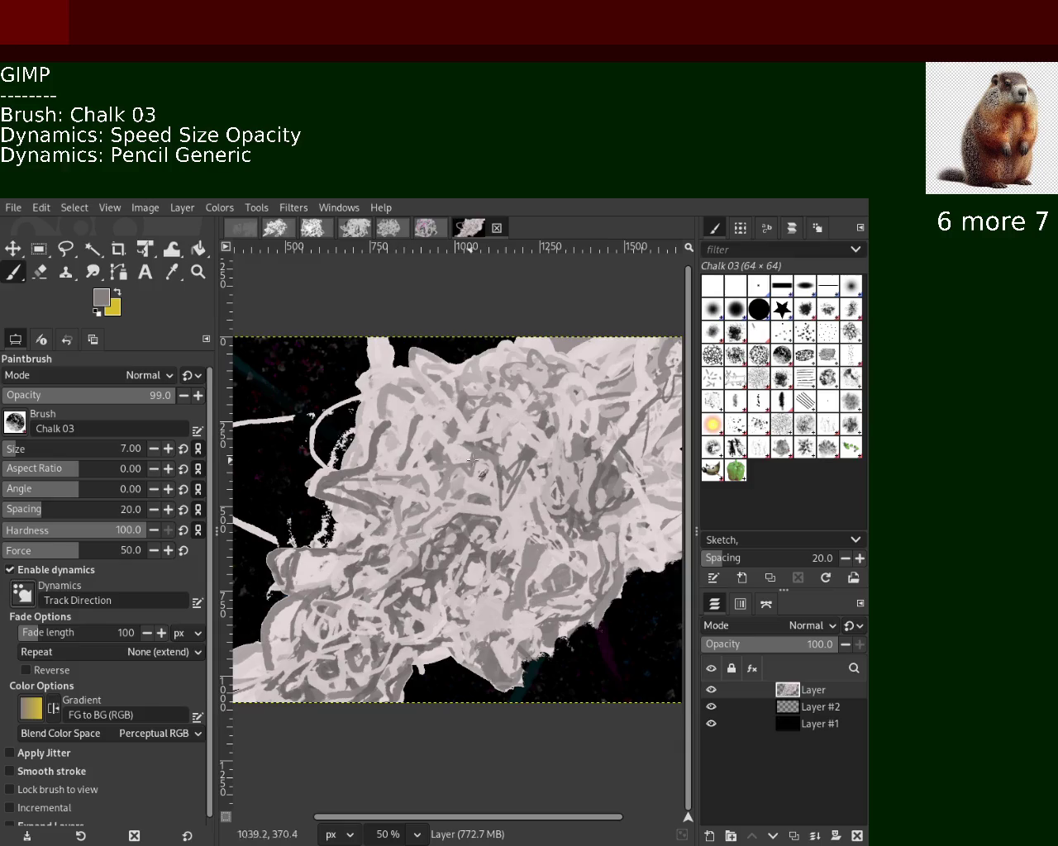
{"action": "left_click_drag", "start_coordinate": [16, 448], "coordinate": [35, 451]}
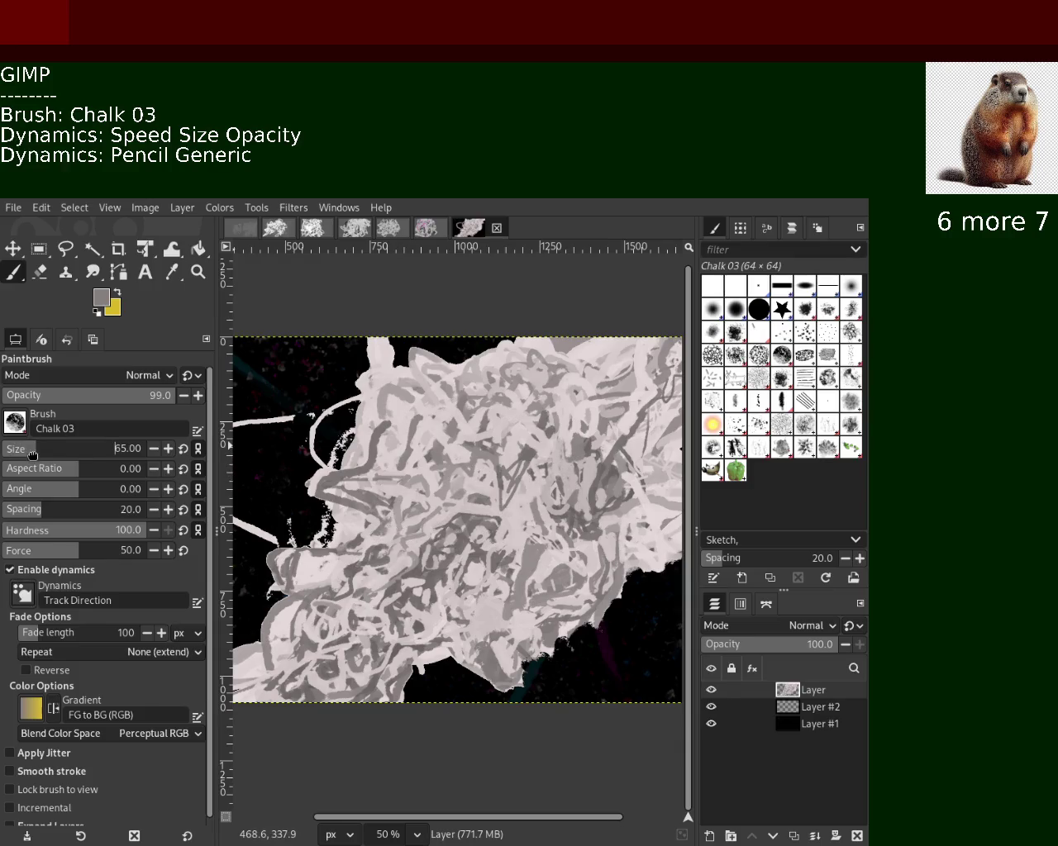
{"action": "left_click", "coordinate": [506, 490], "text": "ctrl"}
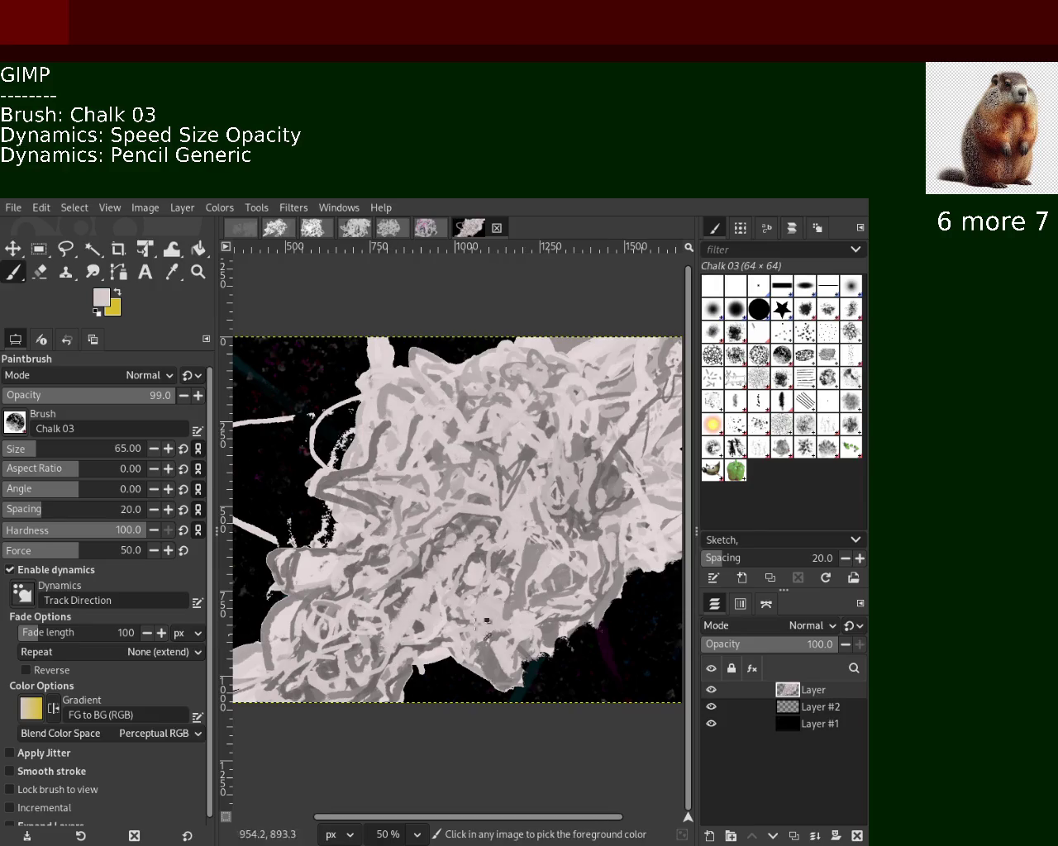
{"action": "key", "text": "z"}
{"action": "left_click", "coordinate": [443, 506]}
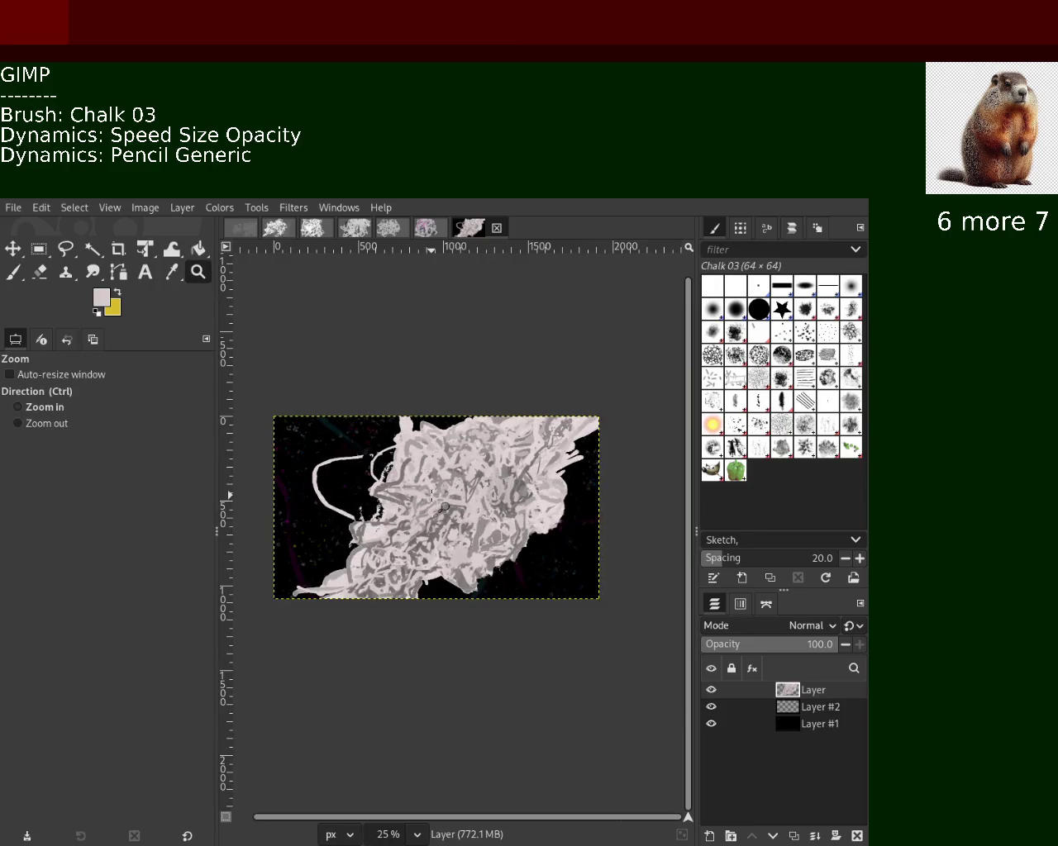
Zoom to 100% on the upper right of the scribble and sample a lighter colour.
{"action": "left_click", "coordinate": [550, 446]}
{"action": "left_click", "coordinate": [550, 446], "text": "ctrl"}
{"action": "left_click", "coordinate": [549, 447], "text": "ctrl"}
{"action": "left_click", "coordinate": [549, 446]}
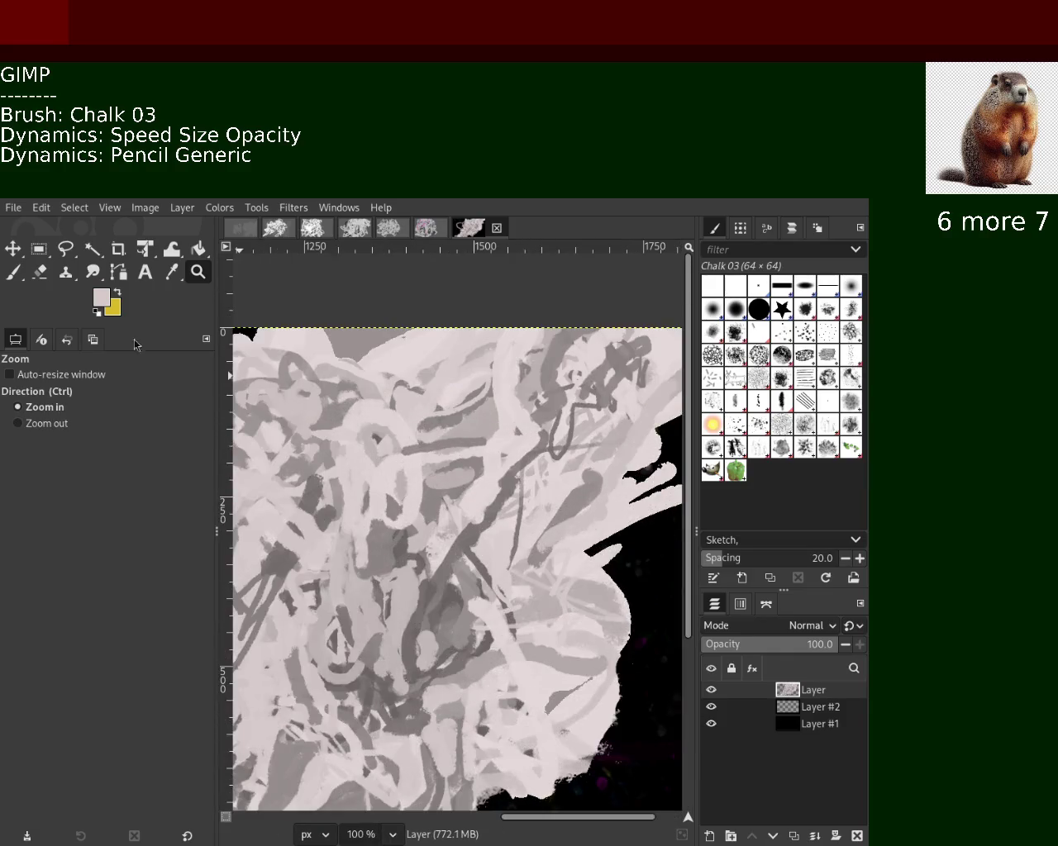
{"action": "left_click", "coordinate": [13, 272]}
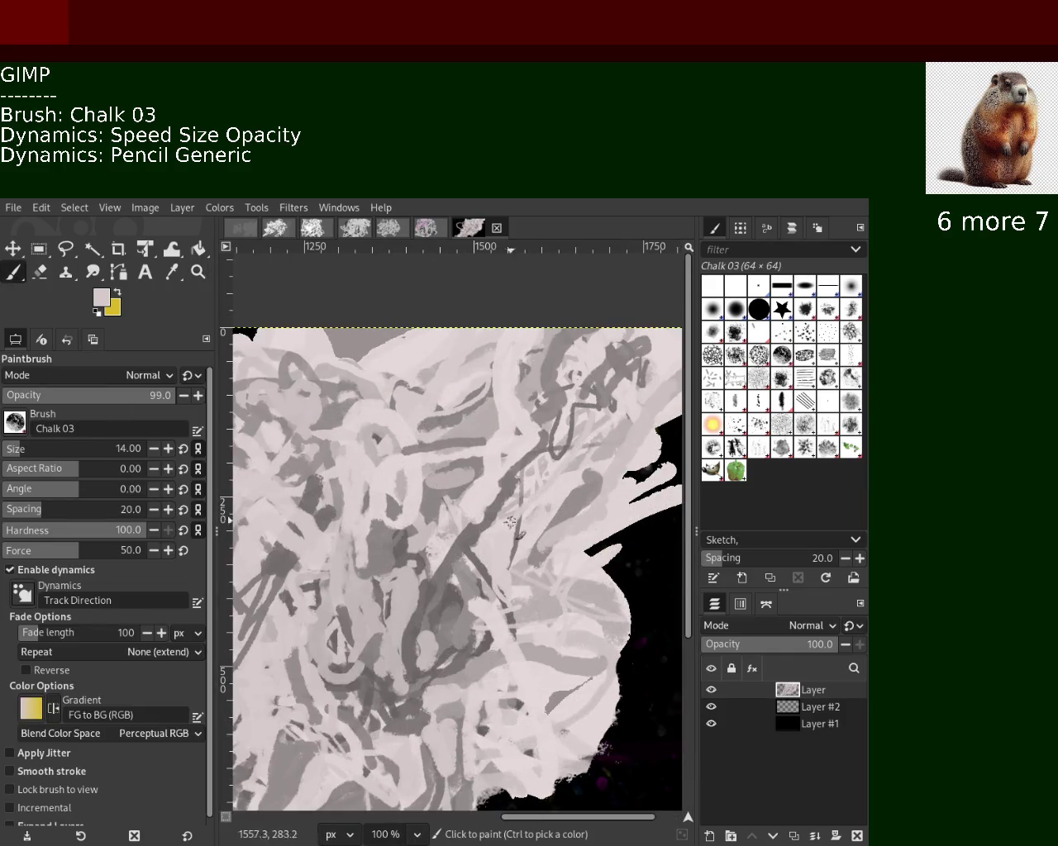
{"action": "left_click", "coordinate": [607, 471], "text": "ctrl"}
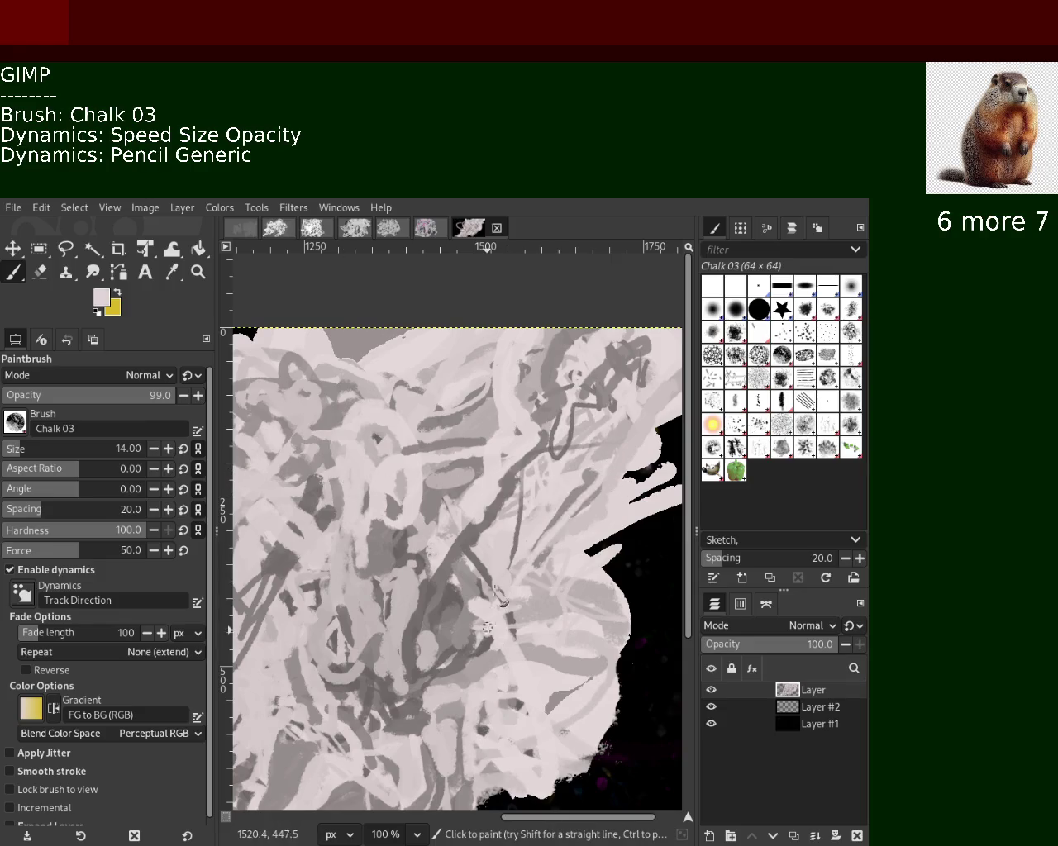
Set brush size 42, sample a mid-grey and paint a grey chalk stroke on the right.
{"action": "left_click", "coordinate": [13, 452]}
{"action": "type", "text": "42"}
{"action": "key", "text": "Return"}
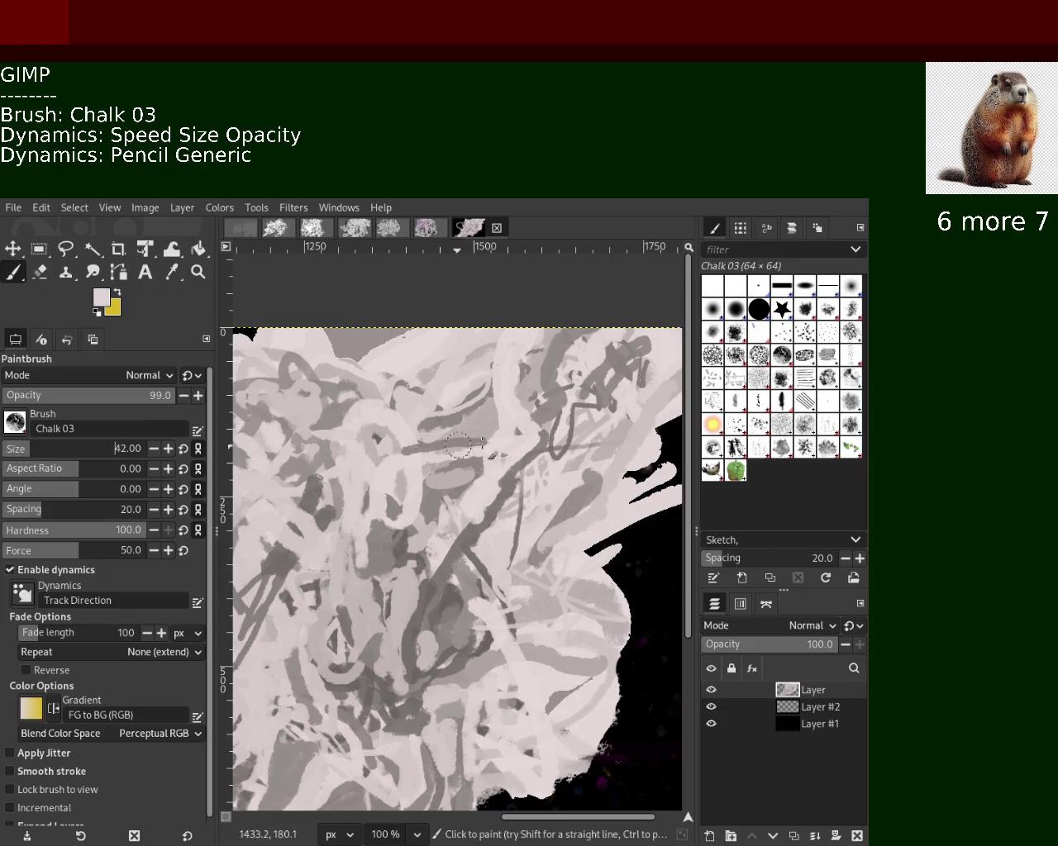
{"action": "left_click", "coordinate": [570, 496], "text": "ctrl"}
{"action": "left_click_drag", "start_coordinate": [570, 496], "coordinate": [546, 574]}
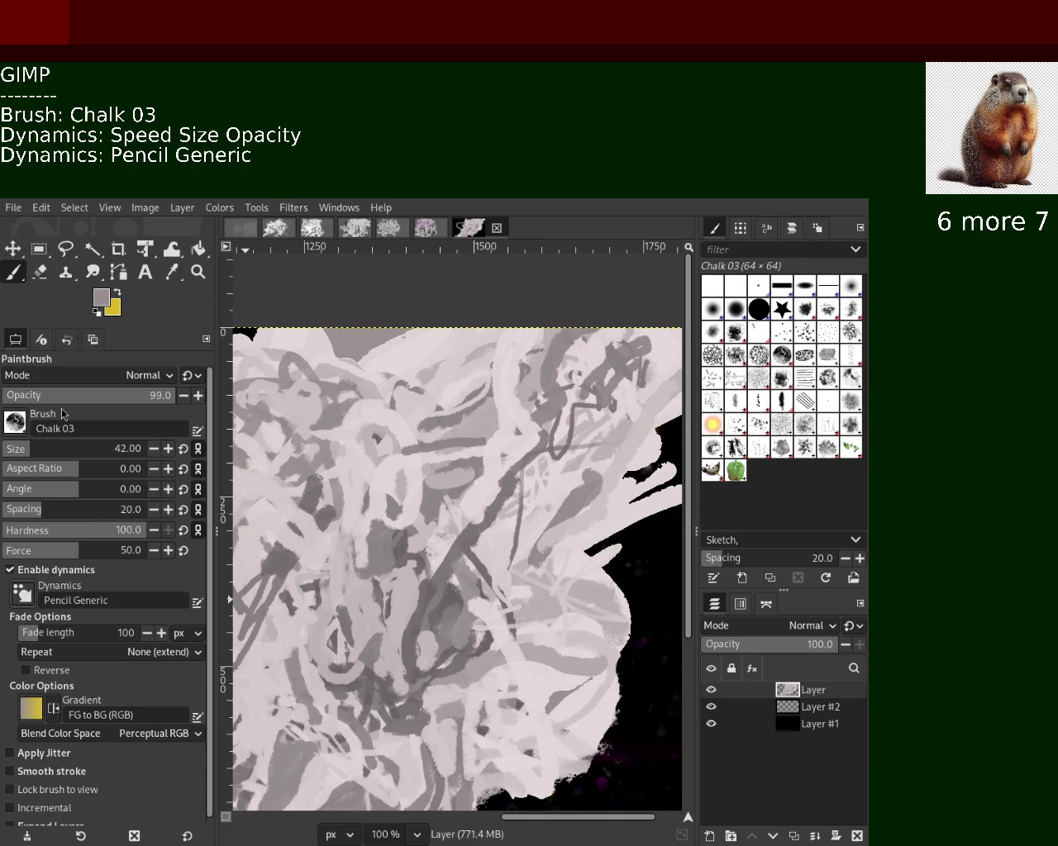
Paint a dark grey stroke, then fill the black along the right edge with light pink chalk.
{"action": "left_click_drag", "start_coordinate": [587, 487], "coordinate": [495, 636]}
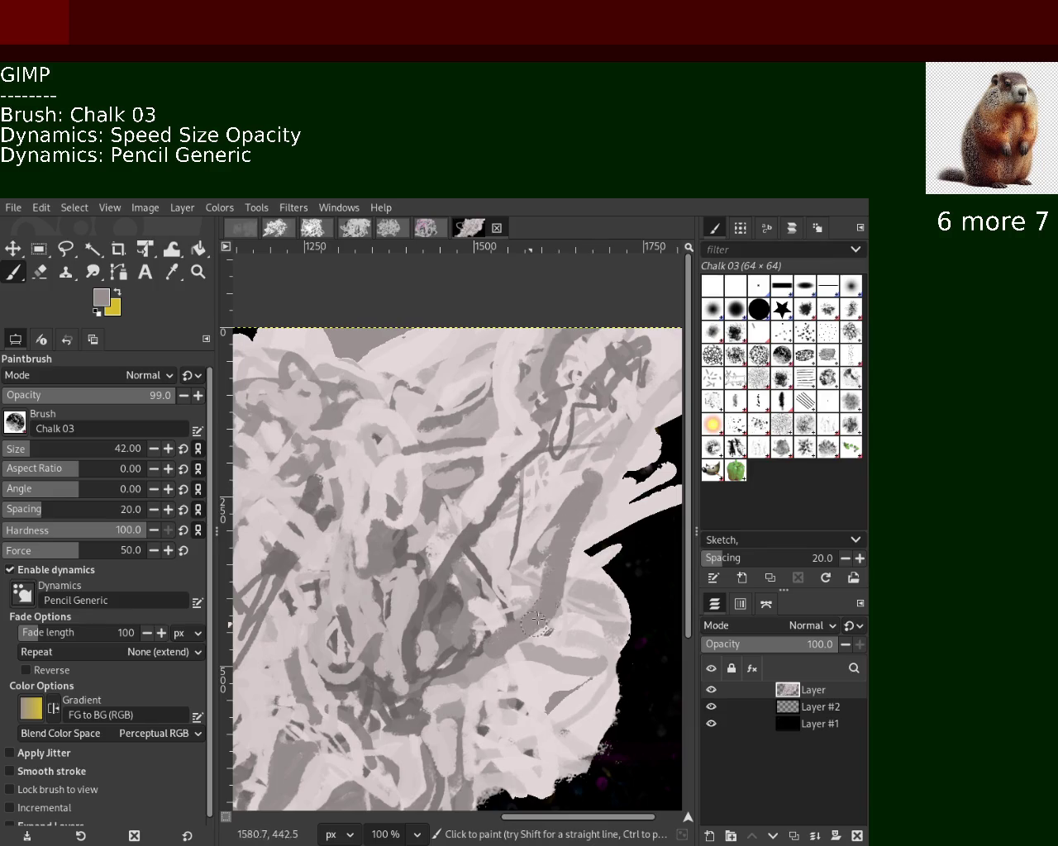
{"action": "left_click", "coordinate": [546, 508], "text": "ctrl"}
{"action": "left_click_drag", "start_coordinate": [541, 548], "coordinate": [494, 661]}
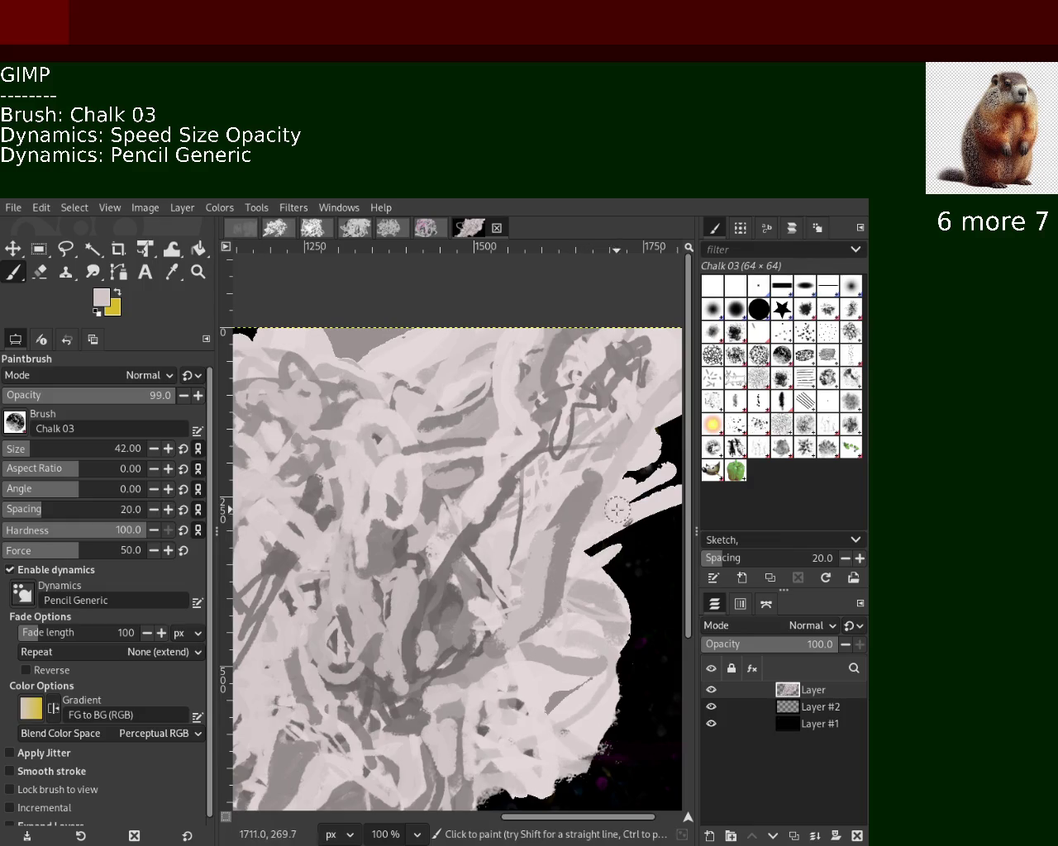
{"action": "key", "text": "ctrl+z"}
{"action": "mouse_move", "coordinate": [614, 517]}
{"action": "left_mouse_down"}
{"action": "mouse_move", "coordinate": [580, 761]}
{"action": "mouse_move", "coordinate": [479, 803]}
{"action": "left_mouse_up"}
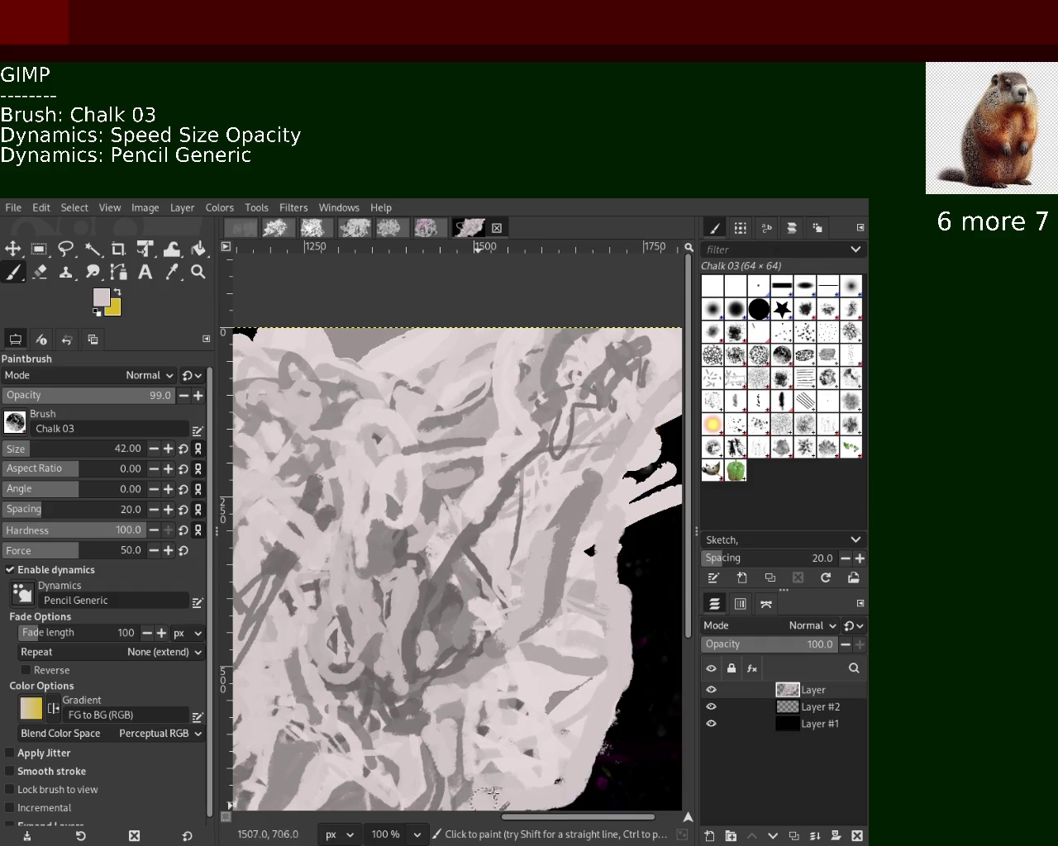
{"action": "left_click", "coordinate": [579, 698], "text": "ctrl"}
Add dark grey marks at lower right and cover the bottom dark patch in pale chalk.
{"action": "left_click", "coordinate": [560, 701], "text": "ctrl"}
{"action": "mouse_move", "coordinate": [570, 702]}
{"action": "left_mouse_down"}
{"action": "mouse_move", "coordinate": [496, 702]}
{"action": "mouse_move", "coordinate": [523, 761]}
{"action": "mouse_move", "coordinate": [541, 766]}
{"action": "mouse_move", "coordinate": [518, 714]}
{"action": "mouse_move", "coordinate": [538, 781]}
{"action": "left_mouse_up"}
{"action": "left_click", "coordinate": [497, 701], "text": "ctrl"}
{"action": "left_click", "coordinate": [447, 705], "text": "ctrl"}
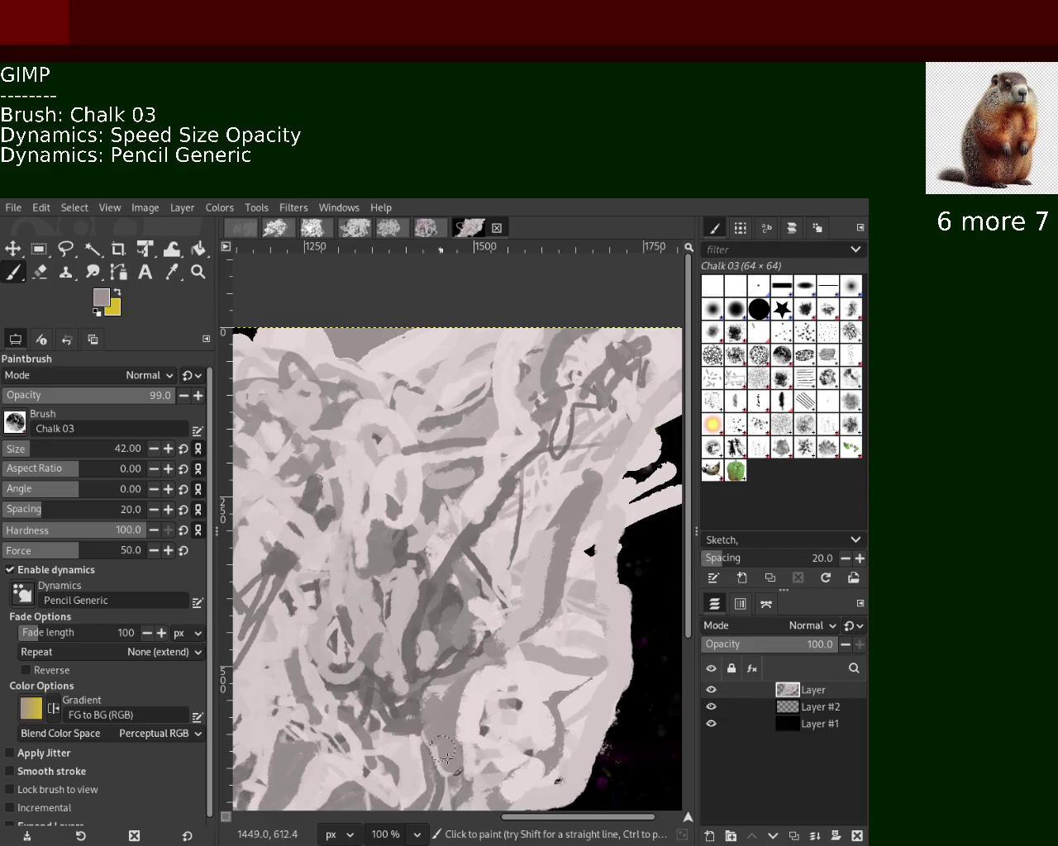
{"action": "left_click", "coordinate": [430, 731], "text": "ctrl"}
{"action": "mouse_move", "coordinate": [429, 733]}
{"action": "left_mouse_down"}
{"action": "mouse_move", "coordinate": [434, 780]}
{"action": "mouse_move", "coordinate": [427, 723]}
{"action": "mouse_move", "coordinate": [437, 687]}
{"action": "left_mouse_up"}
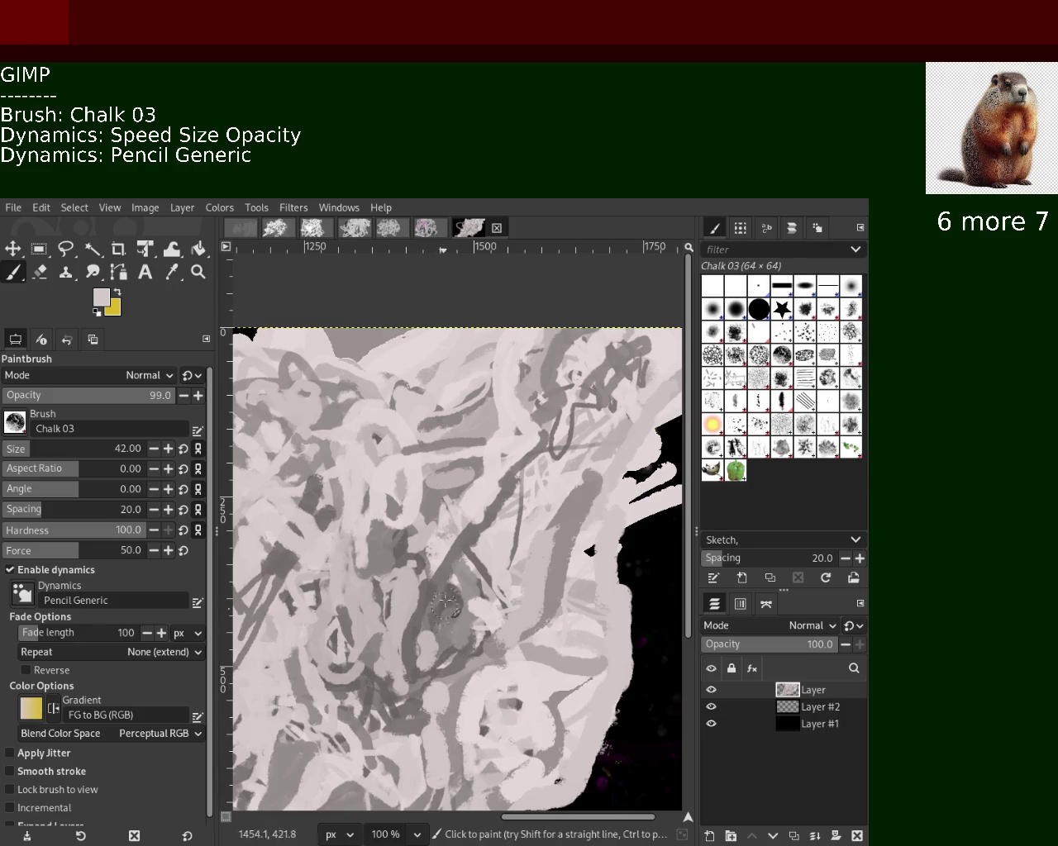
Paint a darker grey diagonal chalk stroke through the middle of the scribble.
{"action": "left_click", "coordinate": [475, 537], "text": "ctrl"}
{"action": "left_click_drag", "start_coordinate": [480, 523], "coordinate": [583, 387]}
{"action": "key", "text": "ctrl+z"}
{"action": "left_click_drag", "start_coordinate": [553, 442], "coordinate": [510, 507]}
{"action": "key", "text": "ctrl+z"}
{"action": "left_click_drag", "start_coordinate": [529, 438], "coordinate": [453, 537]}
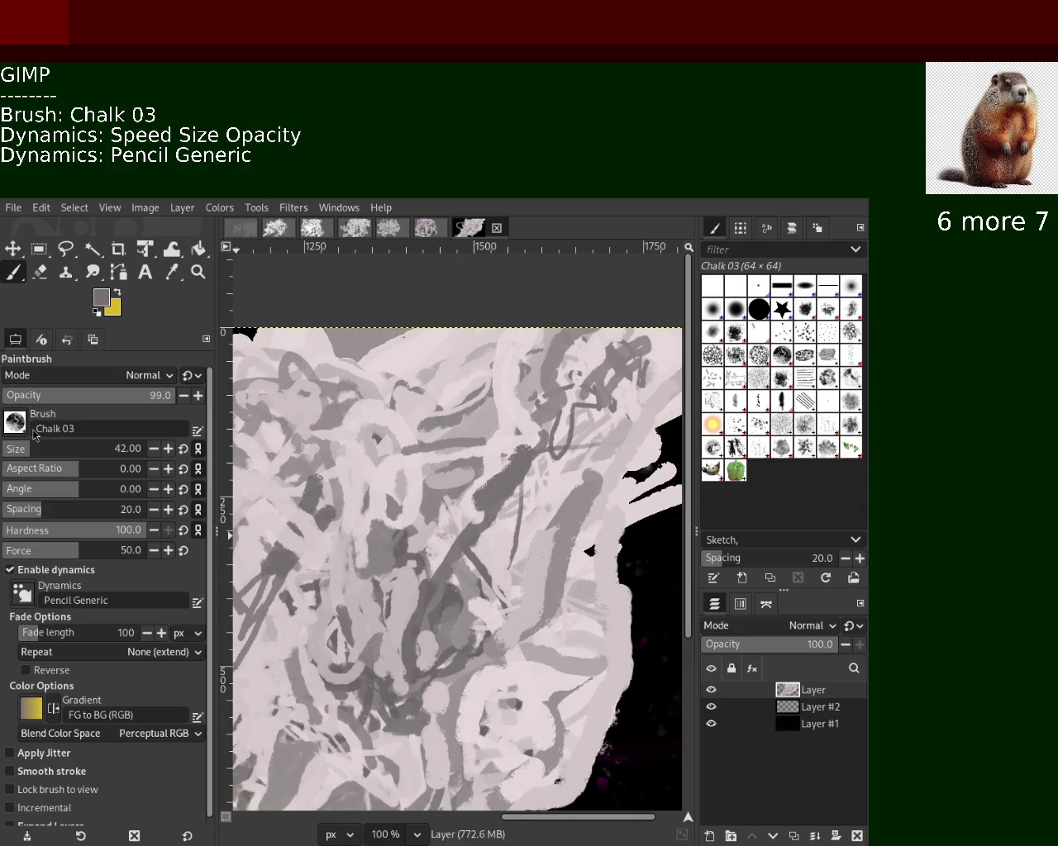
Switch to black and draw a long charcoal stroke diagonally down to the left.
{"action": "left_click", "coordinate": [243, 333], "text": "ctrl"}
{"action": "mouse_move", "coordinate": [471, 507]}
{"action": "left_mouse_down"}
{"action": "mouse_move", "coordinate": [375, 616]}
{"action": "mouse_move", "coordinate": [483, 450]}
{"action": "left_mouse_up"}
{"action": "key", "text": "ctrl+z"}
{"action": "mouse_move", "coordinate": [543, 434]}
{"action": "left_mouse_down"}
{"action": "mouse_move", "coordinate": [450, 583]}
{"action": "mouse_move", "coordinate": [405, 628]}
{"action": "left_mouse_up"}
{"action": "key", "text": "ctrl+z"}
{"action": "left_click_drag", "start_coordinate": [504, 405], "coordinate": [429, 587]}
{"action": "key", "text": "ctrl+z"}
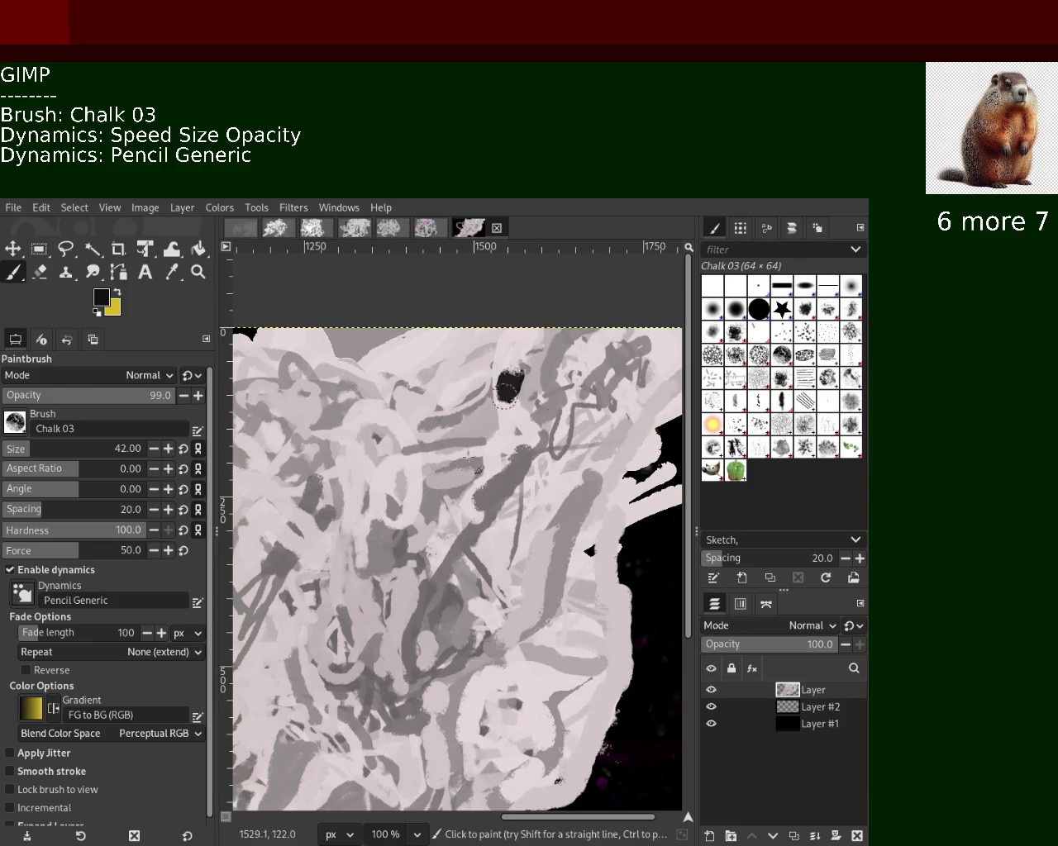
{"action": "left_click_drag", "start_coordinate": [521, 371], "coordinate": [409, 578]}
Streak grey and dark grey chalk over and below the black diagonal stroke.
{"action": "left_click", "coordinate": [515, 455], "text": "ctrl"}
{"action": "left_click_drag", "start_coordinate": [509, 398], "coordinate": [477, 504]}
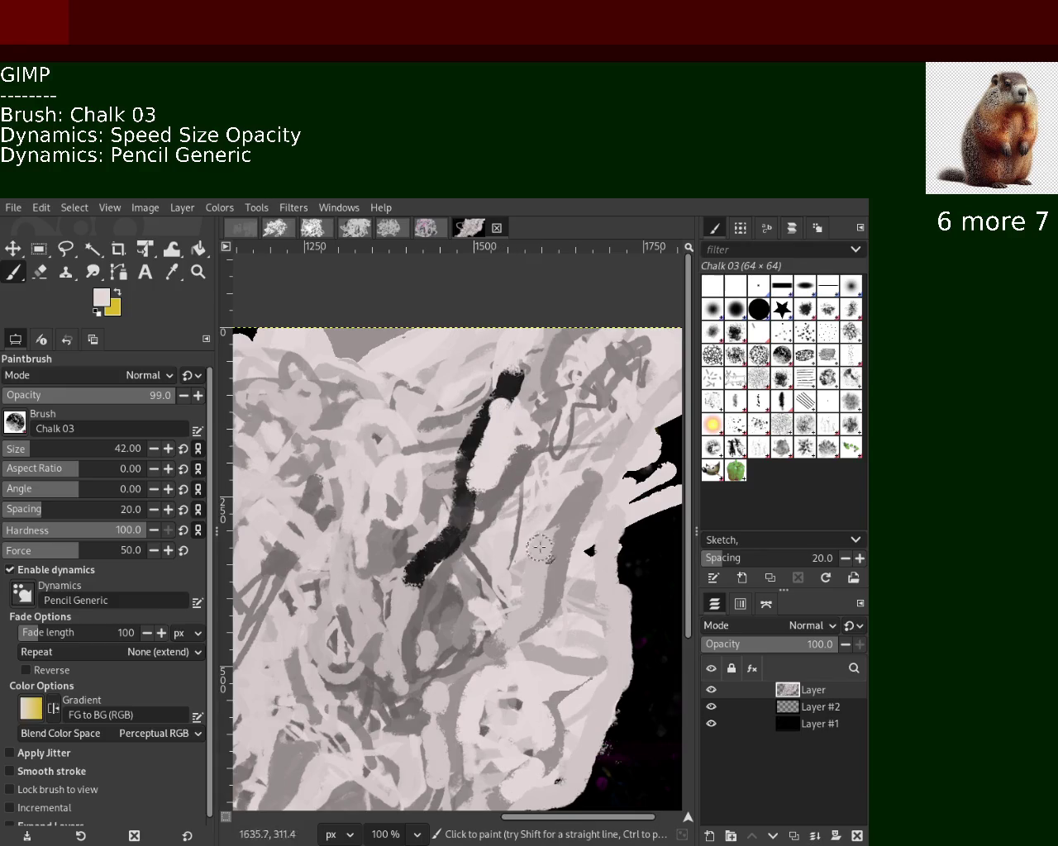
{"action": "key", "text": "ctrl+z"}
{"action": "left_click", "coordinate": [529, 478], "text": "ctrl"}
{"action": "left_click_drag", "start_coordinate": [465, 447], "coordinate": [405, 632]}
{"action": "left_click", "coordinate": [491, 478], "text": "ctrl"}
{"action": "left_click_drag", "start_coordinate": [438, 574], "coordinate": [355, 765]}
{"action": "key", "text": "ctrl+z"}
{"action": "left_click_drag", "start_coordinate": [436, 525], "coordinate": [364, 677]}
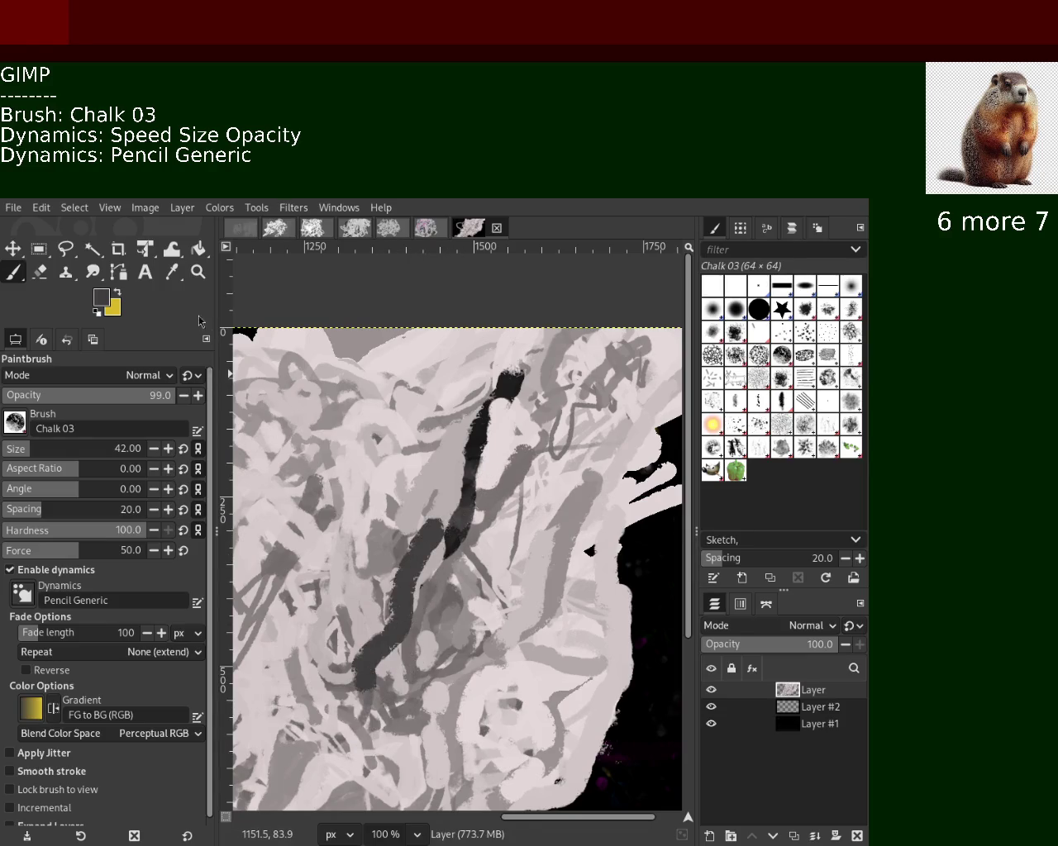
{"action": "key", "text": "z"}
{"action": "scroll", "coordinate": [245, 295], "scroll_direction": "down", "scroll_amount": 1}
Zoom the view between 25% and 33.3% to inspect the whole chalk scribble.
{"action": "scroll", "coordinate": [246, 295], "scroll_direction": "up", "scroll_amount": 1}
{"action": "scroll", "coordinate": [337, 446], "scroll_direction": "down", "scroll_amount": 2}
{"action": "scroll", "coordinate": [337, 446], "scroll_direction": "down", "scroll_amount": 1}
{"action": "left_click", "coordinate": [337, 446]}
{"action": "left_click", "coordinate": [345, 452], "text": "ctrl"}
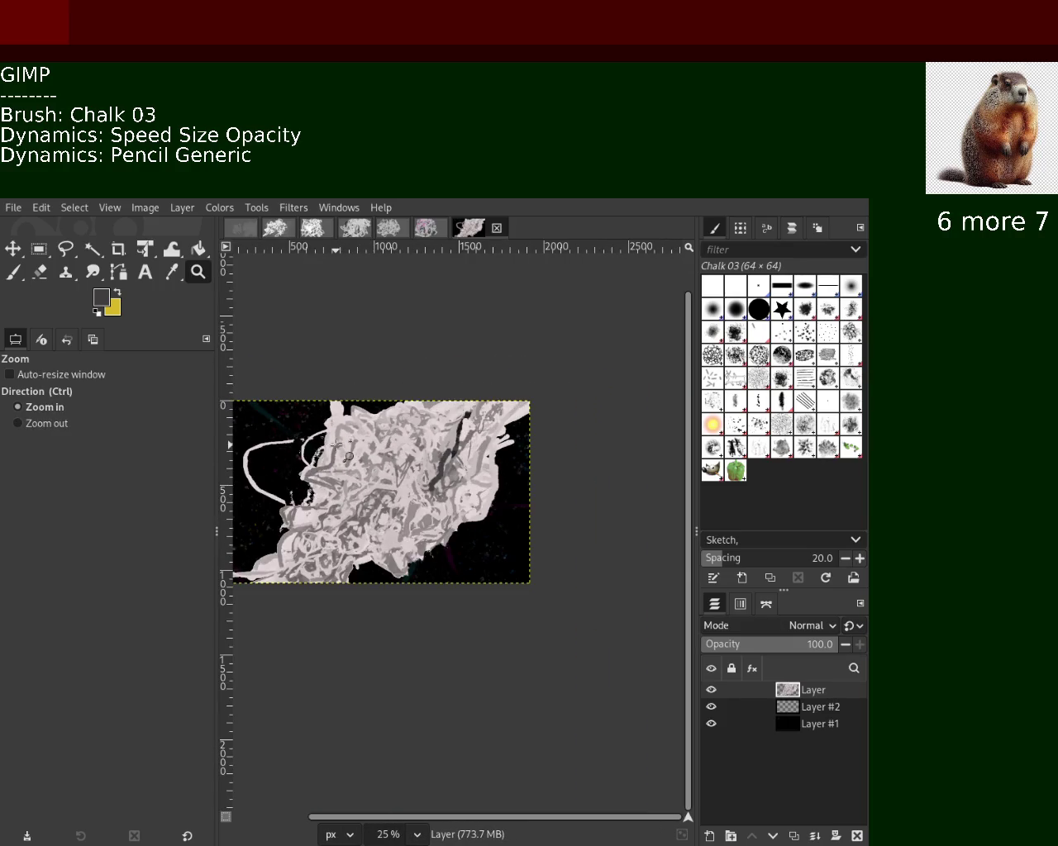
{"action": "left_click", "coordinate": [354, 461]}
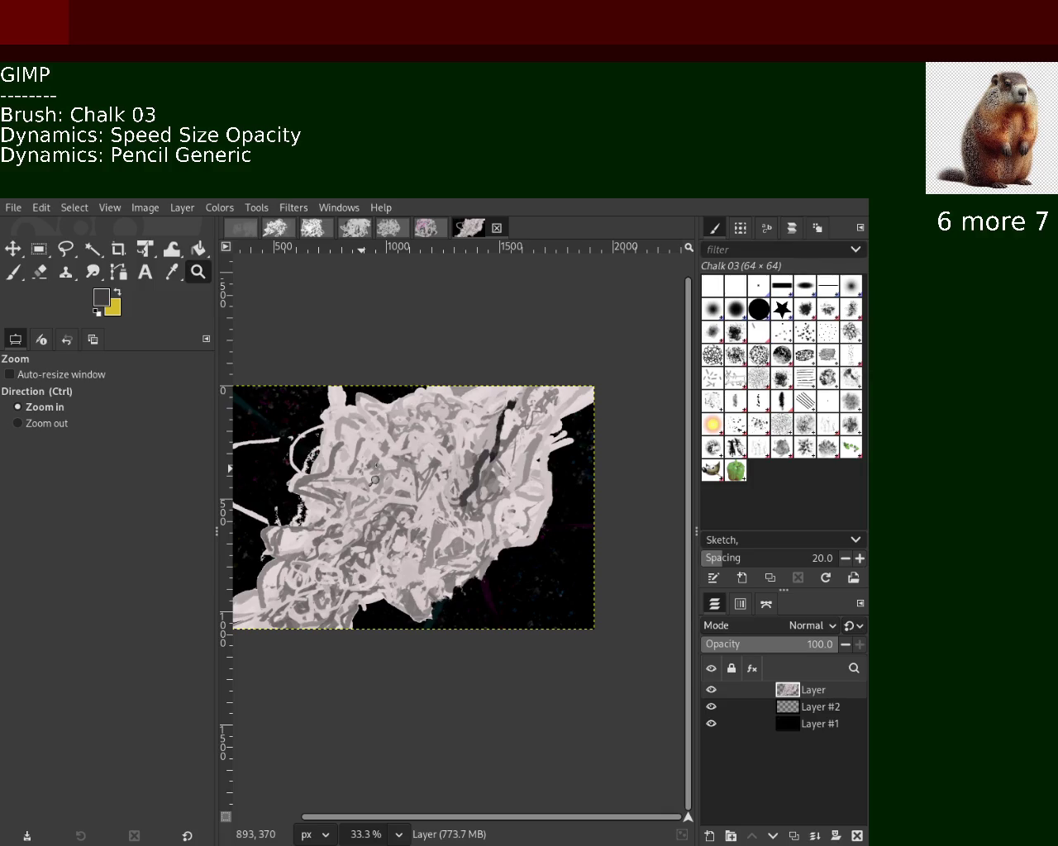
{"action": "left_click", "coordinate": [499, 494], "text": "ctrl"}
{"action": "left_click", "coordinate": [493, 488]}
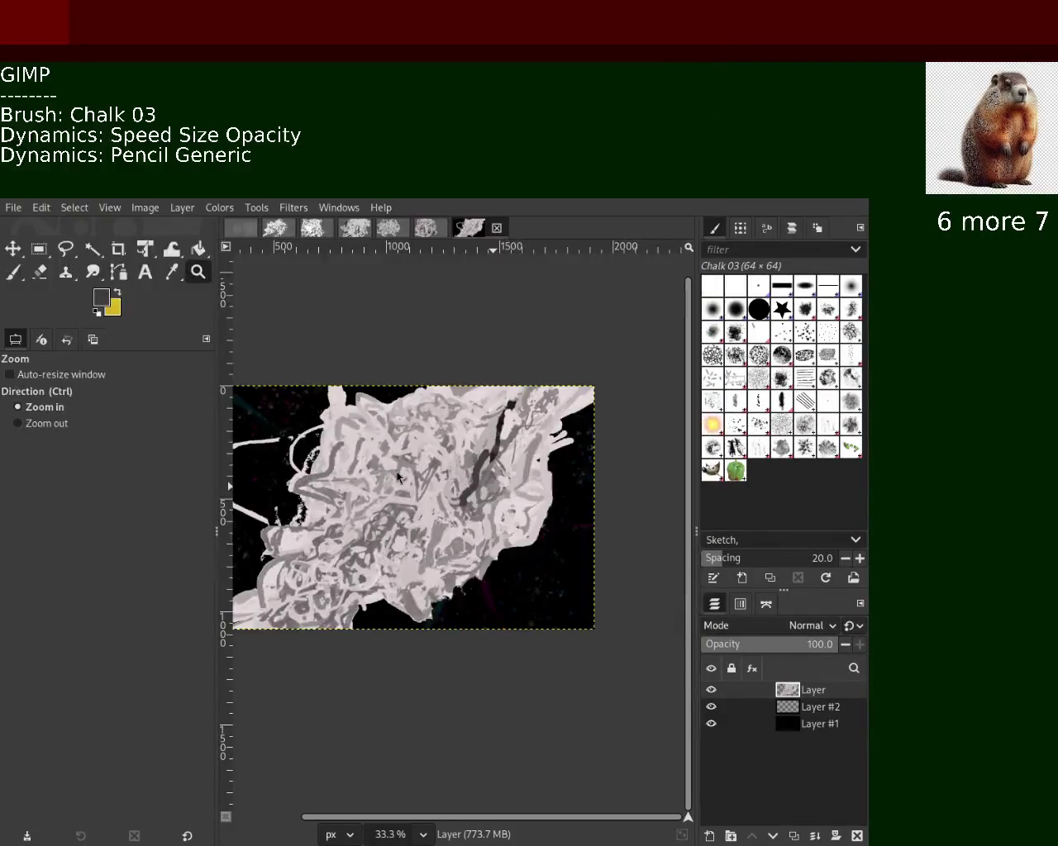
Zoom out and back in to inspect the black speckled background.
{"action": "scroll", "coordinate": [418, 529], "scroll_direction": "down", "scroll_amount": 1}
{"action": "scroll", "coordinate": [417, 529], "scroll_direction": "up", "scroll_amount": 1}
{"action": "scroll", "coordinate": [421, 531], "scroll_direction": "down", "scroll_amount": 2}
{"action": "scroll", "coordinate": [427, 533], "scroll_direction": "down", "scroll_amount": 1}
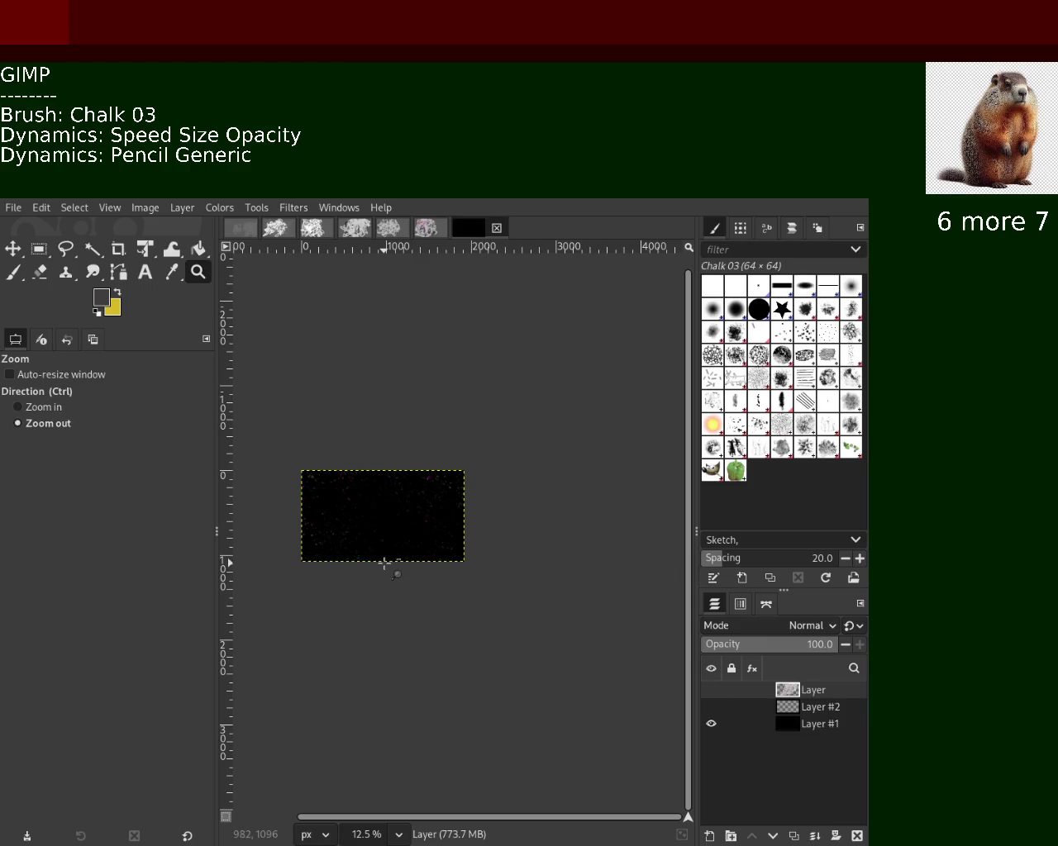
{"action": "left_click", "coordinate": [338, 513]}
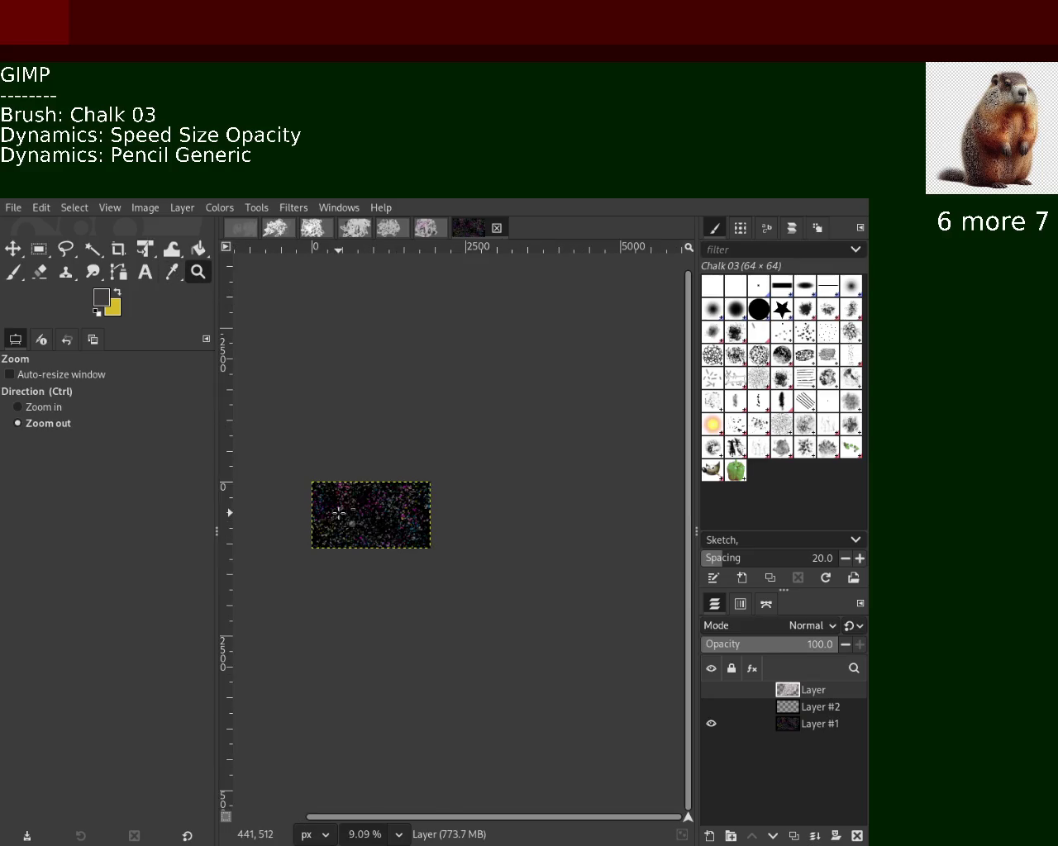
{"action": "left_click", "coordinate": [338, 513], "text": "ctrl"}
{"action": "left_click", "coordinate": [339, 513]}
{"action": "left_click", "coordinate": [338, 513], "text": "ctrl"}
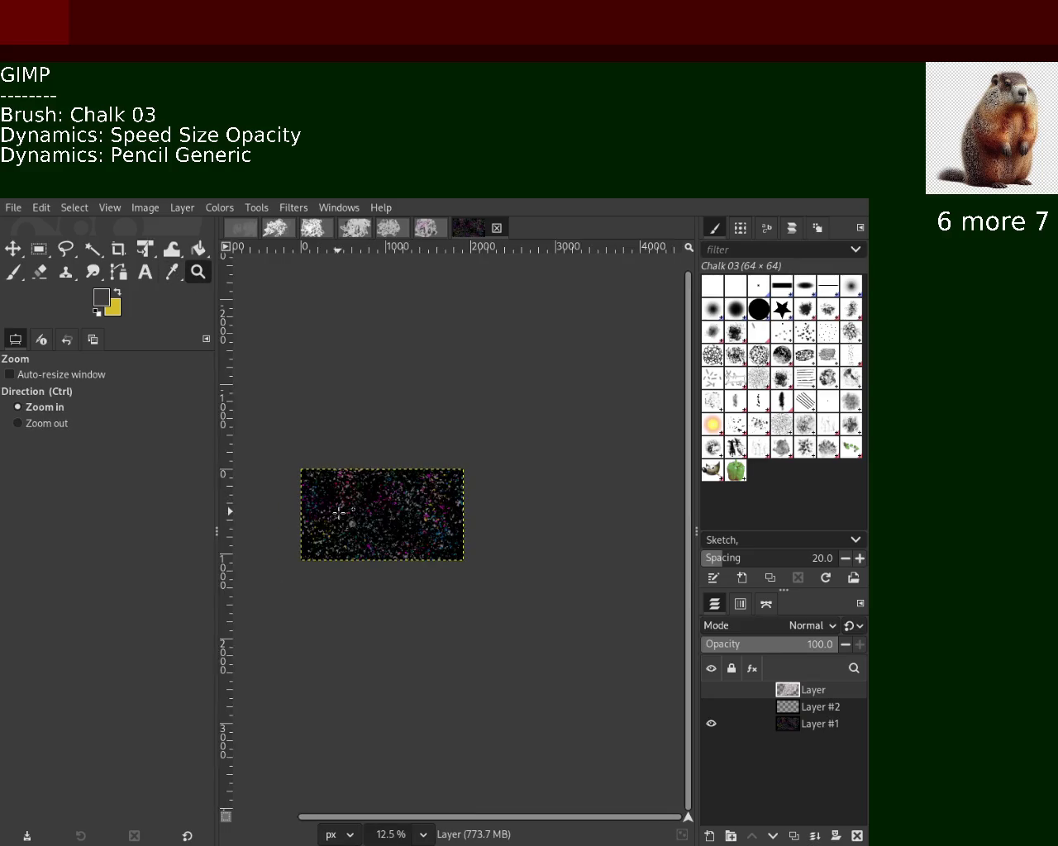
Zoom in on the coloured speckles, fit the image, and toggle visibility so Layer #2 shows.
{"action": "left_click", "coordinate": [338, 513]}
{"action": "left_click", "coordinate": [339, 513]}
{"action": "left_click", "coordinate": [339, 513]}
{"action": "left_click", "coordinate": [339, 513]}
{"action": "left_click", "coordinate": [339, 514]}
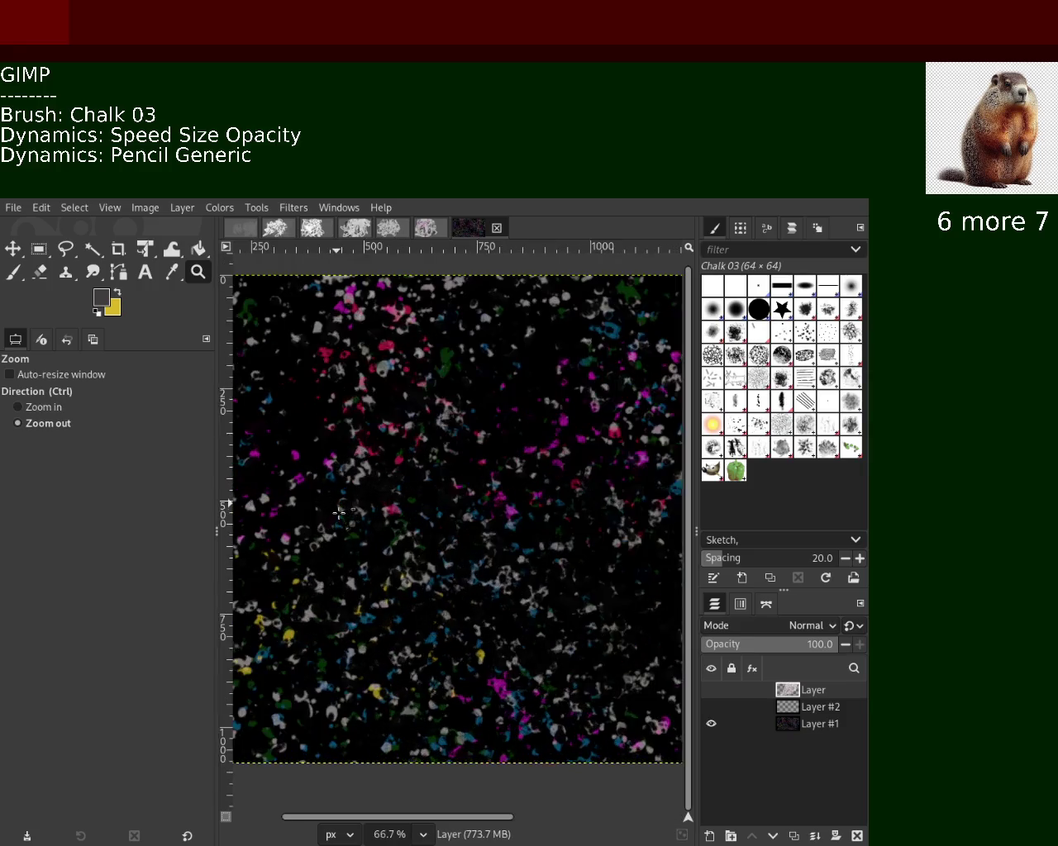
{"action": "left_click", "coordinate": [339, 513], "text": "ctrl"}
{"action": "left_click", "coordinate": [339, 513], "text": "ctrl"}
{"action": "left_click", "coordinate": [339, 513], "text": "ctrl"}
{"action": "left_click", "coordinate": [338, 513]}
{"action": "left_click", "coordinate": [710, 707]}
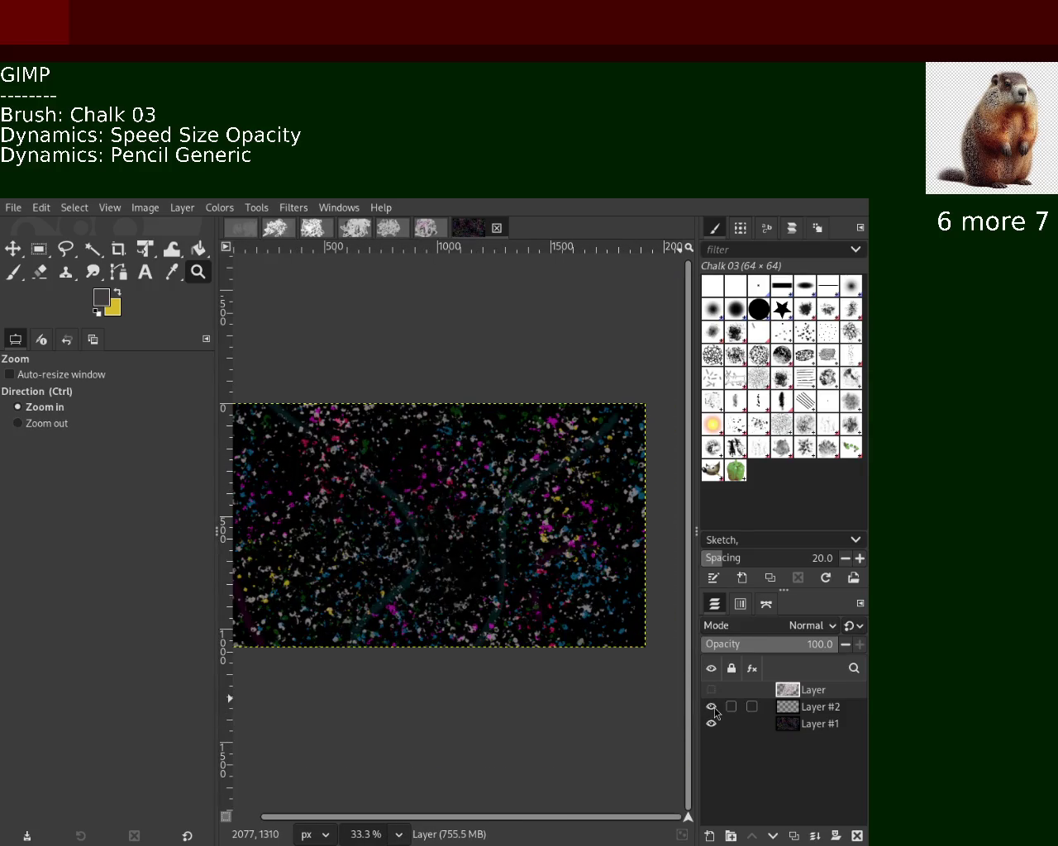
{"action": "left_click", "coordinate": [711, 689]}
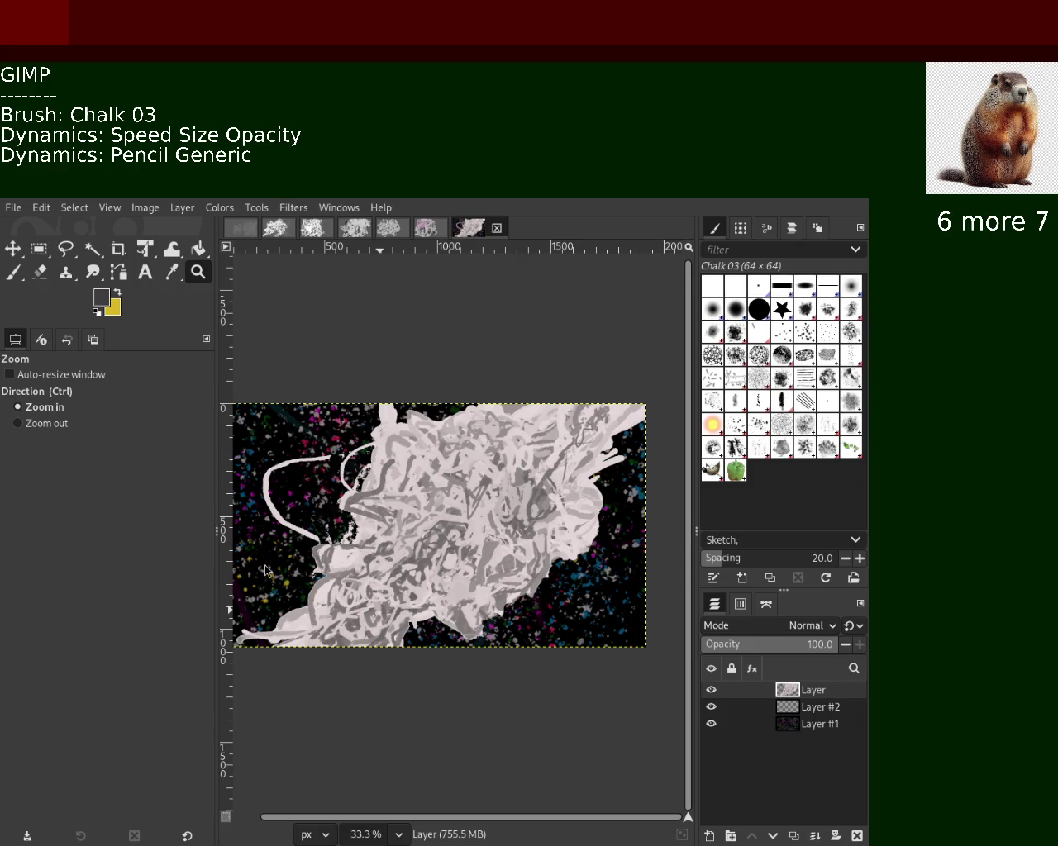
Zoom in on the scribble detail and back out to the whole image.
{"action": "left_click", "coordinate": [566, 652], "text": "ctrl"}
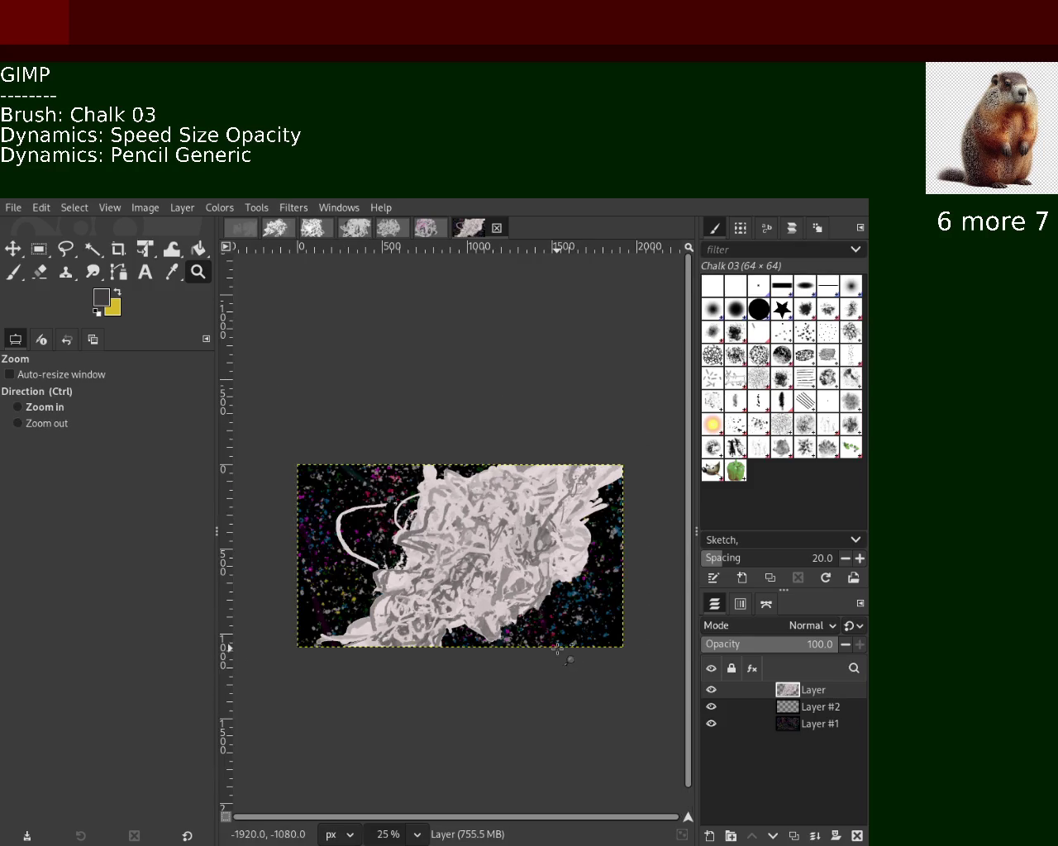
{"action": "double_click", "coordinate": [573, 643]}
{"action": "left_click", "coordinate": [573, 643]}
{"action": "left_click", "coordinate": [573, 643]}
{"action": "left_click", "coordinate": [591, 632]}
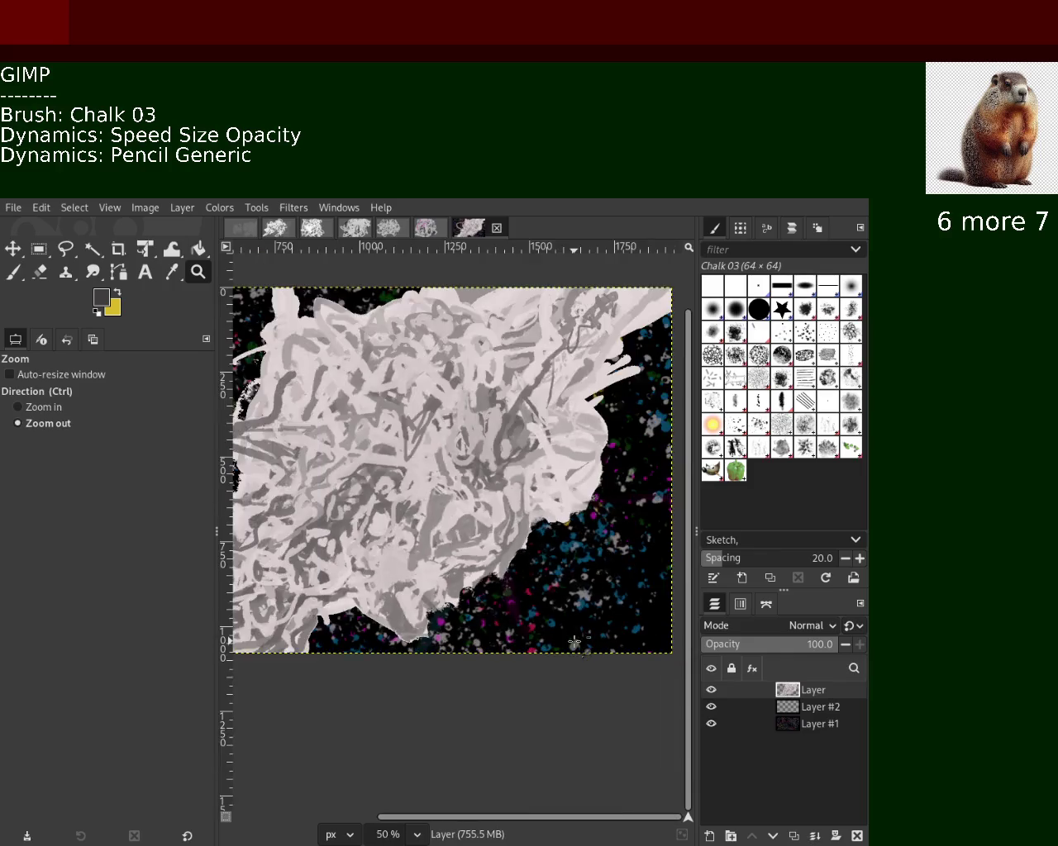
{"action": "left_click", "coordinate": [628, 644]}
{"action": "left_click", "coordinate": [291, 494]}
{"action": "left_click", "coordinate": [247, 500], "text": "ctrl"}
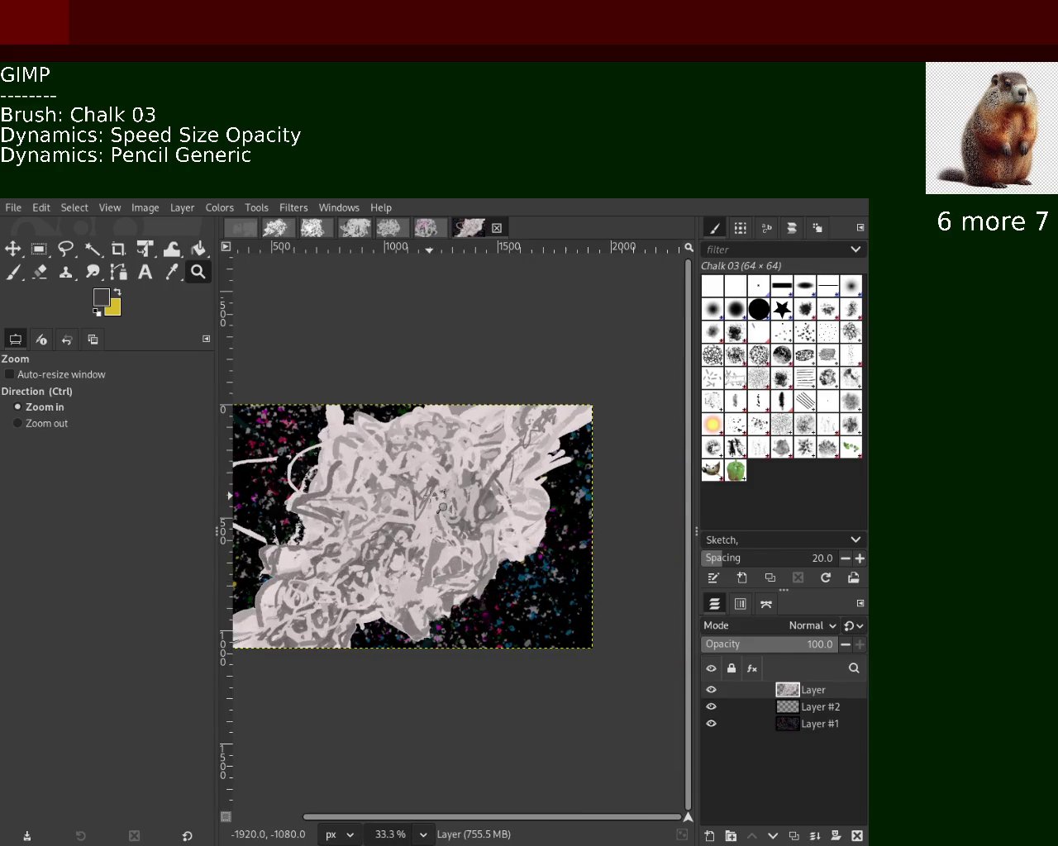
{"action": "left_click", "coordinate": [507, 503]}
{"action": "left_click", "coordinate": [507, 504]}
Inspect the scribble at one-third size, then hide the chalk layer and Layer #2.
{"action": "left_click", "coordinate": [396, 521], "text": "ctrl"}
{"action": "left_click", "coordinate": [396, 521]}
{"action": "left_click", "coordinate": [397, 520], "text": "ctrl"}
{"action": "left_click", "coordinate": [396, 520], "text": "ctrl"}
{"action": "left_click", "coordinate": [397, 521]}
{"action": "left_click", "coordinate": [396, 521]}
{"action": "left_click", "coordinate": [396, 521], "text": "ctrl"}
{"action": "left_click", "coordinate": [397, 521]}
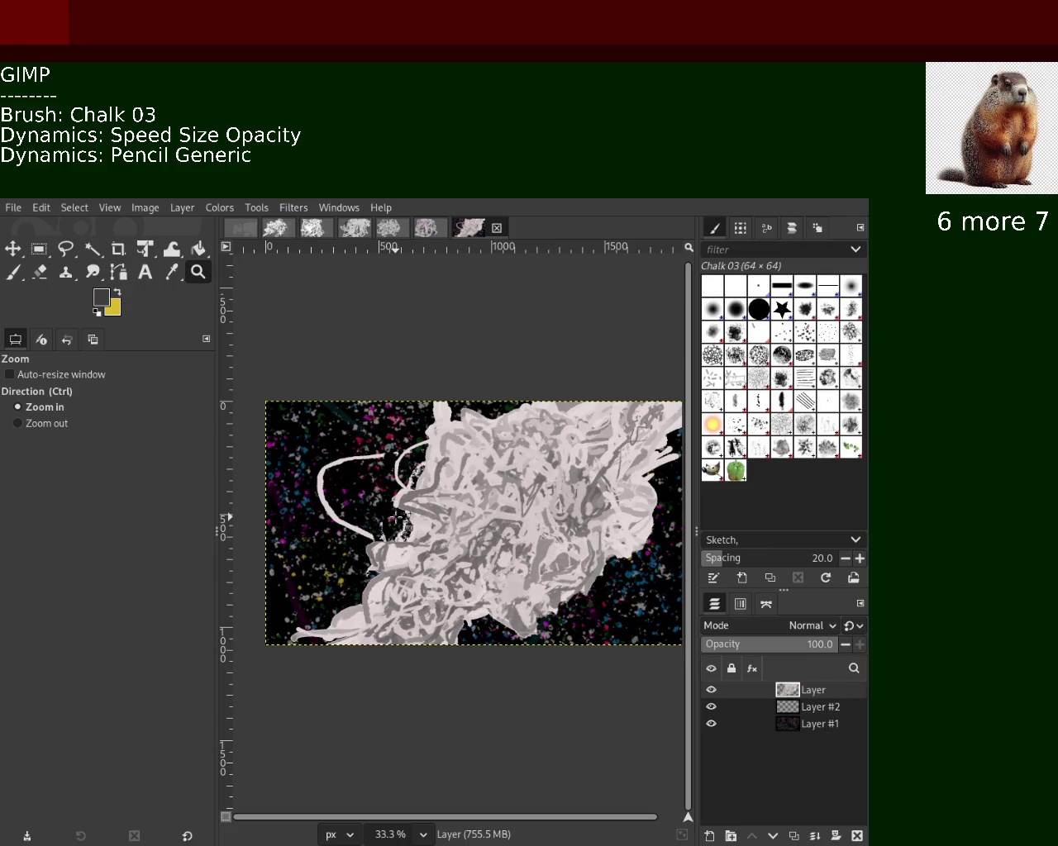
{"action": "left_click", "coordinate": [711, 706]}
{"action": "left_click", "coordinate": [711, 690]}
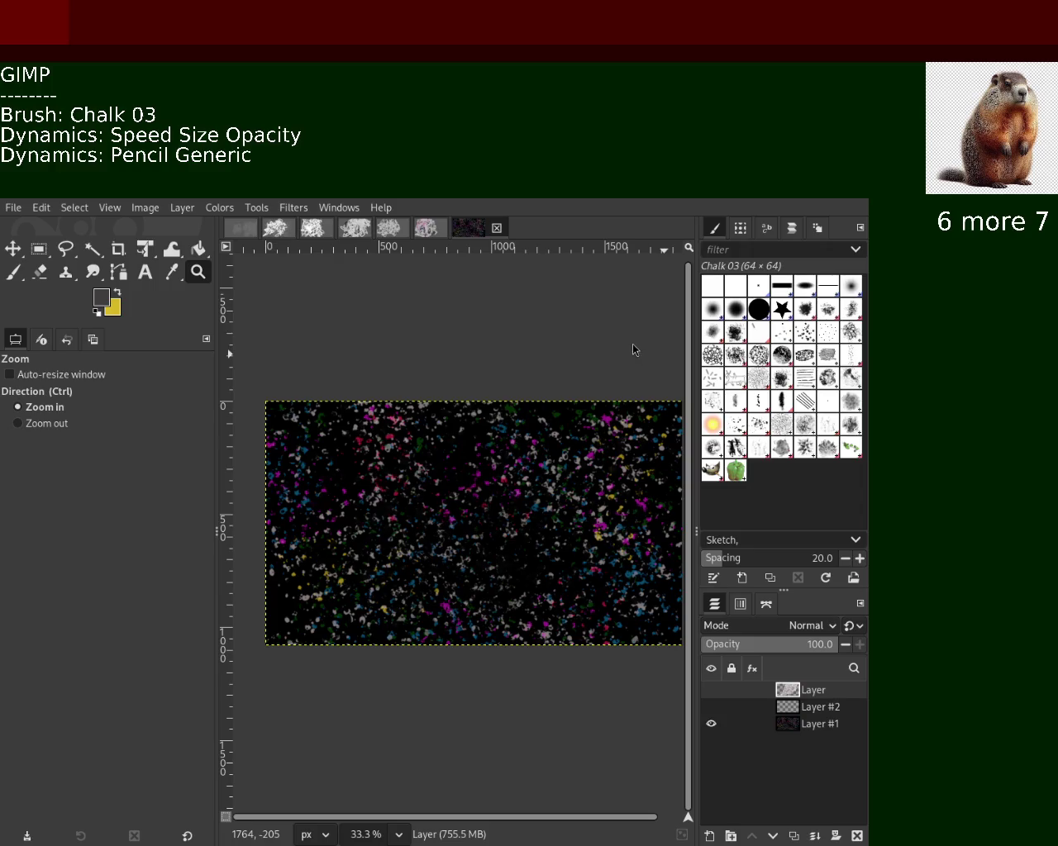
Add new Layer #3 above Layer #1 and ready the paintbrush with the Bristles 02 brush.
{"action": "key", "text": "ctrl+shift+n"}
{"action": "left_click_drag", "start_coordinate": [789, 693], "coordinate": [789, 725]}
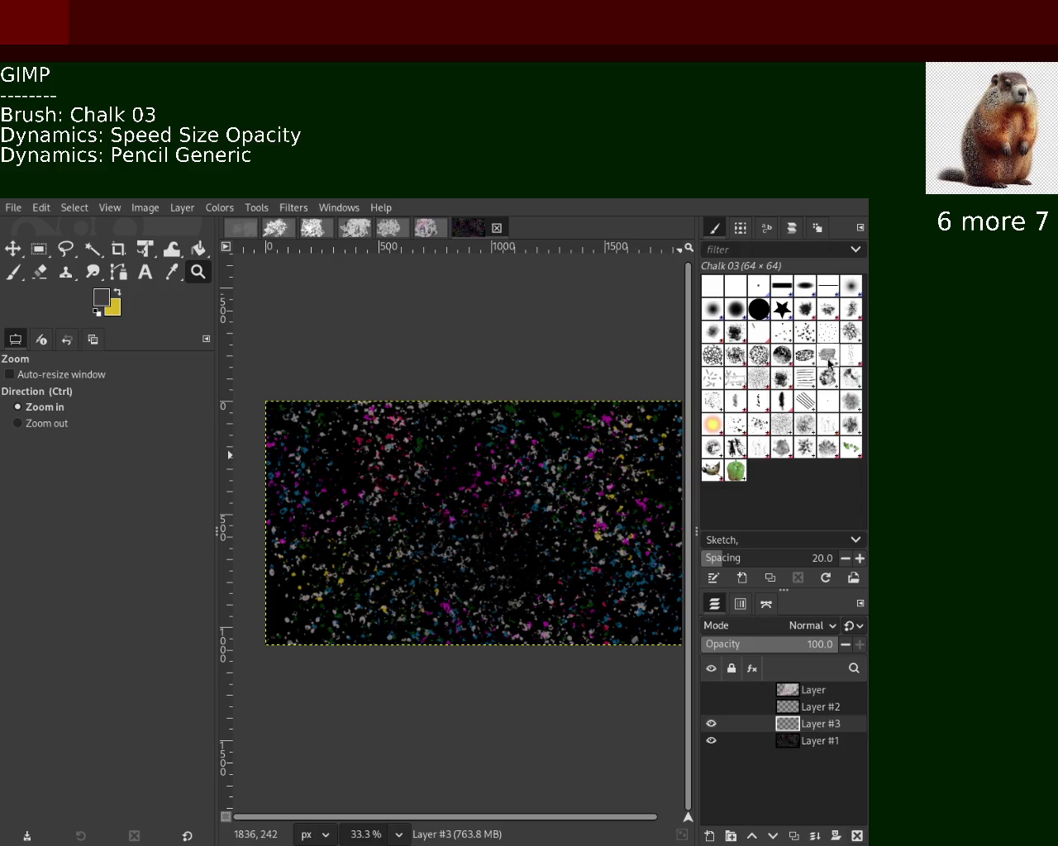
{"action": "left_click", "coordinate": [805, 332]}
{"action": "left_click", "coordinate": [13, 271]}
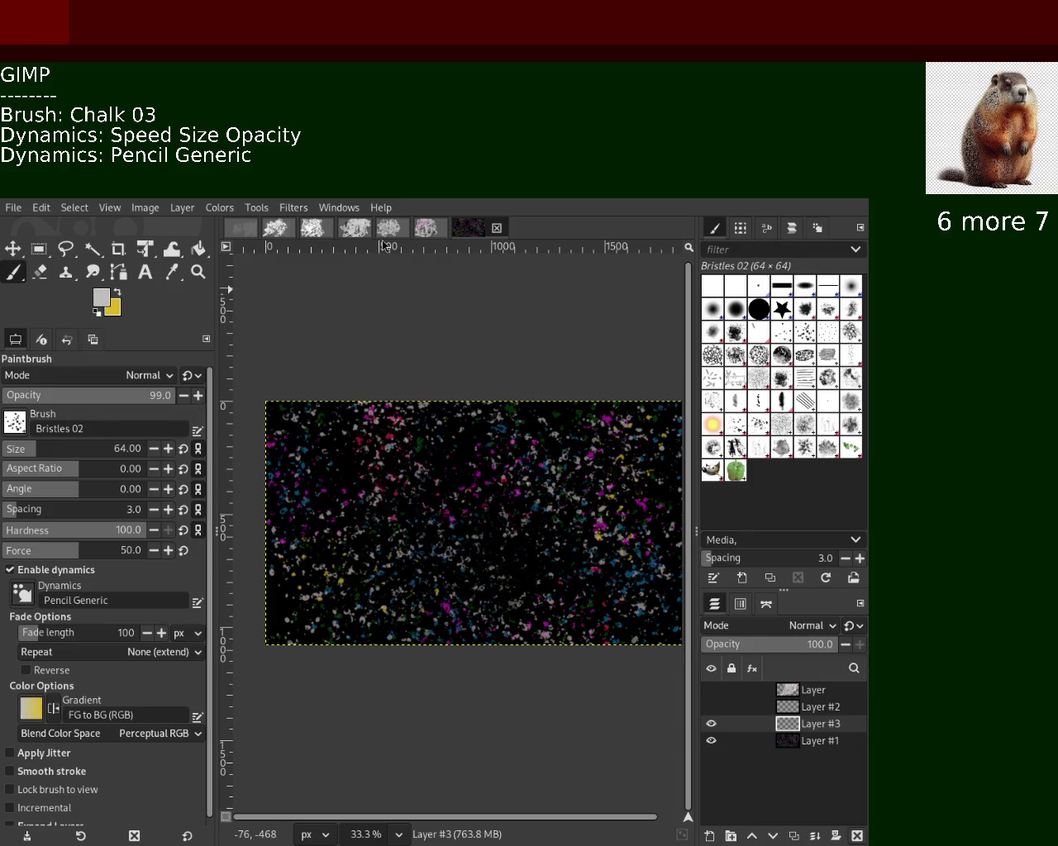
Turn on Apply Jitter for the Bristles 02 brush, undoing the trial strokes.
{"action": "left_click_drag", "start_coordinate": [609, 394], "coordinate": [321, 623]}
{"action": "key", "text": "ctrl+z"}
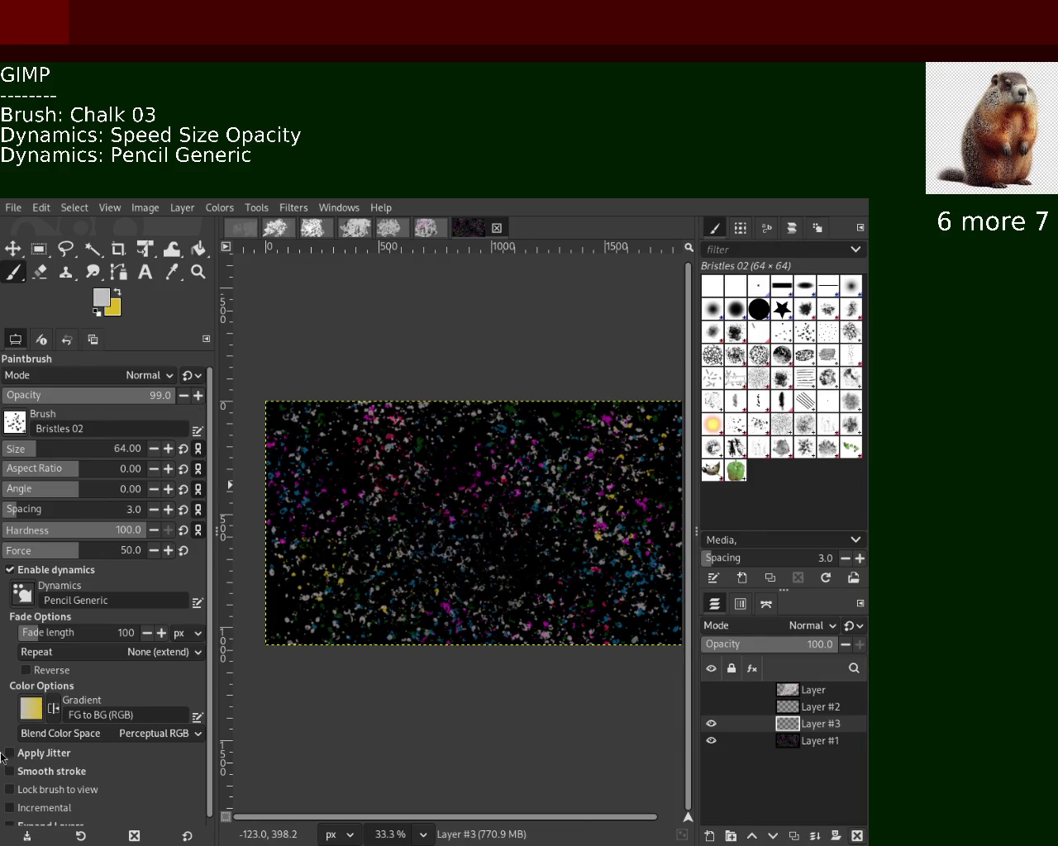
{"action": "left_click", "coordinate": [10, 752]}
{"action": "left_click_drag", "start_coordinate": [587, 417], "coordinate": [308, 641]}
{"action": "key", "text": "ctrl+z"}
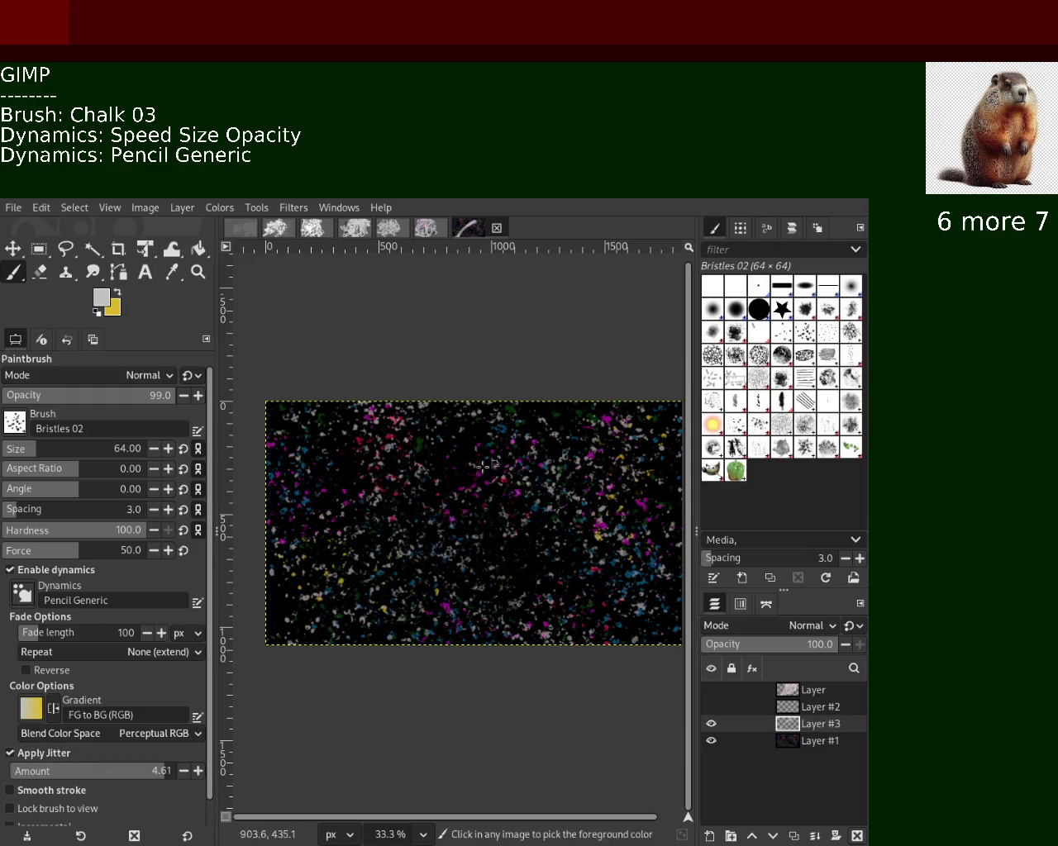
Try brush size 154 and larger with wide chalk test strokes, undoing each.
{"action": "left_click_drag", "start_coordinate": [18, 451], "coordinate": [54, 451]}
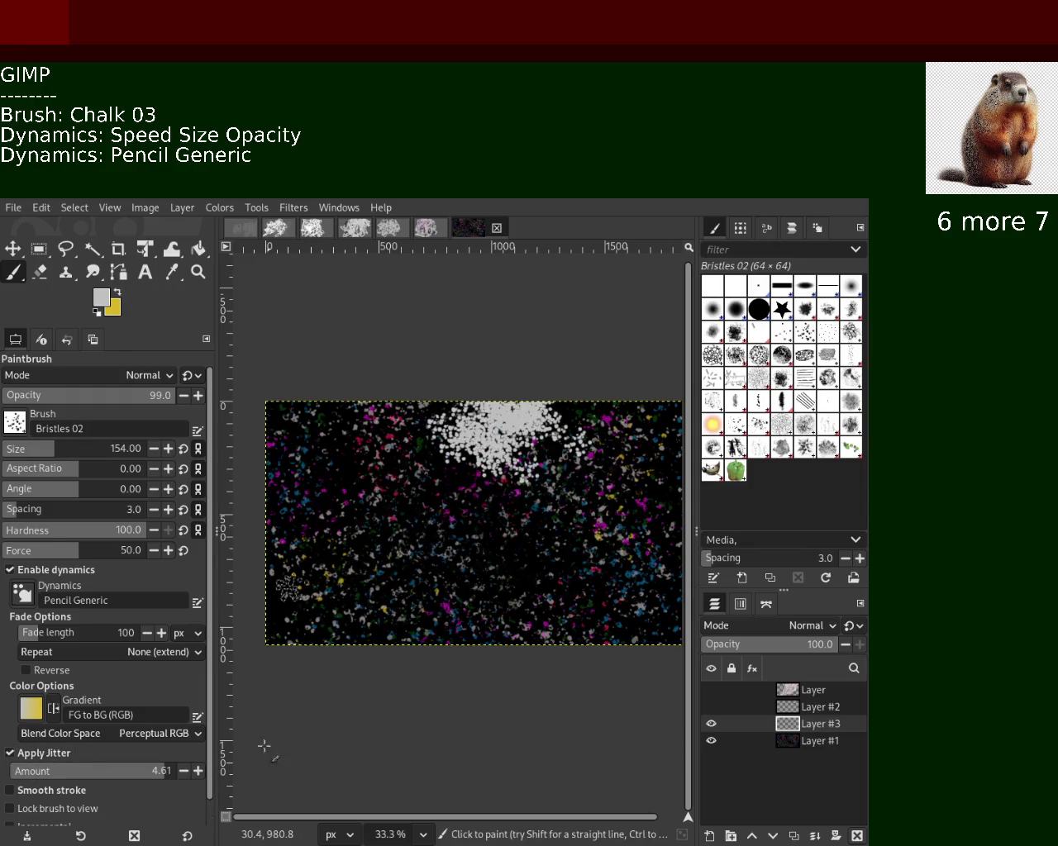
{"action": "left_click_drag", "start_coordinate": [545, 417], "coordinate": [288, 588]}
{"action": "key", "text": "ctrl+z"}
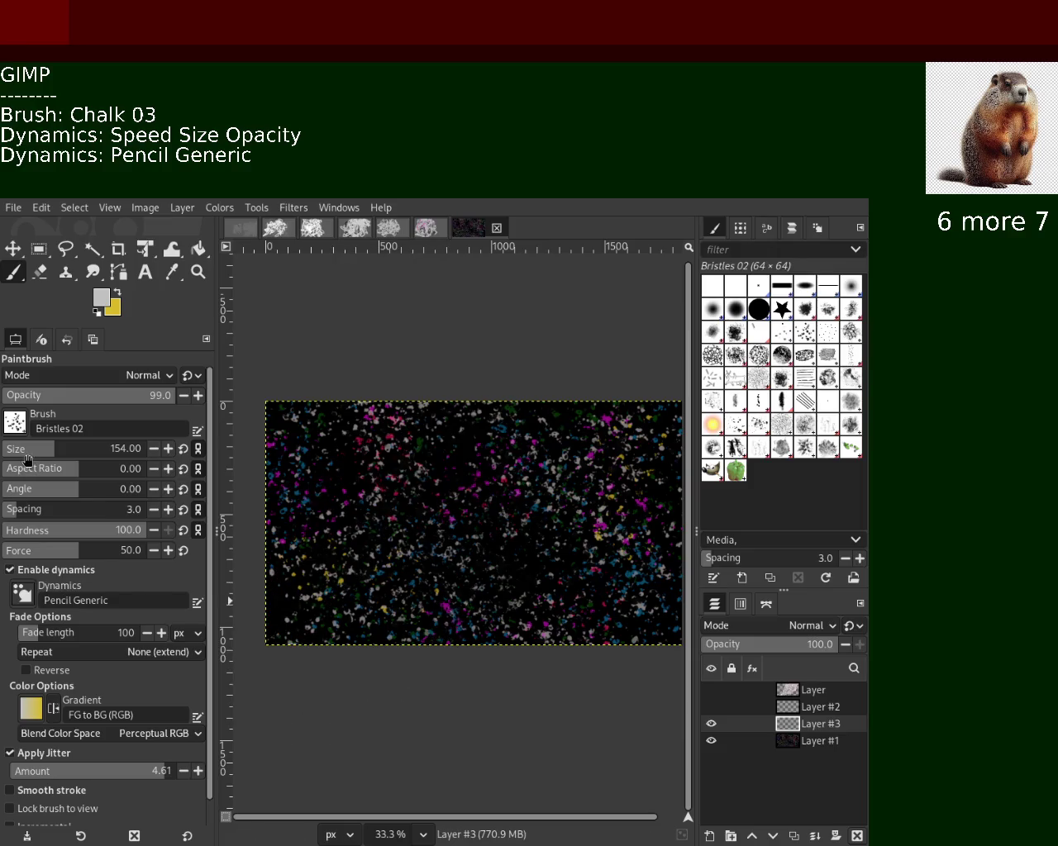
{"action": "left_click_drag", "start_coordinate": [31, 457], "coordinate": [94, 450]}
{"action": "mouse_move", "coordinate": [491, 747]}
{"action": "left_mouse_down"}
{"action": "mouse_move", "coordinate": [424, 710]}
{"action": "mouse_move", "coordinate": [415, 677]}
{"action": "left_mouse_up"}
{"action": "key", "text": "ctrl+z"}
{"action": "left_click_drag", "start_coordinate": [364, 537], "coordinate": [372, 512]}
{"action": "key", "text": "ctrl+z"}
Try a smaller brush, then size 242, with chalk test strokes that are undone.
{"action": "left_click", "coordinate": [27, 444]}
{"action": "left_click_drag", "start_coordinate": [453, 428], "coordinate": [360, 558]}
{"action": "key", "text": "ctrl+z"}
{"action": "left_click", "coordinate": [64, 450]}
{"action": "left_click_drag", "start_coordinate": [341, 413], "coordinate": [331, 512]}
{"action": "key", "text": "ctrl+z"}
{"action": "left_click_drag", "start_coordinate": [378, 436], "coordinate": [442, 541]}
{"action": "key", "text": "ctrl+z"}
Paint and undo further large chalk test strokes and dabs on Layer #3.
{"action": "left_click", "coordinate": [455, 546]}
{"action": "key", "text": "ctrl+z"}
{"action": "left_click_drag", "start_coordinate": [355, 409], "coordinate": [611, 537]}
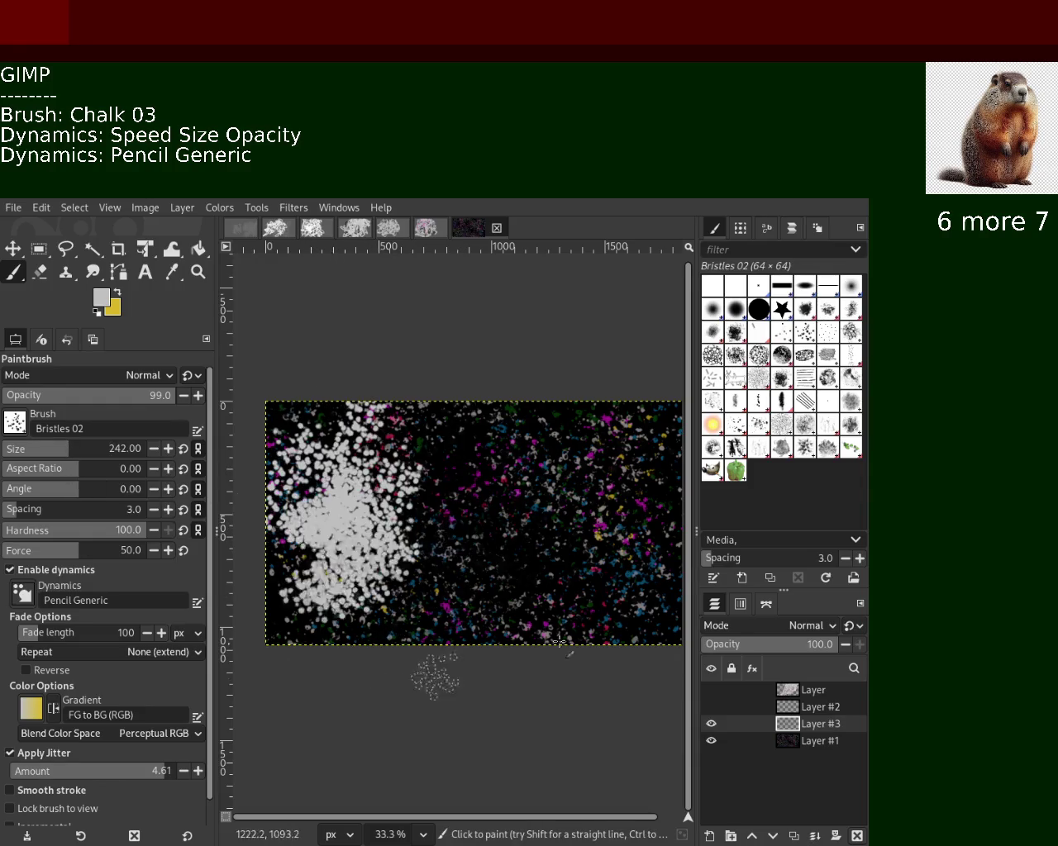
{"action": "key", "text": "ctrl+z"}
{"action": "left_click_drag", "start_coordinate": [347, 430], "coordinate": [578, 446]}
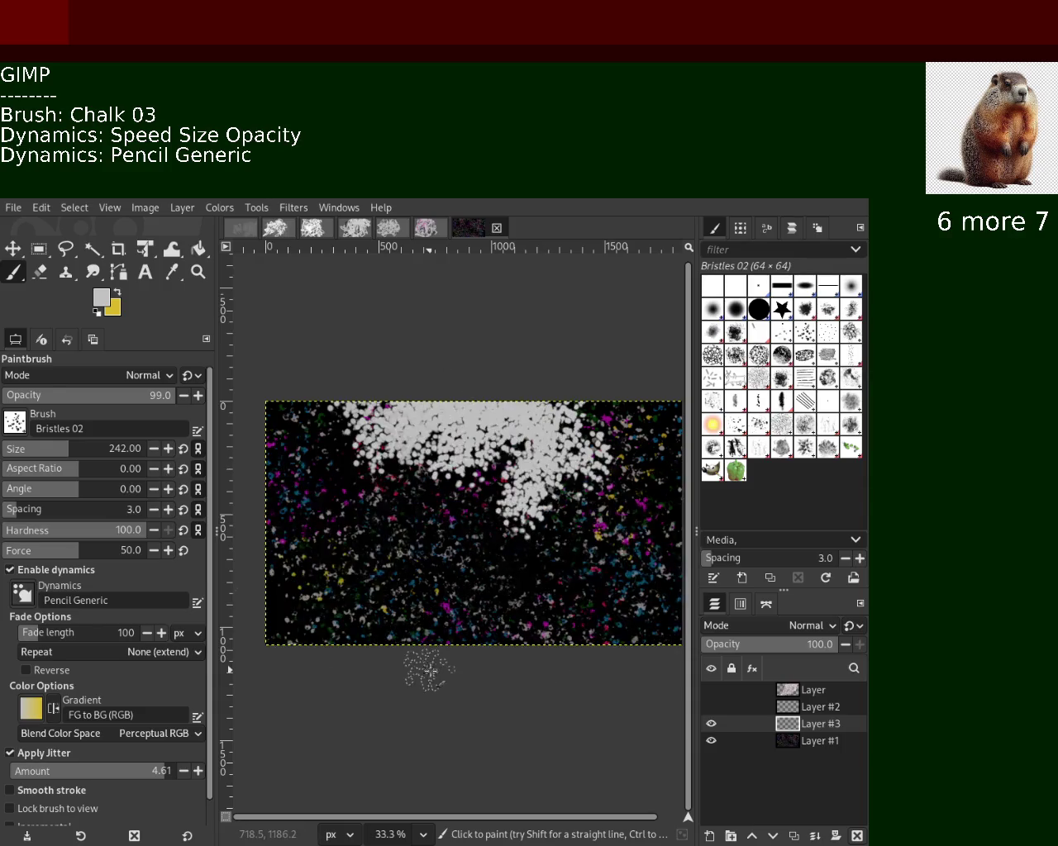
{"action": "left_click_drag", "start_coordinate": [281, 421], "coordinate": [430, 578]}
{"action": "key", "text": "ctrl+z"}
{"action": "key", "text": "ctrl+z"}
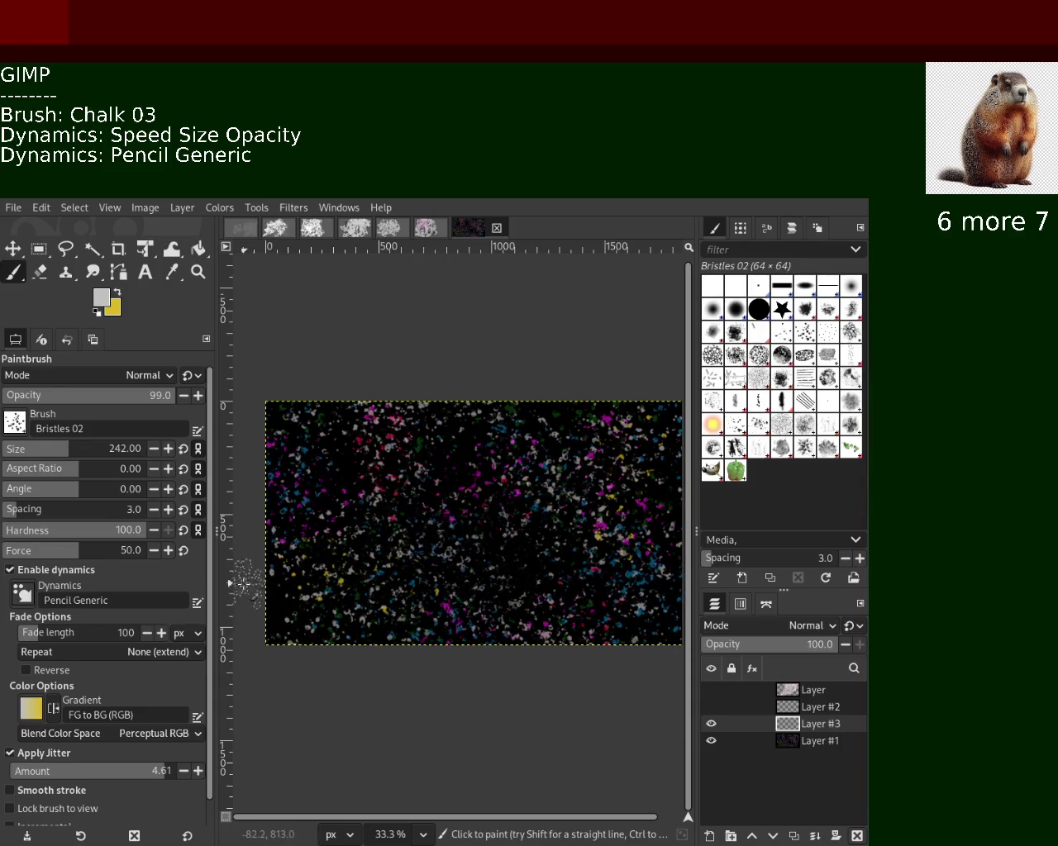
Raise the brush spacing to 104, undoing the spaced test dabs.
{"action": "left_click", "coordinate": [50, 509]}
{"action": "left_click_drag", "start_coordinate": [413, 425], "coordinate": [397, 628]}
{"action": "key", "text": "ctrl+z"}
{"action": "left_click_drag", "start_coordinate": [86, 519], "coordinate": [100, 509]}
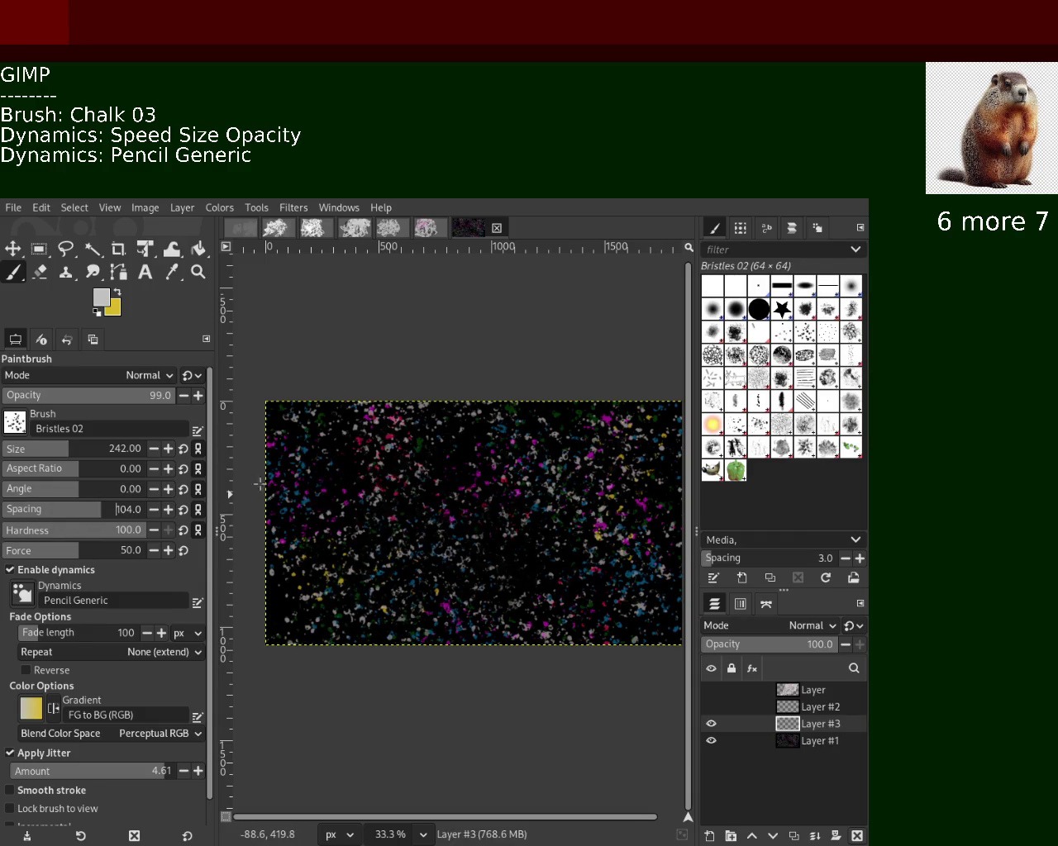
{"action": "left_click_drag", "start_coordinate": [504, 422], "coordinate": [455, 508]}
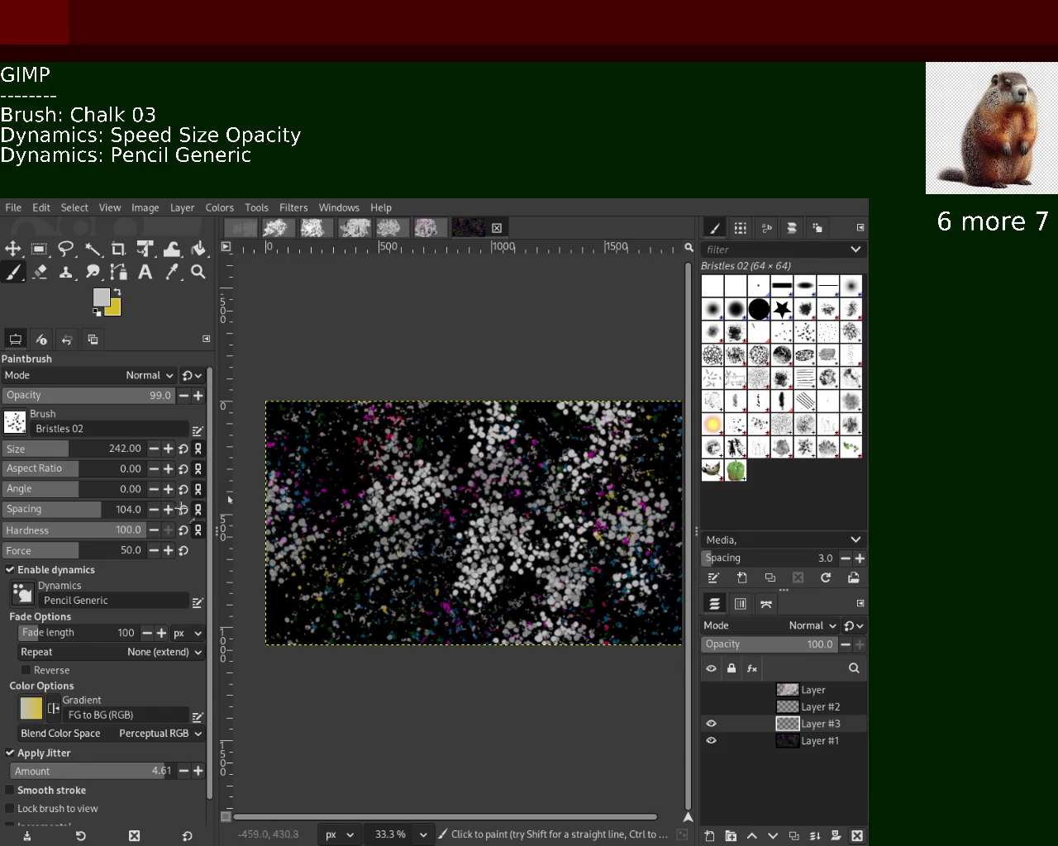
{"action": "key", "text": "ctrl+z"}
{"action": "left_click_drag", "start_coordinate": [273, 578], "coordinate": [612, 496]}
{"action": "key", "text": "ctrl+z"}
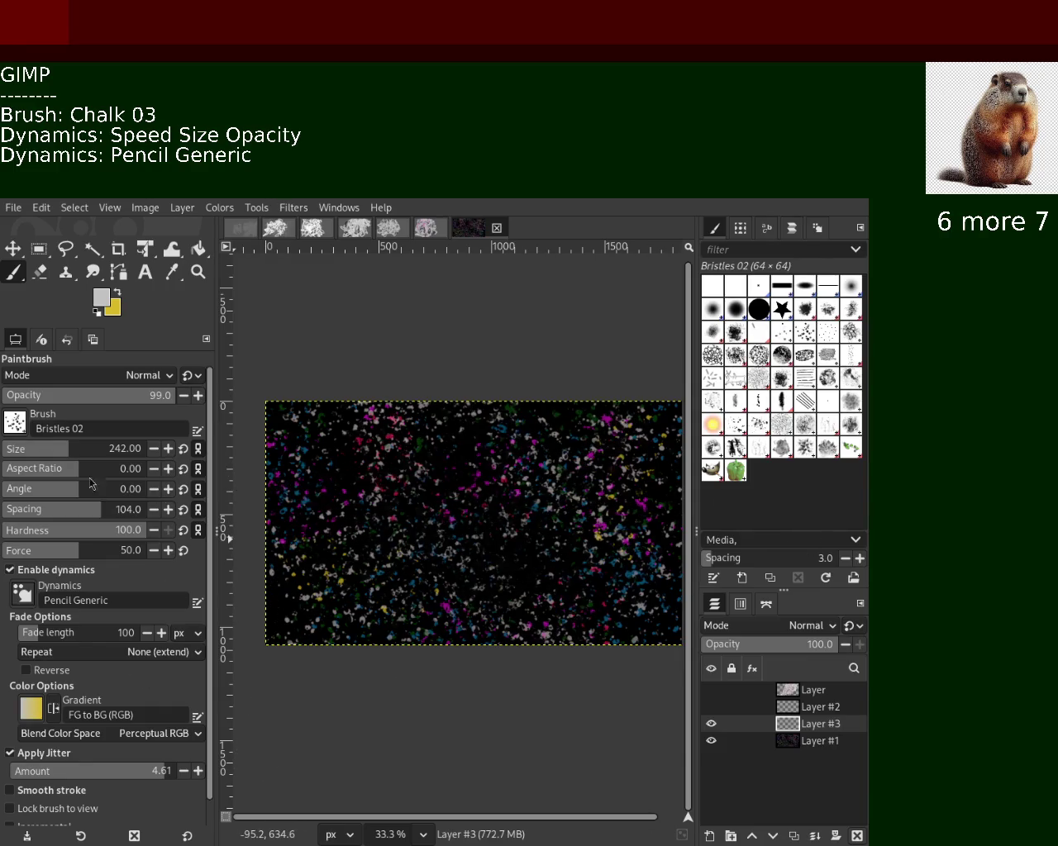
Test size 778, shrink the brush to about 42, and set jitter to 17.31.
{"action": "left_click_drag", "start_coordinate": [72, 448], "coordinate": [157, 448]}
{"action": "left_click_drag", "start_coordinate": [496, 430], "coordinate": [560, 446]}
{"action": "key", "text": "ctrl+z"}
{"action": "left_click", "coordinate": [23, 457]}
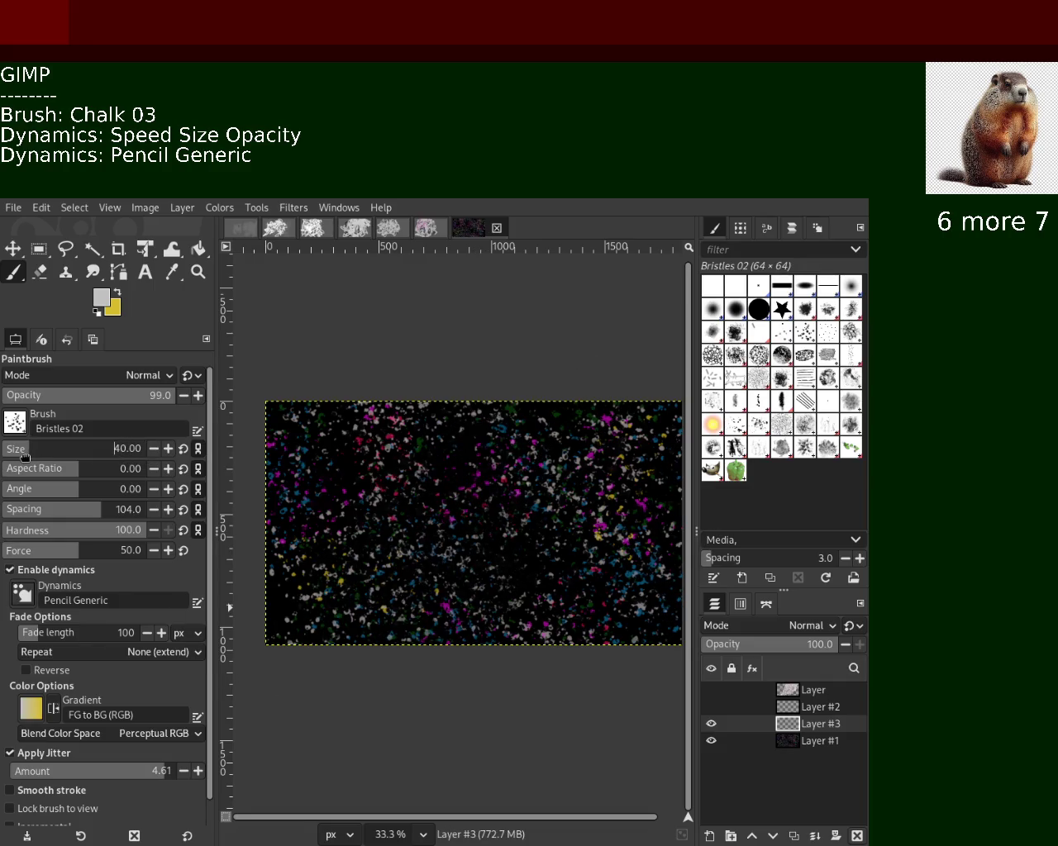
{"action": "scroll", "coordinate": [124, 620], "scroll_direction": "down", "scroll_amount": 1}
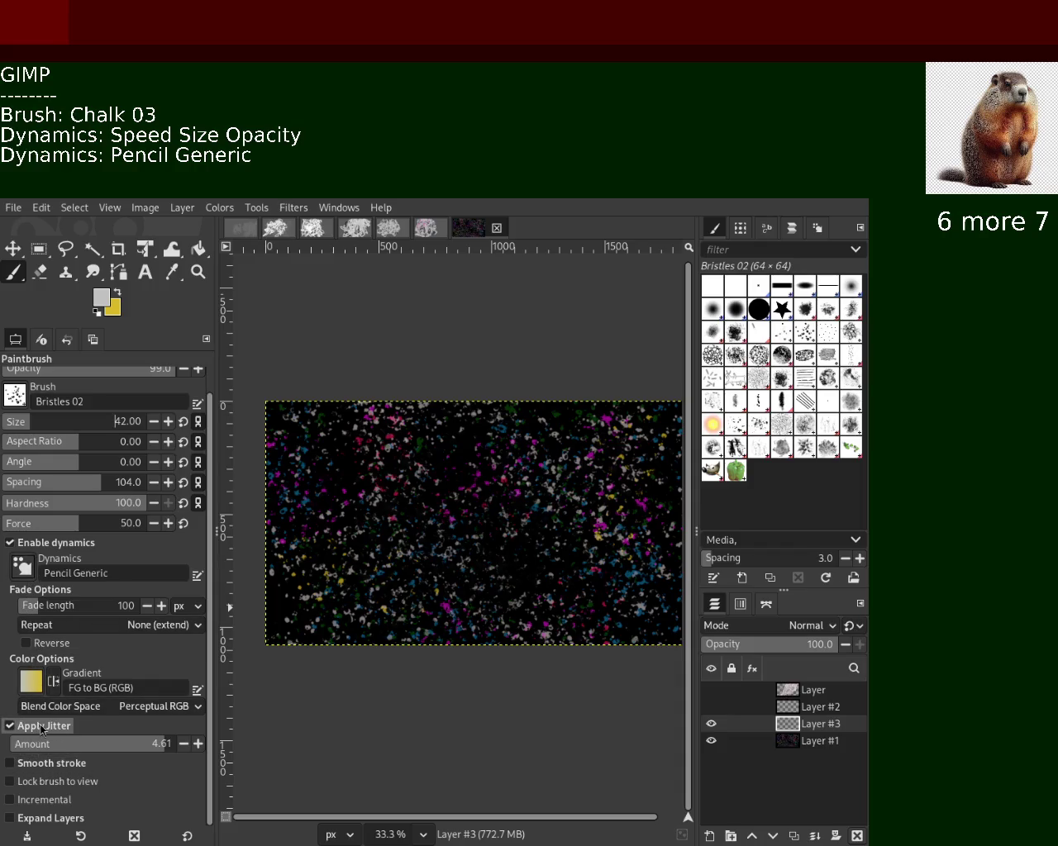
{"action": "left_click", "coordinate": [93, 746]}
Enlarge the brush and switch to Bristles 01, undoing the test strokes.
{"action": "left_click_drag", "start_coordinate": [562, 724], "coordinate": [466, 692]}
{"action": "key", "text": "ctrl+z"}
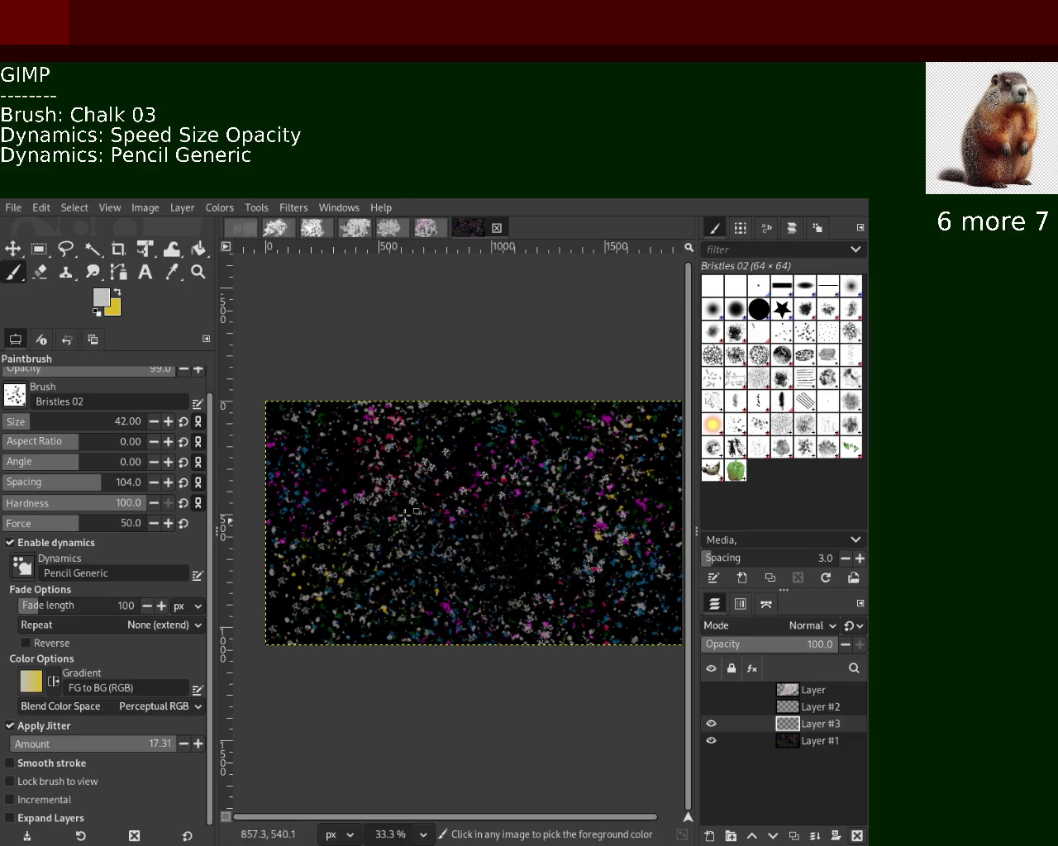
{"action": "left_click_drag", "start_coordinate": [50, 426], "coordinate": [84, 426]}
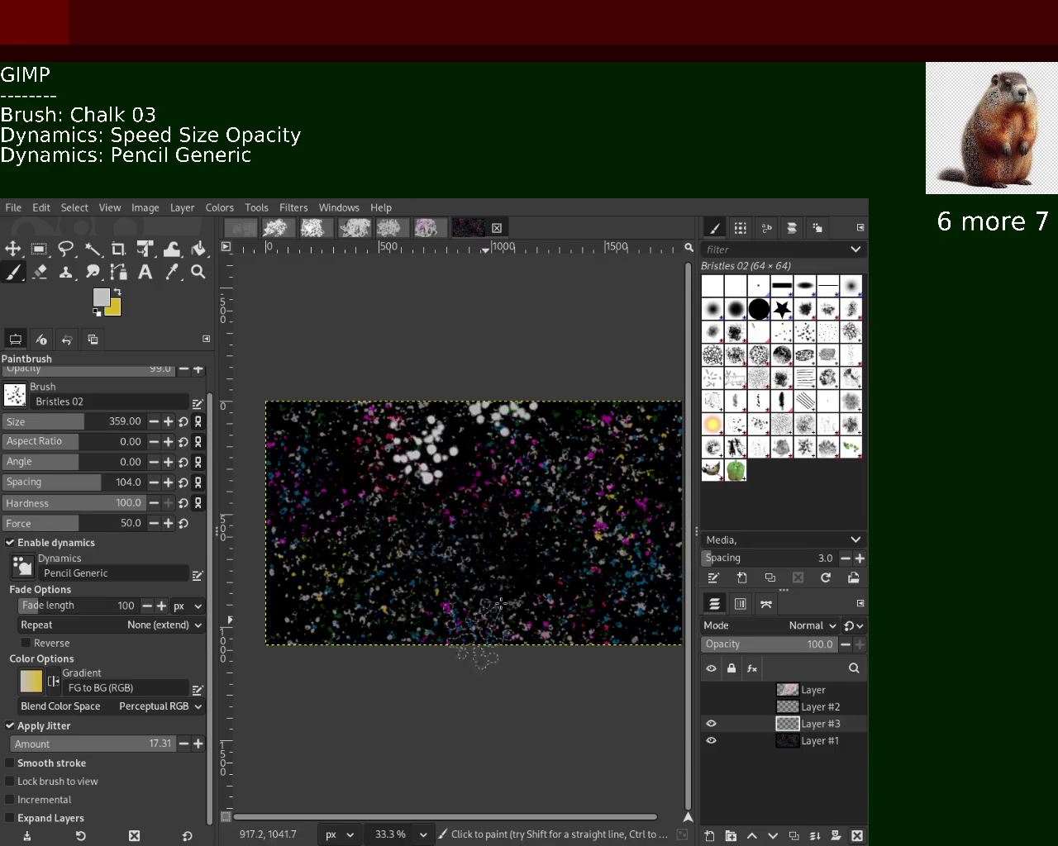
{"action": "left_click", "coordinate": [779, 334]}
{"action": "left_click_drag", "start_coordinate": [462, 463], "coordinate": [570, 579]}
{"action": "key", "text": "ctrl+z"}
Set the Bristles 01 brush size to 190, undoing the wide dab strokes.
{"action": "left_click_drag", "start_coordinate": [579, 479], "coordinate": [627, 578]}
{"action": "left_click_drag", "start_coordinate": [37, 423], "coordinate": [60, 423]}
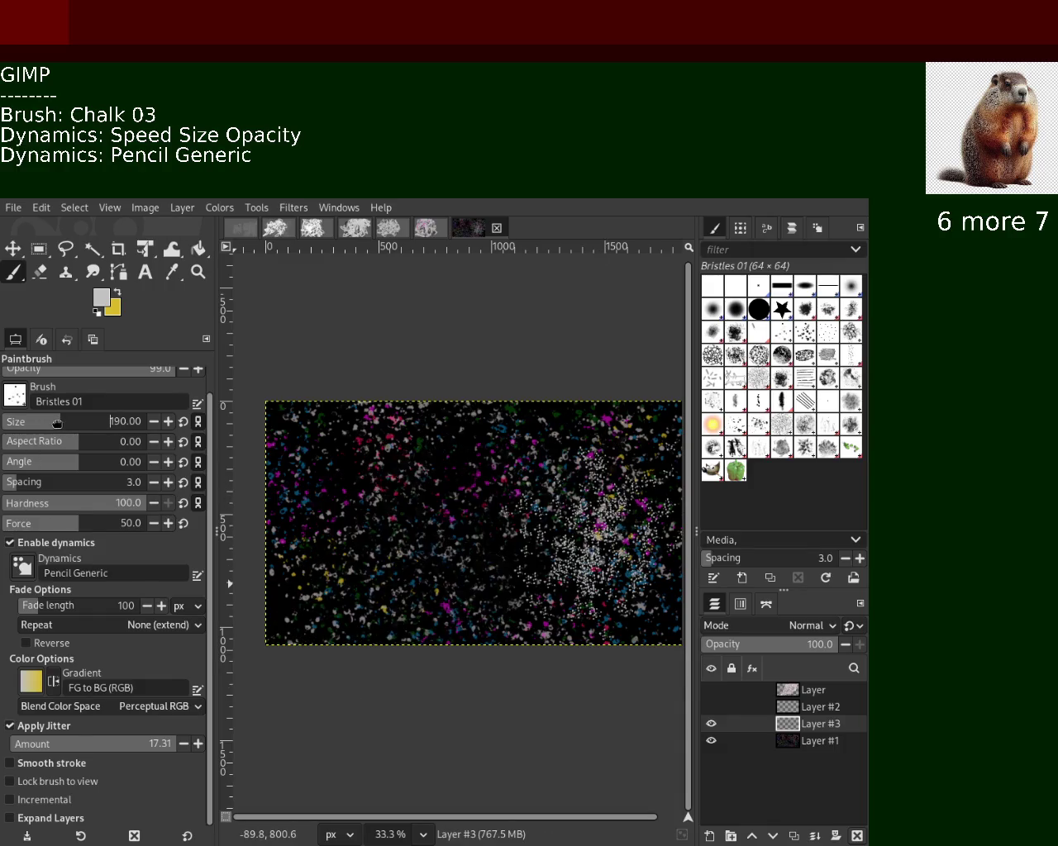
{"action": "left_click_drag", "start_coordinate": [462, 450], "coordinate": [322, 528]}
{"action": "key", "text": "ctrl+z"}
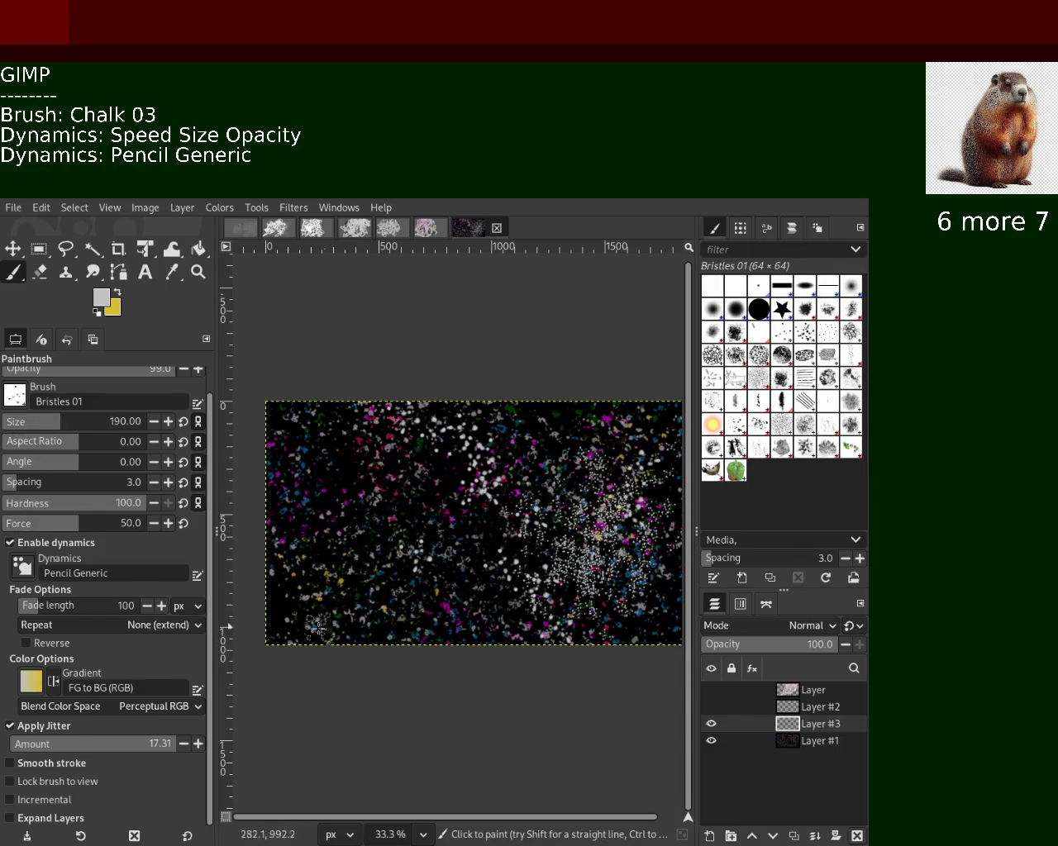
{"action": "key", "text": "ctrl+z"}
Stamp trial clusters of white bristle dabs on the centre-left and undo them.
{"action": "left_click", "coordinate": [400, 498]}
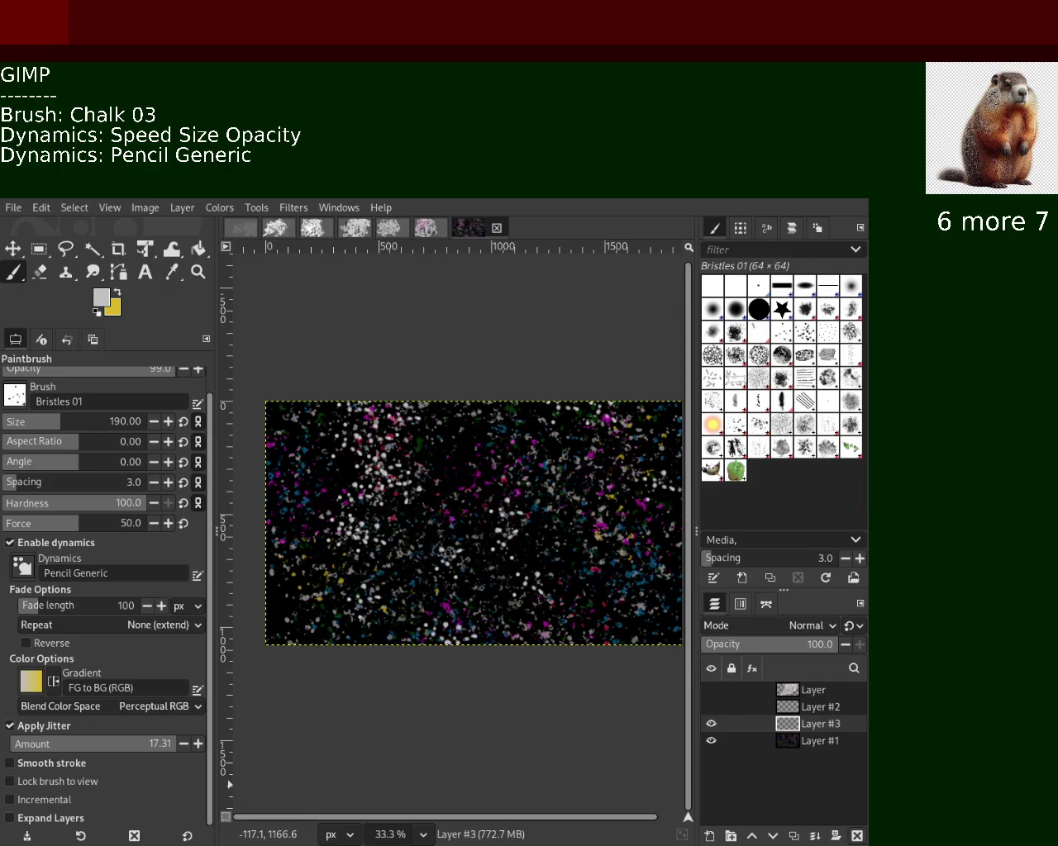
{"action": "left_click", "coordinate": [296, 623]}
{"action": "key", "text": "ctrl+z"}
{"action": "left_click", "coordinate": [362, 673]}
{"action": "key", "text": "ctrl+z"}
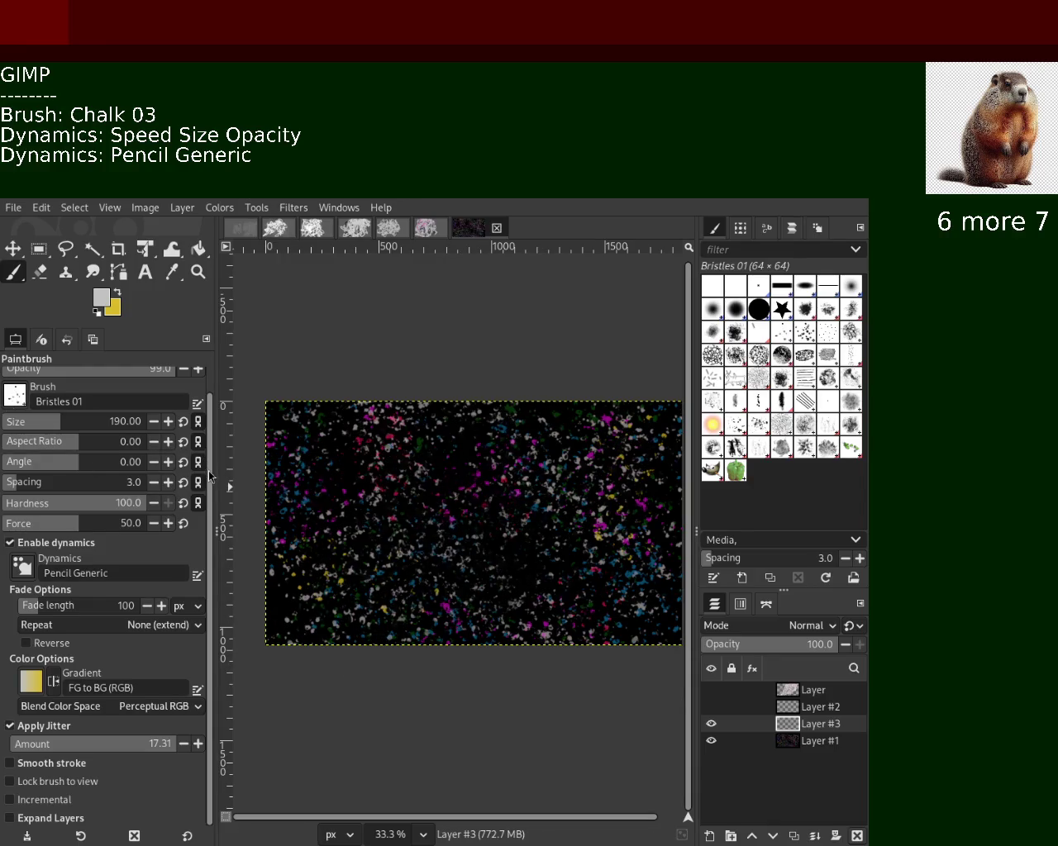
{"action": "scroll", "coordinate": [211, 477], "scroll_direction": "up", "scroll_amount": 1}
Lower brush opacity to 48 and try size 51, undoing the trial dabs.
{"action": "left_click", "coordinate": [88, 395]}
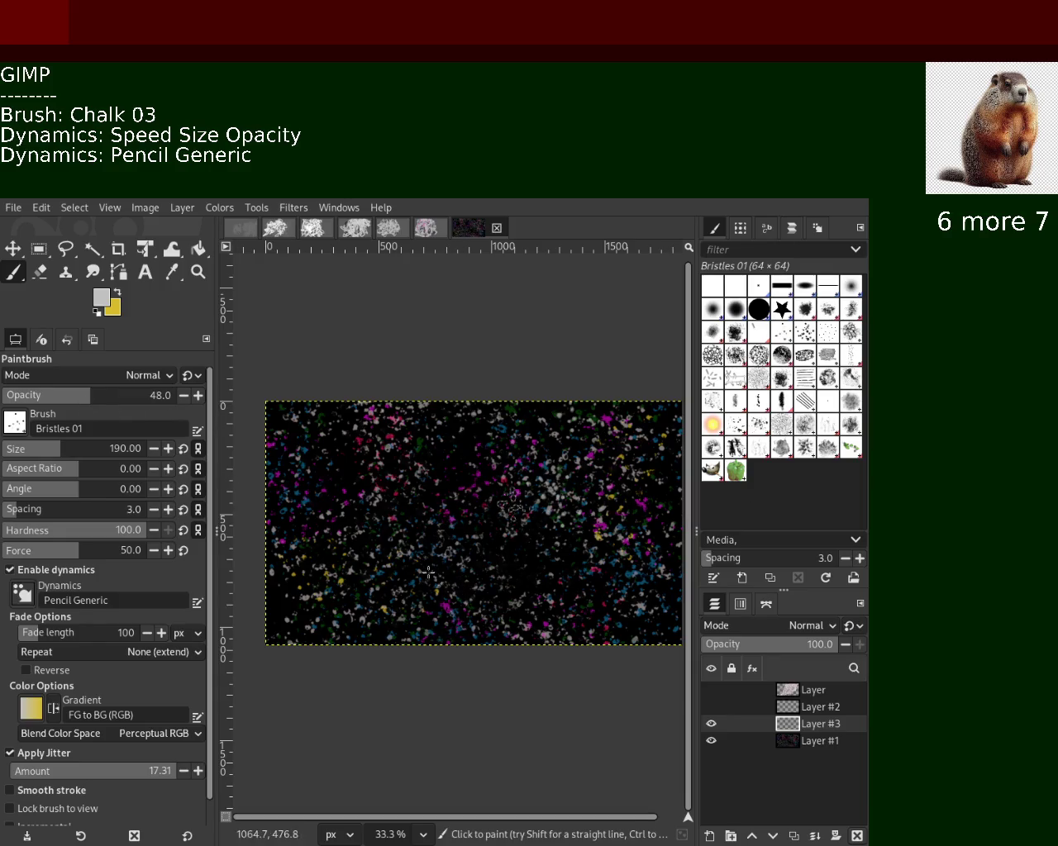
{"action": "left_click", "coordinate": [335, 743]}
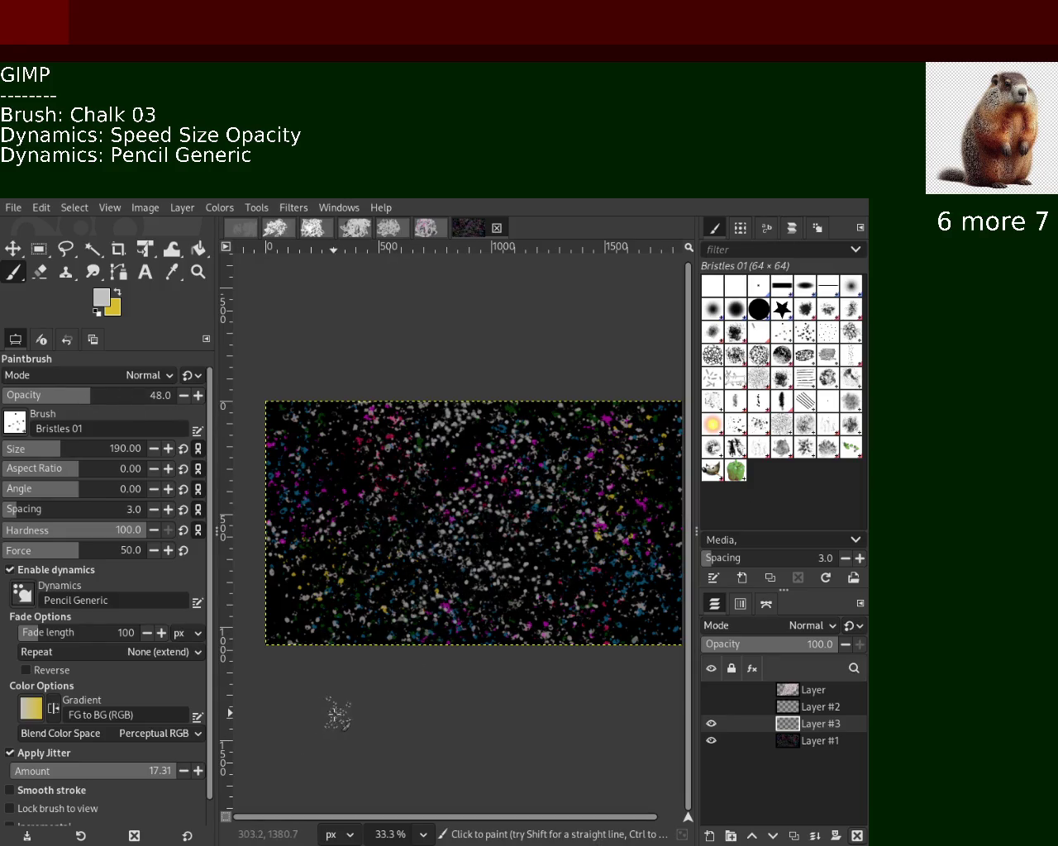
{"action": "key", "text": "ctrl+z"}
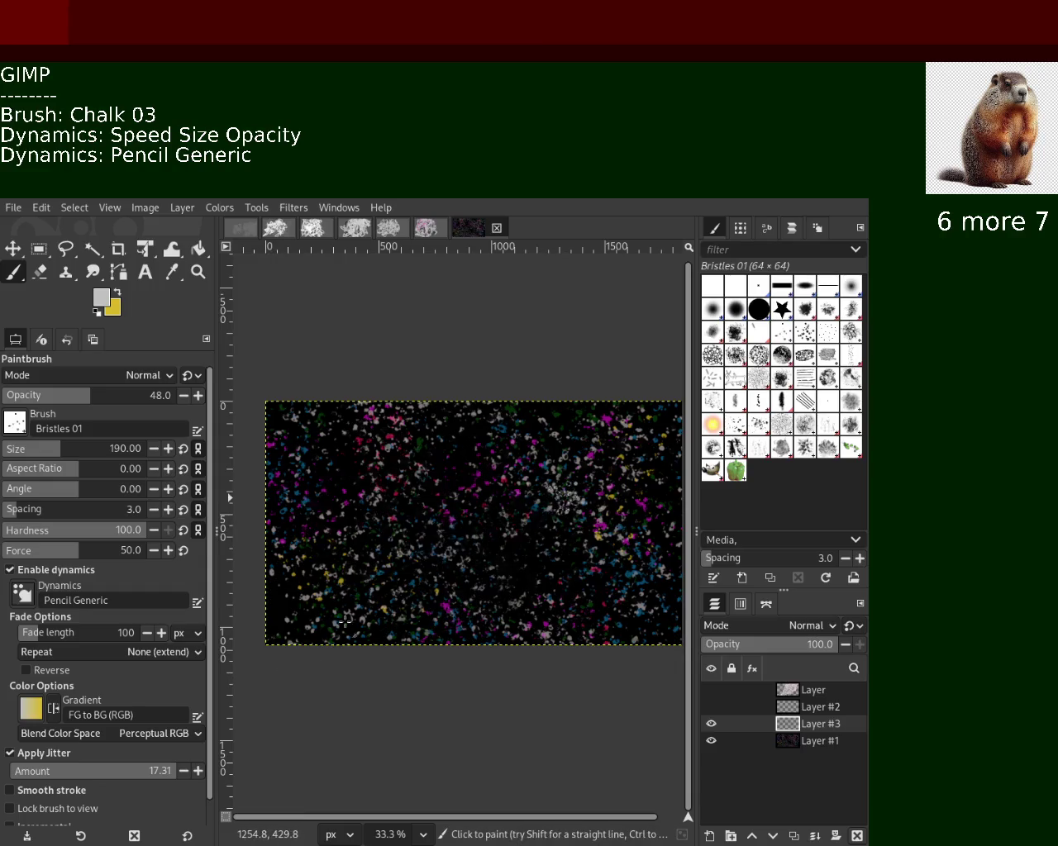
{"action": "left_click", "coordinate": [33, 449]}
{"action": "left_click_drag", "start_coordinate": [645, 455], "coordinate": [496, 528]}
{"action": "key", "text": "ctrl+z"}
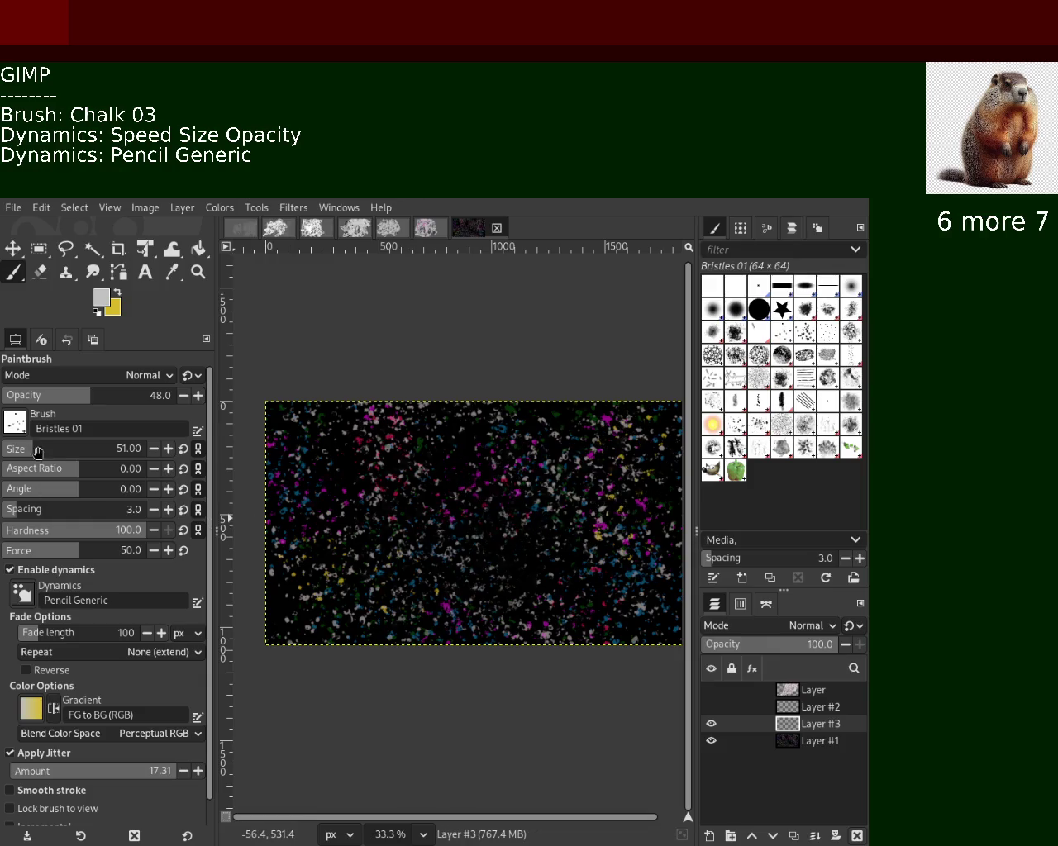
Set the brush size to 111, undoing the middle-right and top-right test patches.
{"action": "left_click", "coordinate": [46, 449]}
{"action": "left_click_drag", "start_coordinate": [537, 471], "coordinate": [413, 562]}
{"action": "key", "text": "ctrl+z"}
{"action": "left_click_drag", "start_coordinate": [645, 496], "coordinate": [488, 603]}
{"action": "key", "text": "ctrl+z"}
{"action": "left_click_drag", "start_coordinate": [669, 413], "coordinate": [615, 508]}
{"action": "key", "text": "ctrl+z"}
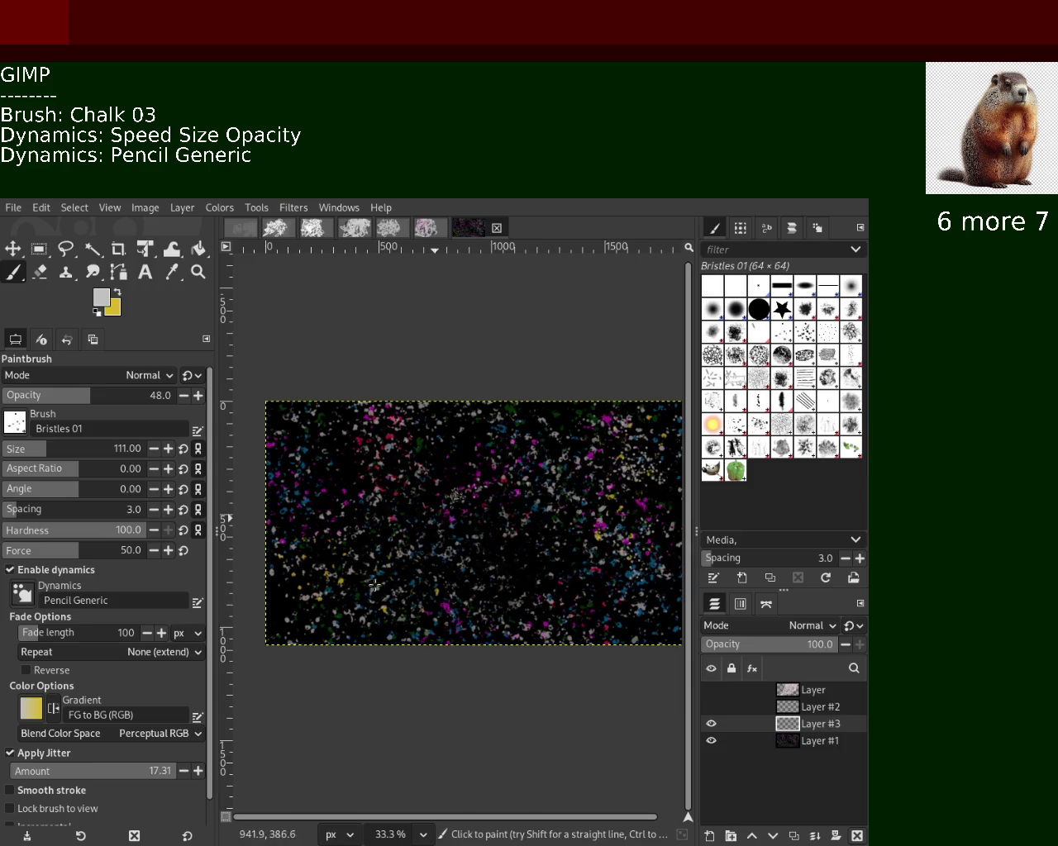
{"action": "key", "text": "ctrl+z"}
Undo further trial dab strokes, then make the chalk scribble layer visible.
{"action": "mouse_move", "coordinate": [389, 549]}
{"action": "left_mouse_down"}
{"action": "mouse_move", "coordinate": [357, 568]}
{"action": "mouse_move", "coordinate": [264, 694]}
{"action": "left_mouse_up"}
{"action": "key", "text": "ctrl+z"}
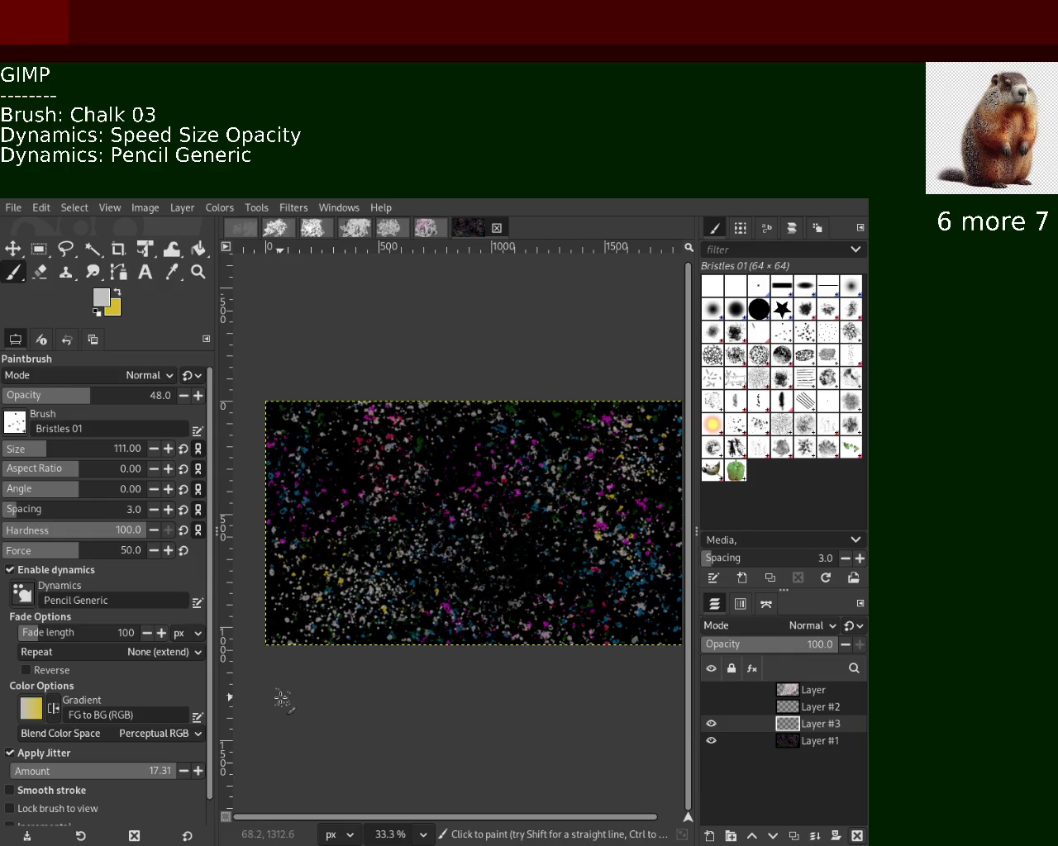
{"action": "left_click_drag", "start_coordinate": [363, 467], "coordinate": [289, 533]}
{"action": "key", "text": "ctrl+z"}
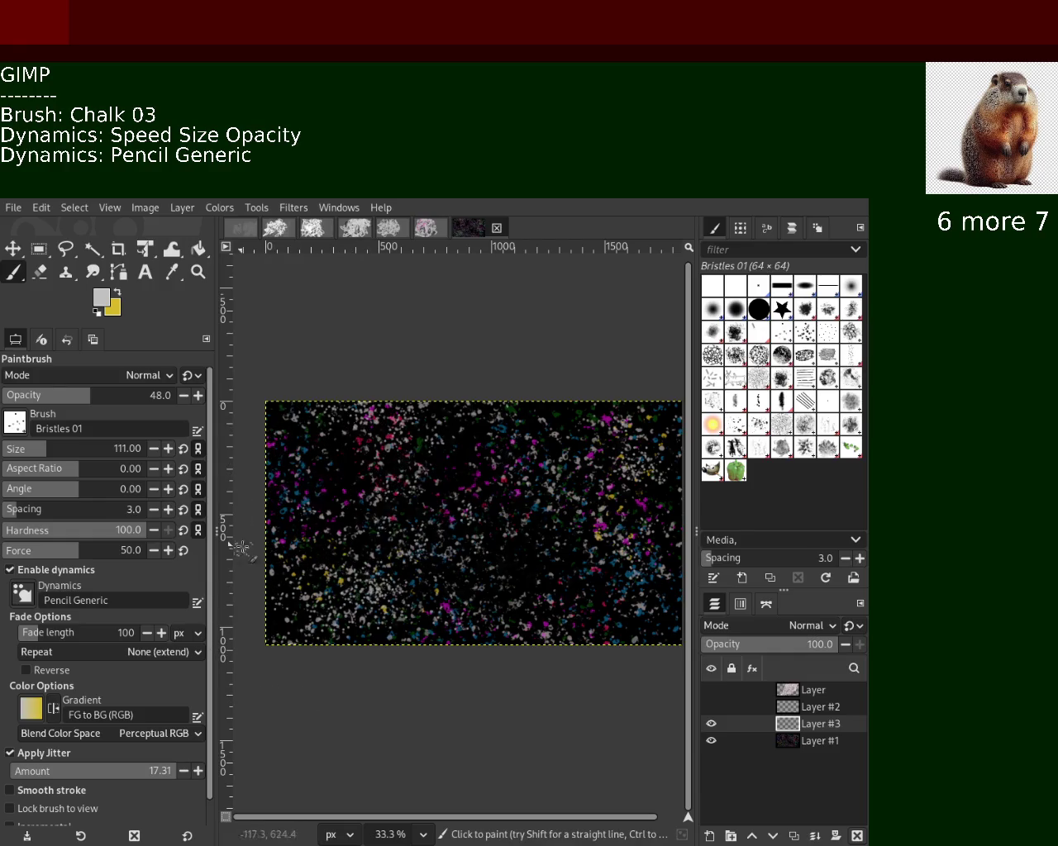
{"action": "left_click_drag", "start_coordinate": [540, 627], "coordinate": [603, 626]}
{"action": "key", "text": "ctrl+z"}
{"action": "left_click", "coordinate": [710, 689]}
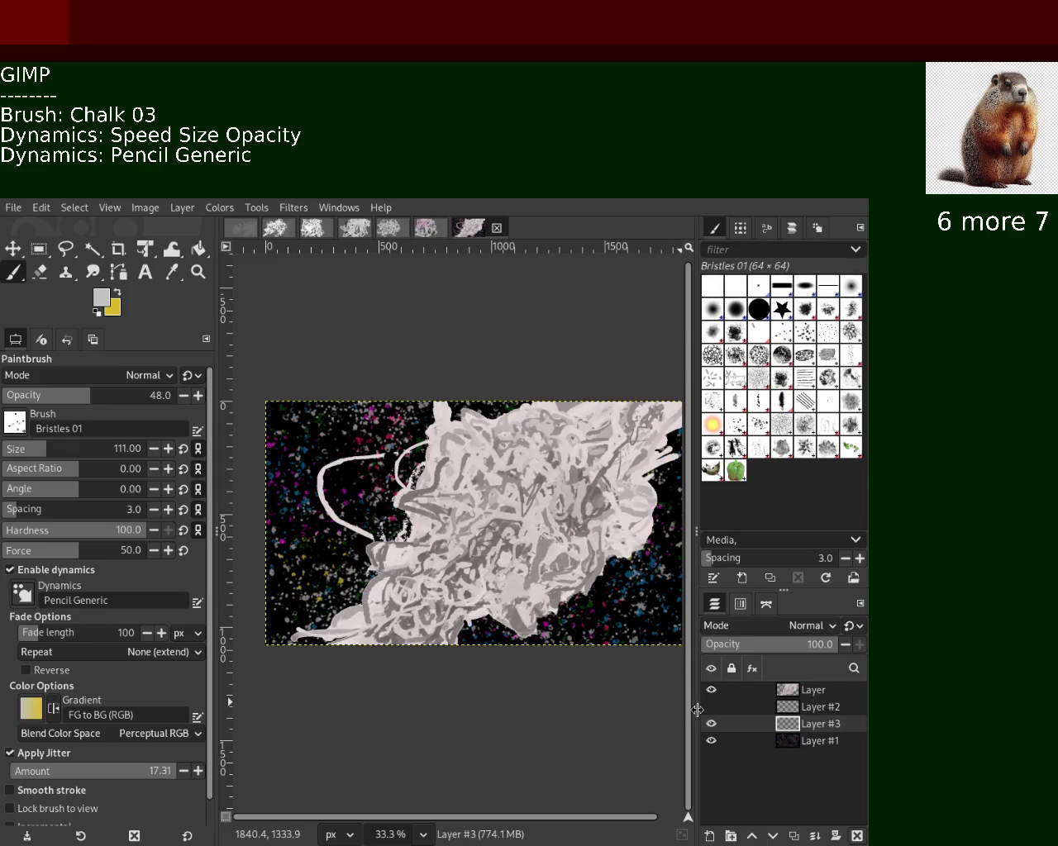
{"action": "left_click", "coordinate": [198, 271]}
{"action": "left_click", "coordinate": [453, 545], "text": "ctrl"}
{"action": "left_click", "coordinate": [453, 545]}
{"action": "left_click", "coordinate": [453, 545]}
{"action": "left_click", "coordinate": [452, 546], "text": "ctrl"}
{"action": "left_click", "coordinate": [453, 545], "text": "ctrl"}
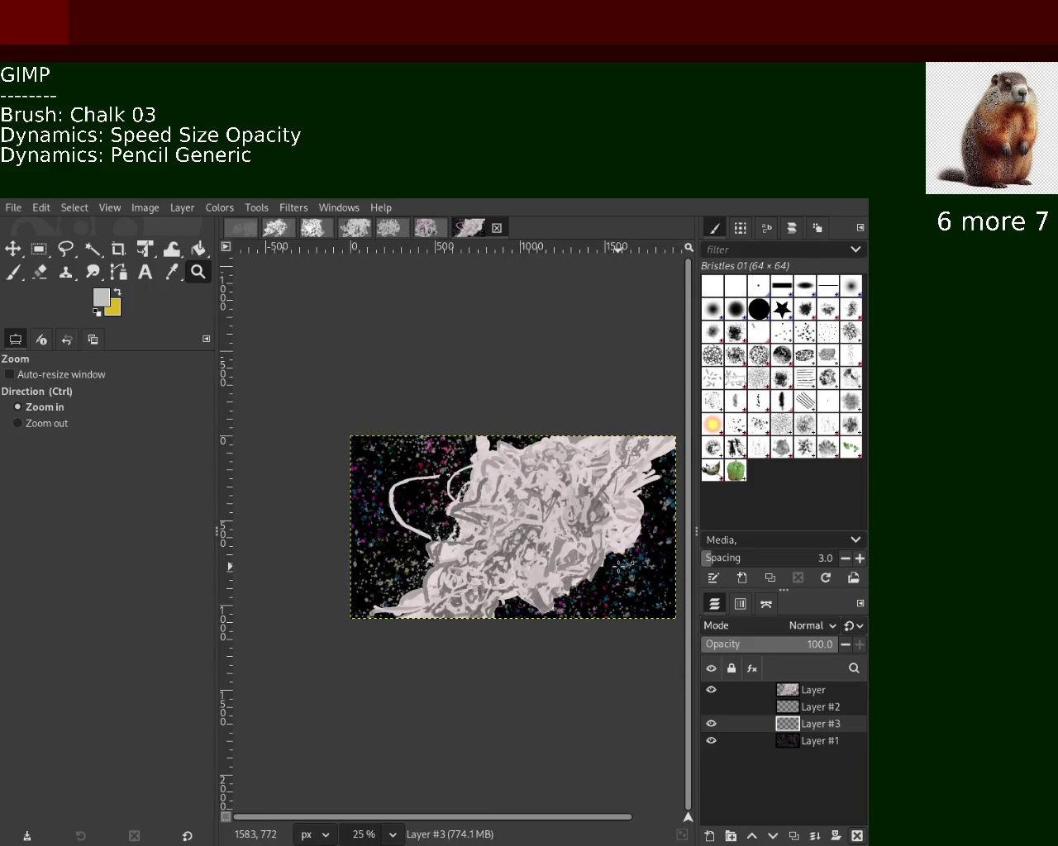
{"action": "left_click", "coordinate": [621, 564]}
{"action": "left_click", "coordinate": [618, 565], "text": "ctrl"}
{"action": "left_click", "coordinate": [618, 565], "text": "ctrl"}
{"action": "left_click", "coordinate": [617, 569]}
{"action": "left_click", "coordinate": [617, 570]}
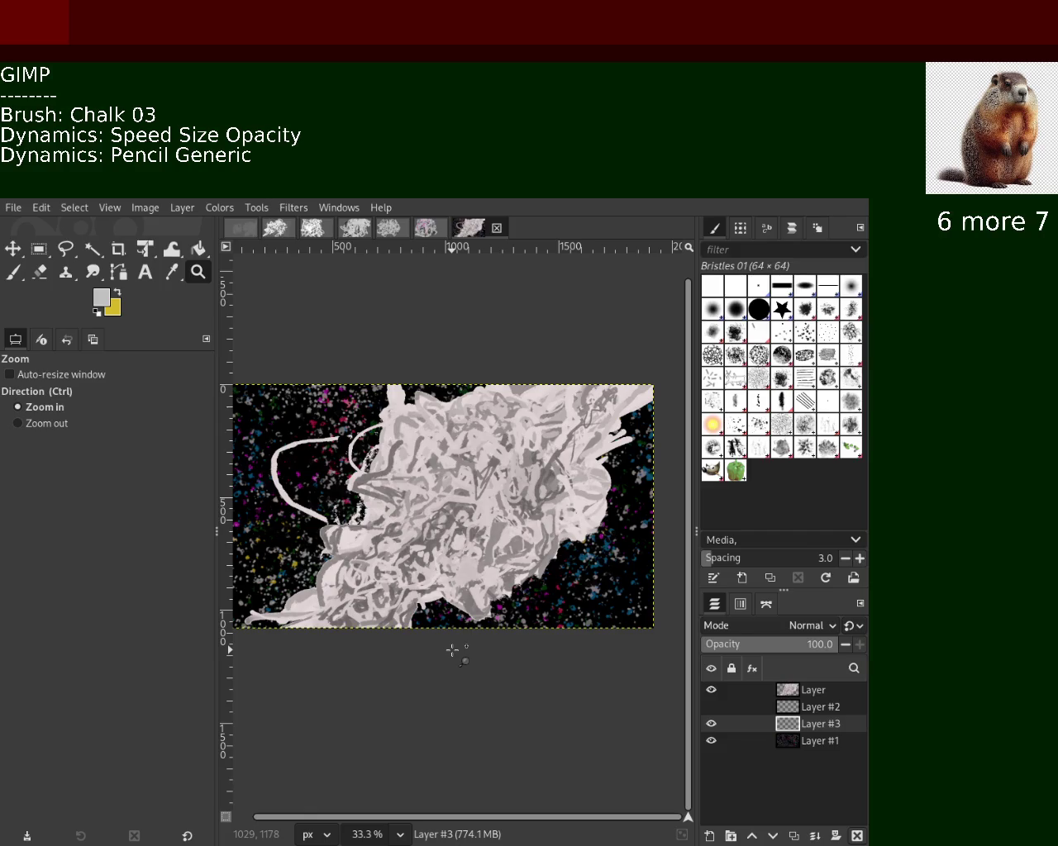
{"action": "key", "text": "ctrl+z"}
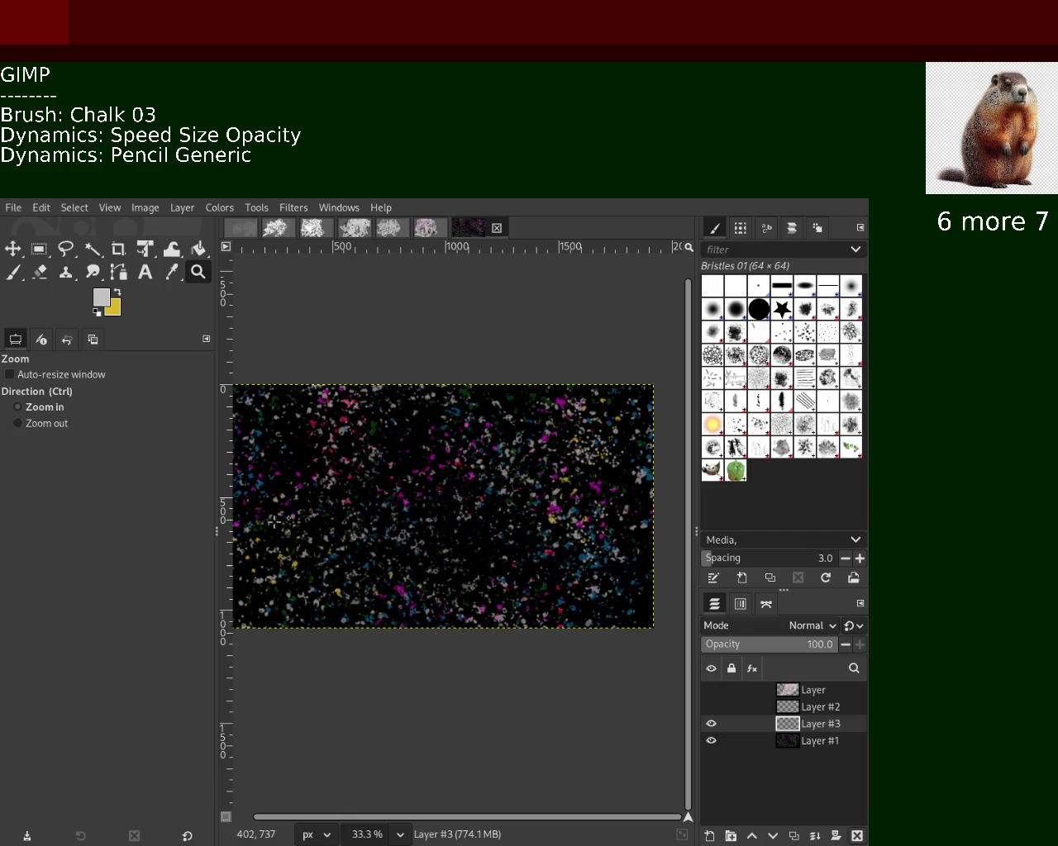
Paint white chalk dabs on Layer #3 at the left-centre and lower right.
{"action": "left_click", "coordinate": [21, 277]}
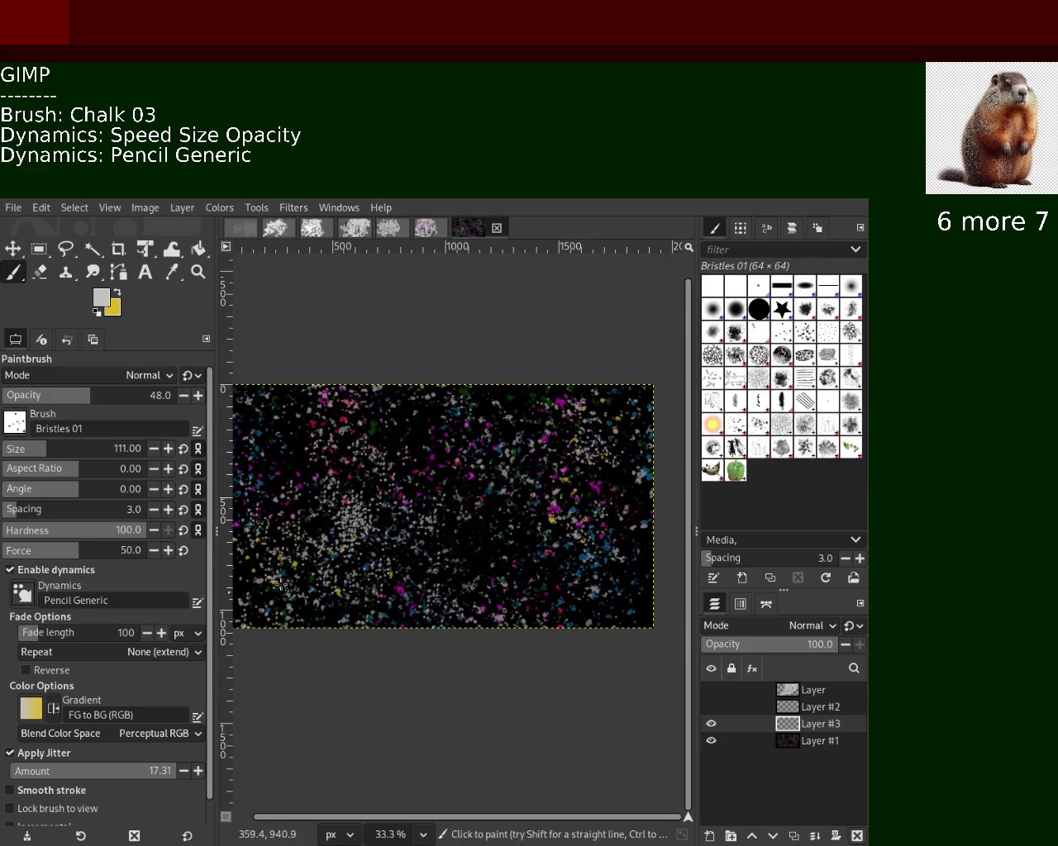
{"action": "scroll", "coordinate": [51, 402], "scroll_direction": "up", "scroll_amount": 9}
{"action": "left_click_drag", "start_coordinate": [345, 417], "coordinate": [334, 576]}
{"action": "key", "text": "ctrl+z"}
{"action": "scroll", "coordinate": [49, 395], "scroll_direction": "up", "scroll_amount": 17}
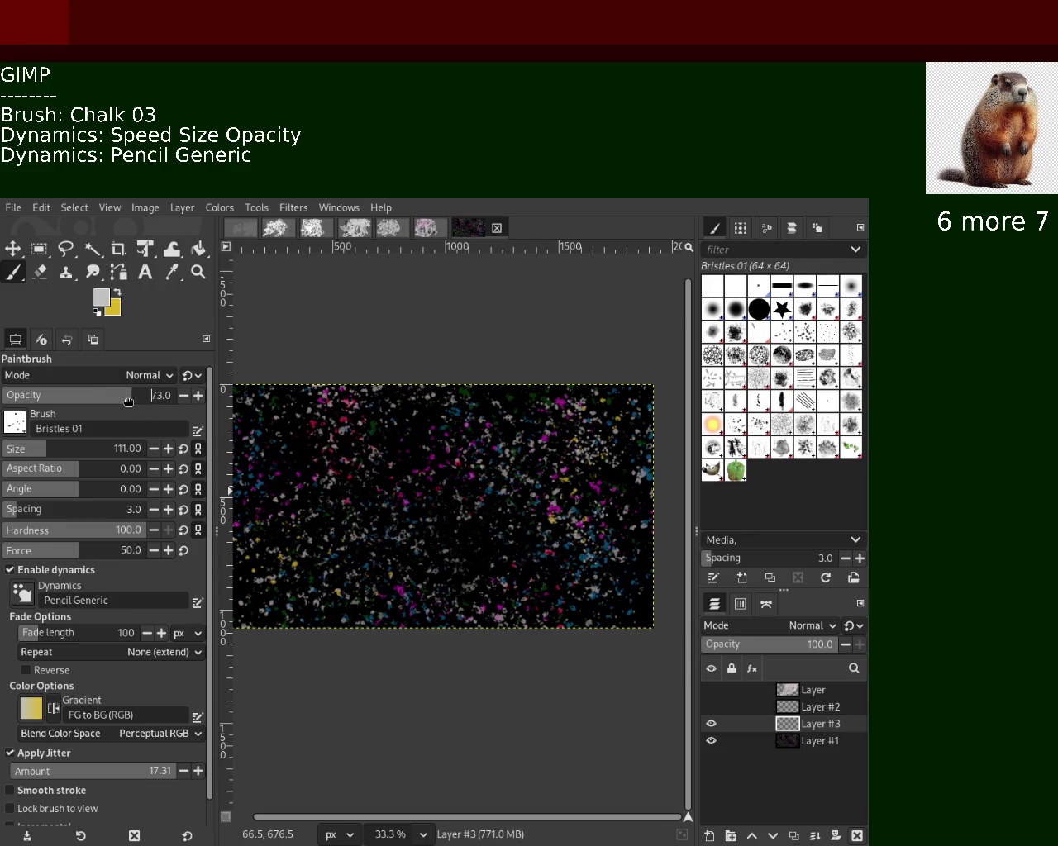
{"action": "left_click_drag", "start_coordinate": [356, 506], "coordinate": [444, 588]}
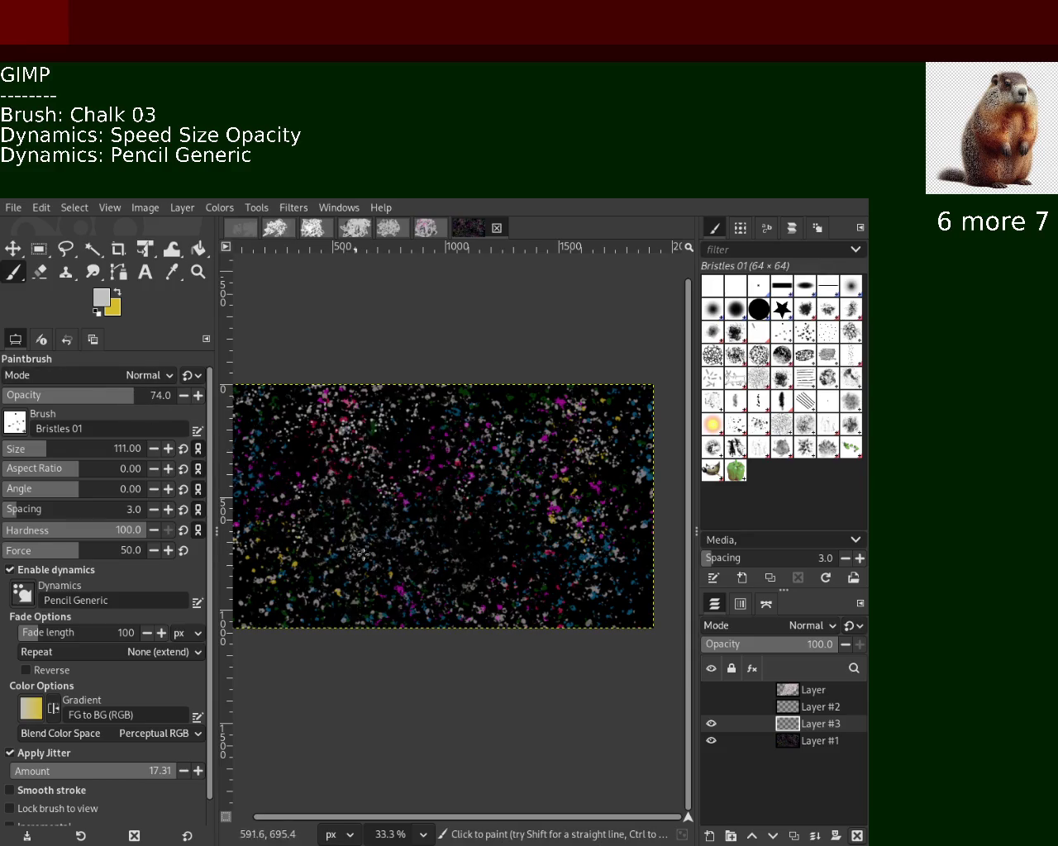
{"action": "left_click_drag", "start_coordinate": [612, 496], "coordinate": [573, 661]}
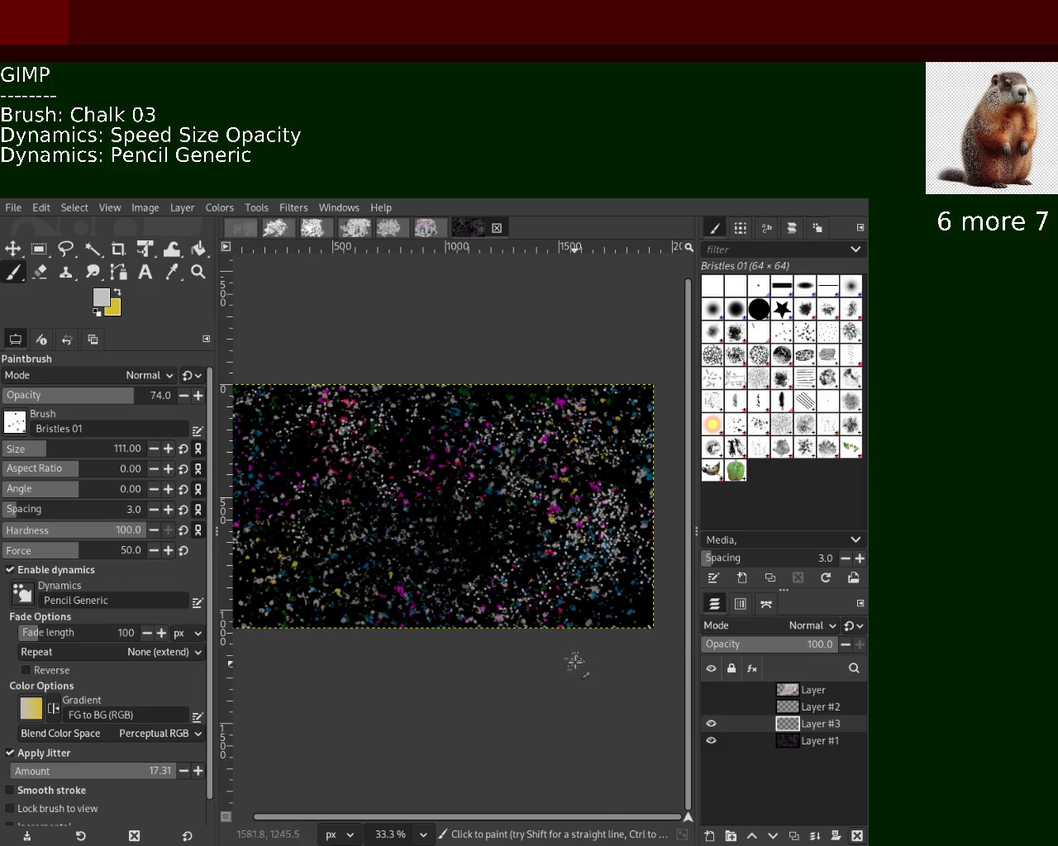
{"action": "left_click_drag", "start_coordinate": [410, 593], "coordinate": [277, 625]}
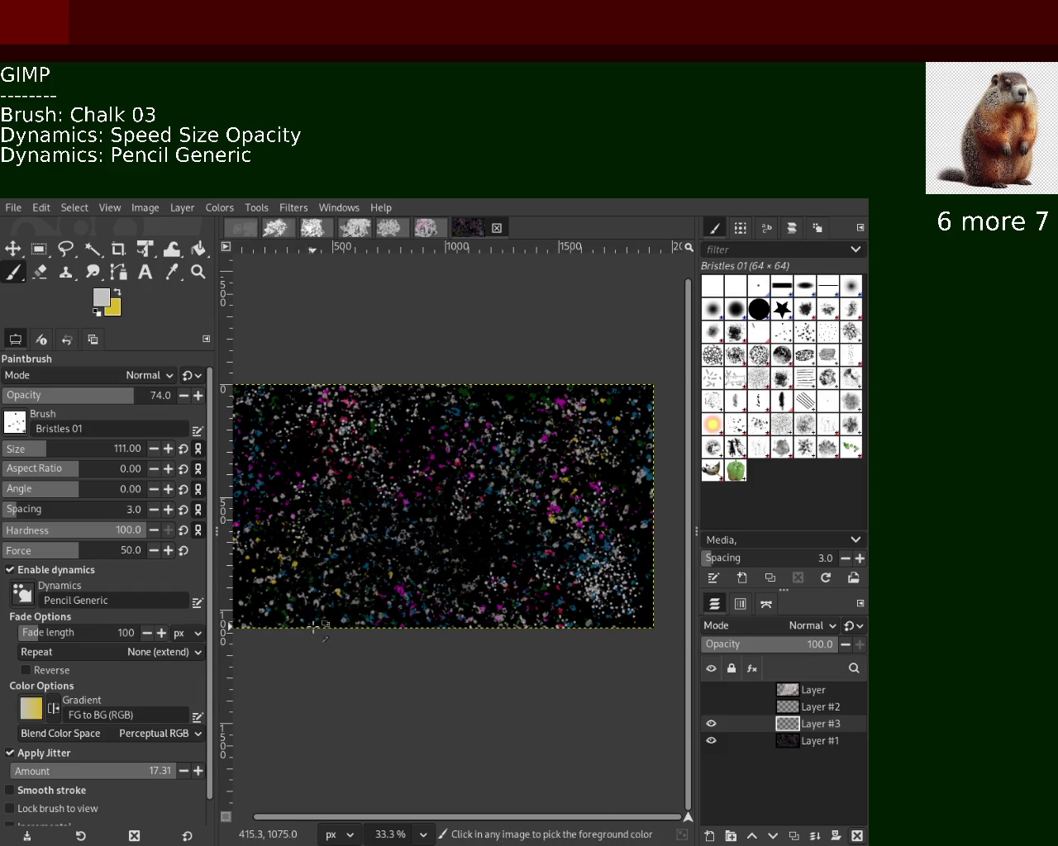
Keep repainted lower-left dabs, set opacity back to 100, and show the chalk scribble layer.
{"action": "key", "text": "ctrl+z"}
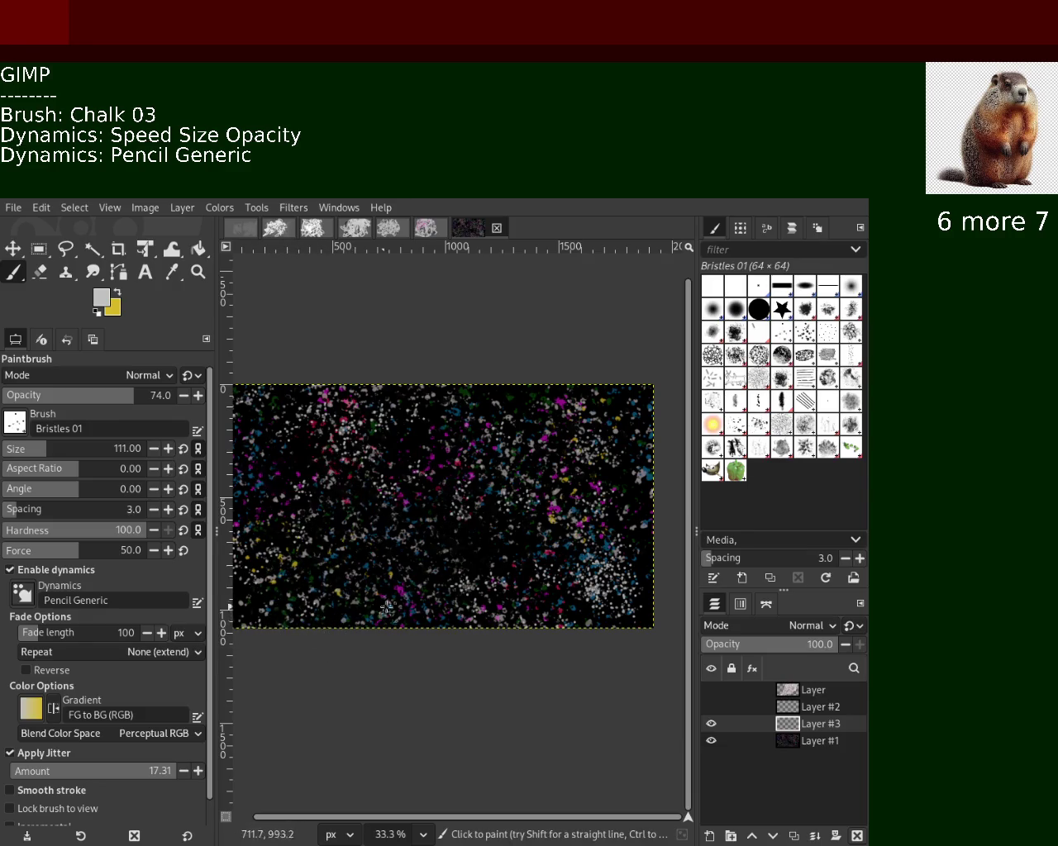
{"action": "left_click_drag", "start_coordinate": [550, 454], "coordinate": [436, 498]}
{"action": "key", "text": "ctrl+z"}
{"action": "left_click_drag", "start_coordinate": [322, 578], "coordinate": [389, 603]}
{"action": "key", "text": "ctrl+z"}
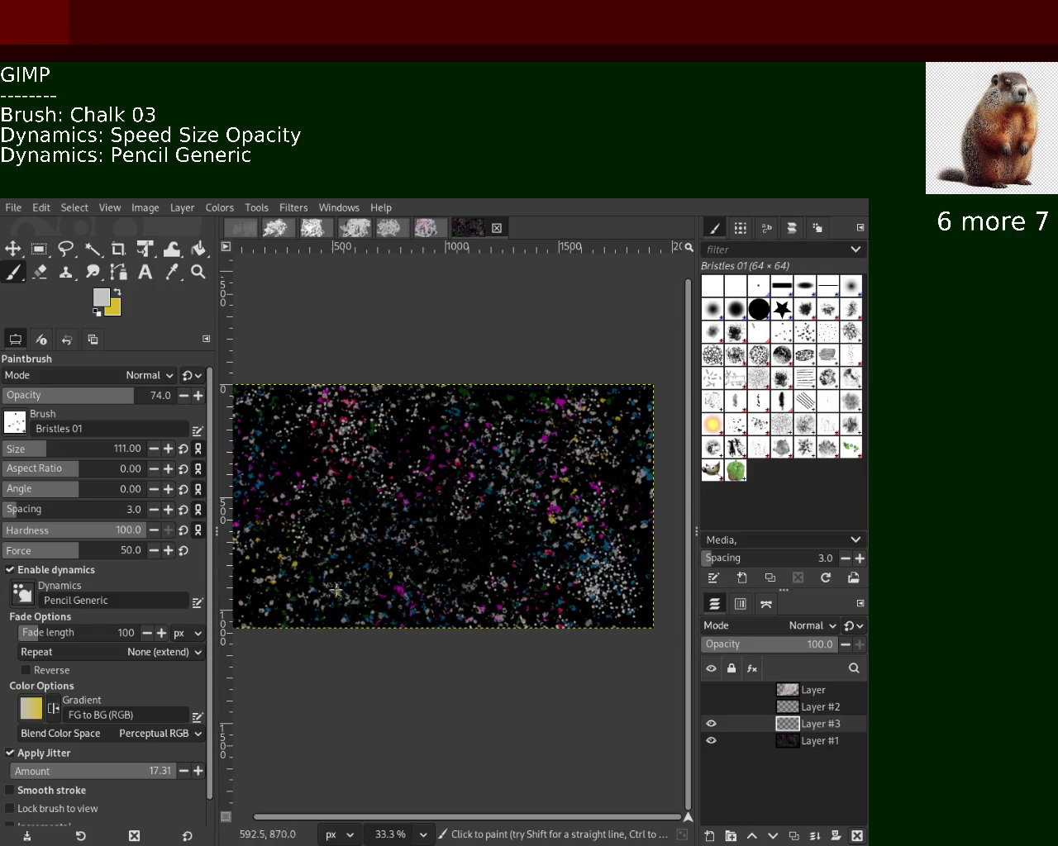
{"action": "left_click_drag", "start_coordinate": [273, 582], "coordinate": [395, 620]}
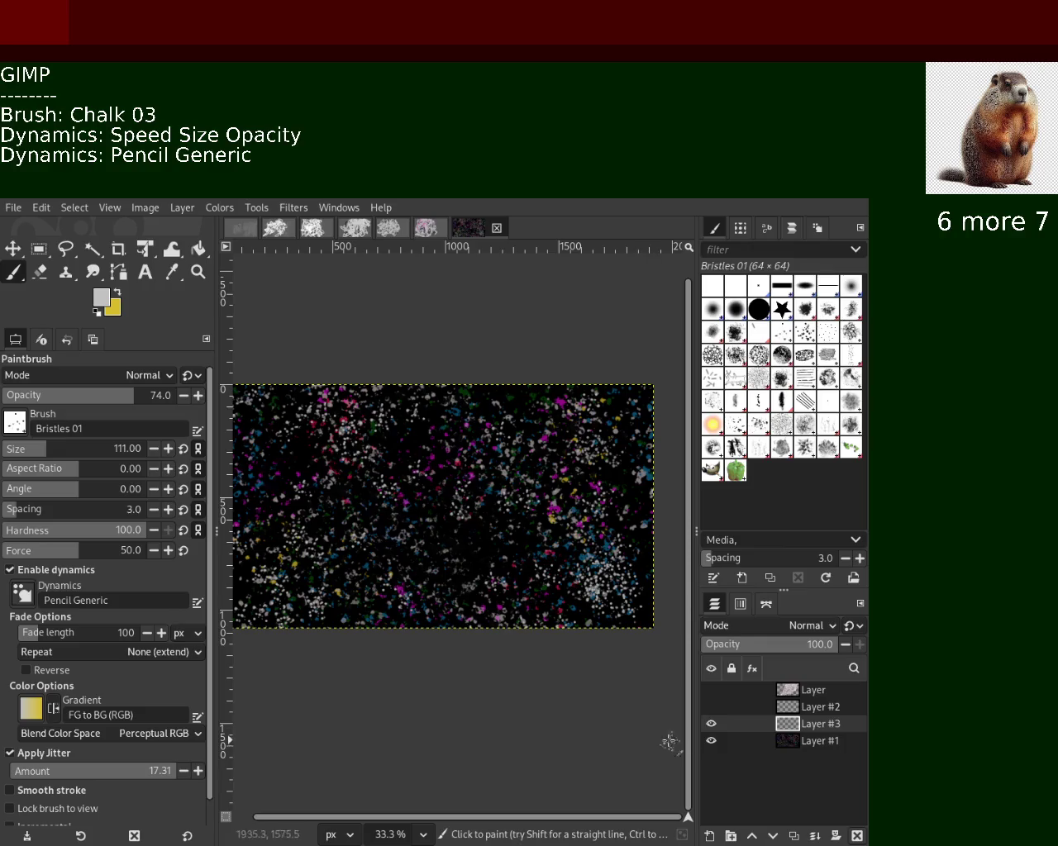
{"action": "left_click_drag", "start_coordinate": [136, 395], "coordinate": [229, 410]}
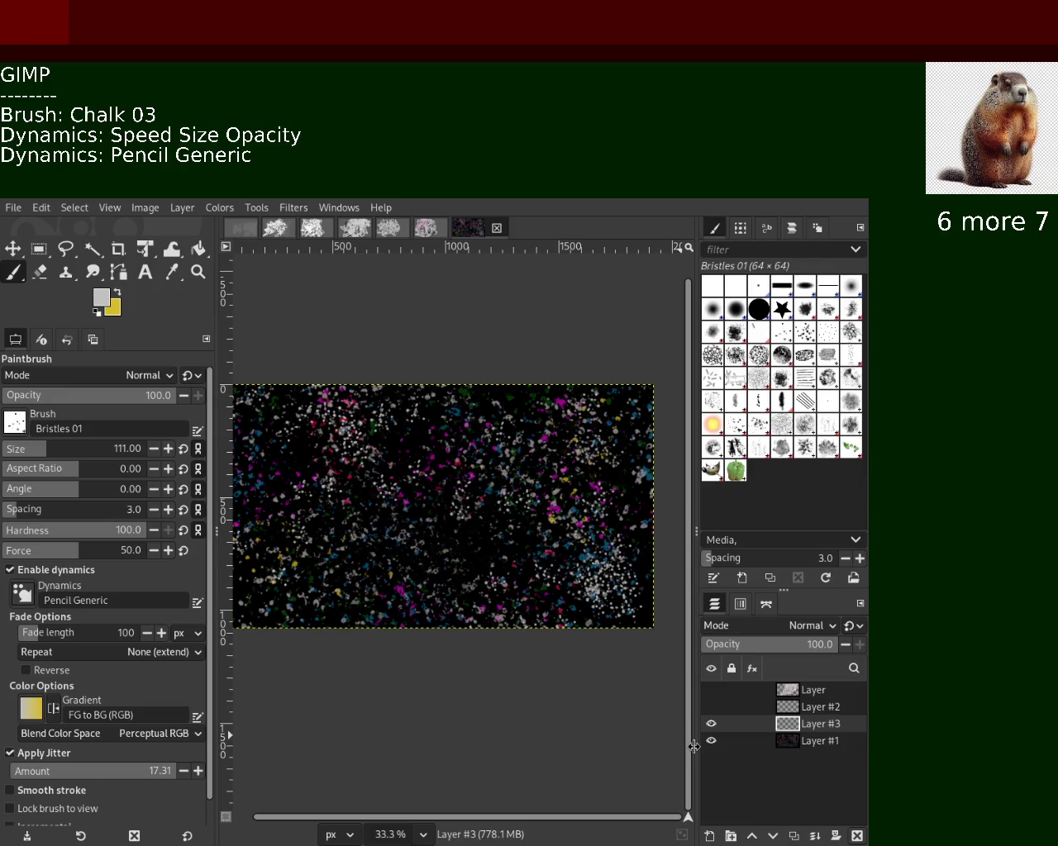
{"action": "left_click", "coordinate": [710, 690]}
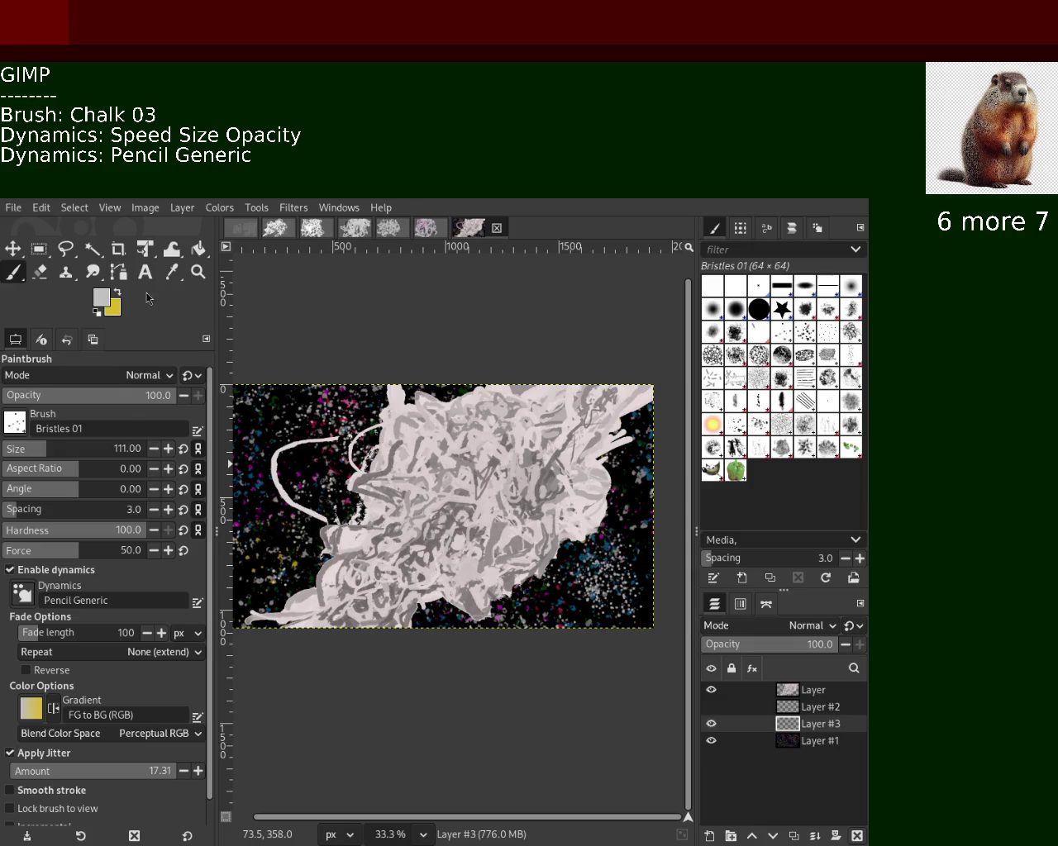
Zoom the view in and out to frame the chalk scribble.
{"action": "left_click", "coordinate": [198, 272]}
{"action": "left_click", "coordinate": [430, 483], "text": "ctrl"}
{"action": "left_click", "coordinate": [429, 483]}
{"action": "double_click", "coordinate": [429, 483]}
{"action": "left_click", "coordinate": [429, 481], "text": "ctrl"}
{"action": "left_click", "coordinate": [430, 481], "text": "ctrl"}
{"action": "left_click", "coordinate": [430, 481], "text": "ctrl"}
{"action": "left_click", "coordinate": [429, 481]}
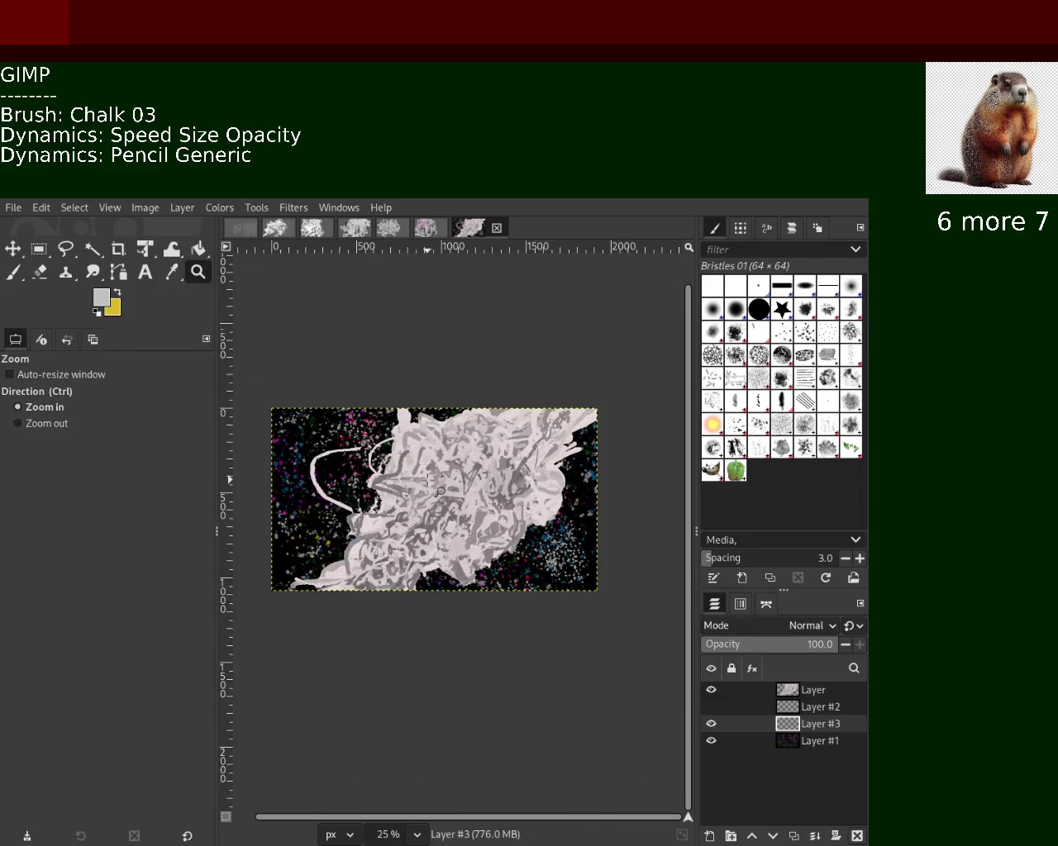
{"action": "left_click", "coordinate": [429, 482]}
{"action": "left_click", "coordinate": [430, 481]}
{"action": "left_click", "coordinate": [429, 482], "text": "ctrl"}
{"action": "left_click", "coordinate": [426, 475], "text": "ctrl"}
{"action": "left_click", "coordinate": [422, 471], "text": "ctrl"}
{"action": "double_click", "coordinate": [410, 457]}
{"action": "left_click", "coordinate": [410, 462], "text": "ctrl"}
{"action": "left_click", "coordinate": [410, 466]}
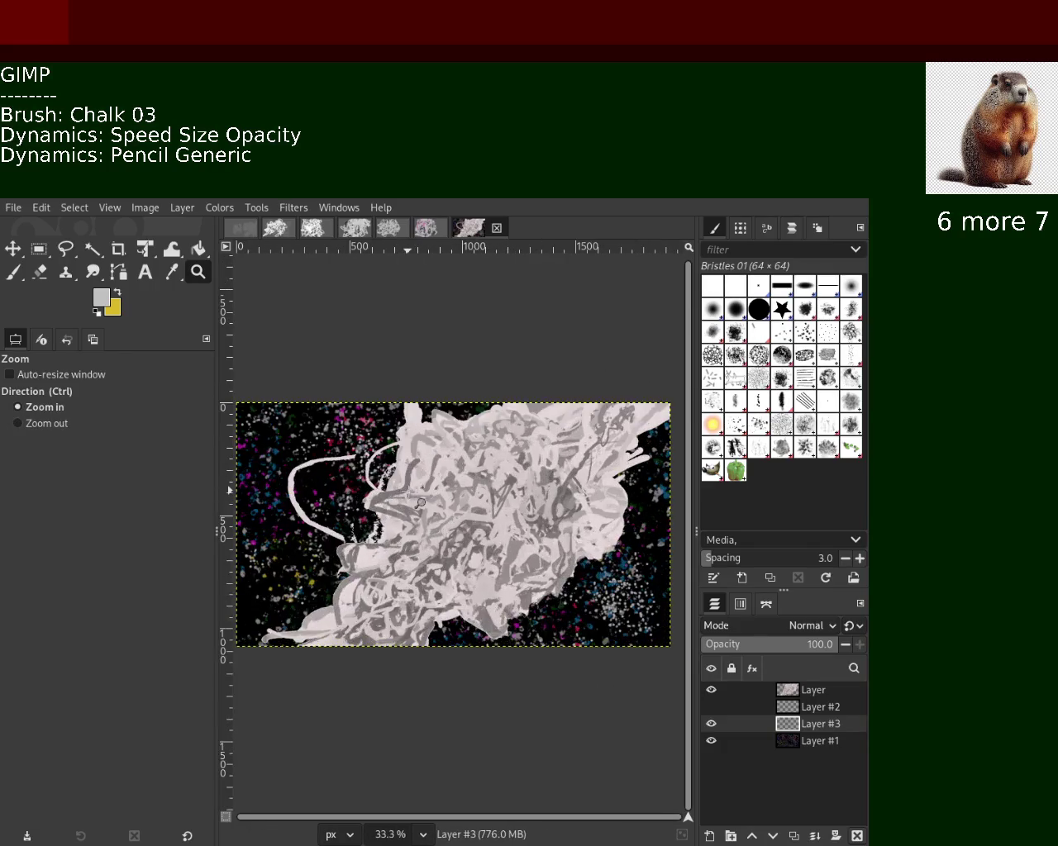
{"action": "left_click", "coordinate": [410, 475], "text": "ctrl"}
{"action": "left_click", "coordinate": [410, 488], "text": "ctrl"}
{"action": "left_click", "coordinate": [410, 494]}
{"action": "double_click", "coordinate": [410, 493]}
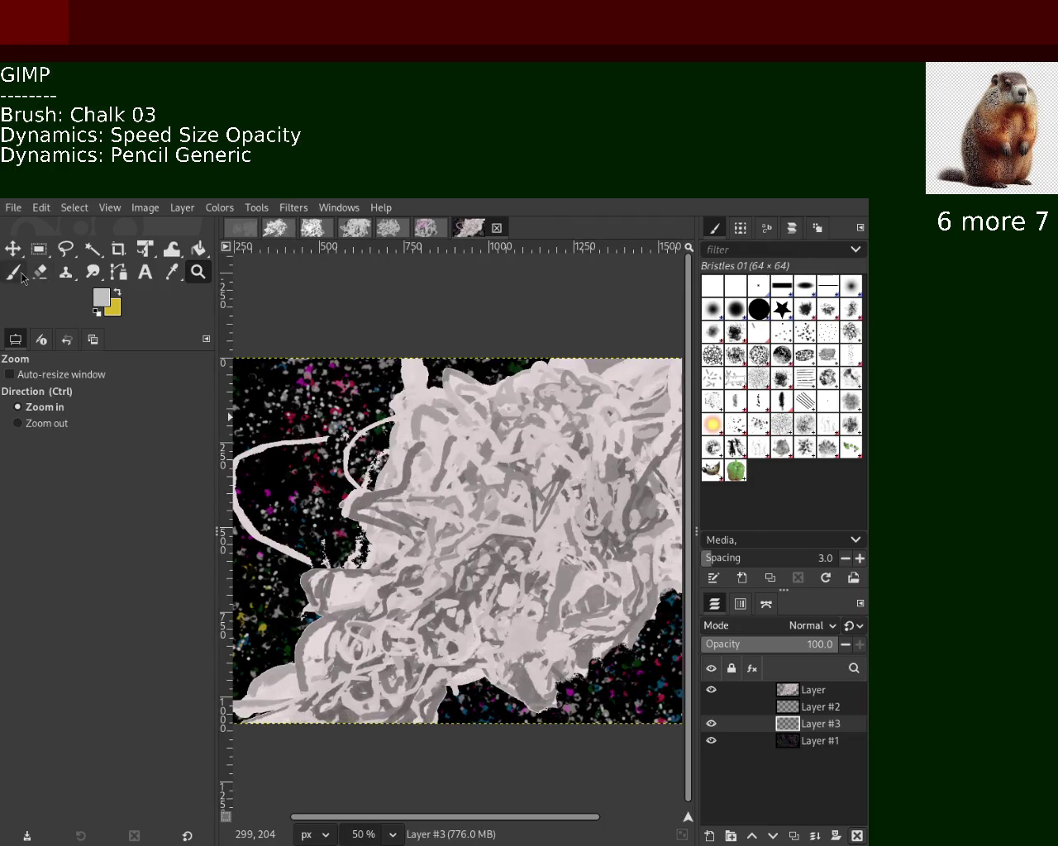
Set the Paintbrush to Chalk 03 with dynamics and jitter turned off.
{"action": "left_click", "coordinate": [20, 274]}
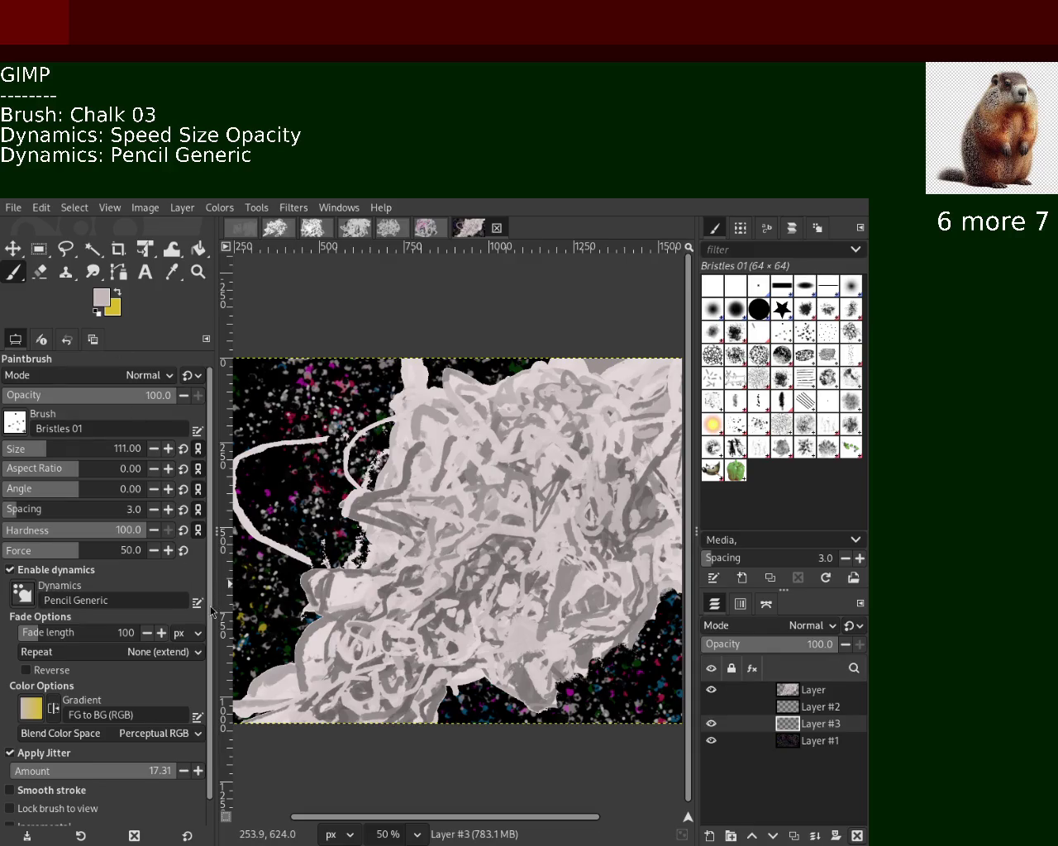
{"action": "scroll", "coordinate": [121, 739], "scroll_direction": "down", "scroll_amount": 1}
{"action": "left_click", "coordinate": [33, 725]}
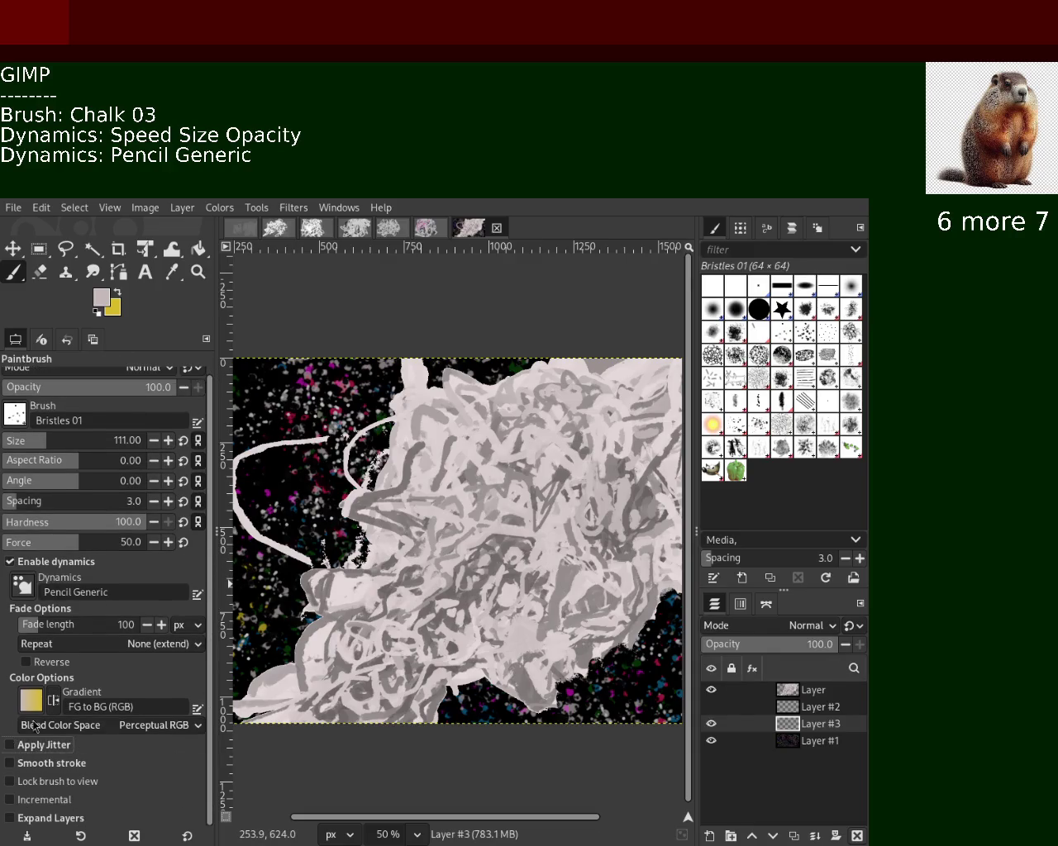
{"action": "left_click", "coordinate": [50, 563]}
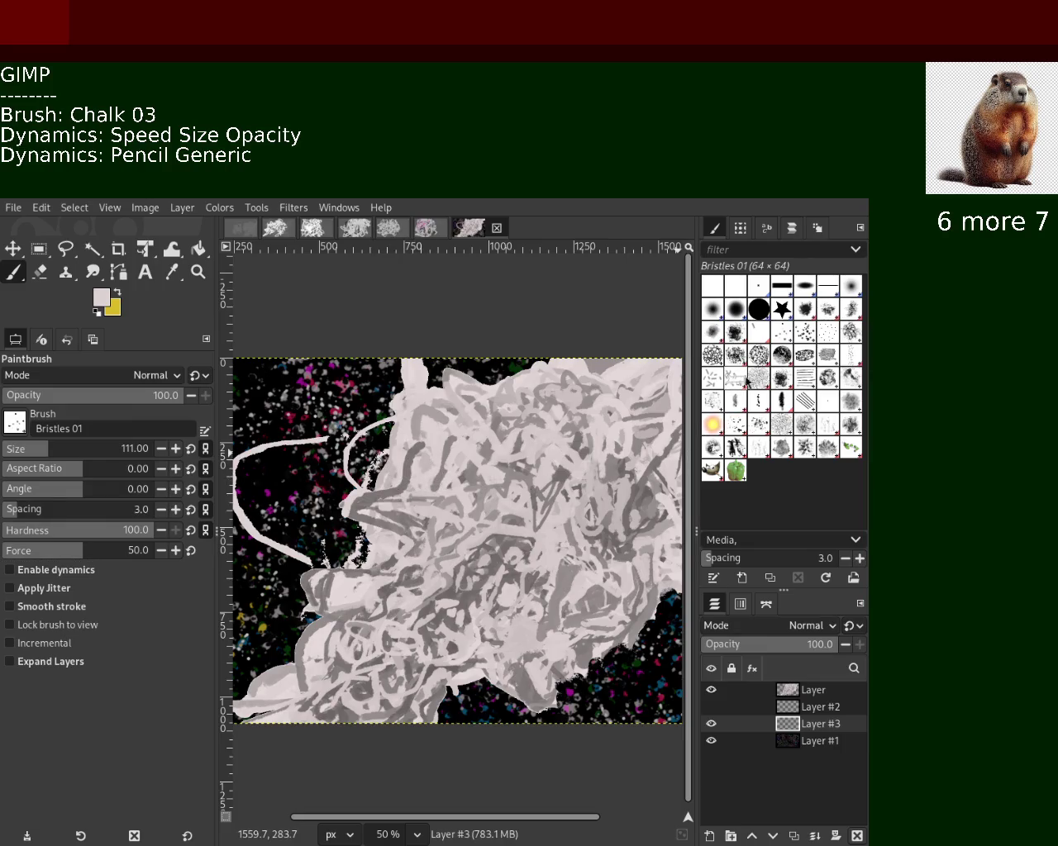
{"action": "left_click", "coordinate": [781, 356]}
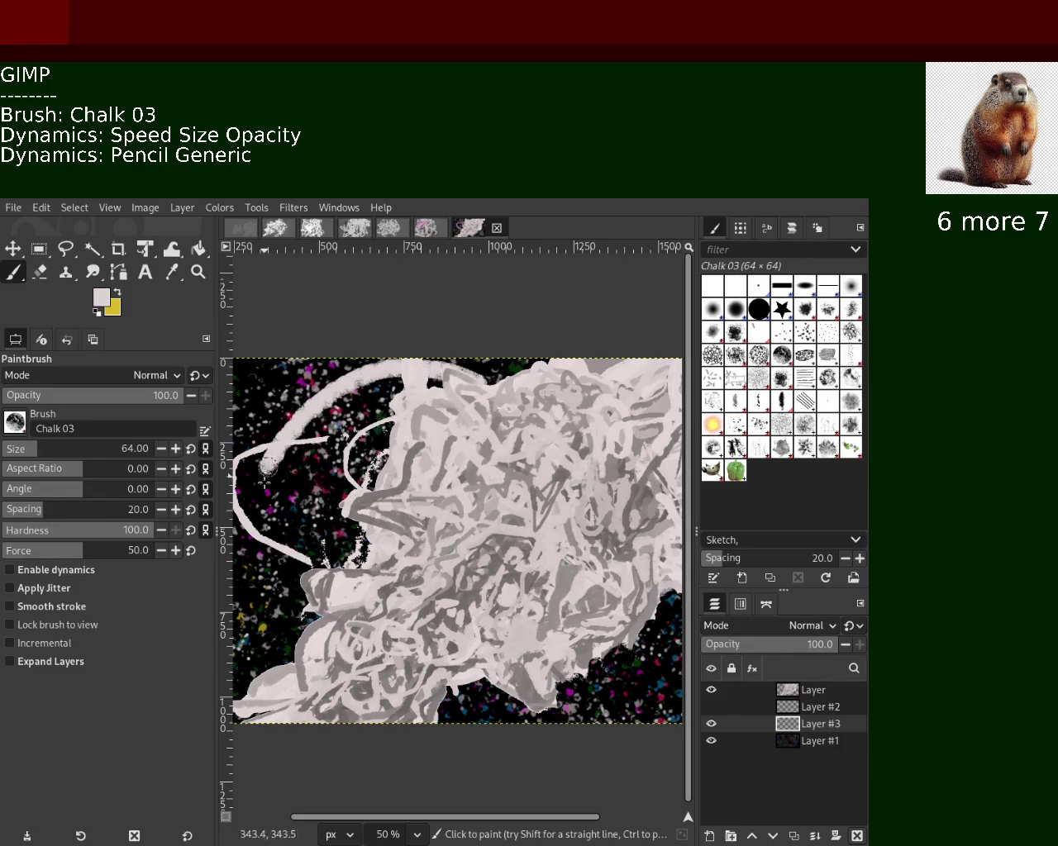
Try a thick chalk stroke on the left, finally leaving it undone.
{"action": "left_click_drag", "start_coordinate": [390, 430], "coordinate": [252, 570]}
{"action": "key", "text": "ctrl+z"}
{"action": "key", "text": "ctrl+y"}
{"action": "key", "text": "ctrl+z"}
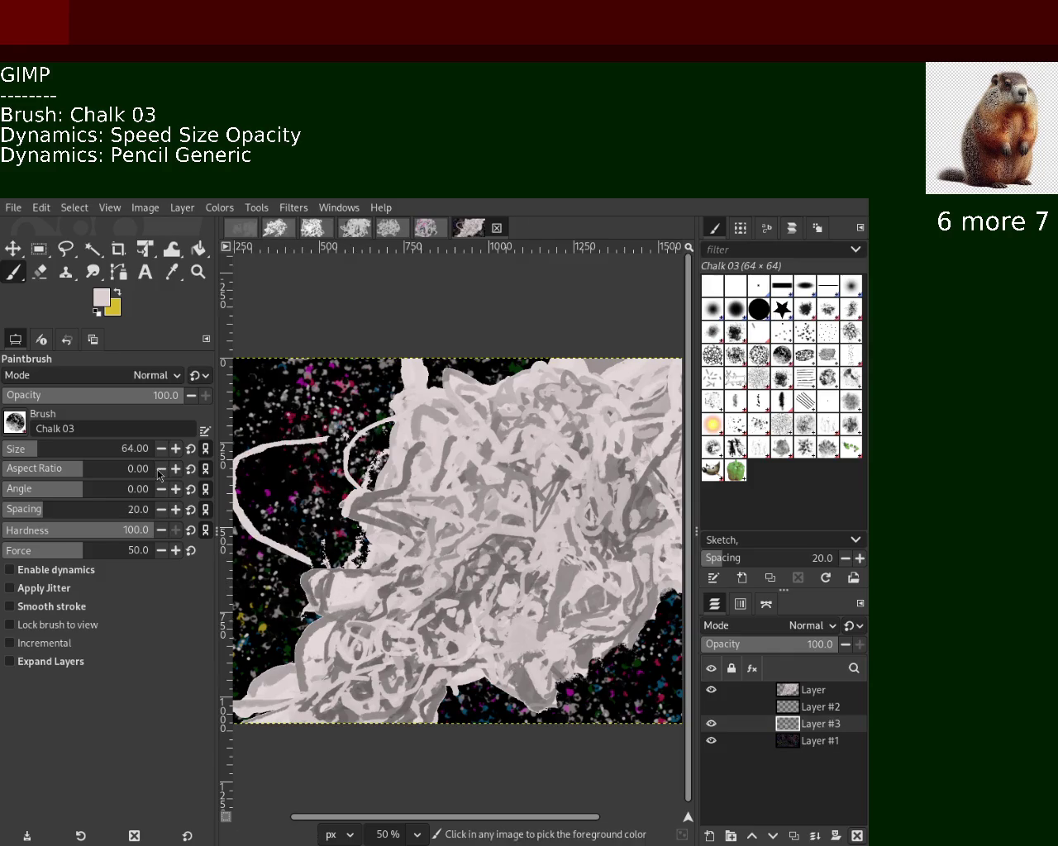
{"action": "key", "text": "ctrl+y"}
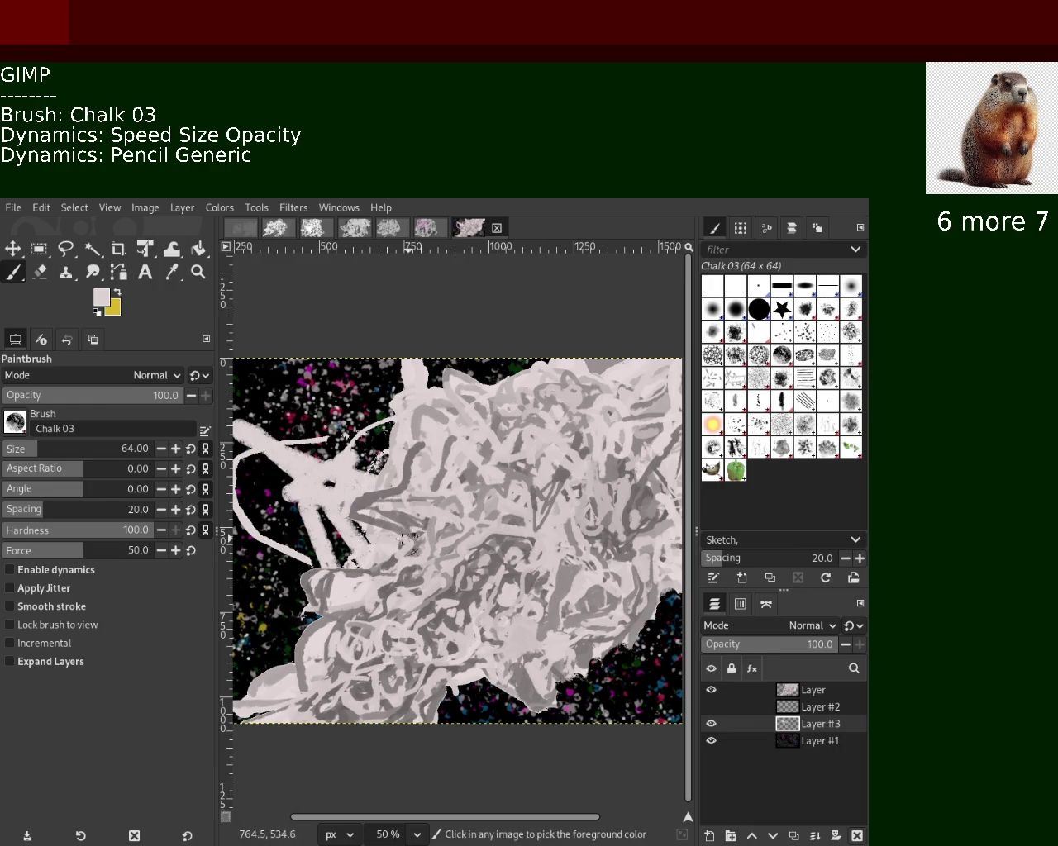
{"action": "key", "text": "ctrl+z"}
{"action": "mouse_move", "coordinate": [716, 707]}
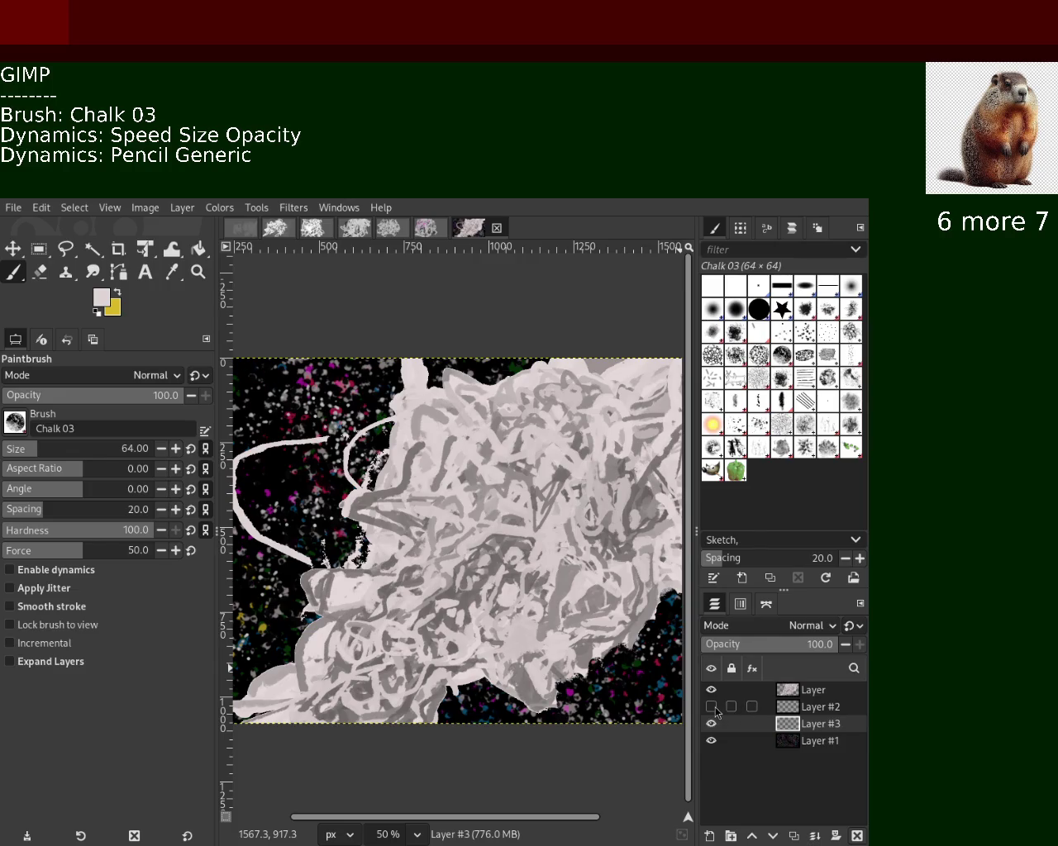
Select Layer #2 and make it visible, restoring it after two accidental deletions.
{"action": "left_click", "coordinate": [774, 708]}
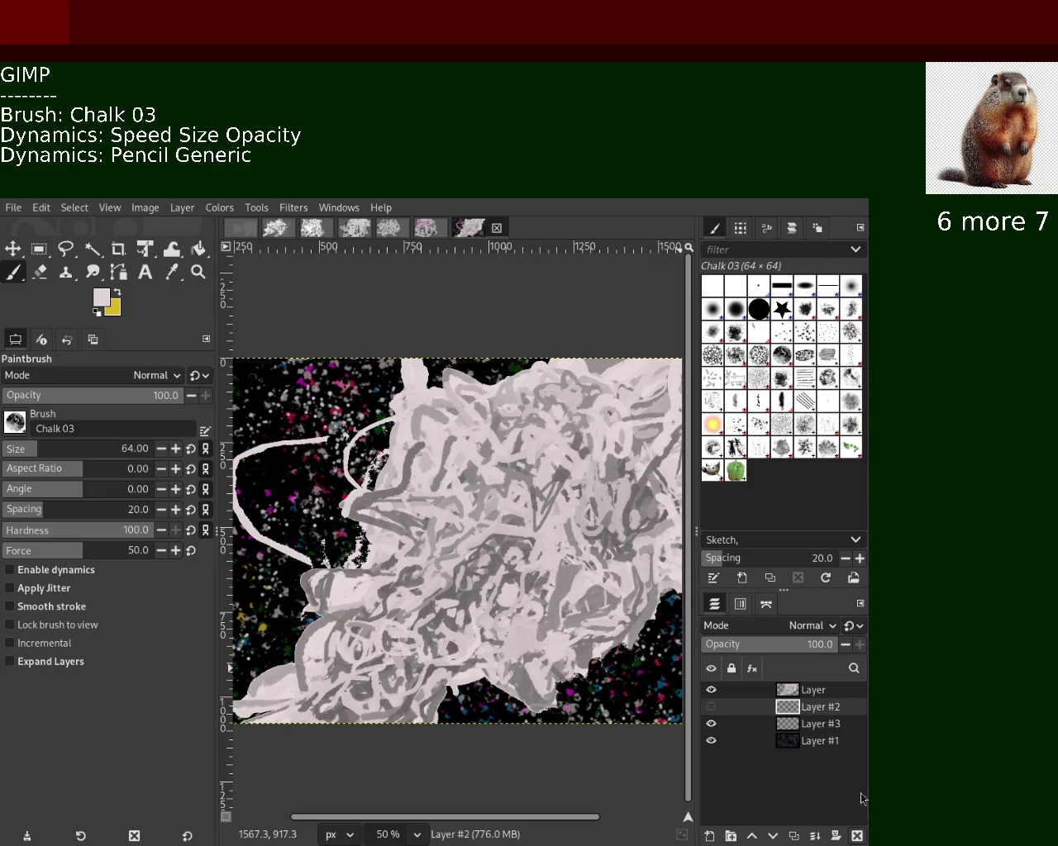
{"action": "left_click", "coordinate": [858, 837]}
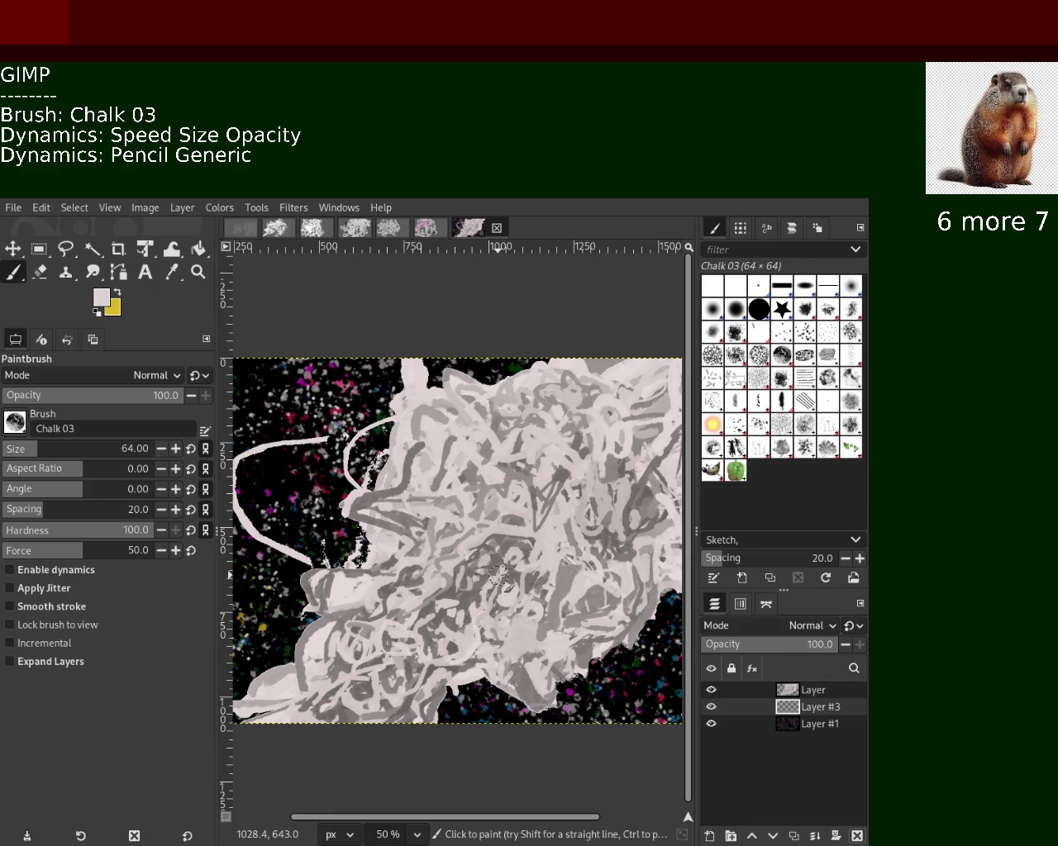
{"action": "key", "text": "ctrl+z"}
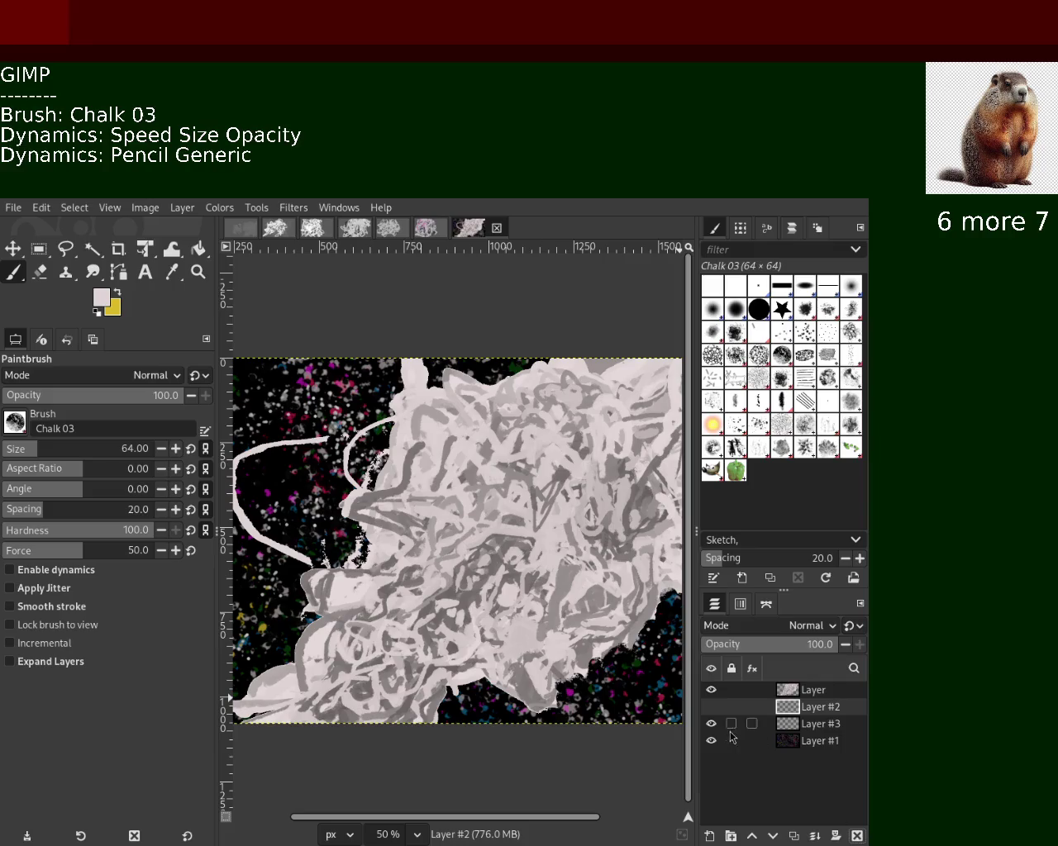
{"action": "left_click", "coordinate": [710, 708]}
{"action": "key", "text": "Delete"}
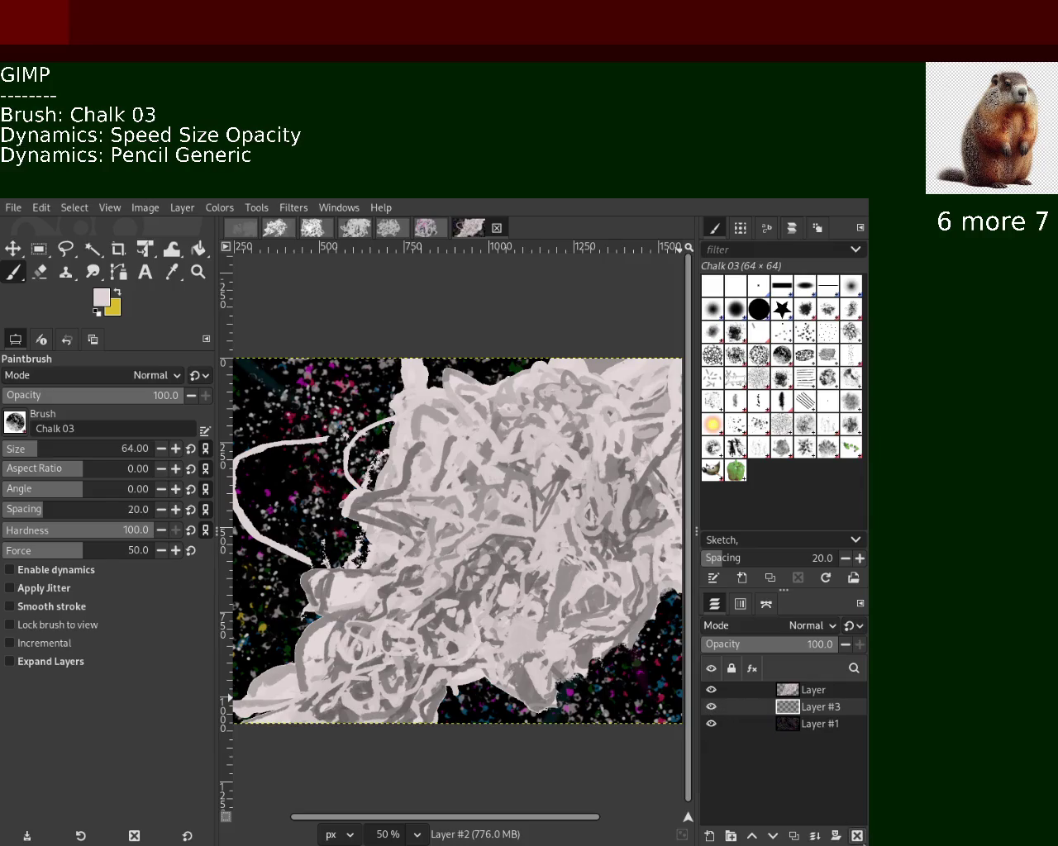
{"action": "key", "text": "ctrl+z"}
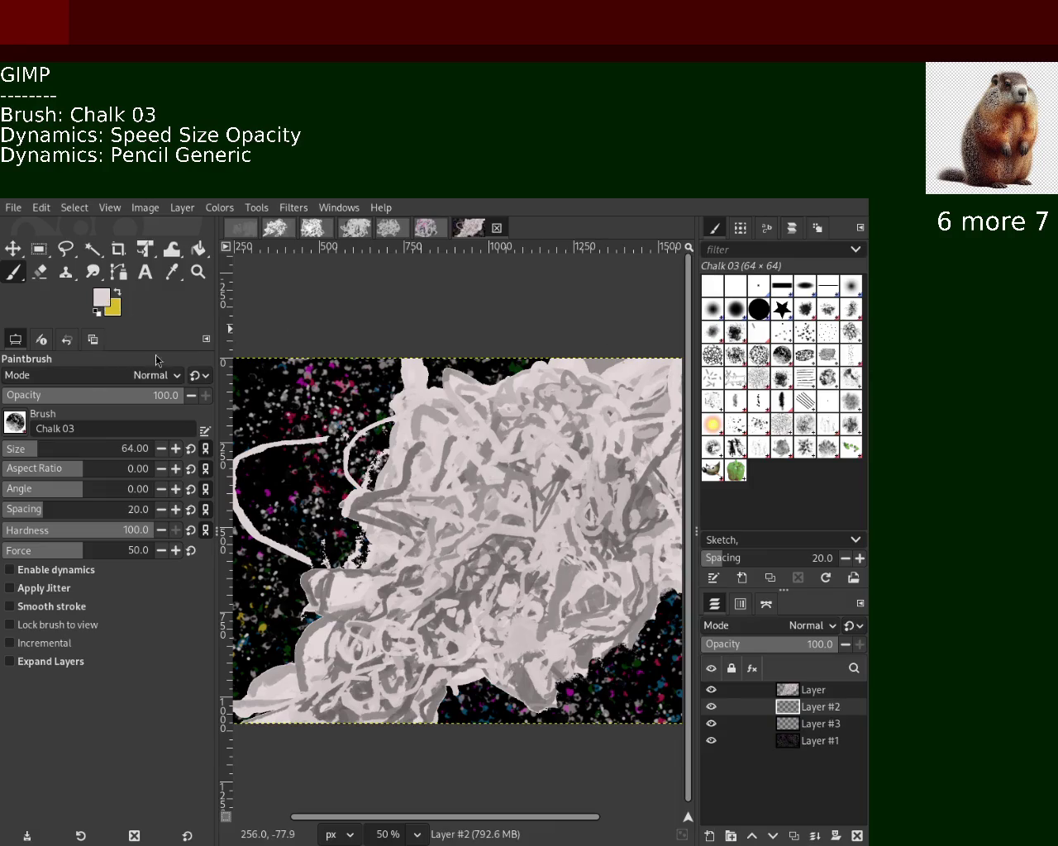
Set brush opacity to 45 and paint a diagonal blue stroke curving down Layer #2.
{"action": "left_click_drag", "start_coordinate": [294, 307], "coordinate": [484, 726]}
{"action": "key", "text": "ctrl+z"}
{"action": "left_click_drag", "start_coordinate": [79, 404], "coordinate": [86, 396]}
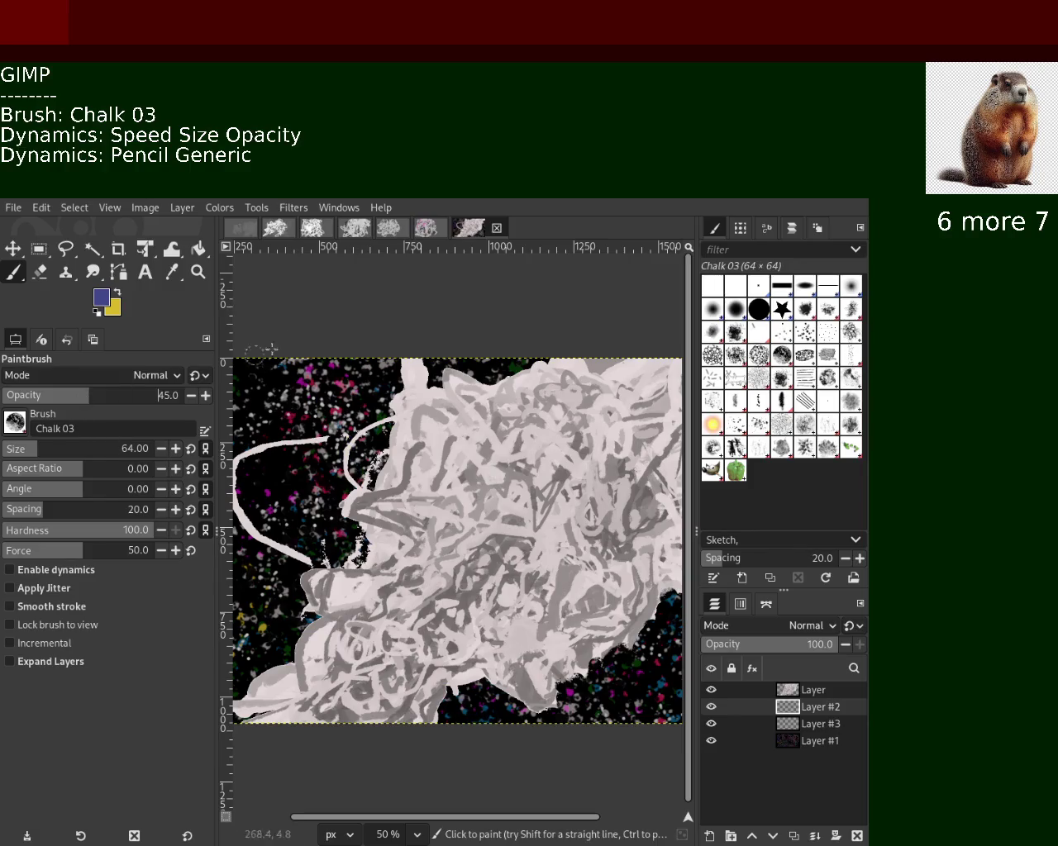
{"action": "left_click_drag", "start_coordinate": [285, 357], "coordinate": [652, 719]}
{"action": "key", "text": "ctrl+z"}
{"action": "left_click_drag", "start_coordinate": [289, 357], "coordinate": [639, 732]}
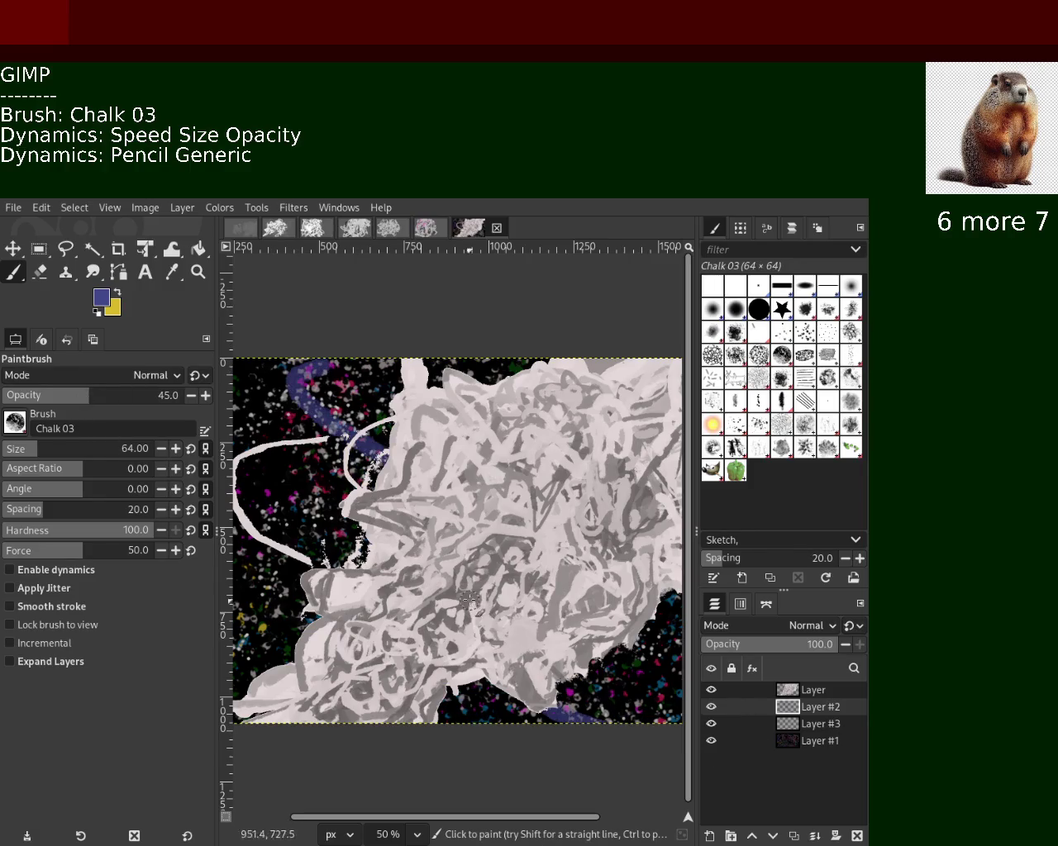
Zoom the view out and hide the pale chalk scribble layer.
{"action": "left_click", "coordinate": [203, 278]}
{"action": "scroll", "coordinate": [461, 469], "scroll_direction": "down", "scroll_amount": 1}
{"action": "scroll", "coordinate": [460, 469], "scroll_direction": "up", "scroll_amount": 2}
{"action": "scroll", "coordinate": [460, 469], "scroll_direction": "down", "scroll_amount": 3}
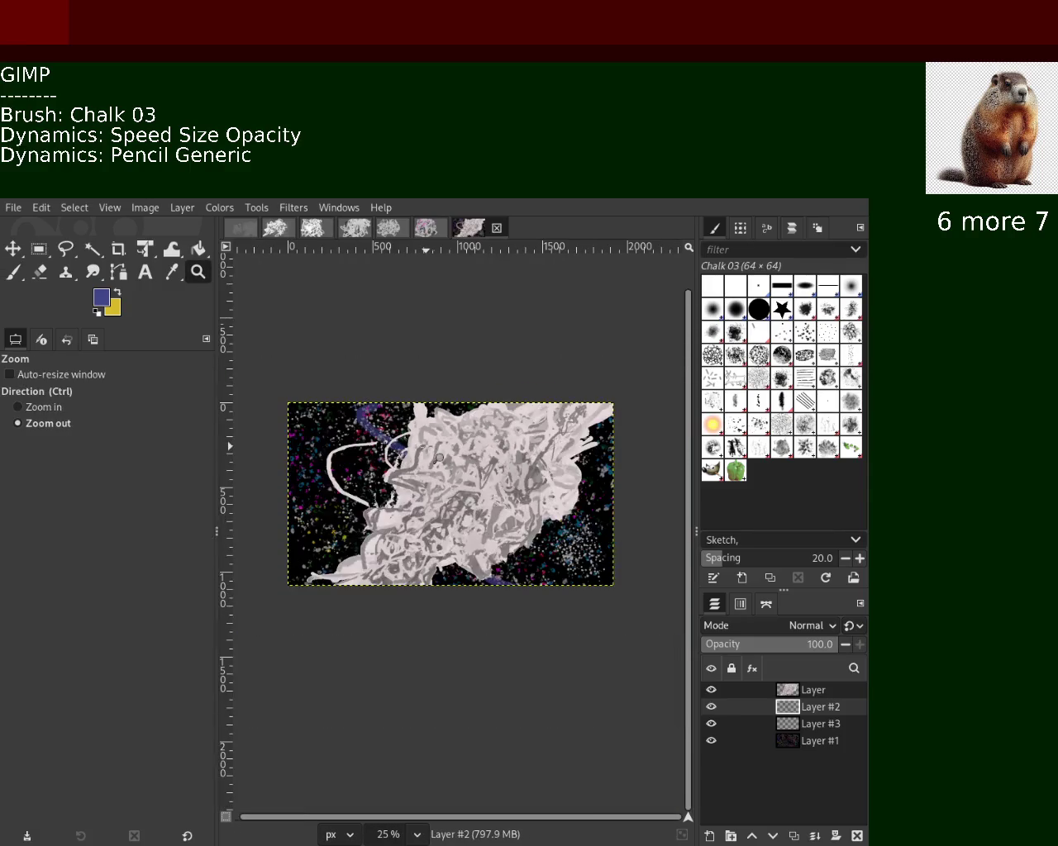
{"action": "left_click", "coordinate": [710, 690]}
Zoom in on the right part of the image.
{"action": "left_click_drag", "start_coordinate": [457, 434], "coordinate": [575, 549]}
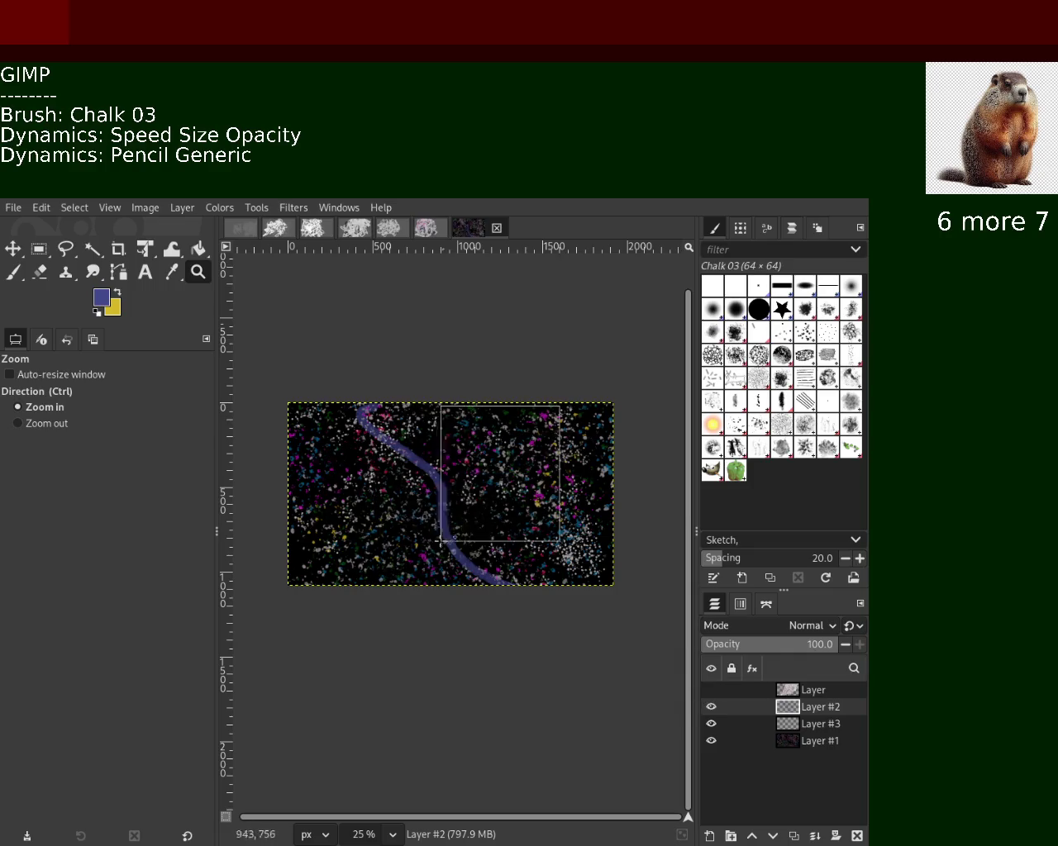
{"action": "scroll", "coordinate": [494, 530], "scroll_direction": "up", "scroll_amount": 1}
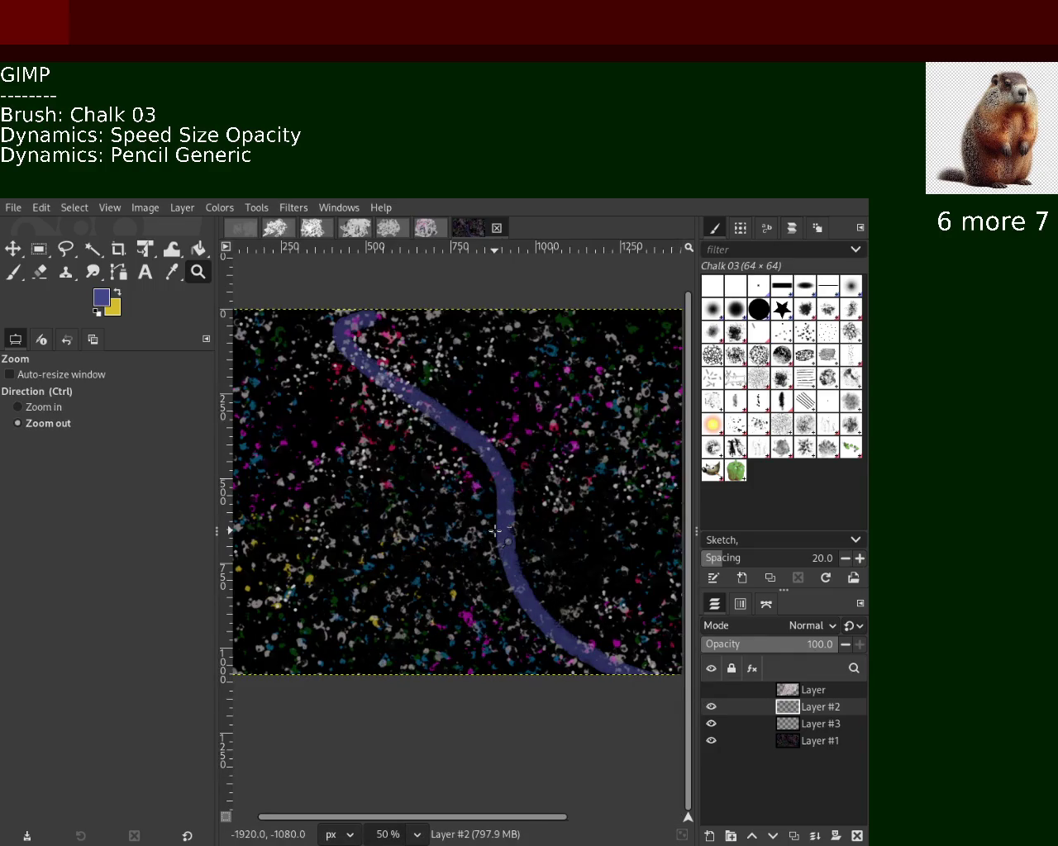
{"action": "scroll", "coordinate": [504, 530], "scroll_direction": "down", "scroll_amount": 3}
{"action": "scroll", "coordinate": [529, 529], "scroll_direction": "down", "scroll_amount": 1}
{"action": "scroll", "coordinate": [543, 528], "scroll_direction": "up", "scroll_amount": 1}
{"action": "scroll", "coordinate": [543, 529], "scroll_direction": "up", "scroll_amount": 1}
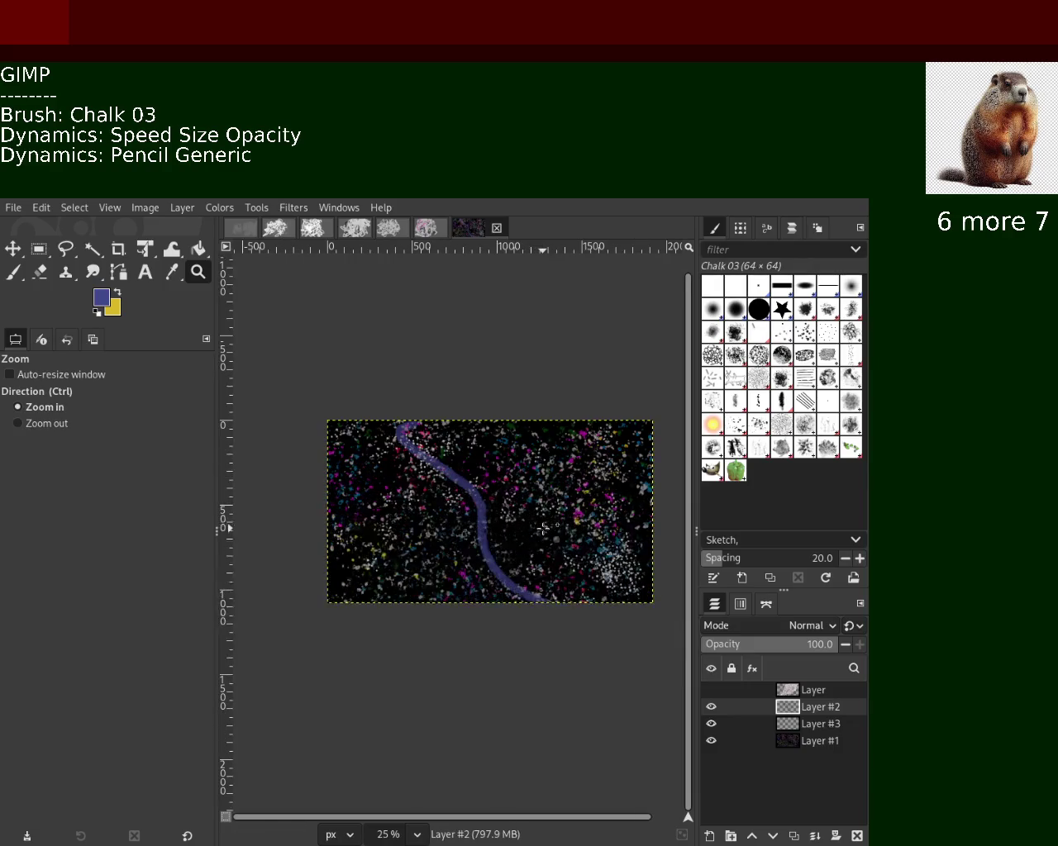
{"action": "scroll", "coordinate": [579, 528], "scroll_direction": "down", "scroll_amount": 1}
{"action": "scroll", "coordinate": [570, 529], "scroll_direction": "up", "scroll_amount": 2}
Enlarge the brush to size 250 and try wide blue strokes on Layer #2.
{"action": "key", "text": "p"}
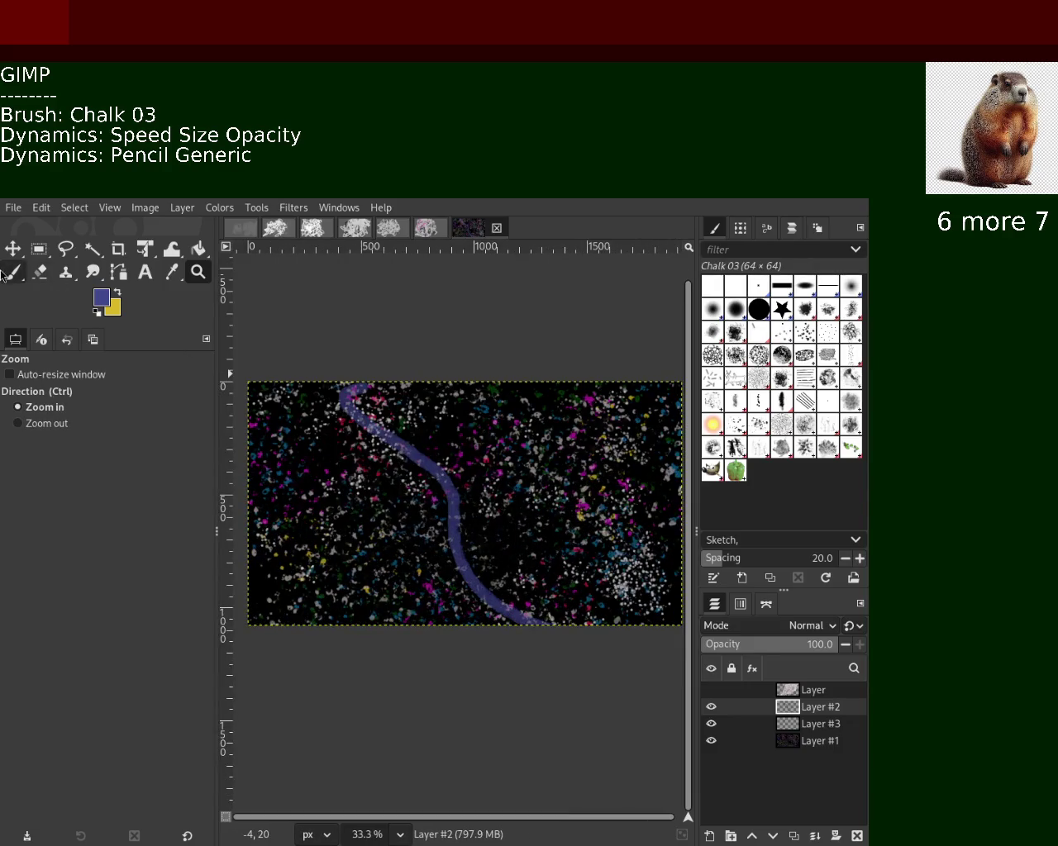
{"action": "left_click_drag", "start_coordinate": [471, 385], "coordinate": [347, 612]}
{"action": "key", "text": "ctrl+z"}
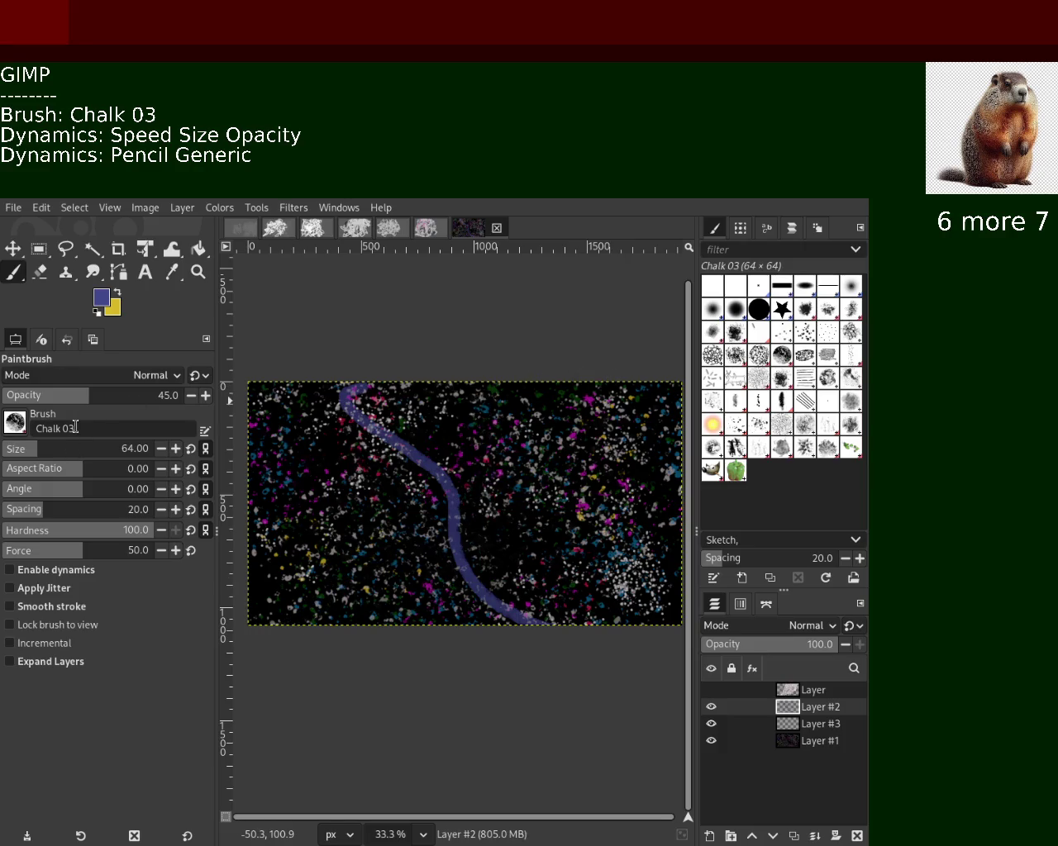
{"action": "left_click", "coordinate": [73, 449]}
{"action": "left_click_drag", "start_coordinate": [612, 386], "coordinate": [579, 459]}
{"action": "mouse_move", "coordinate": [579, 458]}
{"action": "left_mouse_down"}
{"action": "mouse_move", "coordinate": [430, 595]}
{"action": "mouse_move", "coordinate": [545, 487]}
{"action": "left_mouse_up"}
{"action": "key", "text": "ctrl+z"}
Test more wide blue wash strokes, undoing them, and keep the chalk layer hidden.
{"action": "key", "text": "ctrl+z"}
{"action": "key", "text": "ctrl+z"}
{"action": "left_click_drag", "start_coordinate": [543, 397], "coordinate": [397, 587]}
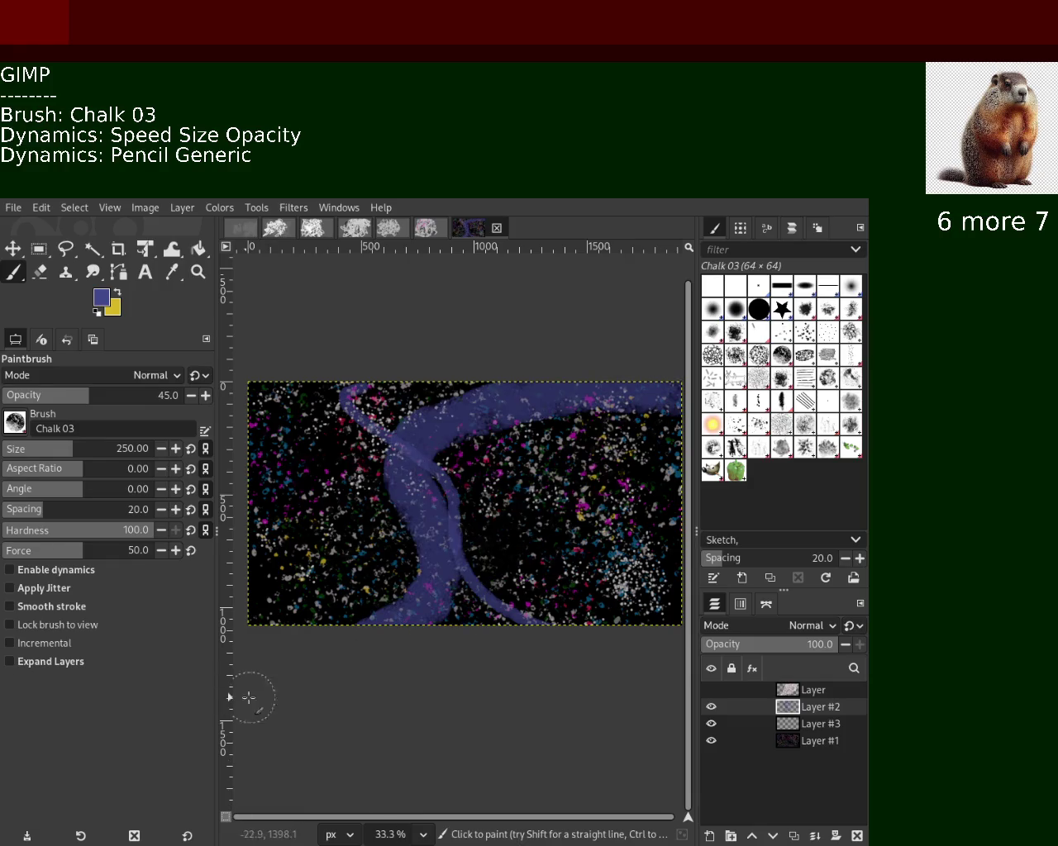
{"action": "key", "text": "ctrl+z"}
{"action": "left_click_drag", "start_coordinate": [560, 398], "coordinate": [462, 595]}
{"action": "key", "text": "ctrl+z"}
{"action": "left_click_drag", "start_coordinate": [413, 396], "coordinate": [669, 396]}
{"action": "left_click_drag", "start_coordinate": [463, 397], "coordinate": [248, 612]}
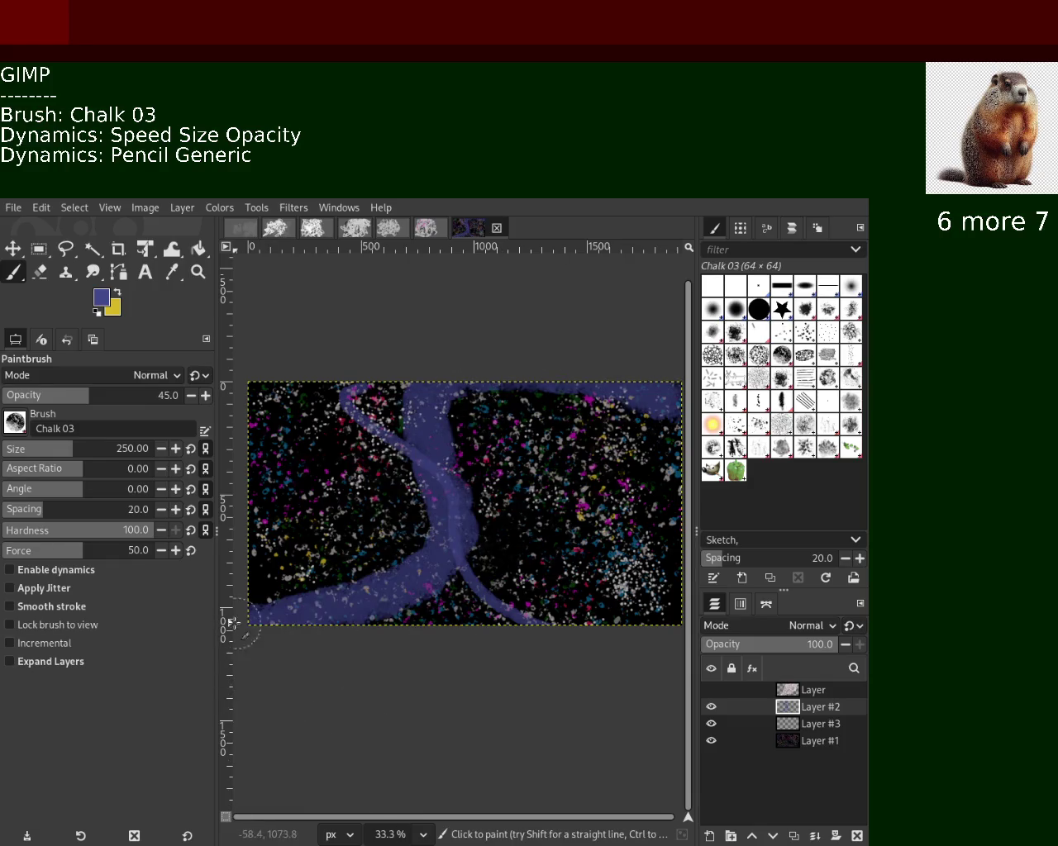
{"action": "key", "text": "ctrl+z"}
{"action": "key", "text": "ctrl+z"}
{"action": "key", "text": "ctrl+z"}
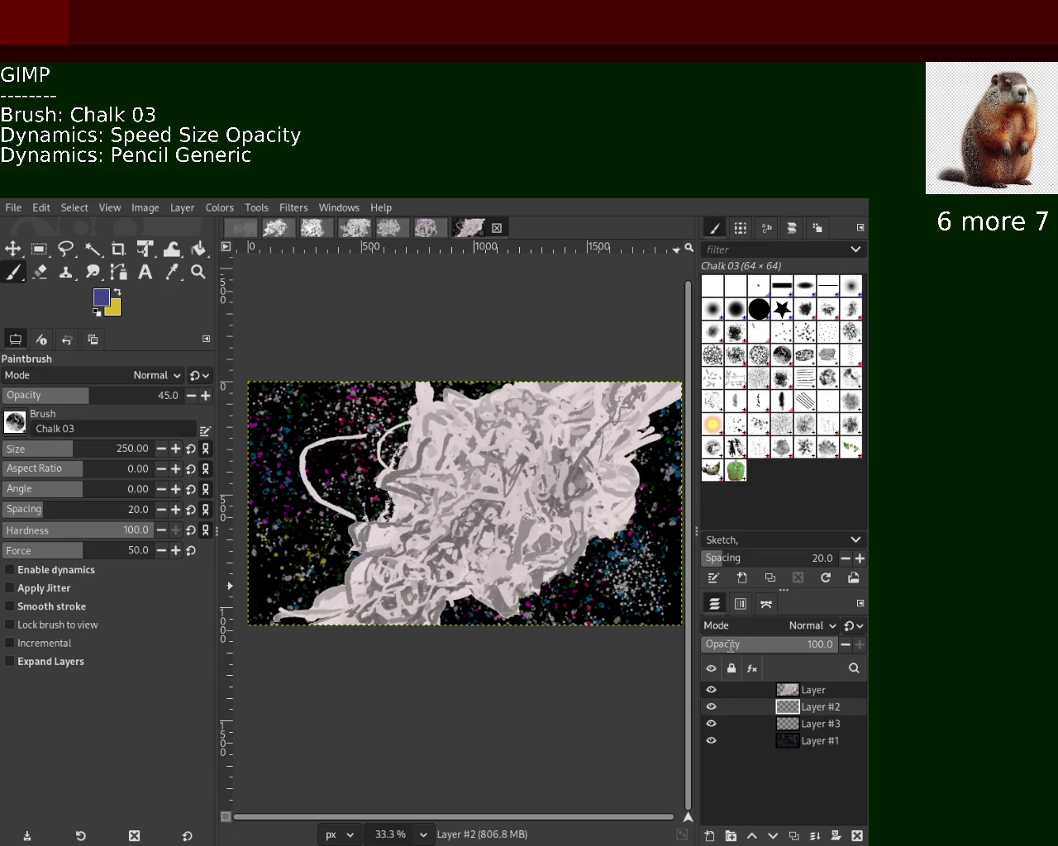
{"action": "left_click", "coordinate": [712, 690]}
Try a purple stroke curving down the canvas, then lower brush opacity to 10.
{"action": "left_click_drag", "start_coordinate": [301, 395], "coordinate": [458, 621]}
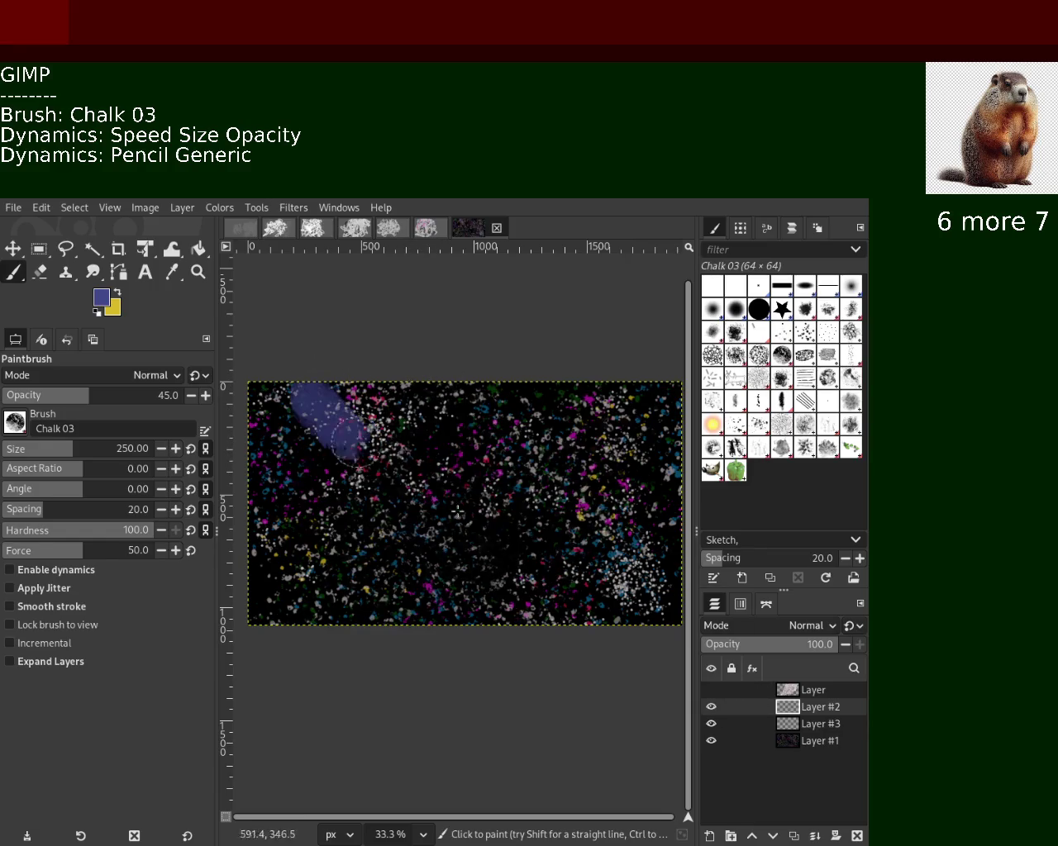
{"action": "key", "text": "ctrl+z"}
{"action": "key", "text": "ctrl+y"}
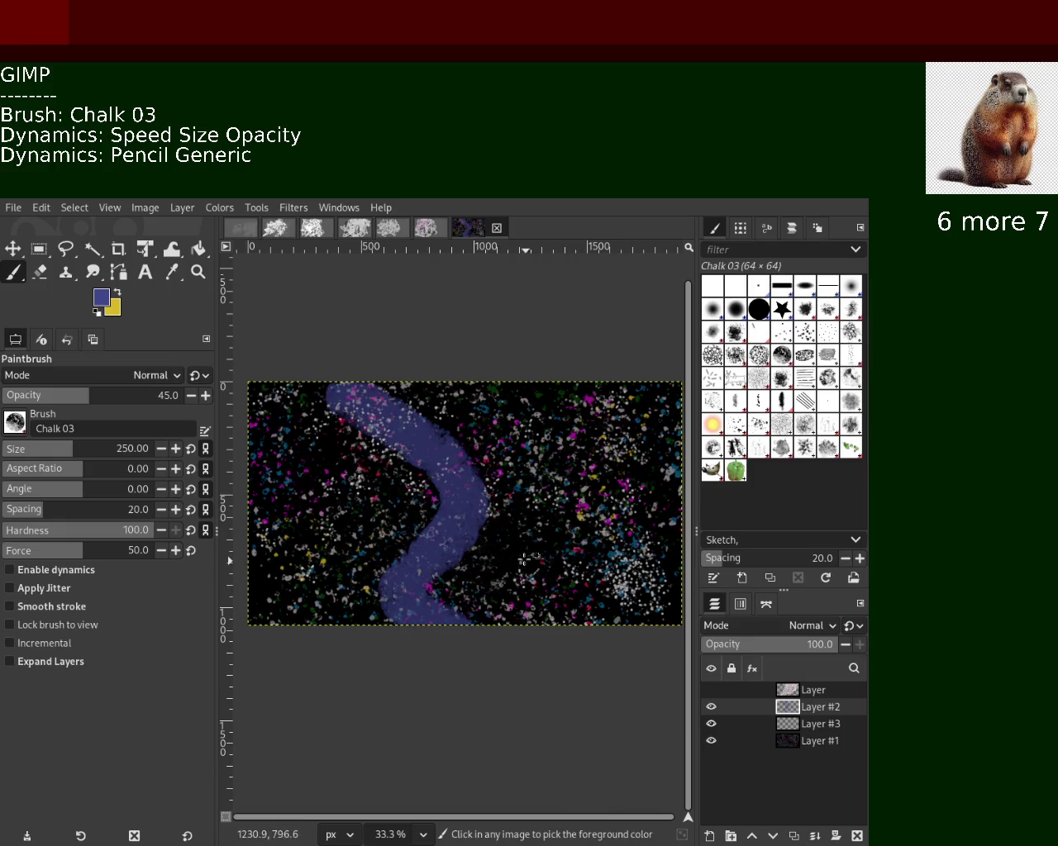
{"action": "key", "text": "ctrl+z"}
{"action": "left_click_drag", "start_coordinate": [87, 399], "coordinate": [22, 397]}
{"action": "key", "text": "ctrl+y"}
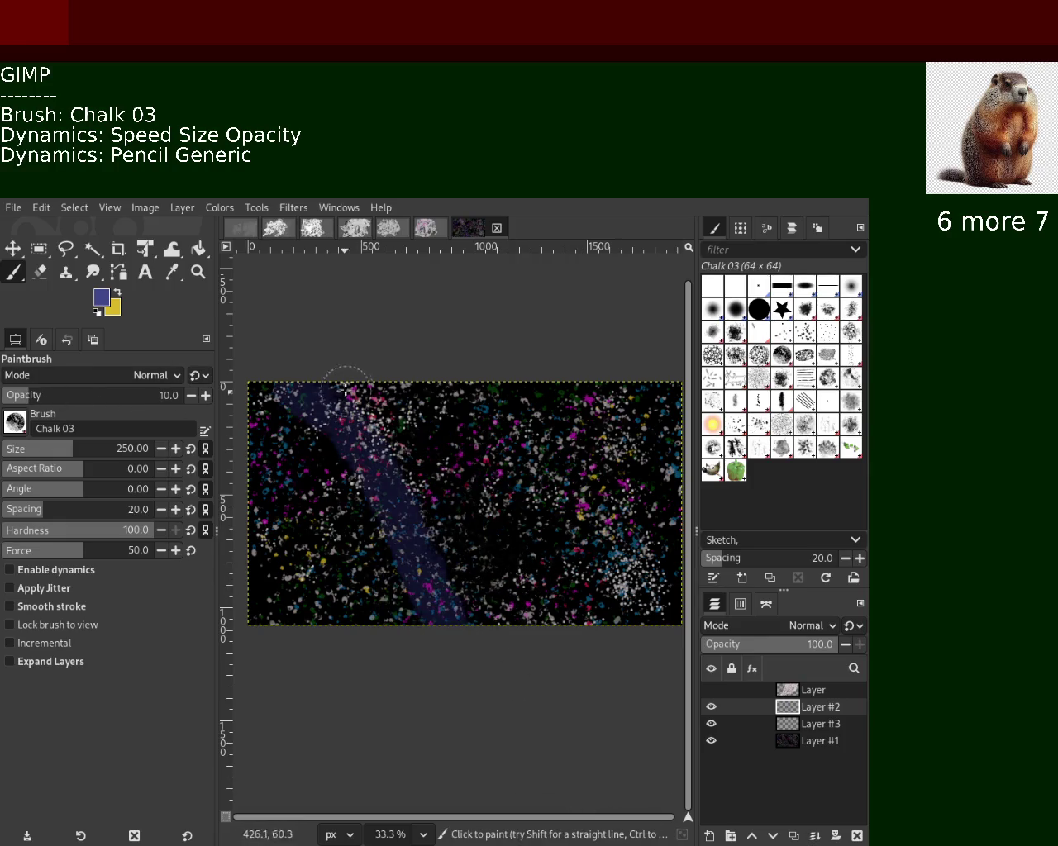
{"action": "key", "text": "ctrl+z"}
{"action": "key", "text": "ctrl+y"}
{"action": "key", "text": "ctrl+z"}
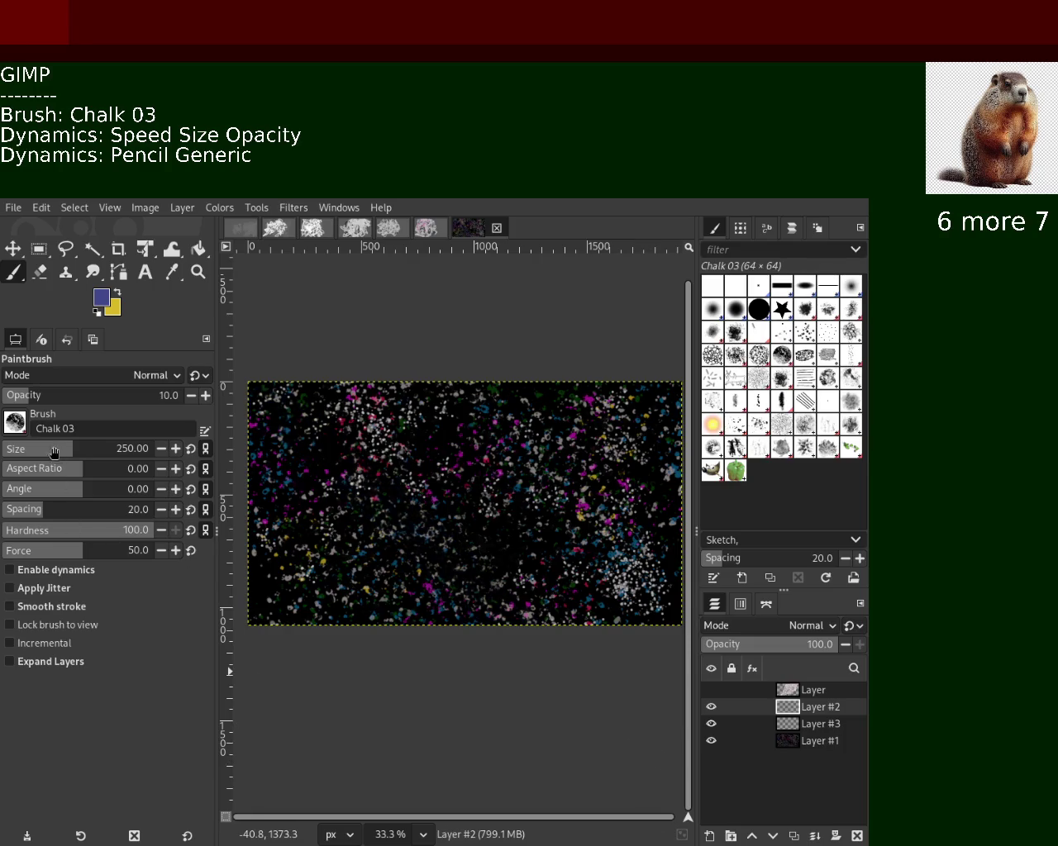
Paint a faint diagonal wash from upper left to lower middle at brush size 800.
{"action": "left_click_drag", "start_coordinate": [50, 453], "coordinate": [137, 459]}
{"action": "left_click_drag", "start_coordinate": [294, 384], "coordinate": [514, 720]}
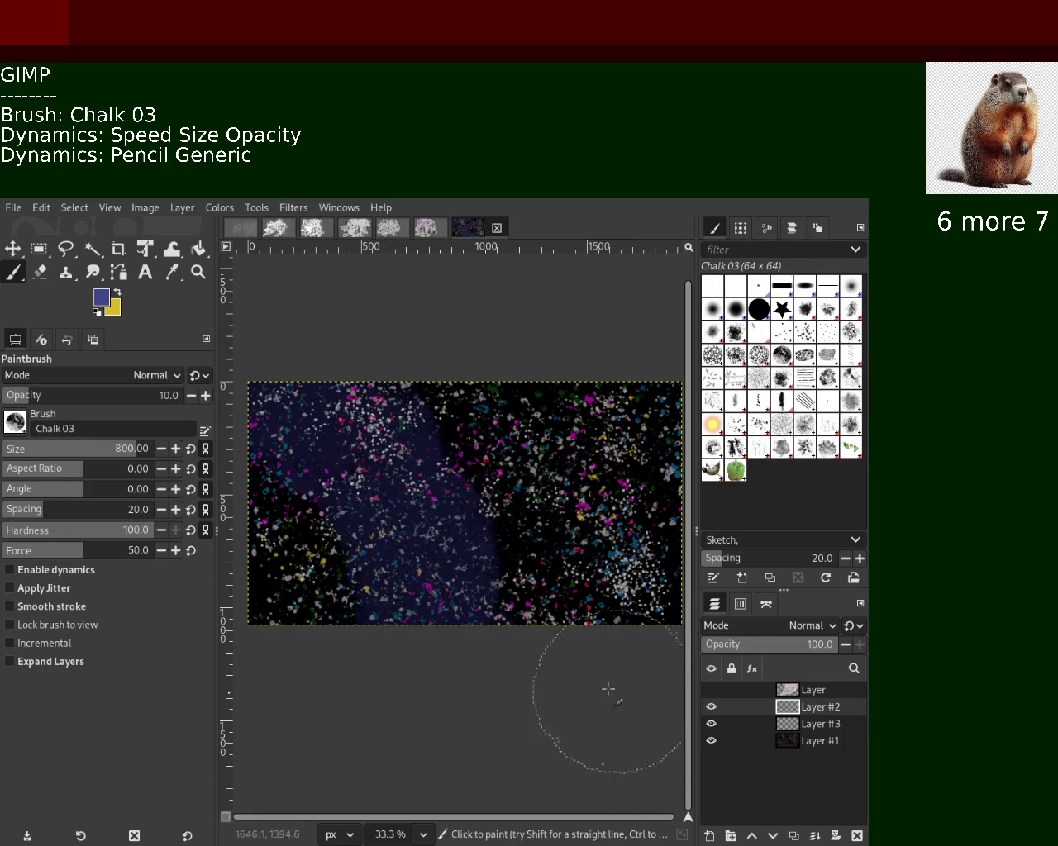
{"action": "key", "text": "ctrl+z"}
{"action": "key", "text": "ctrl+y"}
{"action": "key", "text": "ctrl+z"}
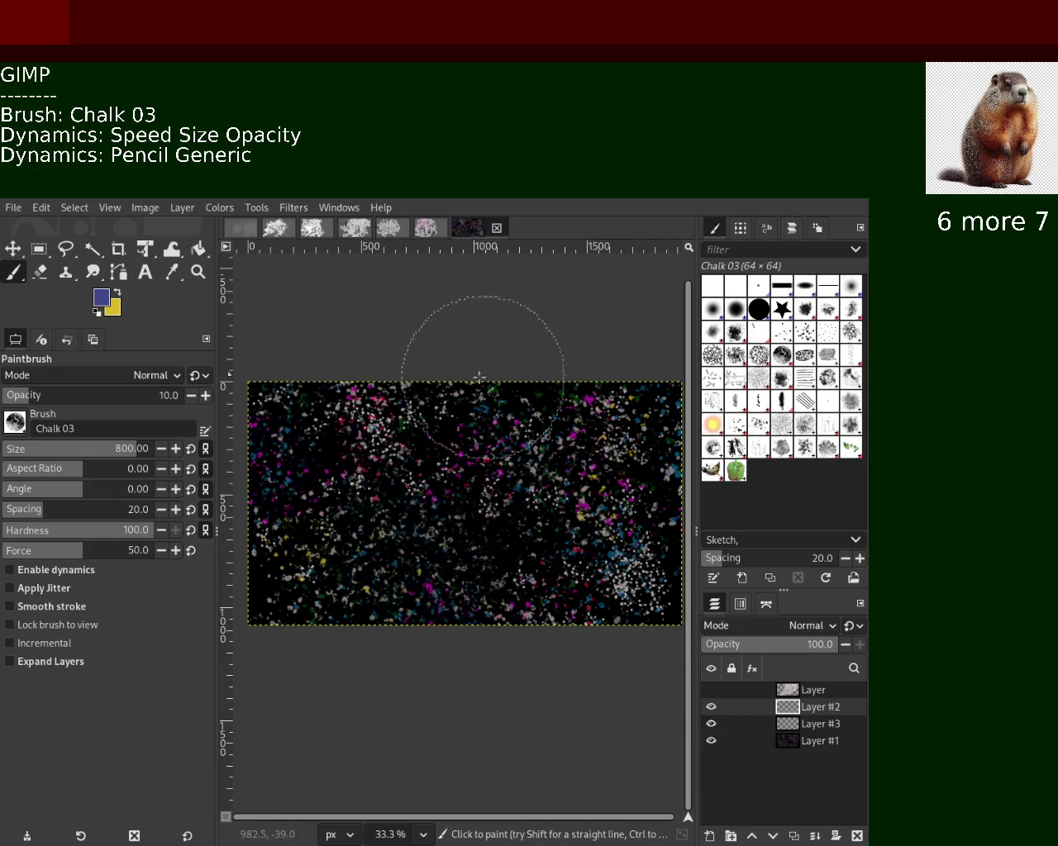
{"action": "left_click_drag", "start_coordinate": [477, 354], "coordinate": [656, 802]}
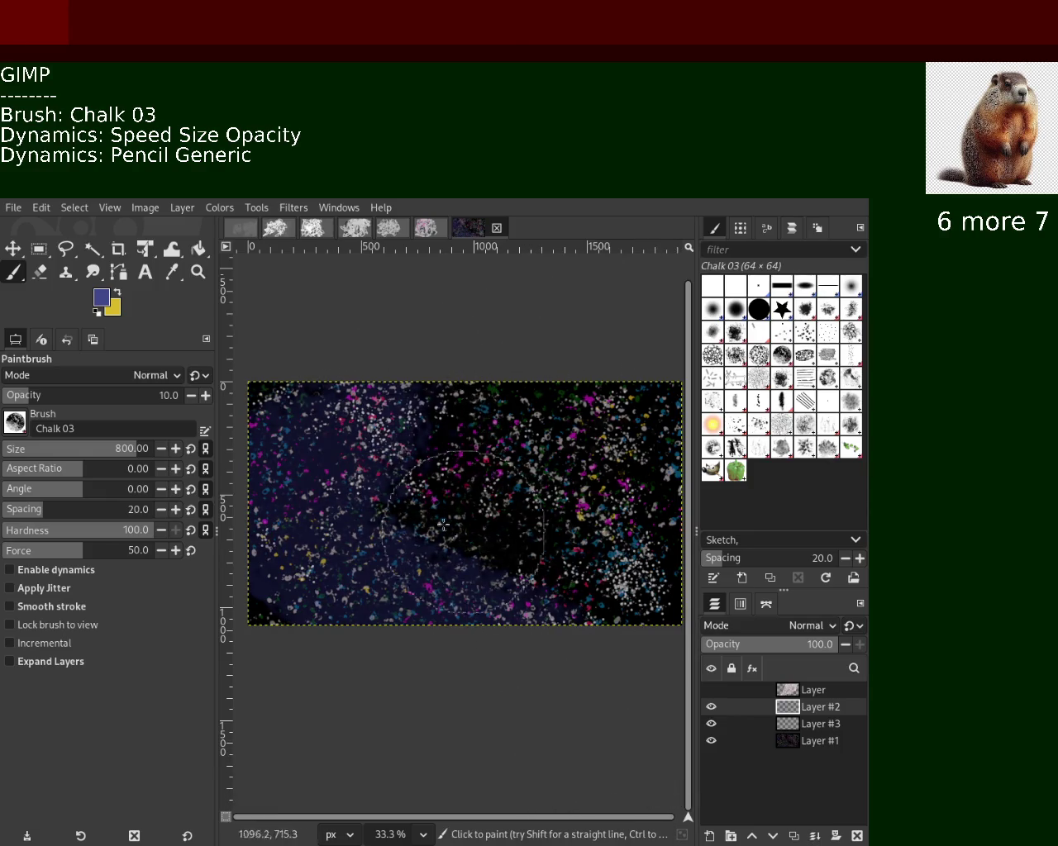
Zoom the view in and out to inspect the diagonal wash.
{"action": "key", "text": "z"}
{"action": "scroll", "coordinate": [259, 318], "scroll_direction": "down", "scroll_amount": 1}
{"action": "scroll", "coordinate": [331, 372], "scroll_direction": "up", "scroll_amount": 1}
{"action": "scroll", "coordinate": [413, 446], "scroll_direction": "up", "scroll_amount": 1}
{"action": "scroll", "coordinate": [489, 513], "scroll_direction": "down", "scroll_amount": 2}
{"action": "scroll", "coordinate": [489, 512], "scroll_direction": "down", "scroll_amount": 1}
{"action": "scroll", "coordinate": [491, 511], "scroll_direction": "down", "scroll_amount": 1}
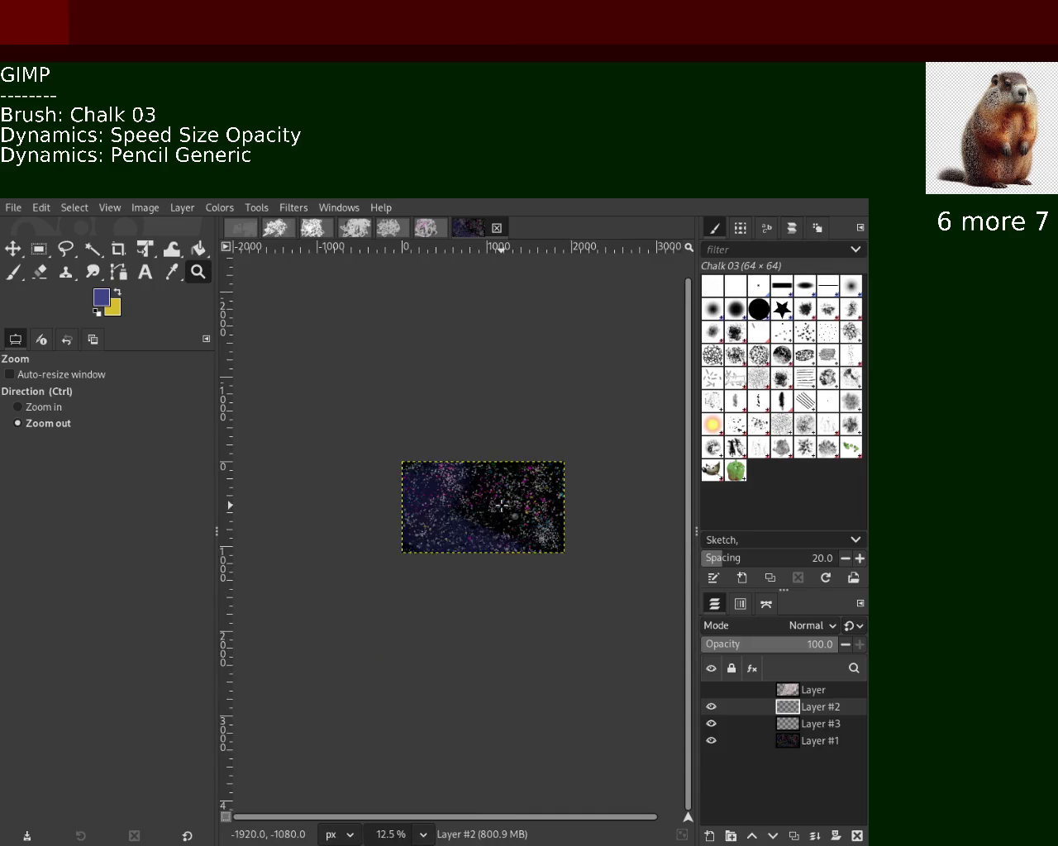
{"action": "scroll", "coordinate": [496, 508], "scroll_direction": "down", "scroll_amount": 2}
{"action": "scroll", "coordinate": [501, 505], "scroll_direction": "up", "scroll_amount": 1}
{"action": "scroll", "coordinate": [501, 505], "scroll_direction": "up", "scroll_amount": 2}
{"action": "scroll", "coordinate": [502, 505], "scroll_direction": "up", "scroll_amount": 1}
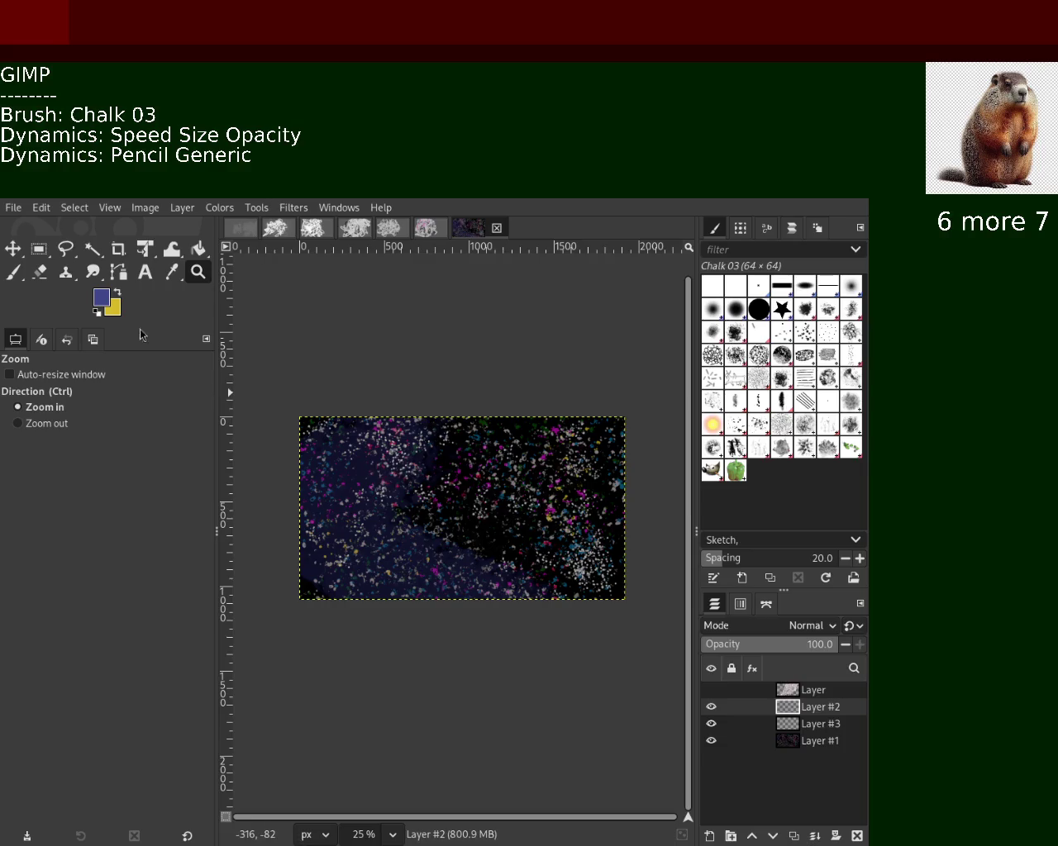
Reduce the brush to about 400 and try chalk strokes on the right, undoing them.
{"action": "left_click", "coordinate": [15, 271]}
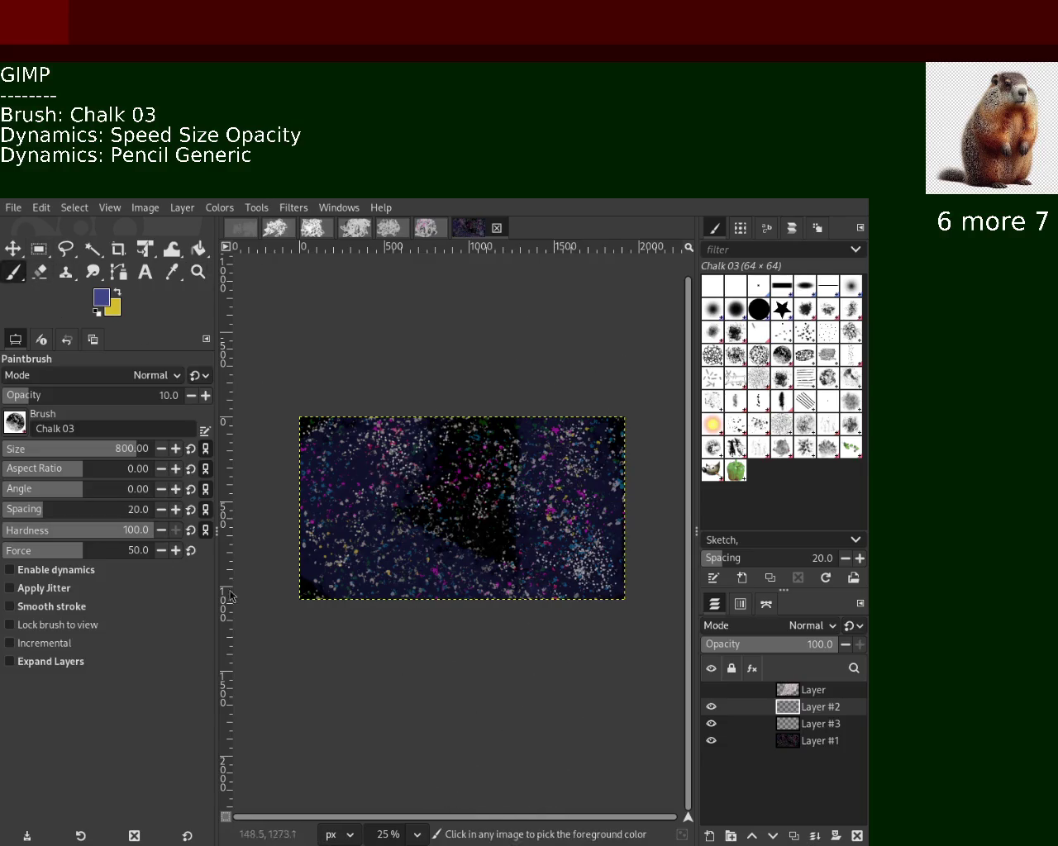
{"action": "key", "text": "bracketleft"}
{"action": "key", "text": "bracketleft"}
{"action": "key", "text": "bracketleft"}
{"action": "key", "text": "bracketleft"}
{"action": "key", "text": "bracketleft"}
{"action": "key", "text": "bracketleft"}
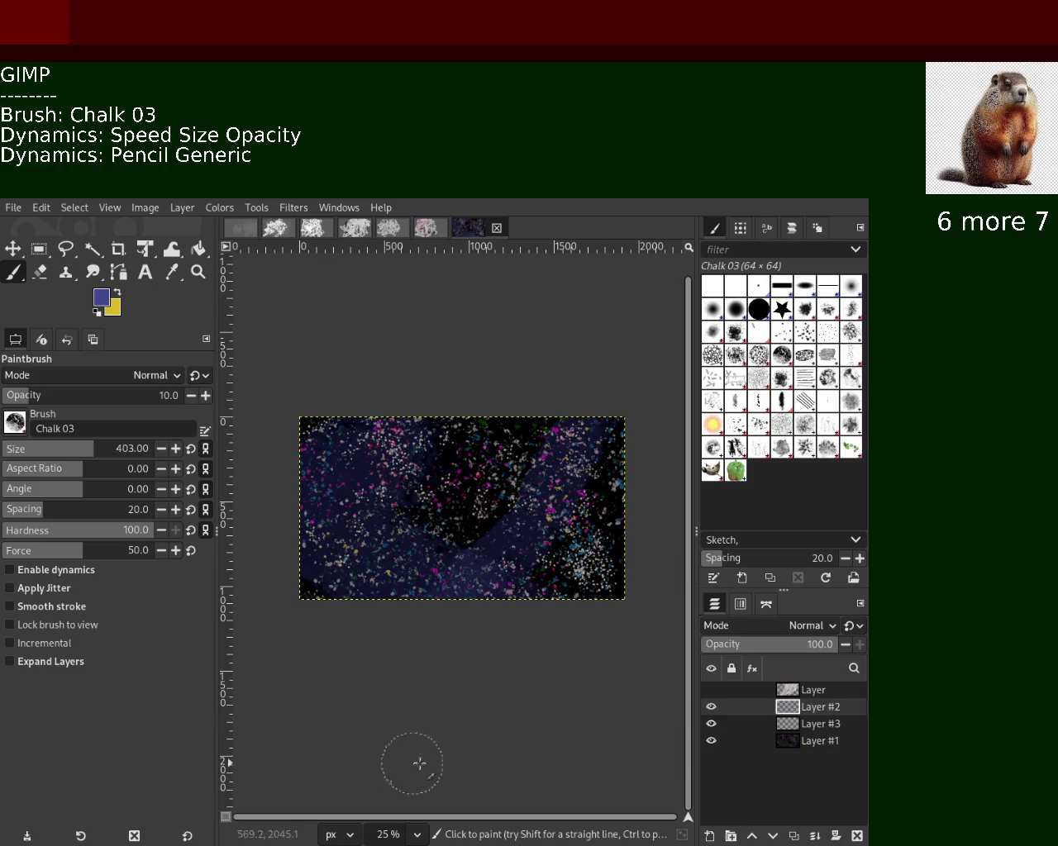
{"action": "left_click_drag", "start_coordinate": [546, 332], "coordinate": [512, 710]}
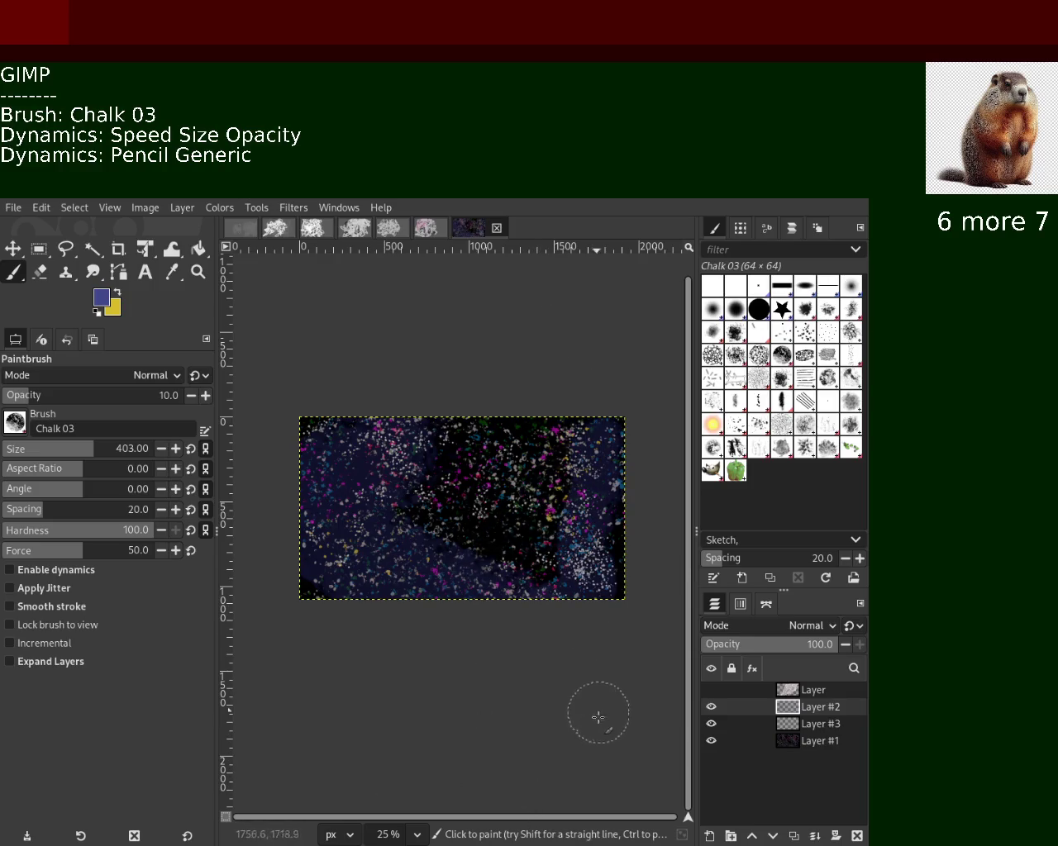
{"action": "key", "text": "ctrl+z"}
{"action": "left_click_drag", "start_coordinate": [557, 371], "coordinate": [580, 803]}
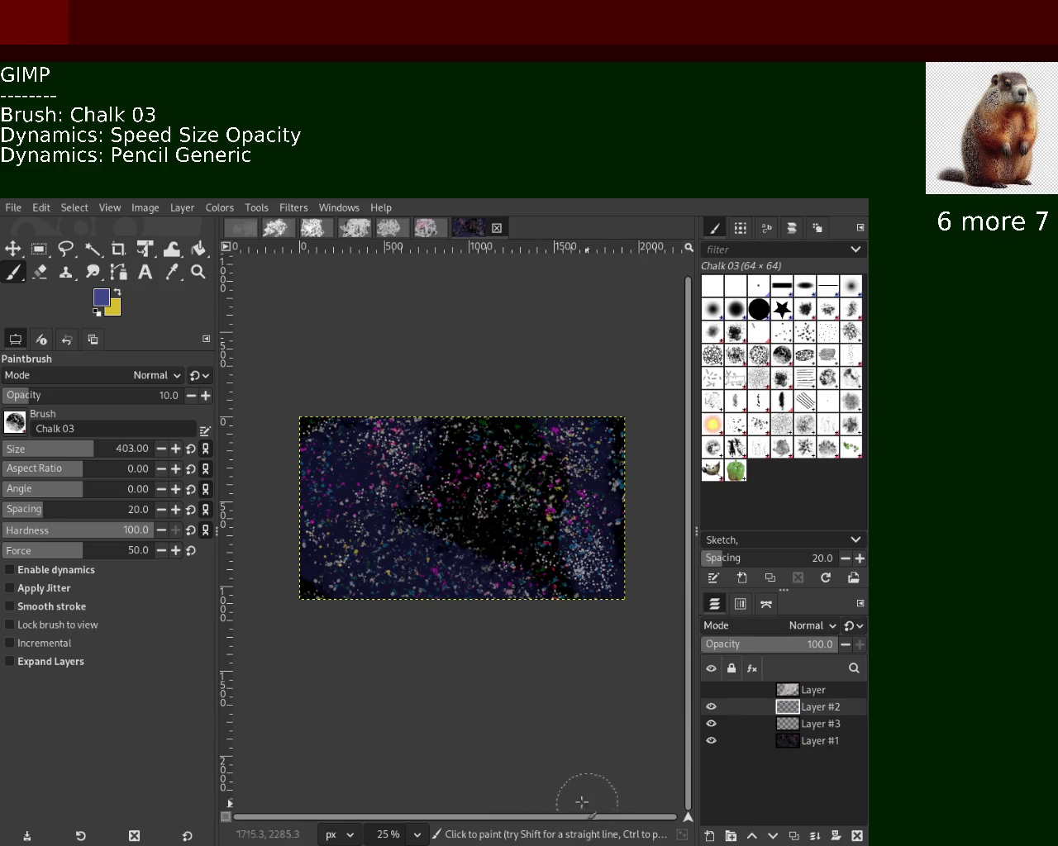
{"action": "key", "text": "ctrl+z"}
{"action": "left_click_drag", "start_coordinate": [484, 371], "coordinate": [675, 795]}
{"action": "key", "text": "ctrl+z"}
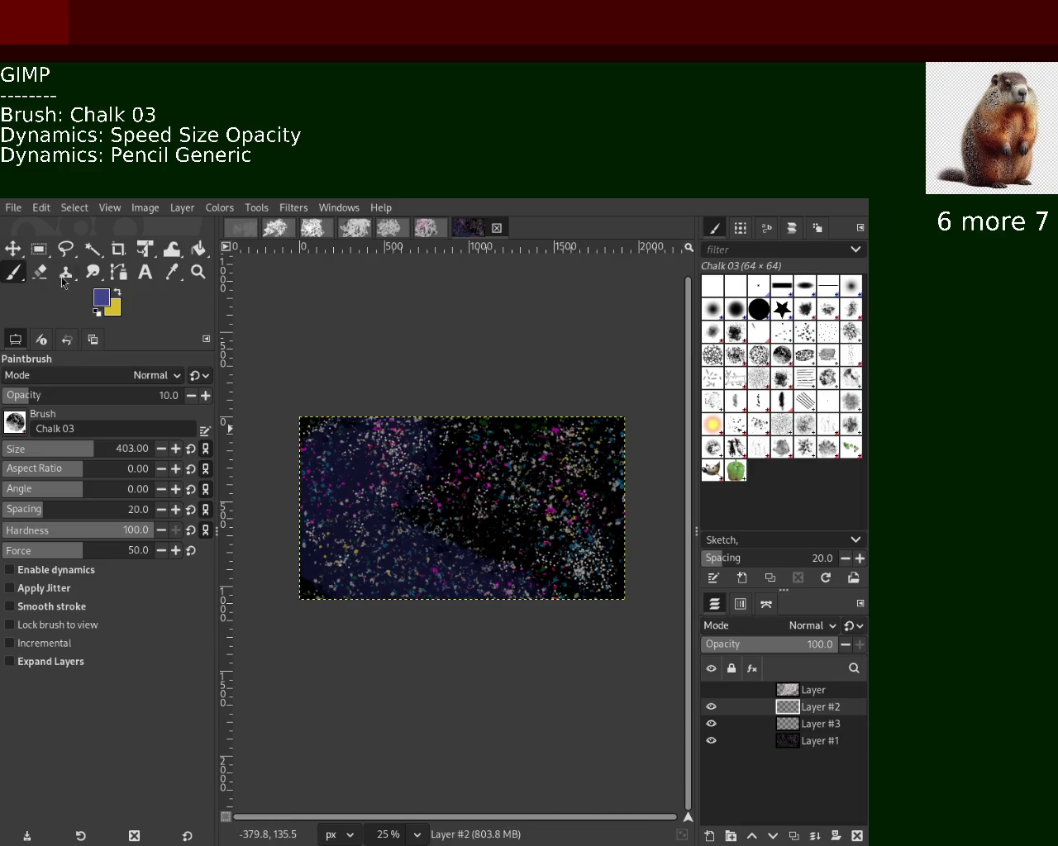
Try yellow chalk strokes on the right edge, then set the brush size to 574.
{"action": "left_click", "coordinate": [118, 295]}
{"action": "left_click_drag", "start_coordinate": [583, 528], "coordinate": [559, 760]}
{"action": "key", "text": "ctrl+z"}
{"action": "left_click_drag", "start_coordinate": [590, 347], "coordinate": [551, 751]}
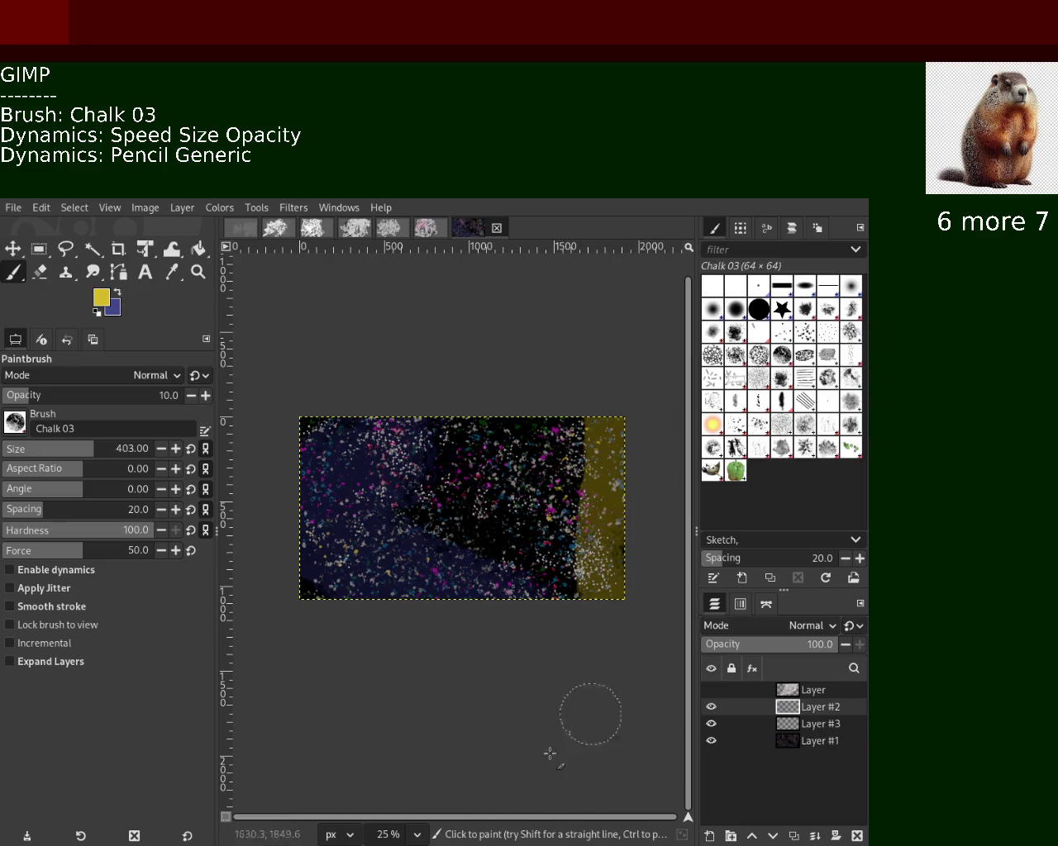
{"action": "key", "text": "ctrl+z"}
{"action": "left_click", "coordinate": [27, 449]}
{"action": "type", "text": "28"}
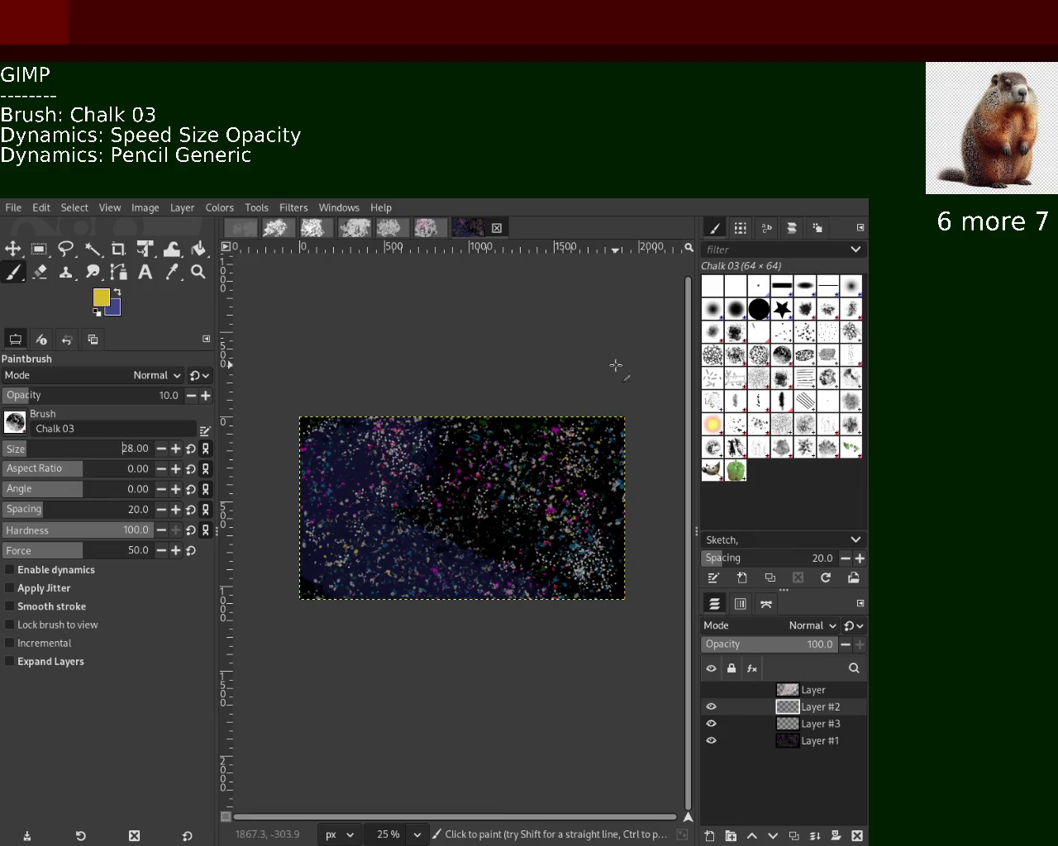
{"action": "left_click_drag", "start_coordinate": [98, 448], "coordinate": [114, 449]}
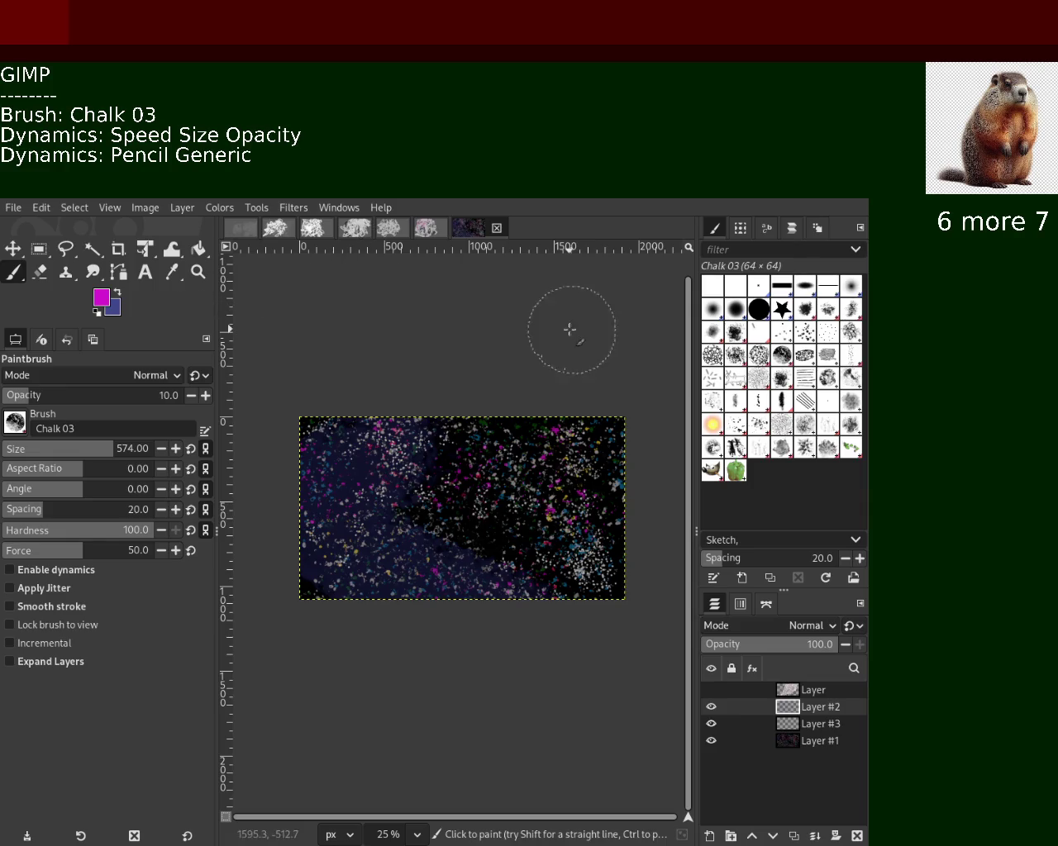
Lower opacity to 4 and add a faint magenta tint along the right edge.
{"action": "left_click_drag", "start_coordinate": [567, 330], "coordinate": [502, 827]}
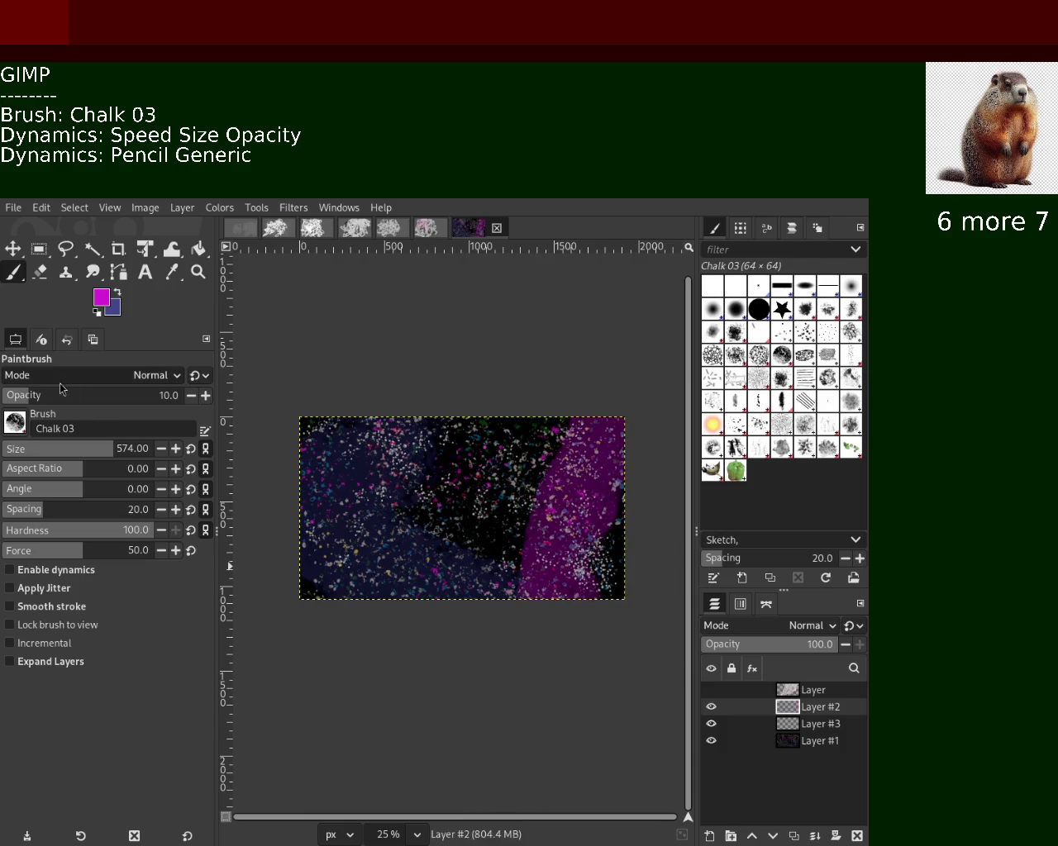
{"action": "key", "text": "ctrl+z"}
{"action": "left_click", "coordinate": [17, 397]}
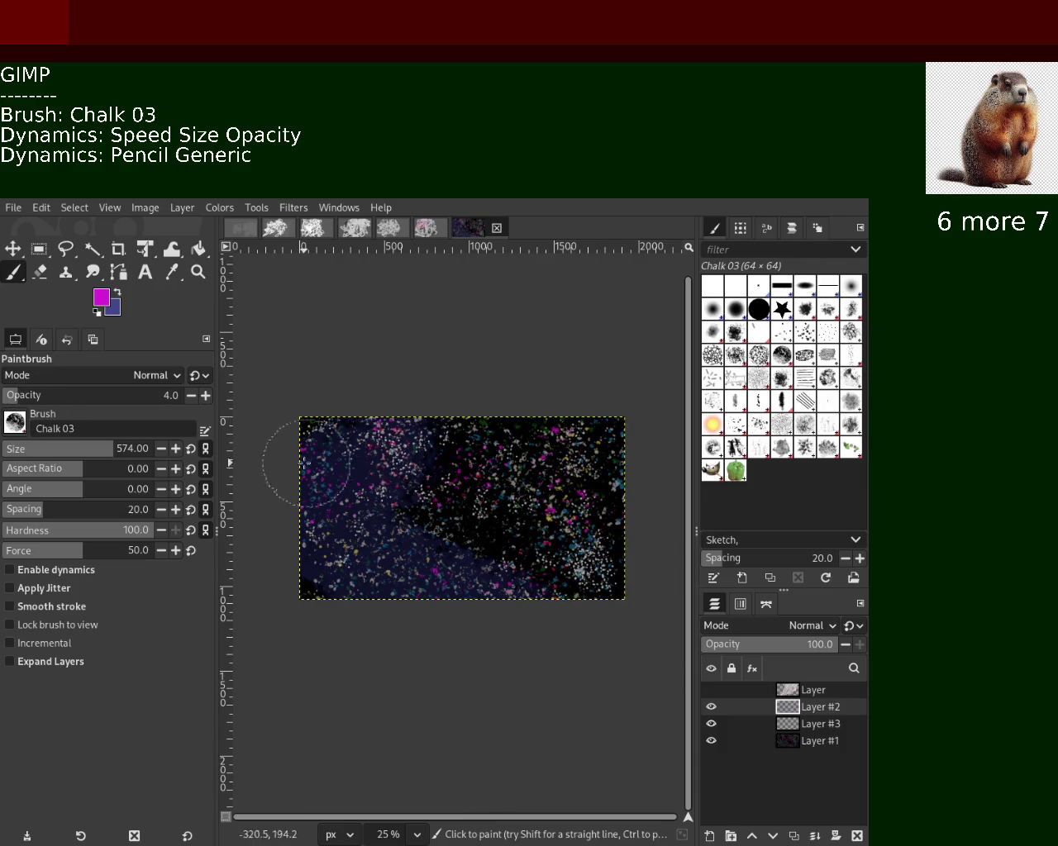
{"action": "left_click_drag", "start_coordinate": [562, 413], "coordinate": [599, 541]}
{"action": "key", "text": "ctrl+z"}
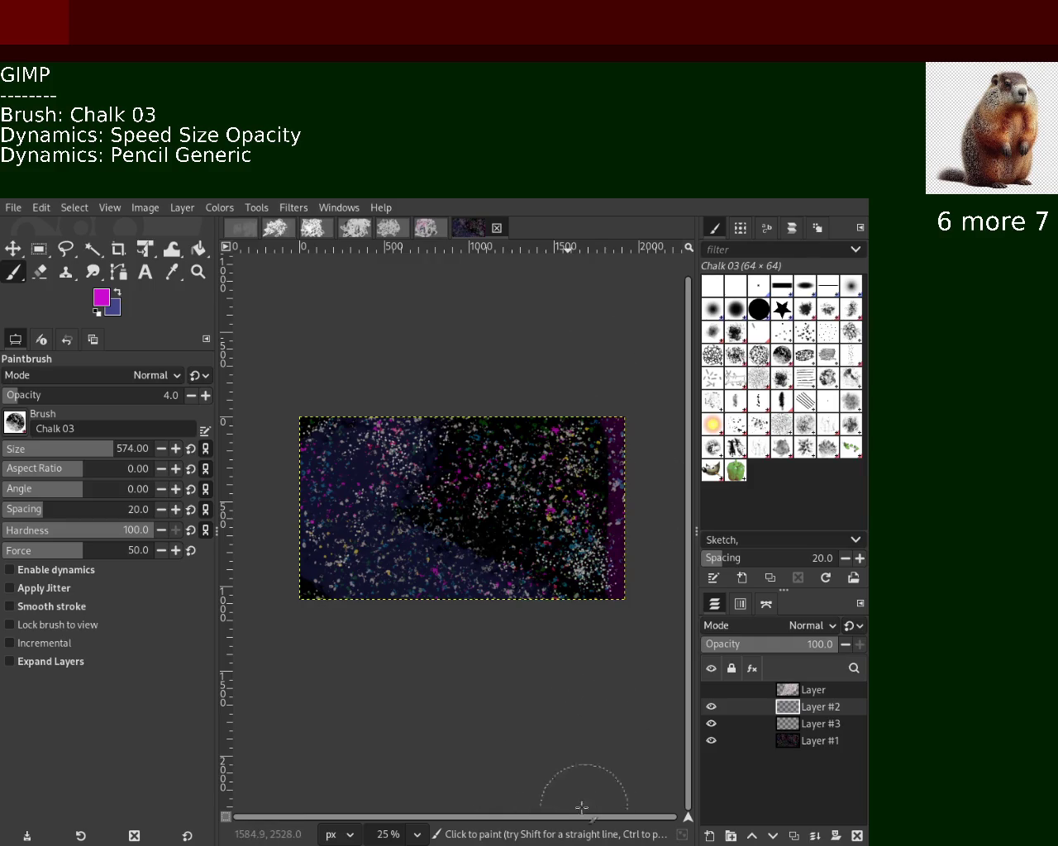
{"action": "left_click_drag", "start_coordinate": [460, 338], "coordinate": [593, 766]}
{"action": "key", "text": "ctrl+z"}
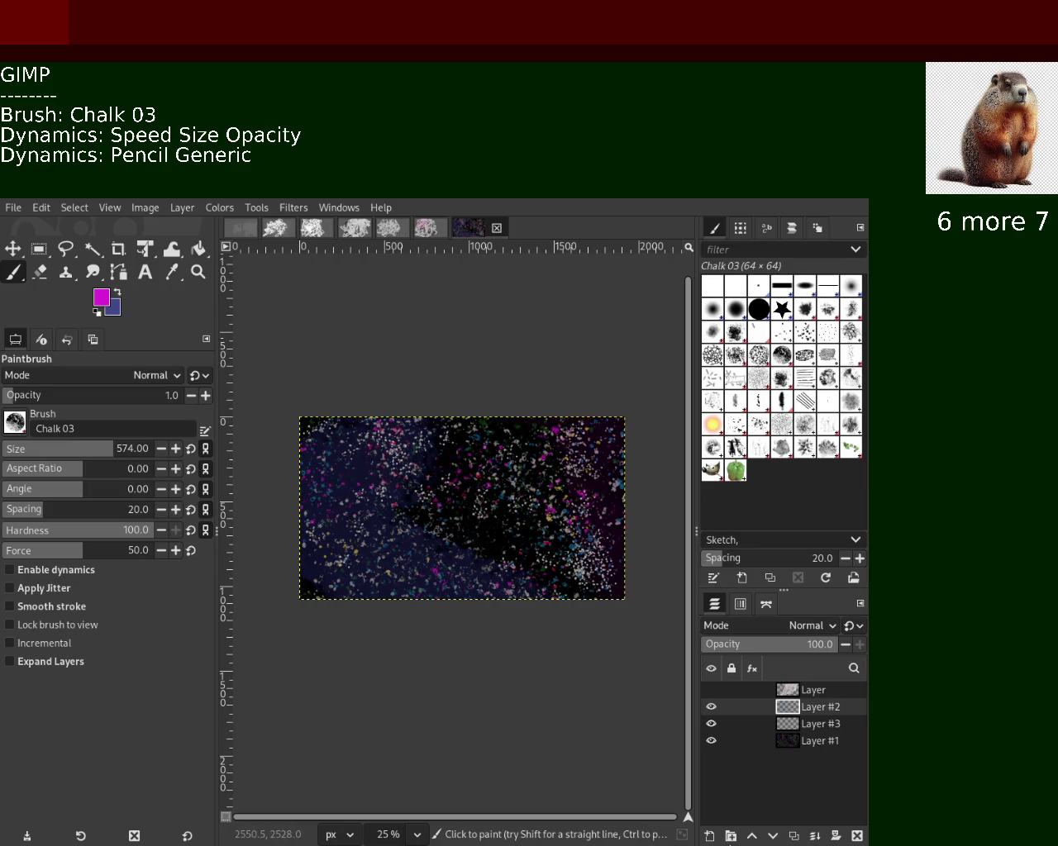
{"action": "left_click_drag", "start_coordinate": [579, 450], "coordinate": [624, 528]}
Zoom the view far out and scroll around the canvas.
{"action": "left_click", "coordinate": [198, 272]}
{"action": "left_click", "coordinate": [652, 549]}
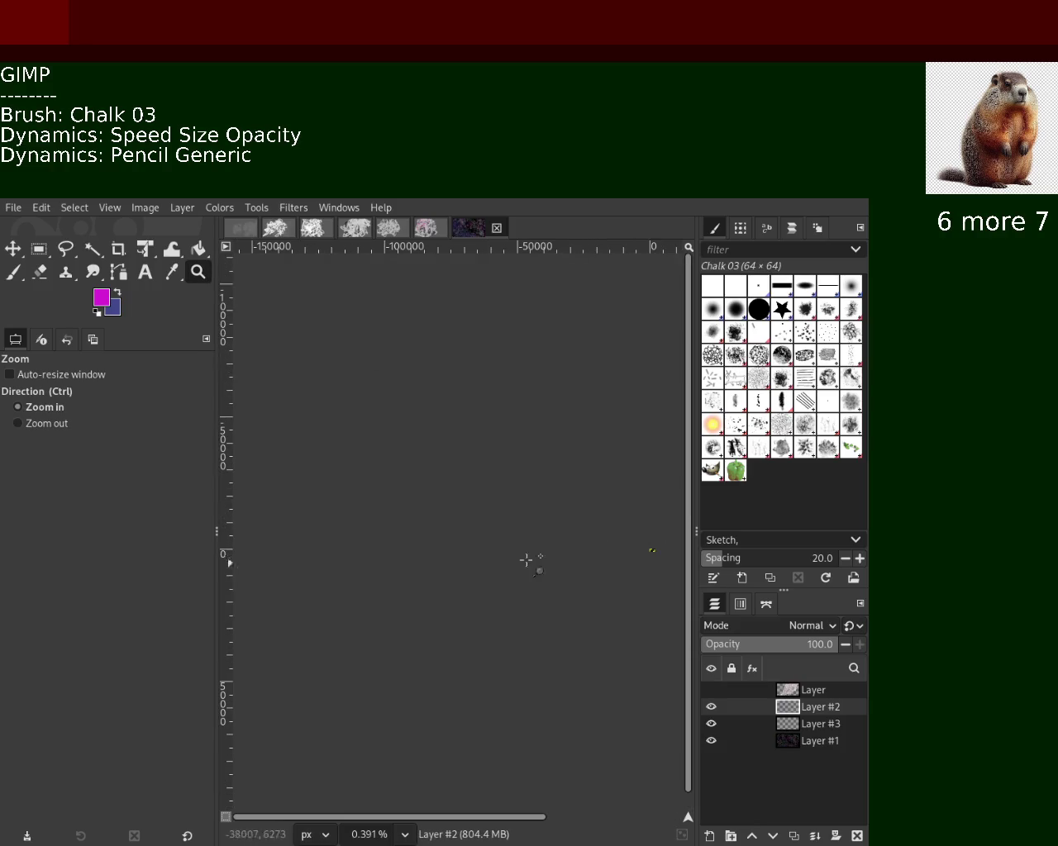
{"action": "scroll", "coordinate": [520, 518], "scroll_direction": "up", "scroll_amount": 1}
{"action": "scroll", "coordinate": [524, 508], "scroll_direction": "up", "scroll_amount": 5}
{"action": "scroll", "coordinate": [523, 507], "scroll_direction": "up", "scroll_amount": 2}
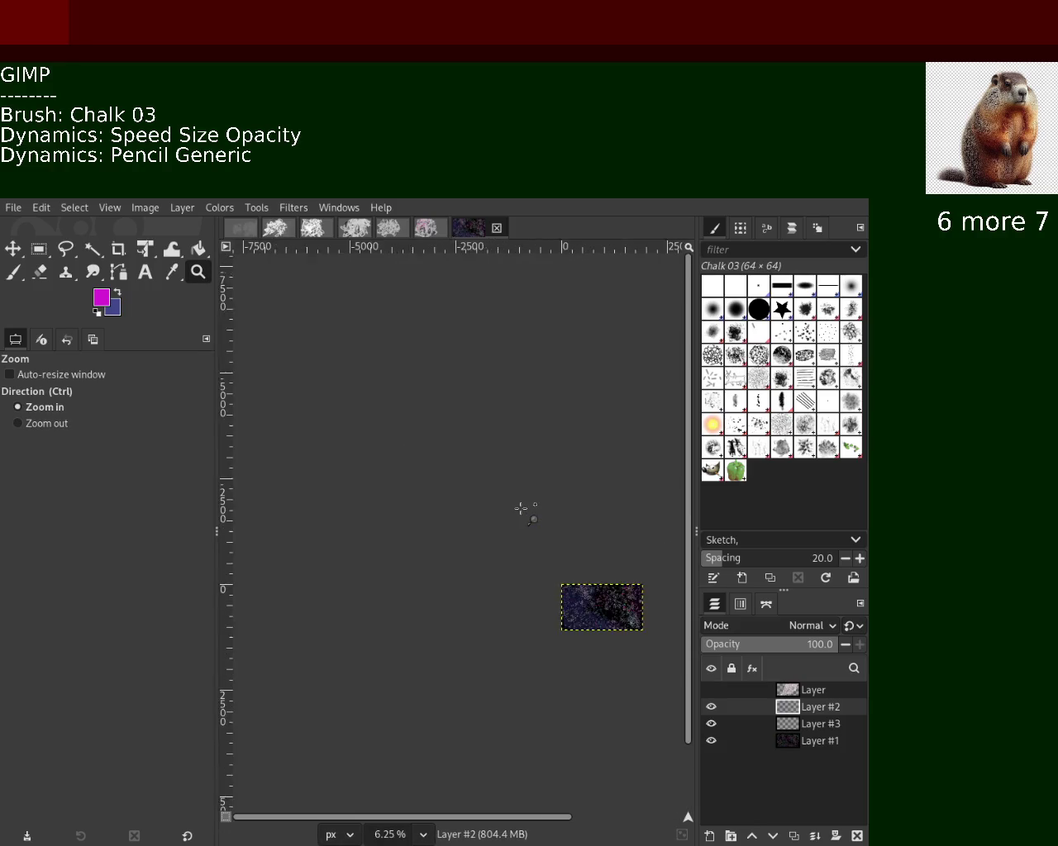
{"action": "scroll", "coordinate": [524, 507], "scroll_direction": "up", "scroll_amount": 1}
{"action": "scroll", "coordinate": [462, 562], "scroll_direction": "down", "scroll_amount": 3}
{"action": "scroll", "coordinate": [547, 632], "scroll_direction": "up", "scroll_amount": 2}
{"action": "scroll", "coordinate": [484, 590], "scroll_direction": "down", "scroll_amount": 1}
{"action": "scroll", "coordinate": [484, 583], "scroll_direction": "up", "scroll_amount": 2}
{"action": "scroll", "coordinate": [484, 580], "scroll_direction": "up", "scroll_amount": 3}
{"action": "scroll", "coordinate": [500, 588], "scroll_direction": "up", "scroll_amount": 1}
{"action": "scroll", "coordinate": [512, 596], "scroll_direction": "down", "scroll_amount": 1}
{"action": "scroll", "coordinate": [511, 596], "scroll_direction": "down", "scroll_amount": 1}
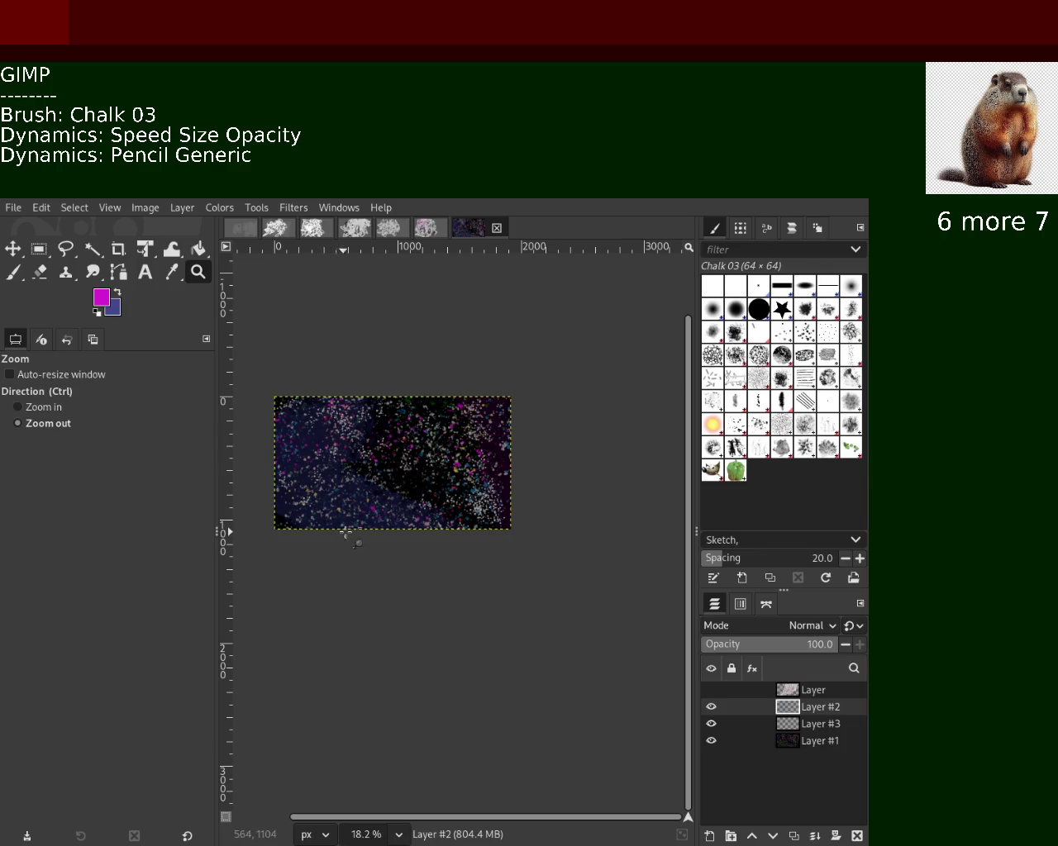
{"action": "scroll", "coordinate": [385, 537], "scroll_direction": "down", "scroll_amount": 1}
{"action": "scroll", "coordinate": [388, 546], "scroll_direction": "up", "scroll_amount": 1}
{"action": "scroll", "coordinate": [372, 469], "scroll_direction": "down", "scroll_amount": 2}
{"action": "scroll", "coordinate": [372, 468], "scroll_direction": "up", "scroll_amount": 2}
{"action": "scroll", "coordinate": [371, 469], "scroll_direction": "up", "scroll_amount": 1}
Reduce the brush to size 176 and paint a faint magenta stroke at upper right.
{"action": "left_click", "coordinate": [13, 272]}
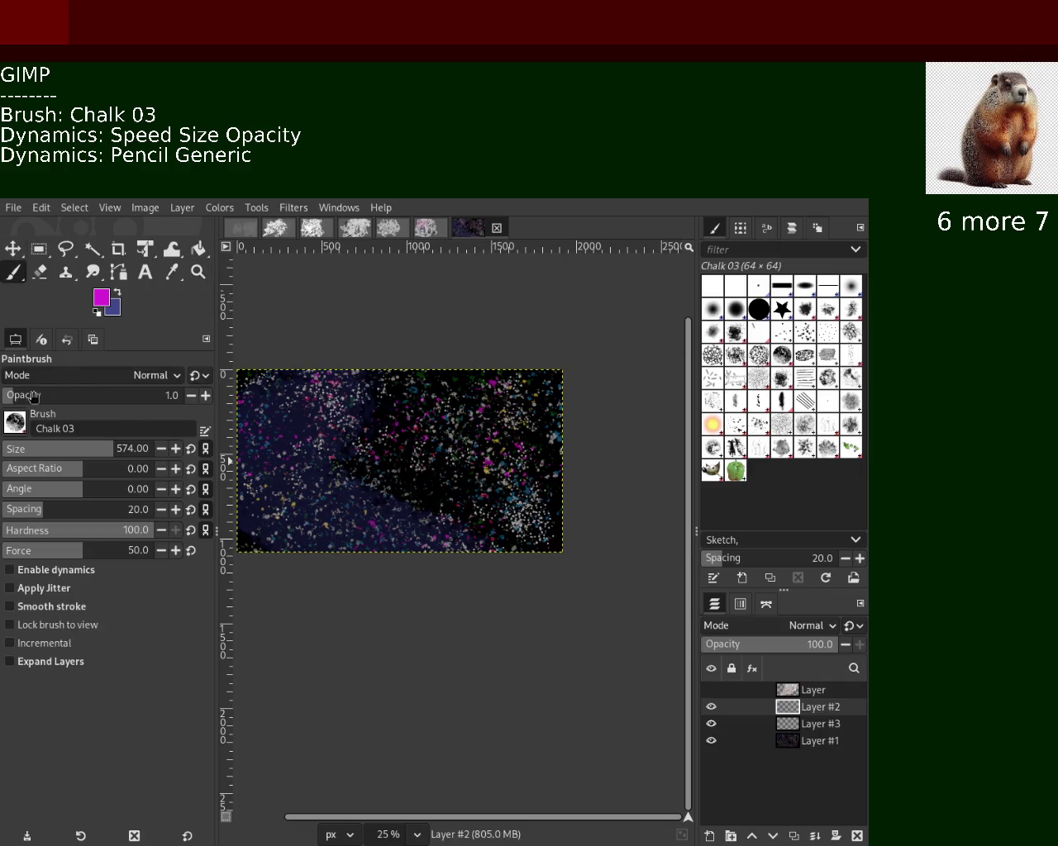
{"action": "key", "text": "ctrl+z"}
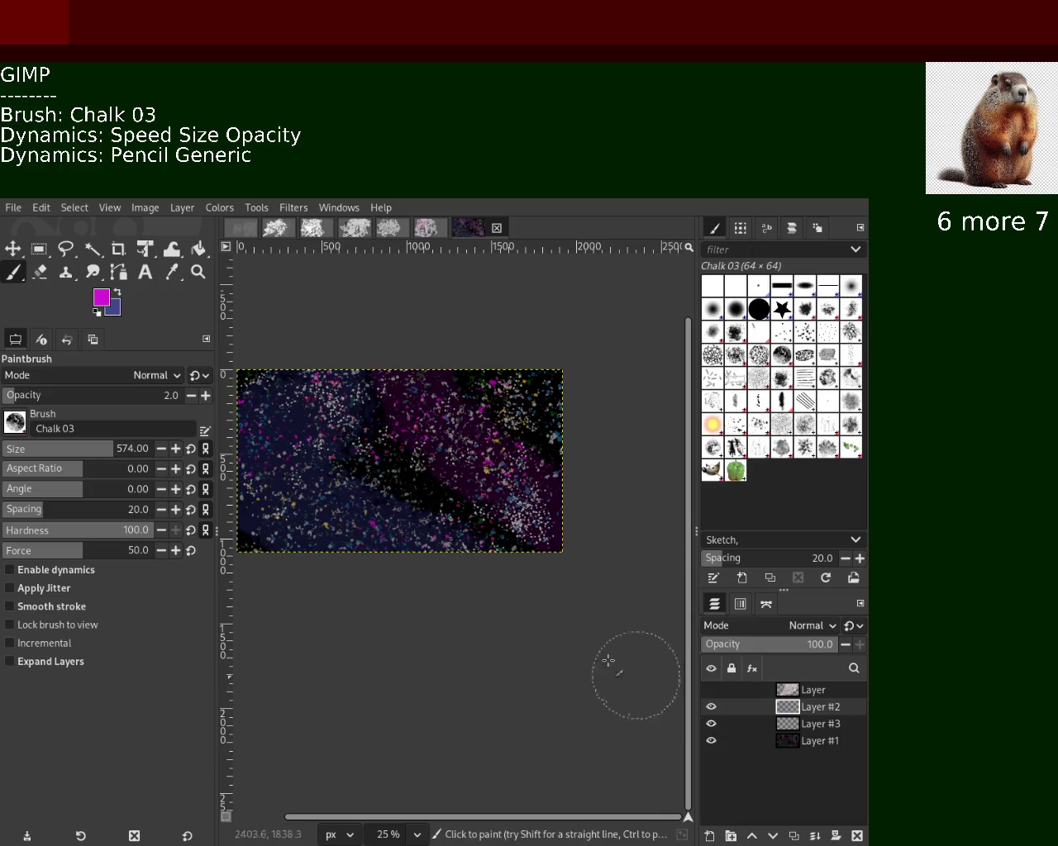
{"action": "left_click_drag", "start_coordinate": [89, 447], "coordinate": [60, 447]}
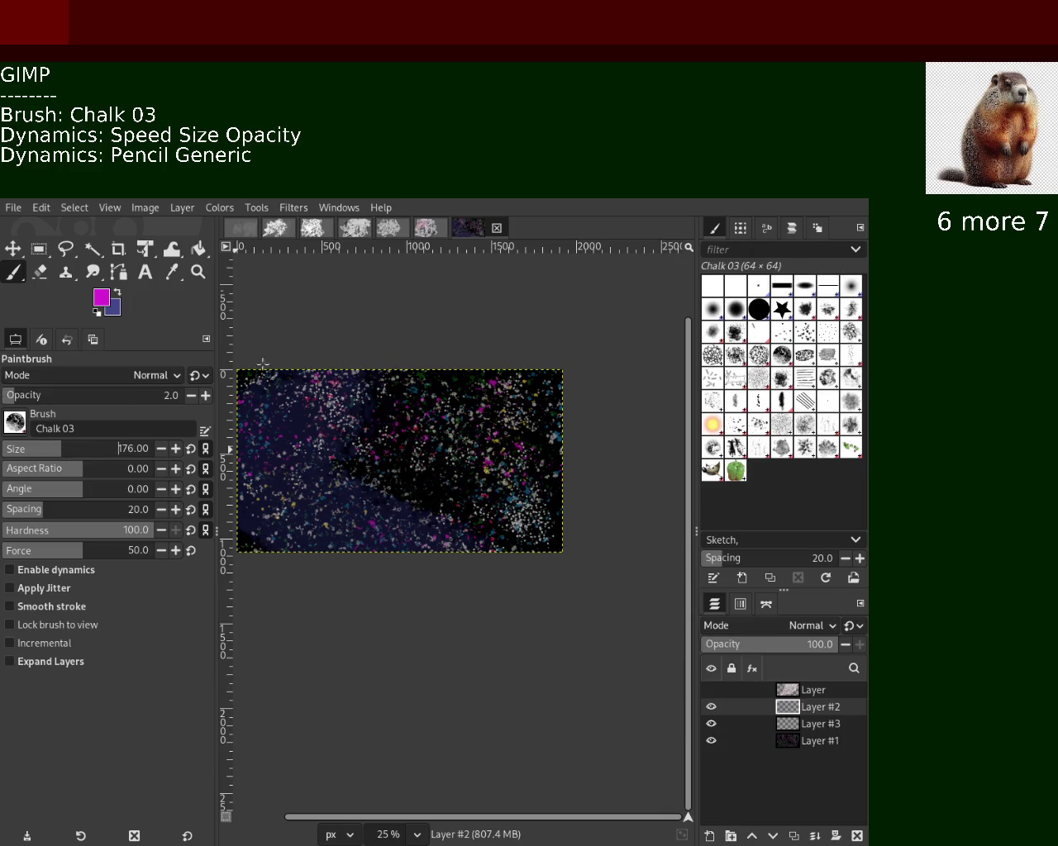
{"action": "left_click_drag", "start_coordinate": [467, 376], "coordinate": [537, 484]}
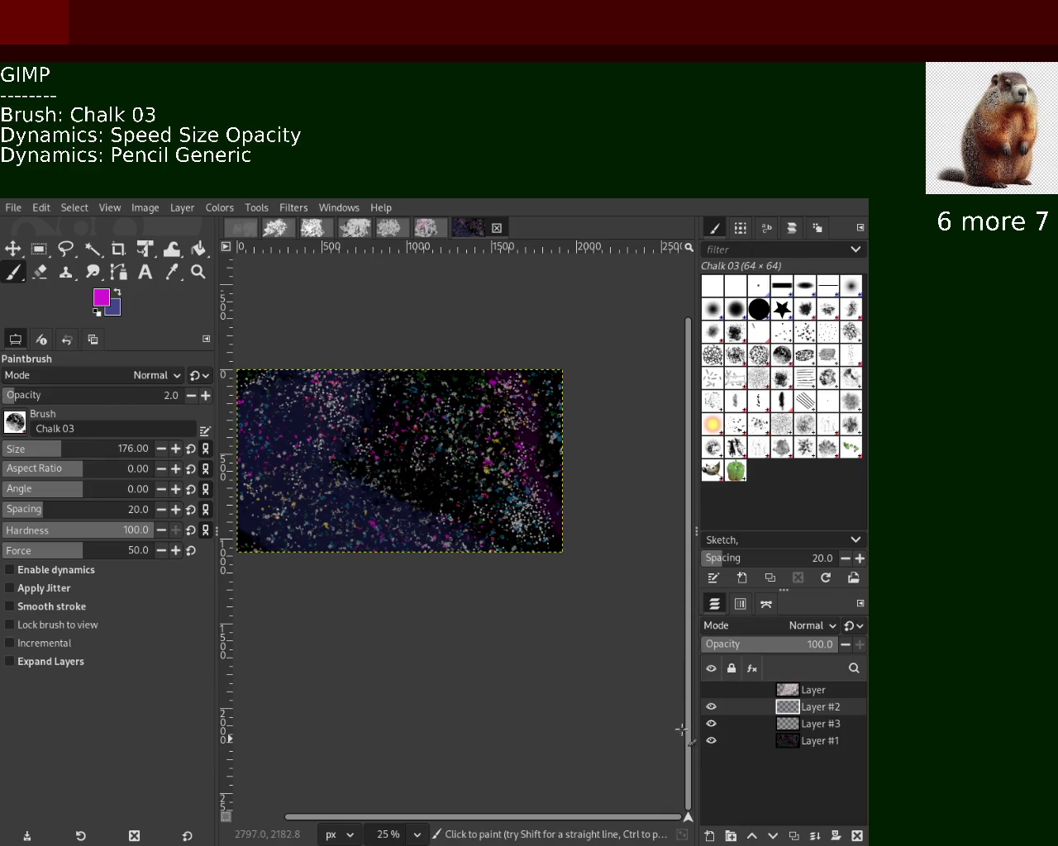
Compare the right-edge magenta strokes with undo and redo, keeping them.
{"action": "key", "text": "ctrl+z"}
{"action": "key", "text": "ctrl+y"}
{"action": "key", "text": "ctrl+z"}
{"action": "key", "text": "ctrl+y"}
{"action": "key", "text": "ctrl+z"}
{"action": "key", "text": "ctrl+y"}
{"action": "key", "text": "ctrl+z"}
{"action": "key", "text": "ctrl+y"}
{"action": "key", "text": "ctrl+z"}
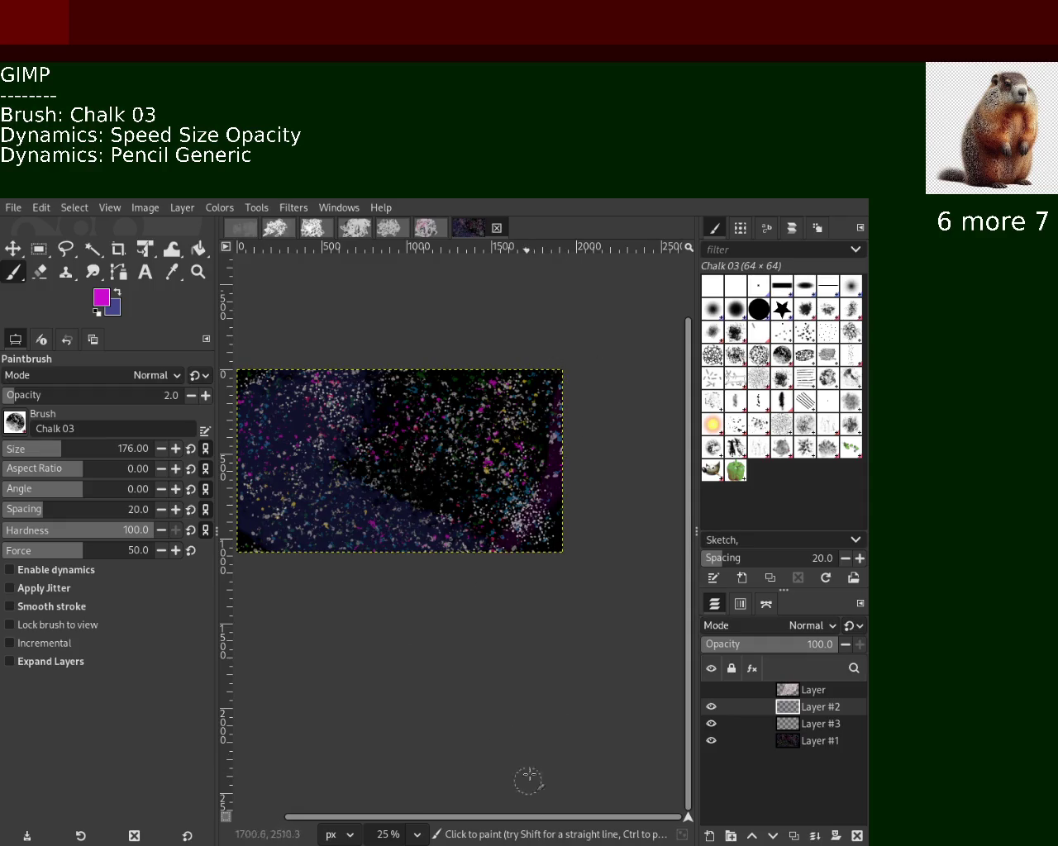
{"action": "key", "text": "ctrl+y"}
{"action": "key", "text": "ctrl+z"}
{"action": "key", "text": "ctrl+y"}
{"action": "key", "text": "ctrl+z"}
{"action": "key", "text": "ctrl+y"}
Zoom in on the right side, then back out to a comfortable working view.
{"action": "left_click", "coordinate": [199, 272]}
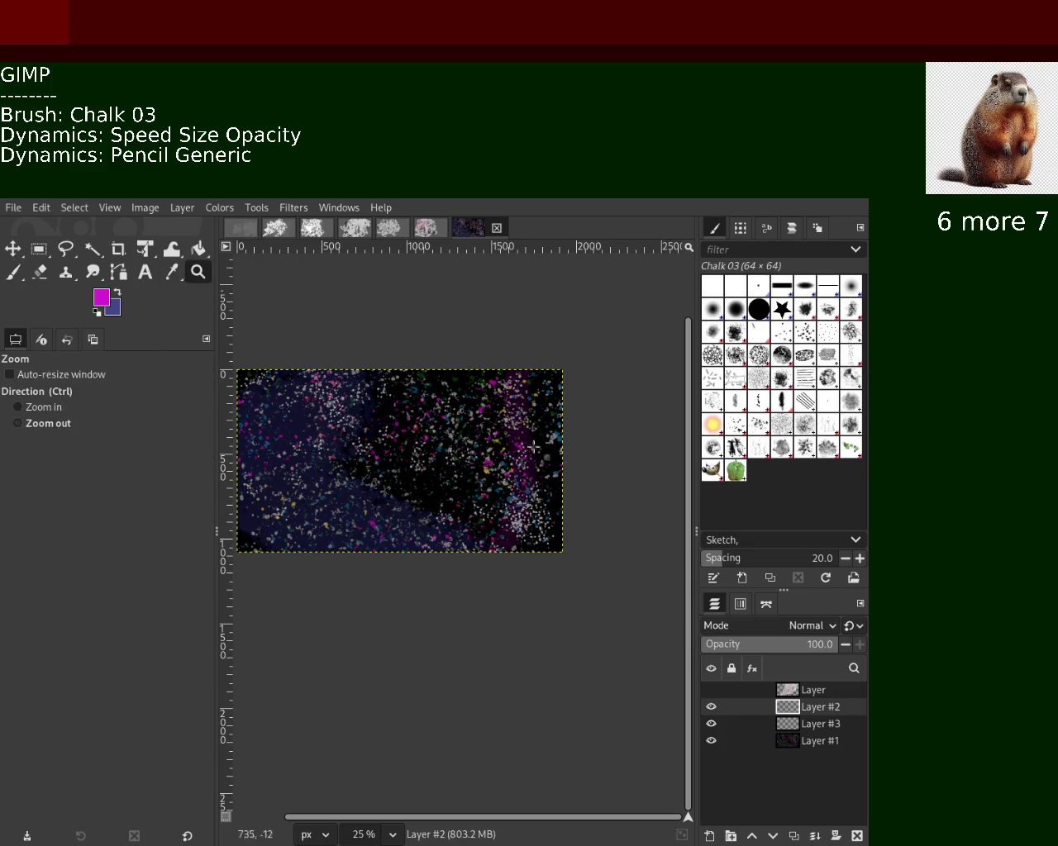
{"action": "left_click", "coordinate": [554, 473], "text": "ctrl"}
{"action": "left_click", "coordinate": [553, 473]}
{"action": "left_click", "coordinate": [554, 473]}
{"action": "left_click", "coordinate": [553, 474]}
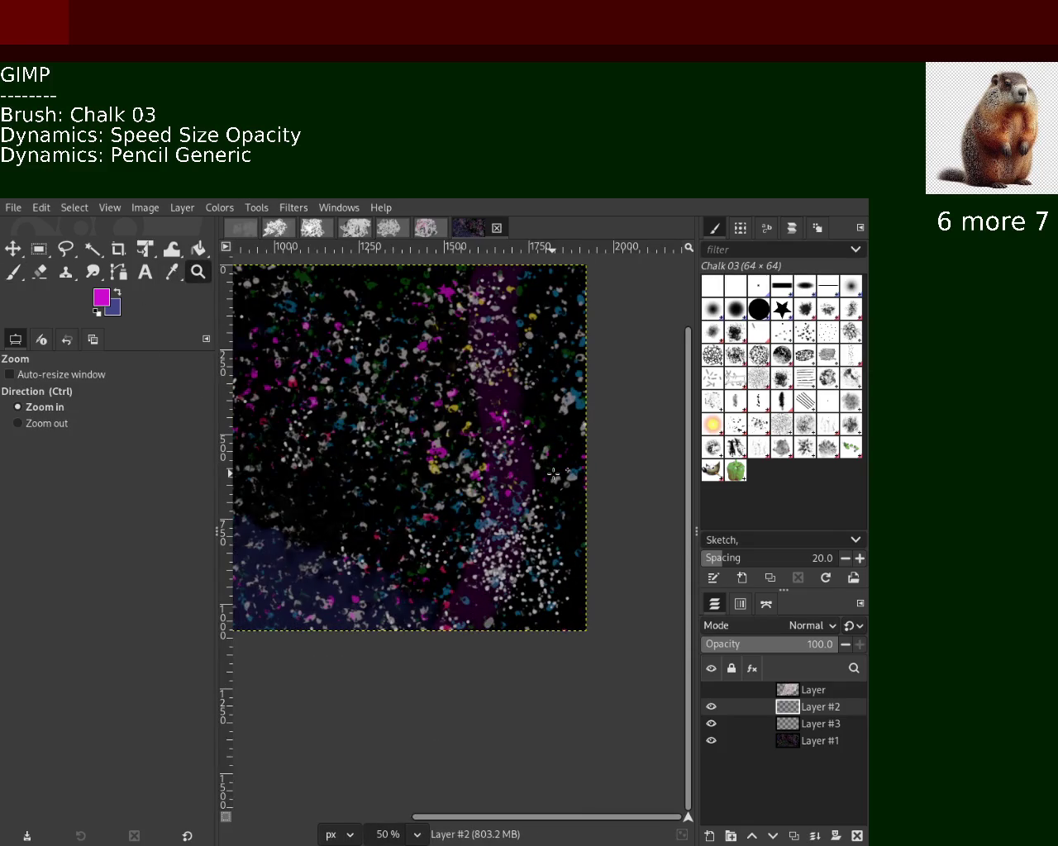
{"action": "left_click", "coordinate": [549, 471], "text": "ctrl"}
{"action": "left_click", "coordinate": [553, 469], "text": "ctrl"}
{"action": "left_click", "coordinate": [489, 486], "text": "ctrl"}
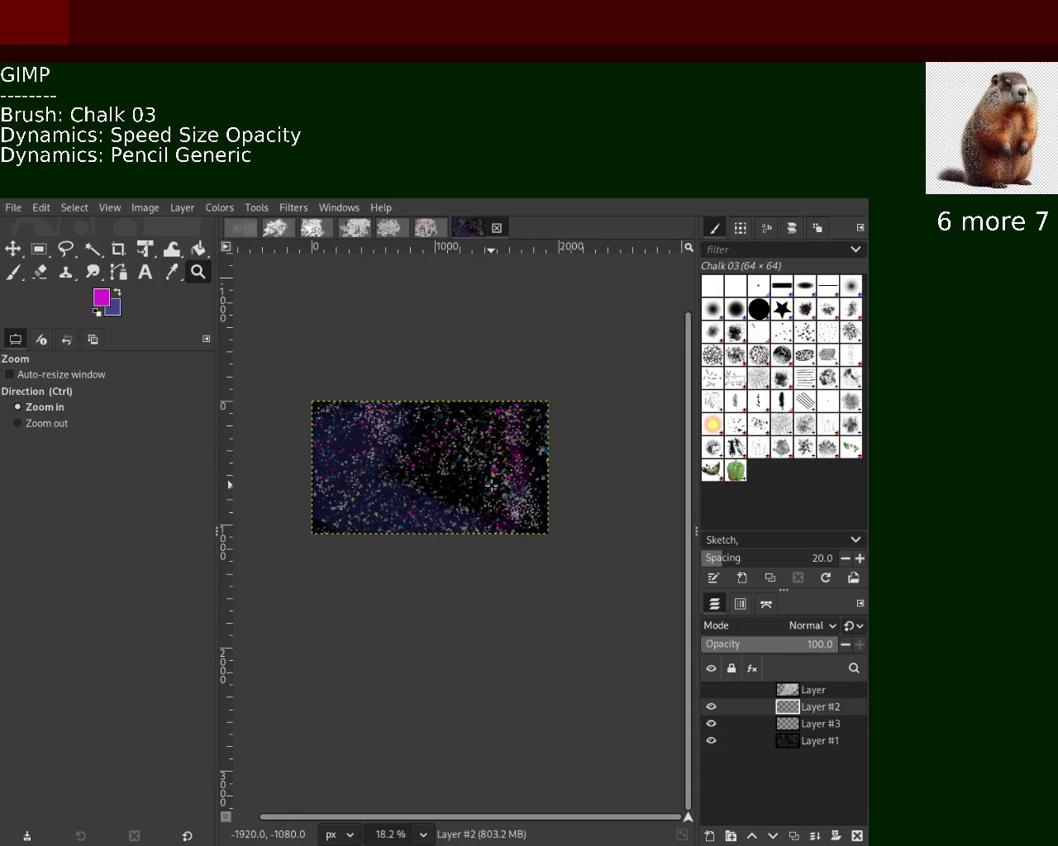
{"action": "double_click", "coordinate": [491, 485]}
Brush a soft magenta stroke down the right side, leaving the chalk scribble layer hidden.
{"action": "key", "text": "p"}
{"action": "left_click_drag", "start_coordinate": [475, 288], "coordinate": [491, 579]}
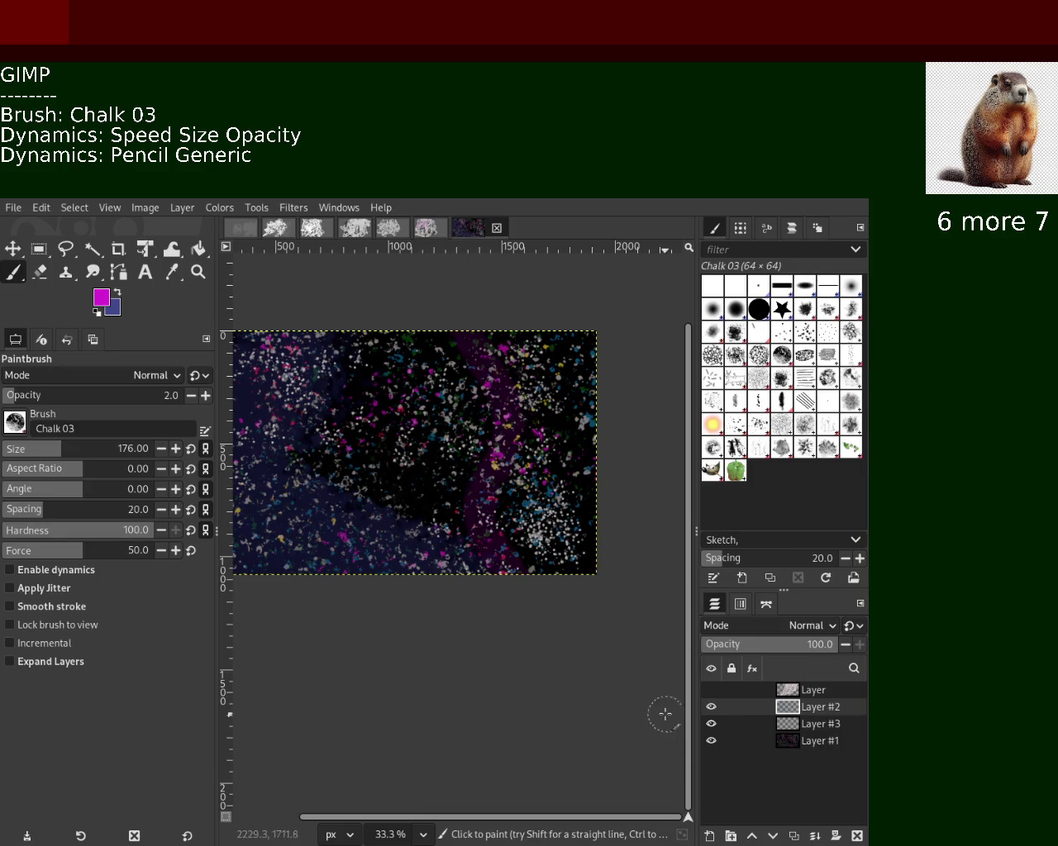
{"action": "left_click", "coordinate": [710, 689]}
{"action": "key", "text": "ctrl+z"}
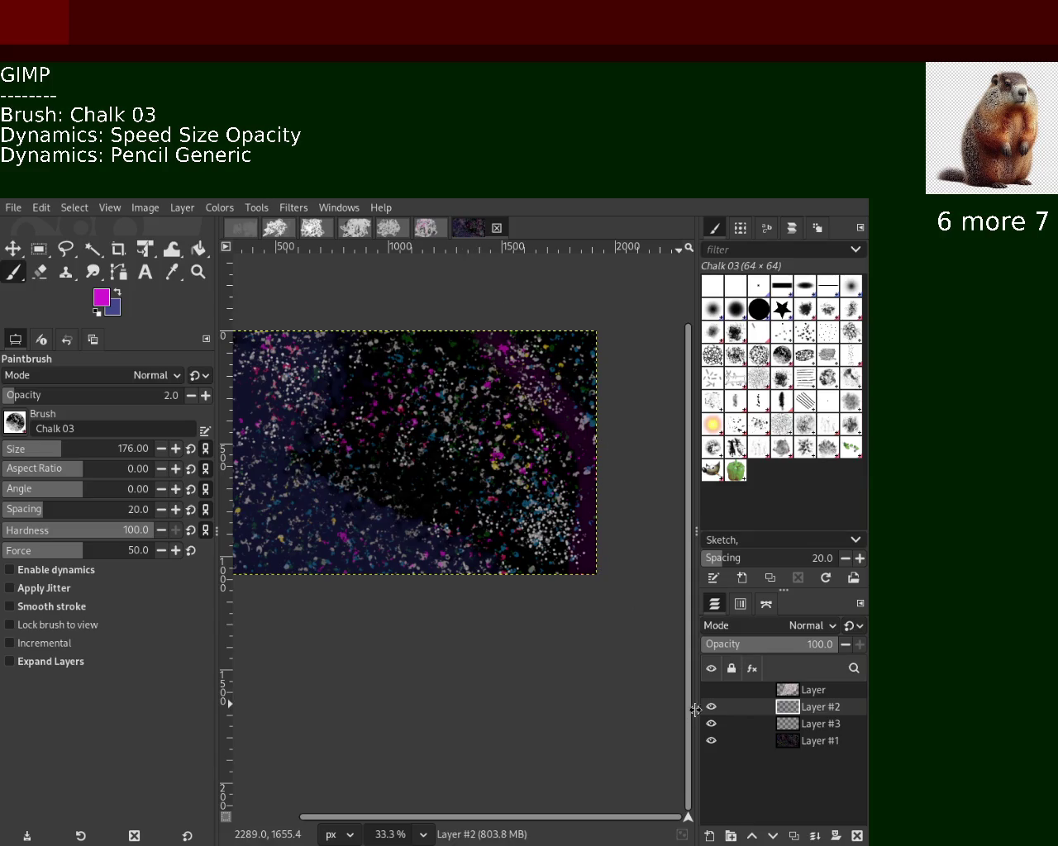
Enlarge the brush size to 302 while toggling the chalk scribble layer's visibility.
{"action": "left_click", "coordinate": [710, 689]}
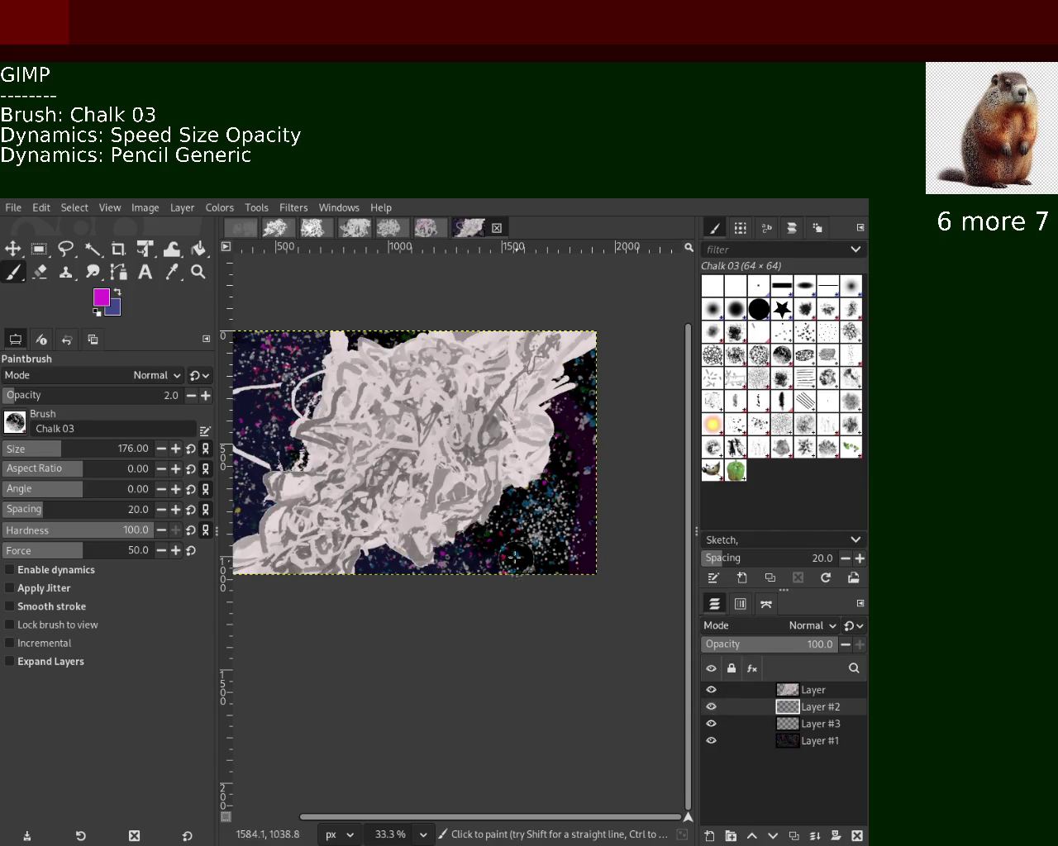
{"action": "key", "text": "ctrl+z"}
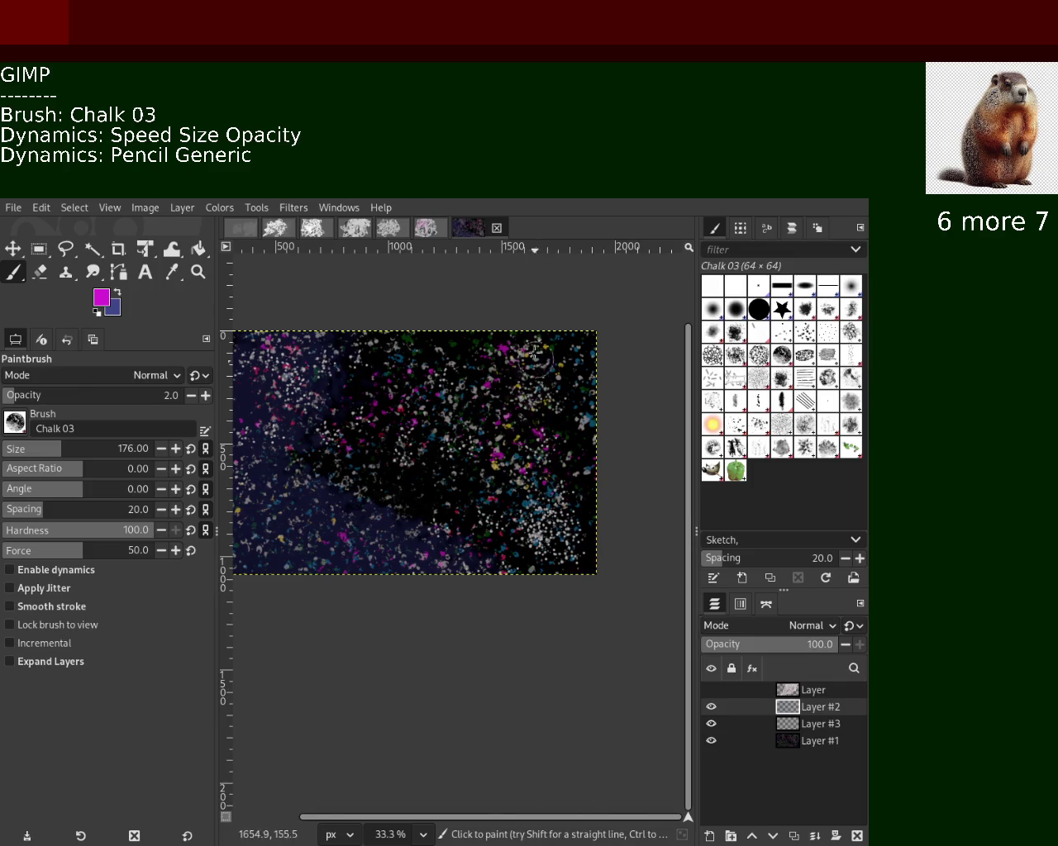
{"action": "left_click_drag", "start_coordinate": [55, 447], "coordinate": [80, 447]}
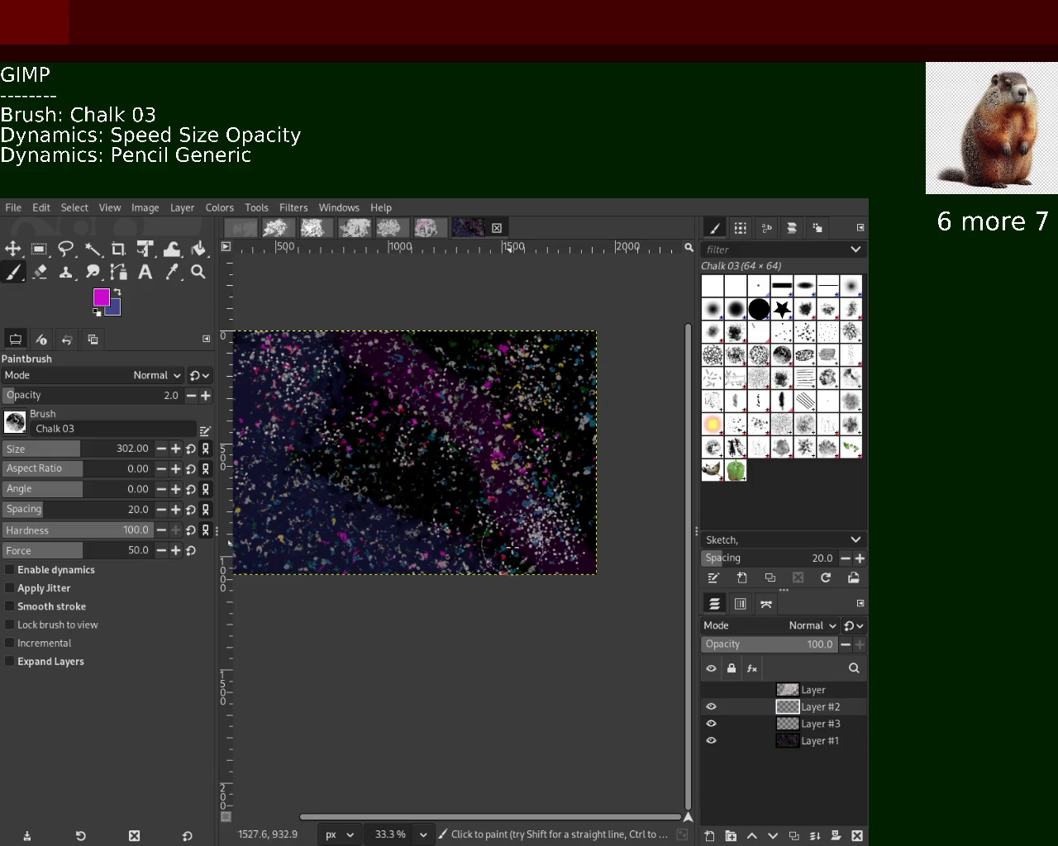
{"action": "left_click", "coordinate": [711, 689]}
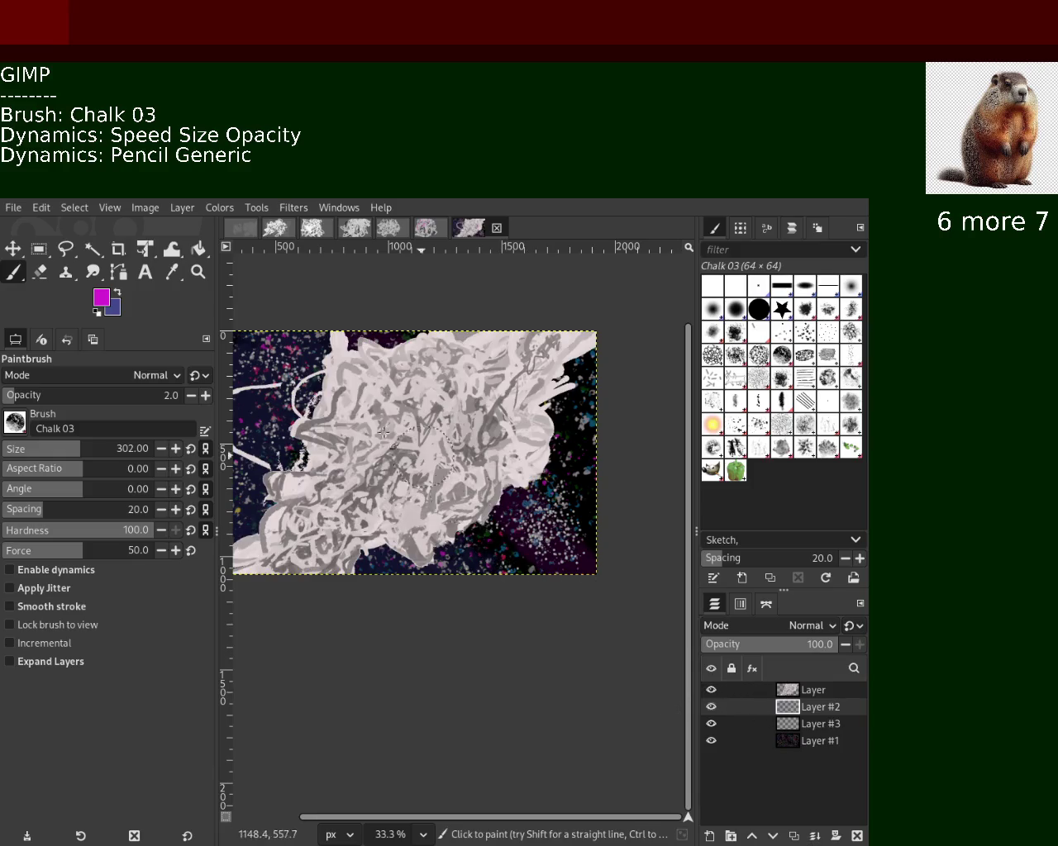
Zoom the view to 25%, then undo the layer toggle and the wash strokes.
{"action": "left_click", "coordinate": [198, 272]}
{"action": "left_click", "coordinate": [516, 449]}
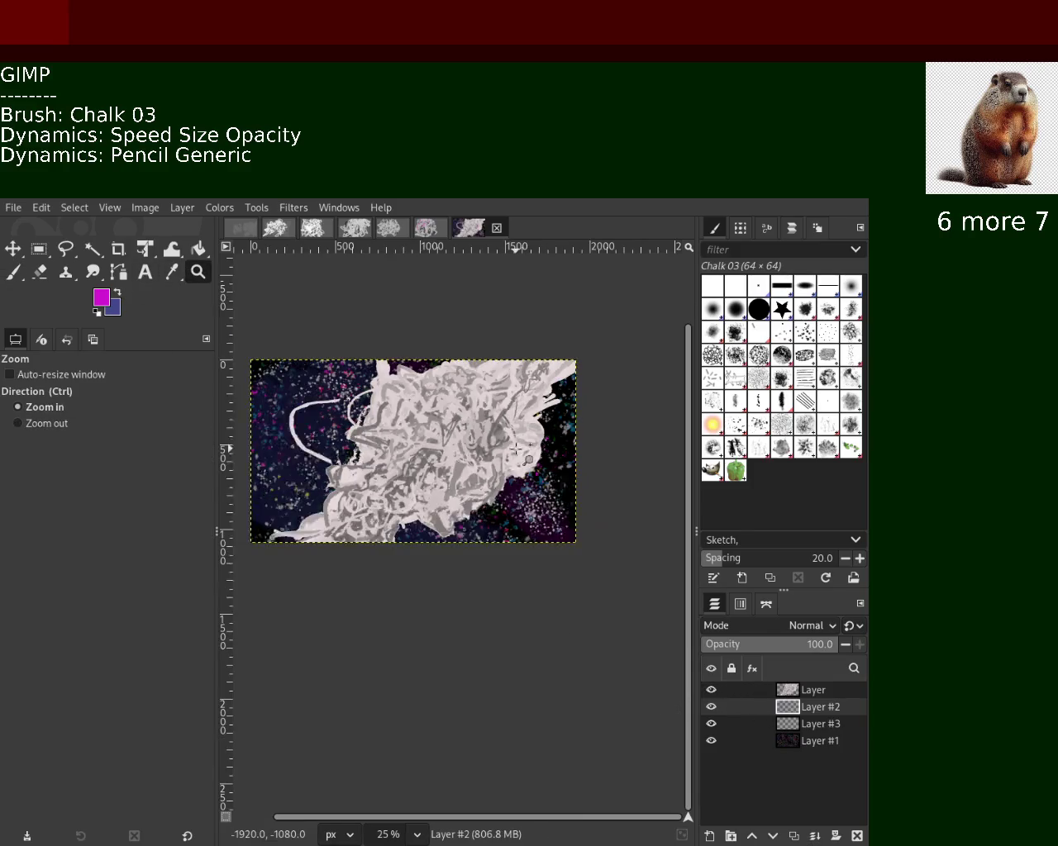
{"action": "left_click", "coordinate": [508, 448]}
{"action": "left_click", "coordinate": [435, 432], "text": "ctrl"}
{"action": "key", "text": "ctrl+z"}
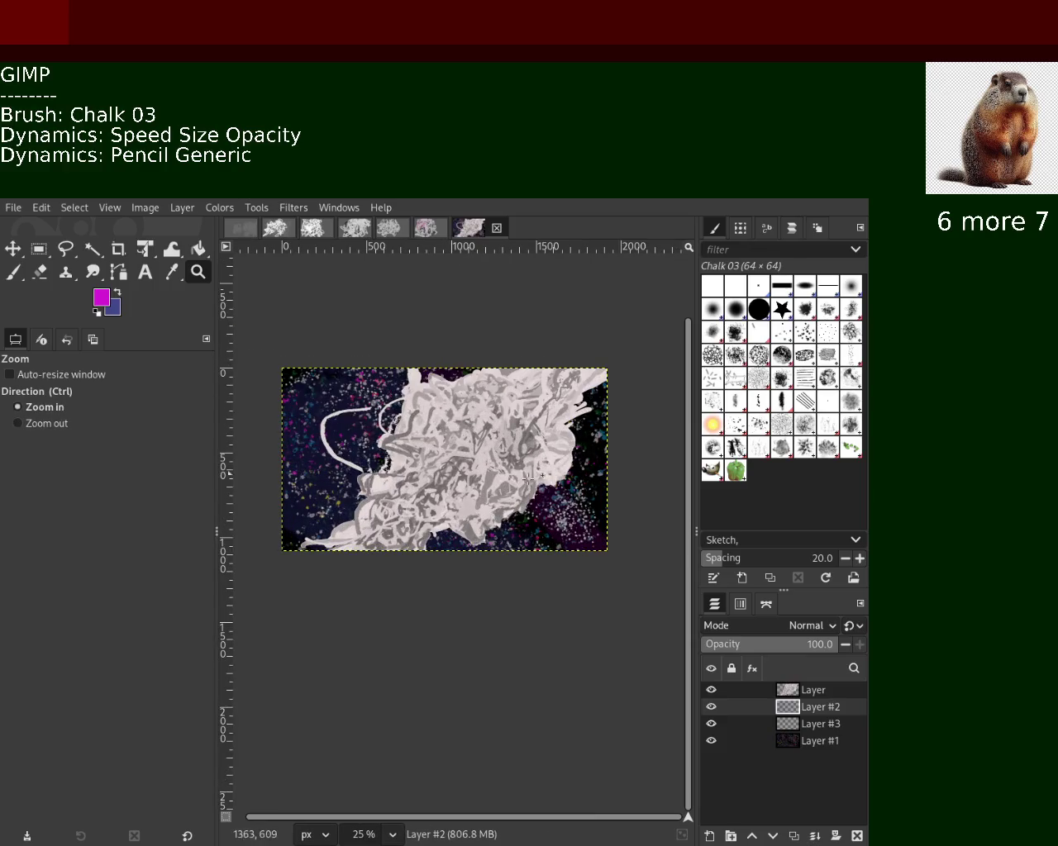
{"action": "key", "text": "ctrl+z"}
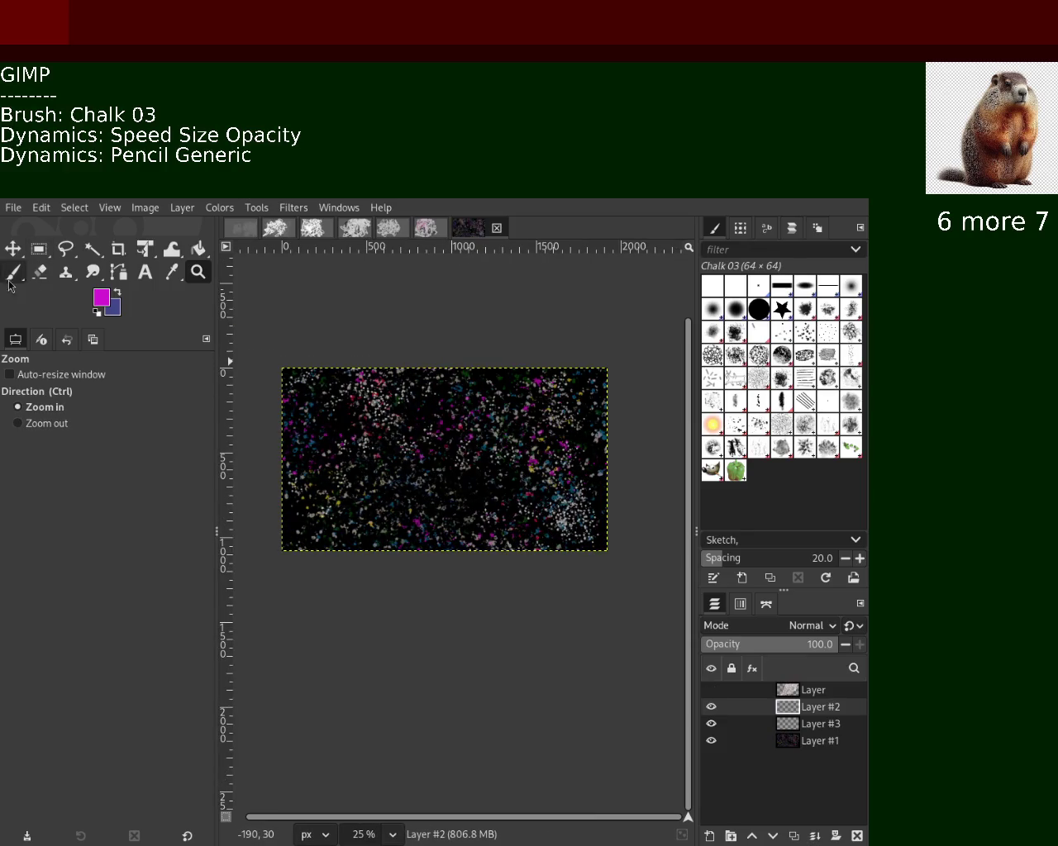
Brush a faint purple arc at top right, then swap colours so blue is in front.
{"action": "left_click", "coordinate": [14, 272]}
{"action": "left_click_drag", "start_coordinate": [500, 368], "coordinate": [599, 533]}
{"action": "left_click_drag", "start_coordinate": [416, 349], "coordinate": [399, 746]}
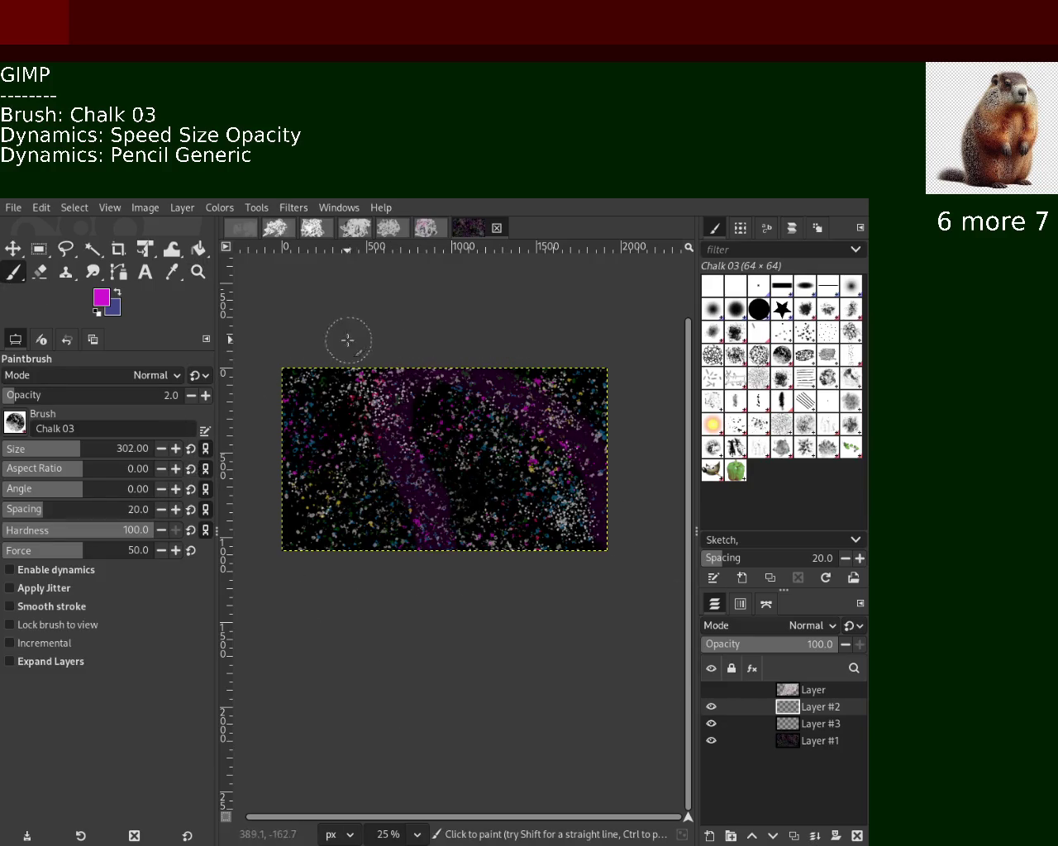
{"action": "left_click", "coordinate": [116, 295]}
{"action": "key", "text": "ctrl+z"}
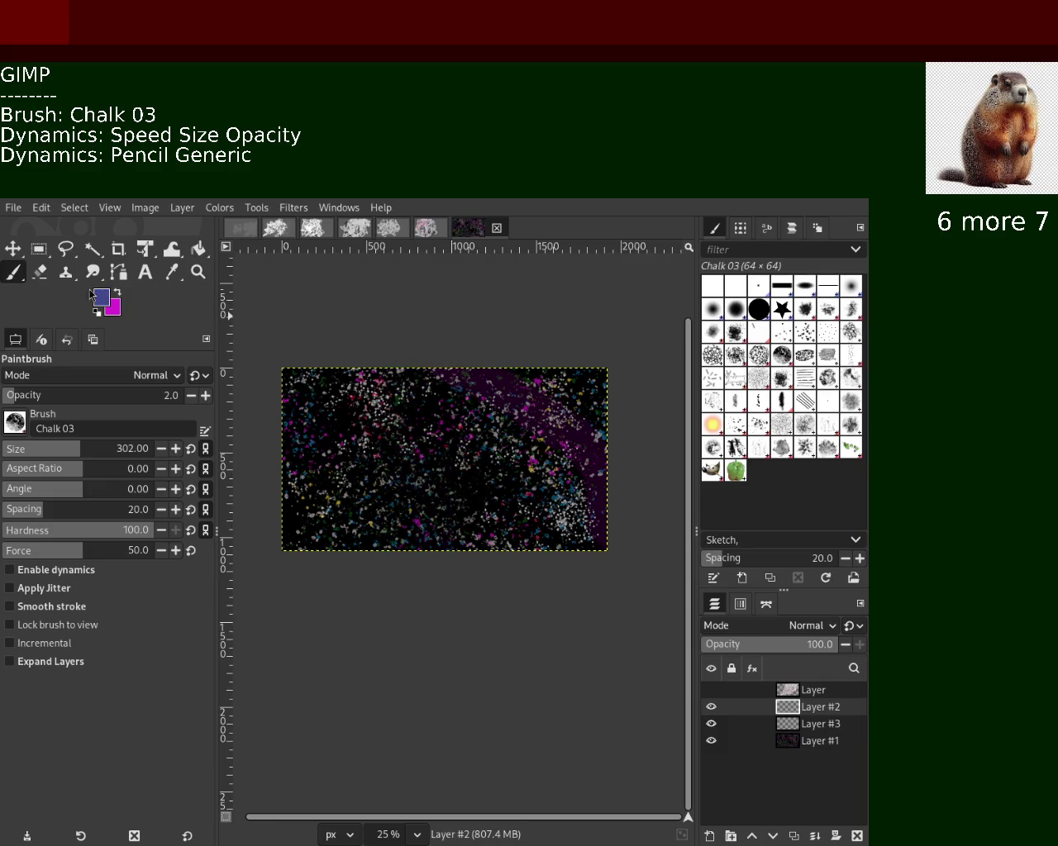
Paint a blue wash down the left at opacity 8 and show the scribble layer.
{"action": "left_click", "coordinate": [17, 393]}
{"action": "left_click", "coordinate": [352, 403]}
{"action": "left_click_drag", "start_coordinate": [364, 513], "coordinate": [455, 727]}
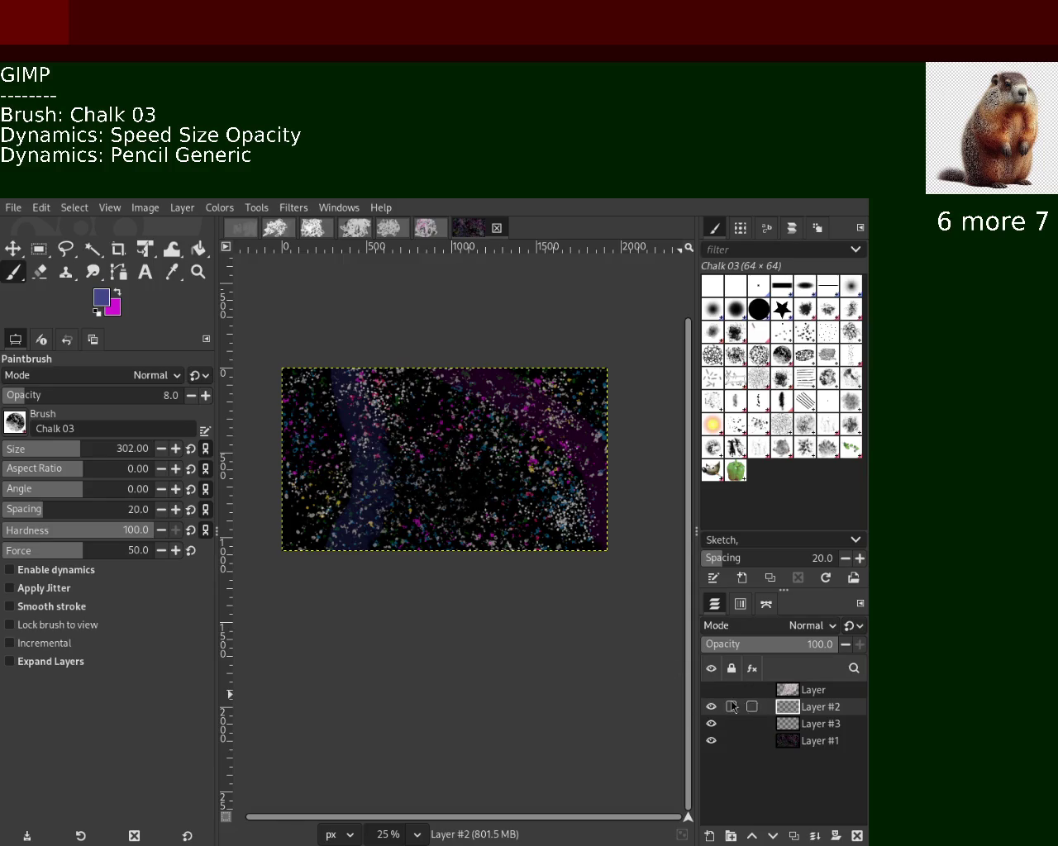
{"action": "left_click", "coordinate": [711, 690]}
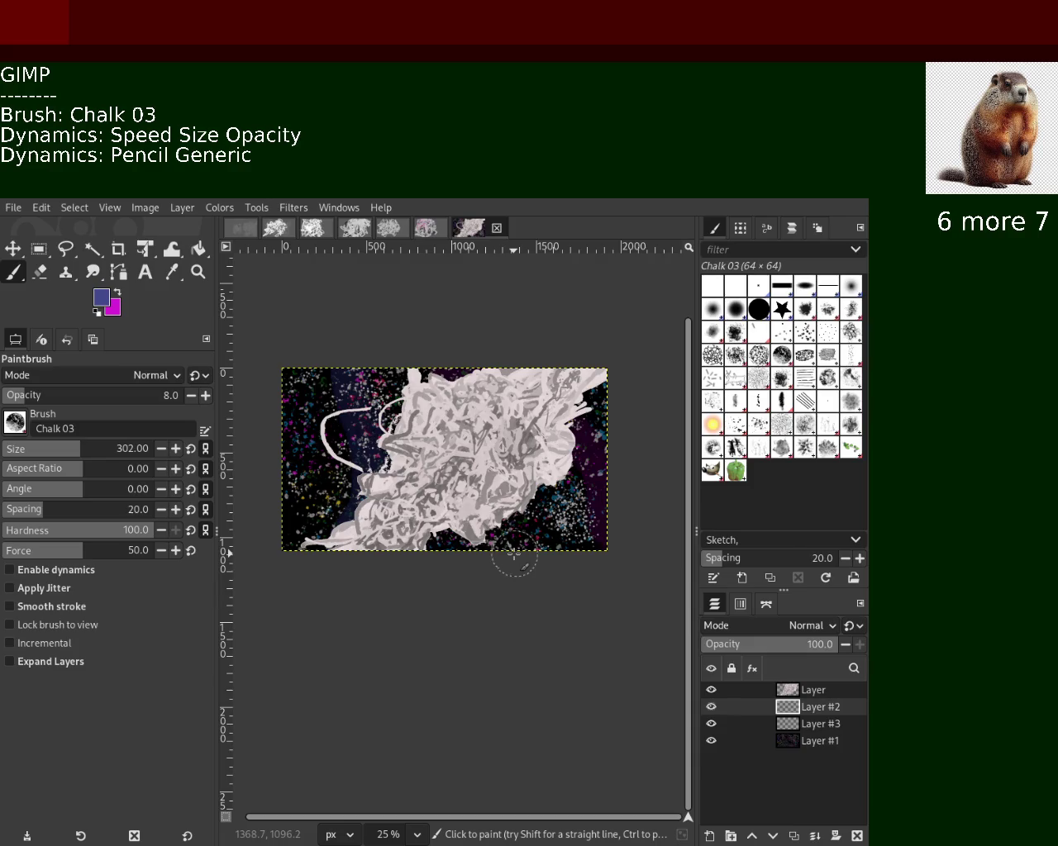
Zoom the view back to 25% to compare, then hide the chalk scribble layer.
{"action": "left_click", "coordinate": [198, 272]}
{"action": "left_click", "coordinate": [405, 430]}
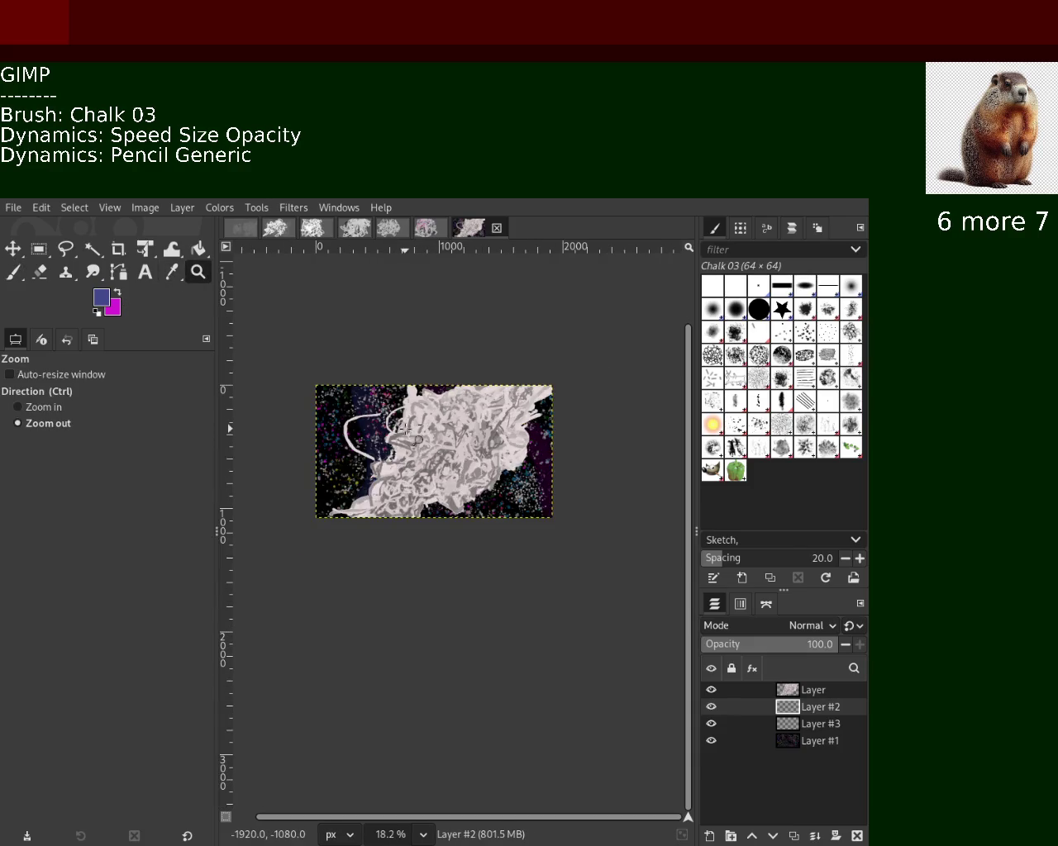
{"action": "left_click", "coordinate": [405, 430]}
{"action": "left_click", "coordinate": [405, 430]}
{"action": "left_click", "coordinate": [405, 430]}
{"action": "left_click", "coordinate": [405, 429], "text": "ctrl"}
{"action": "left_click", "coordinate": [405, 429], "text": "ctrl"}
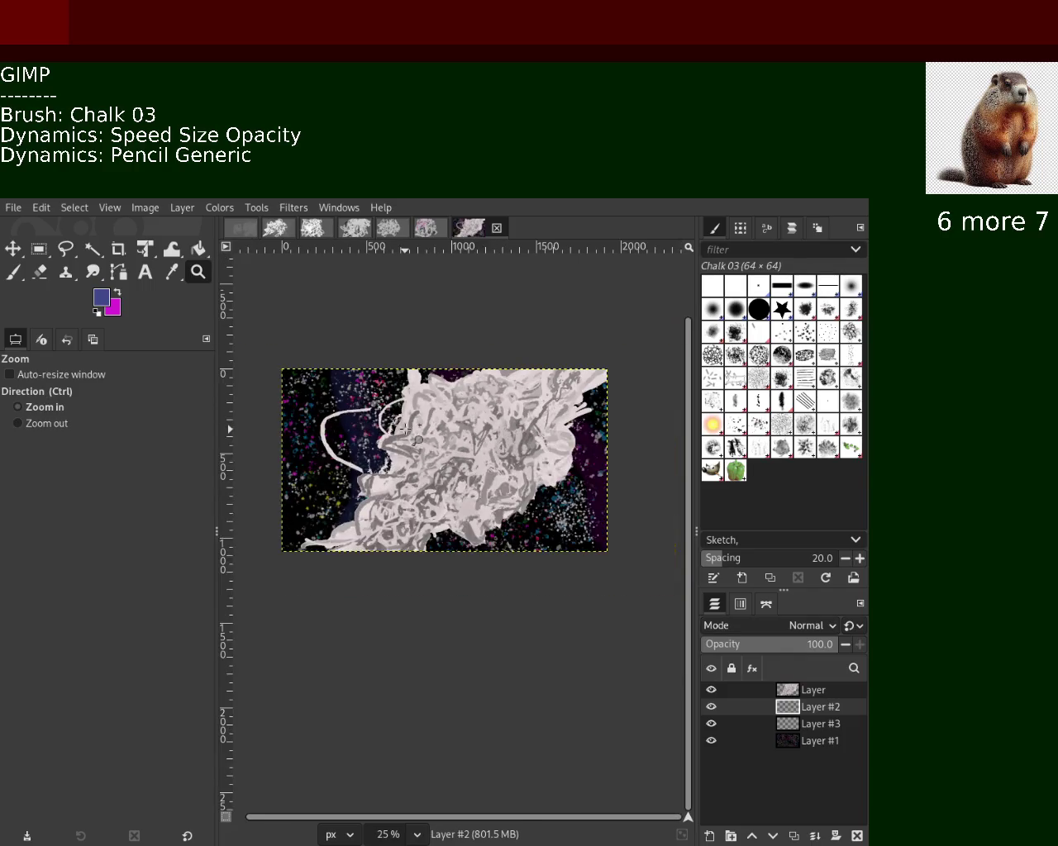
{"action": "left_click", "coordinate": [710, 689]}
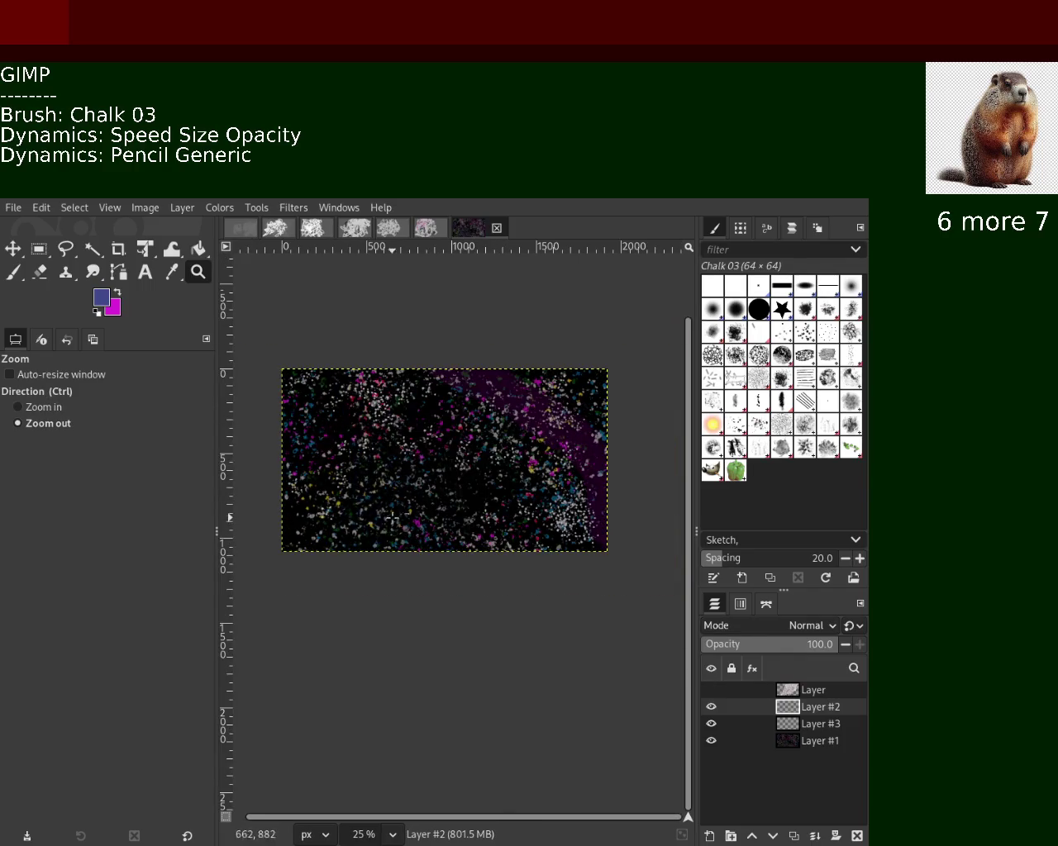
Try magenta strokes at opacity 4, undoing each one.
{"action": "left_click", "coordinate": [23, 277]}
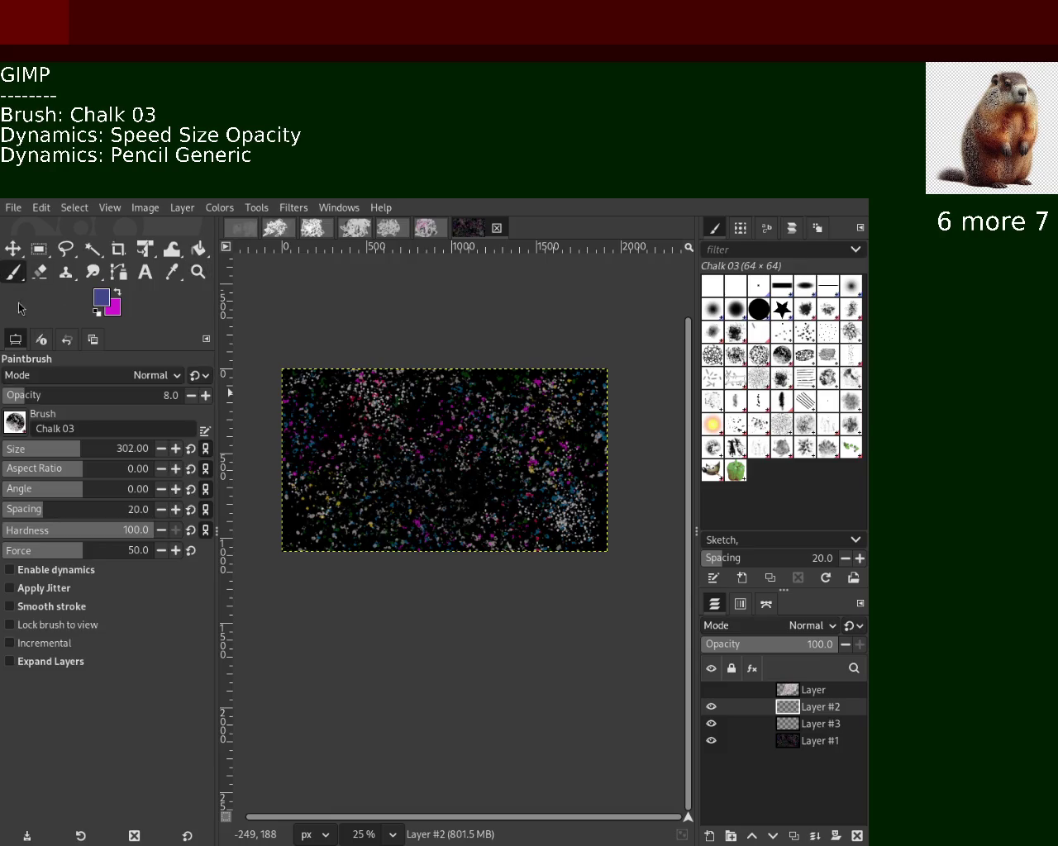
{"action": "left_click", "coordinate": [12, 399]}
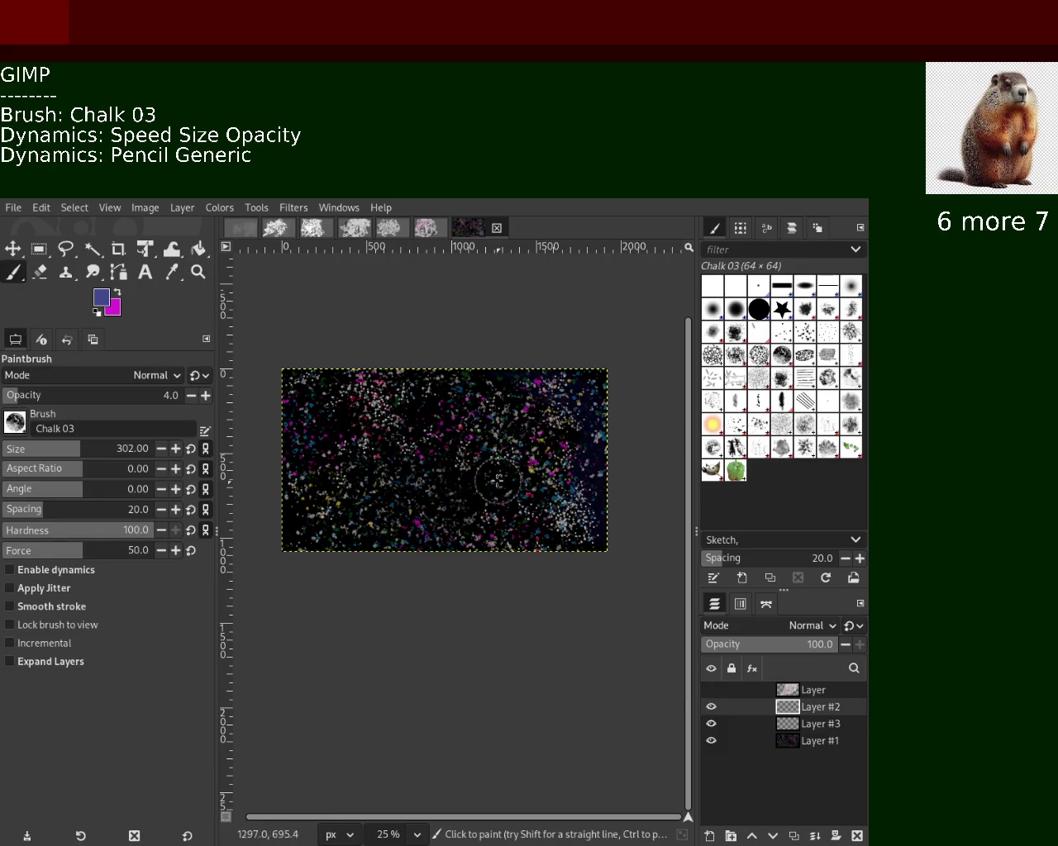
{"action": "left_click", "coordinate": [116, 294]}
{"action": "left_click_drag", "start_coordinate": [402, 337], "coordinate": [267, 703]}
{"action": "key", "text": "ctrl+z"}
{"action": "left_click_drag", "start_coordinate": [437, 361], "coordinate": [376, 570]}
{"action": "key", "text": "ctrl+z"}
Brush a faint magenta wash toward the lower left at opacity 1, then show the scribble layer.
{"action": "left_click", "coordinate": [9, 398]}
{"action": "scroll", "coordinate": [8, 400], "scroll_direction": "up", "scroll_amount": 1}
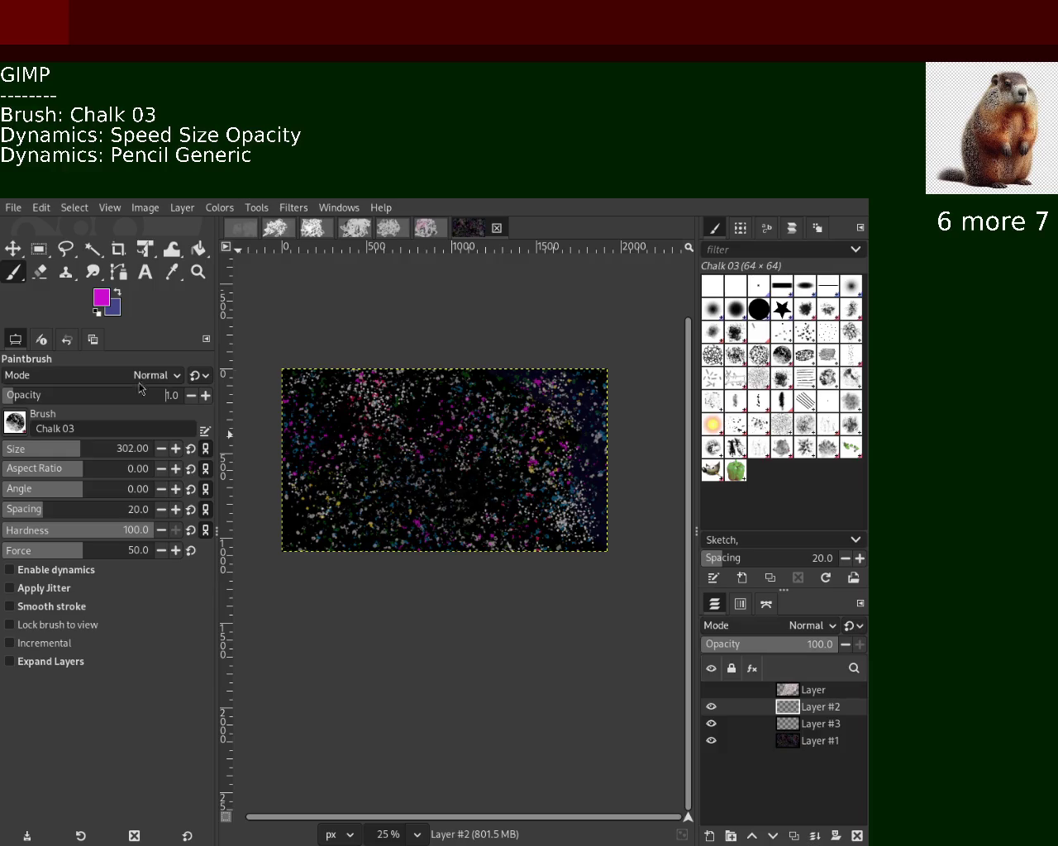
{"action": "left_click_drag", "start_coordinate": [414, 404], "coordinate": [291, 683]}
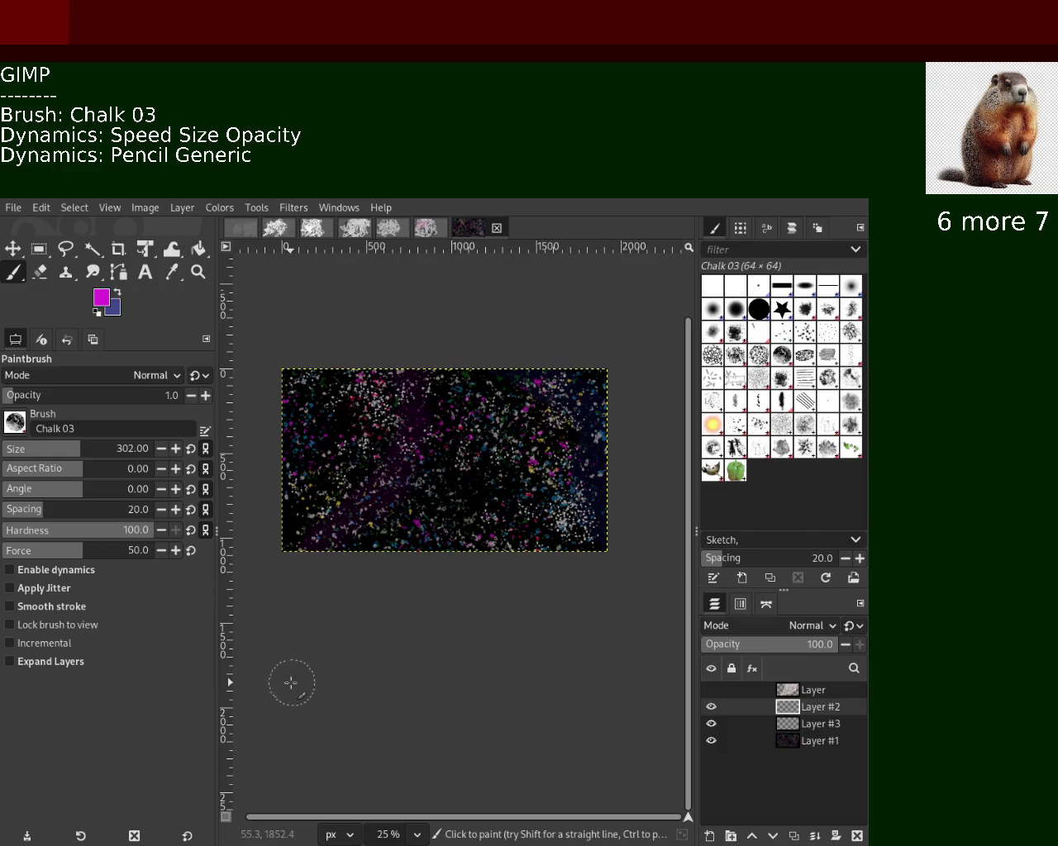
{"action": "left_click", "coordinate": [709, 690]}
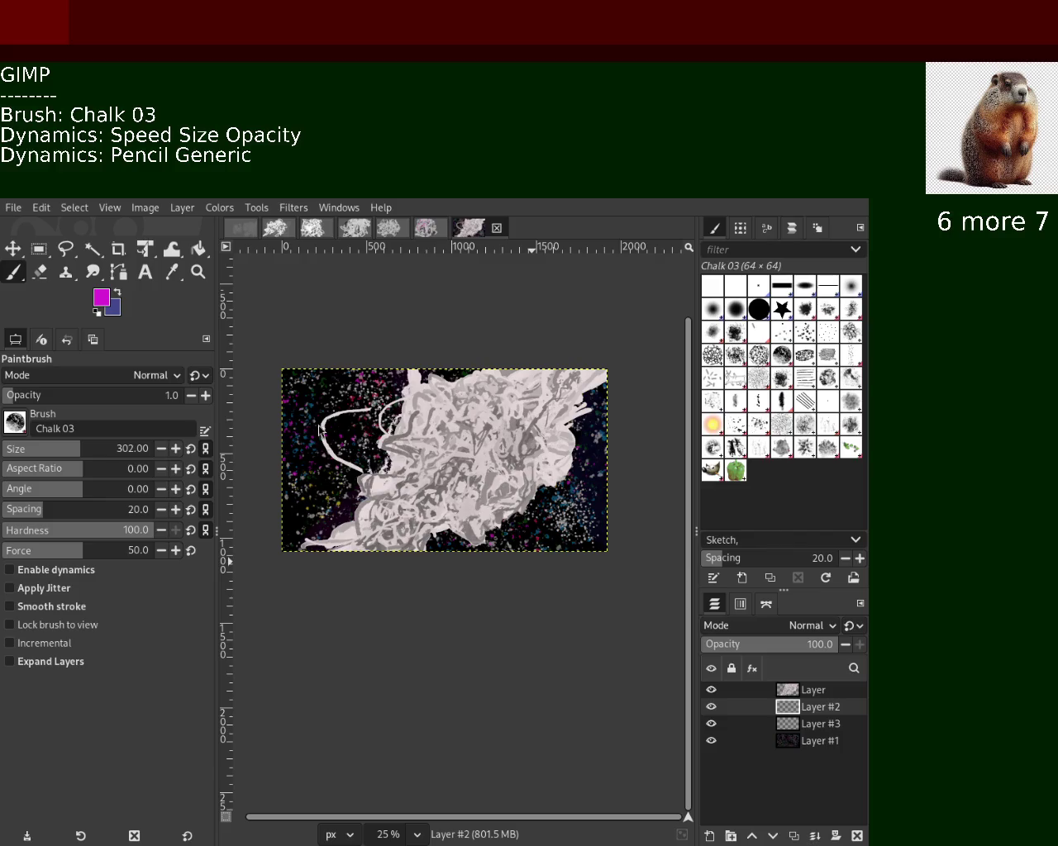
{"action": "left_click", "coordinate": [198, 272]}
{"action": "left_click", "coordinate": [446, 469], "text": "ctrl"}
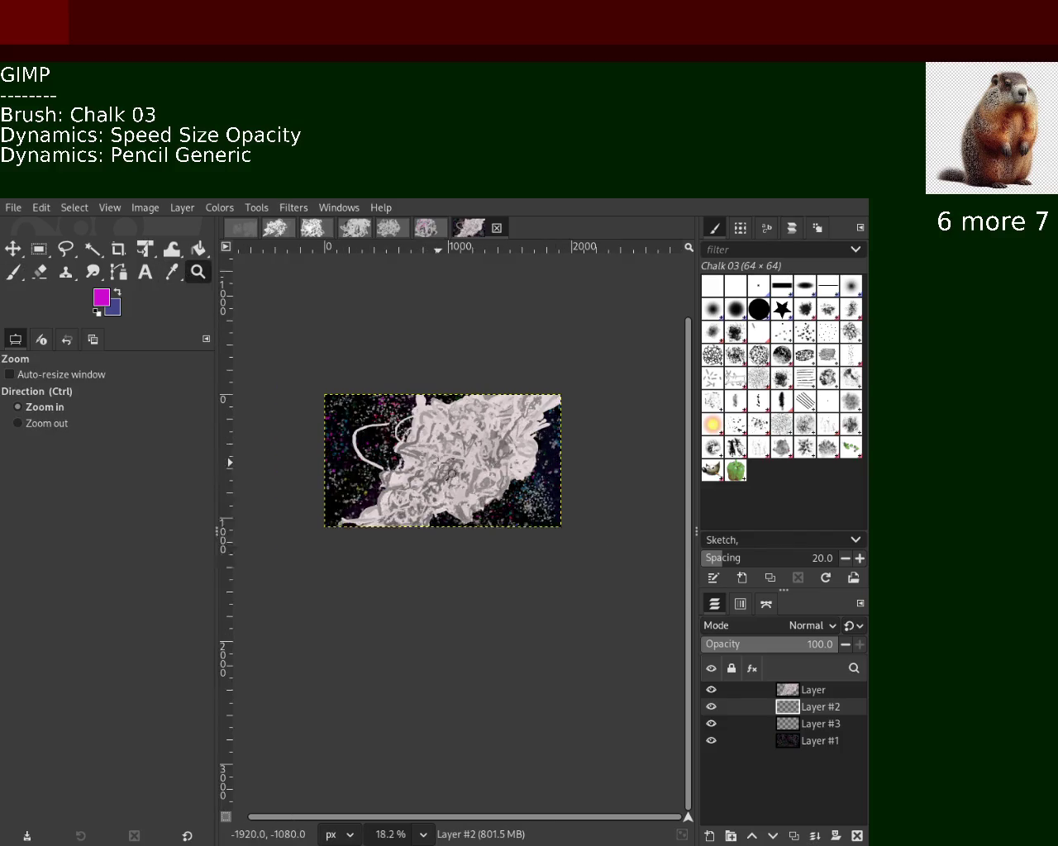
{"action": "triple_click", "coordinate": [446, 467]}
{"action": "left_click", "coordinate": [346, 453], "text": "ctrl"}
{"action": "left_click", "coordinate": [345, 453], "text": "ctrl"}
{"action": "left_click", "coordinate": [345, 453]}
{"action": "left_click", "coordinate": [355, 459], "text": "ctrl"}
{"action": "left_click", "coordinate": [479, 483], "text": "ctrl"}
{"action": "left_click", "coordinate": [485, 466]}
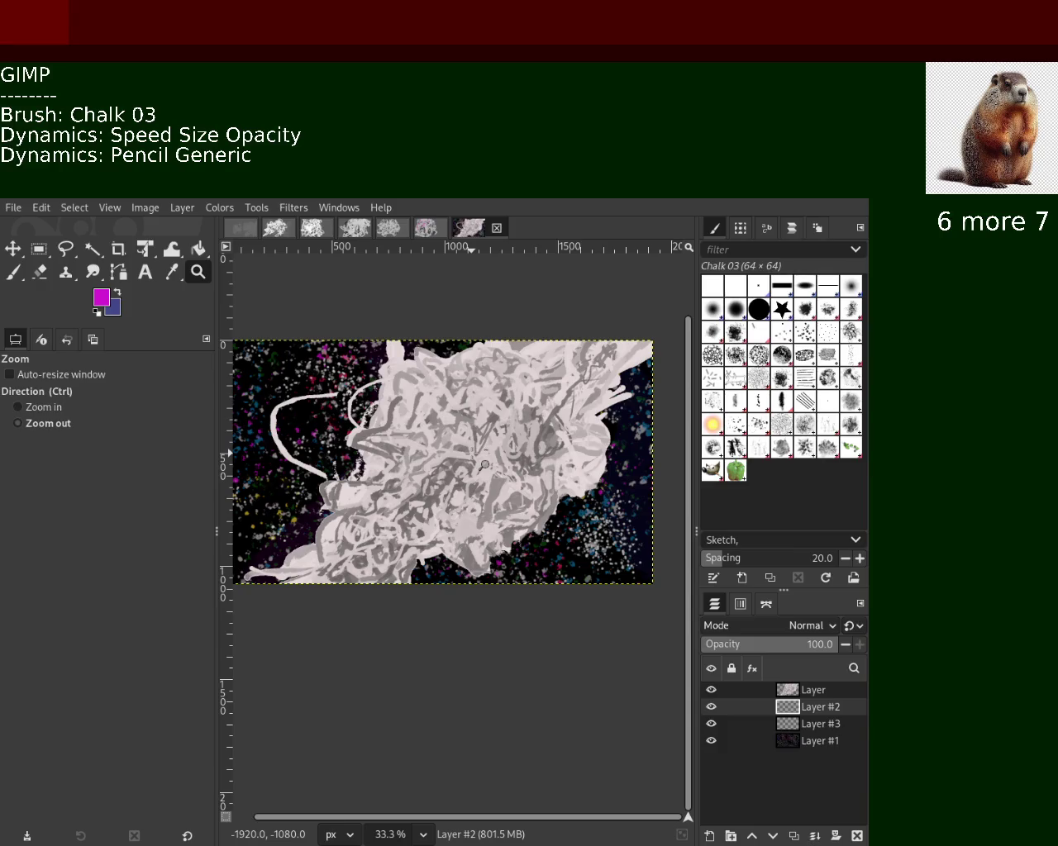
{"action": "left_click", "coordinate": [484, 465], "text": "ctrl"}
{"action": "left_click", "coordinate": [484, 466]}
{"action": "left_click", "coordinate": [485, 465], "text": "ctrl"}
{"action": "left_click", "coordinate": [484, 465], "text": "ctrl"}
{"action": "left_click", "coordinate": [485, 465]}
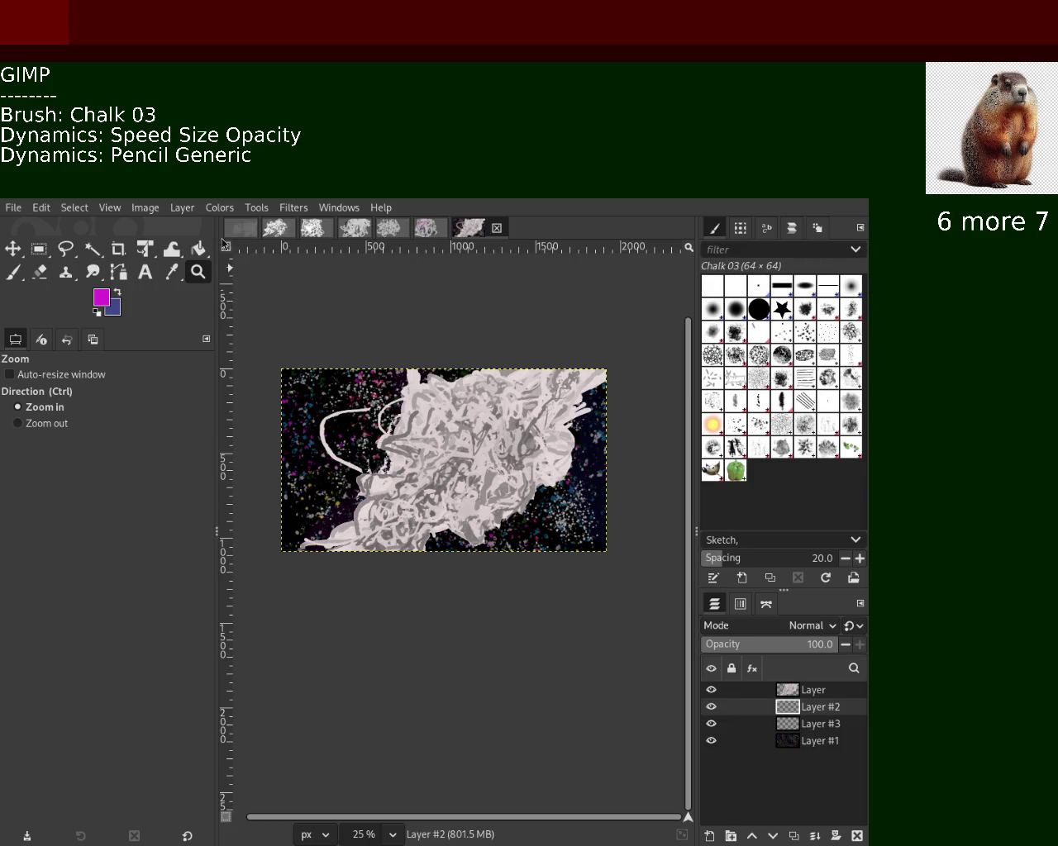
Zoom in and out on the scribble, settling around 33.3%.
{"action": "left_click", "coordinate": [447, 489], "text": "ctrl"}
{"action": "left_click", "coordinate": [447, 489], "text": "ctrl"}
{"action": "double_click", "coordinate": [447, 489]}
{"action": "double_click", "coordinate": [447, 488]}
{"action": "left_click", "coordinate": [447, 488], "text": "ctrl"}
{"action": "left_click", "coordinate": [446, 485], "text": "ctrl"}
{"action": "left_click", "coordinate": [447, 486], "text": "ctrl"}
{"action": "left_click", "coordinate": [446, 485], "text": "ctrl"}
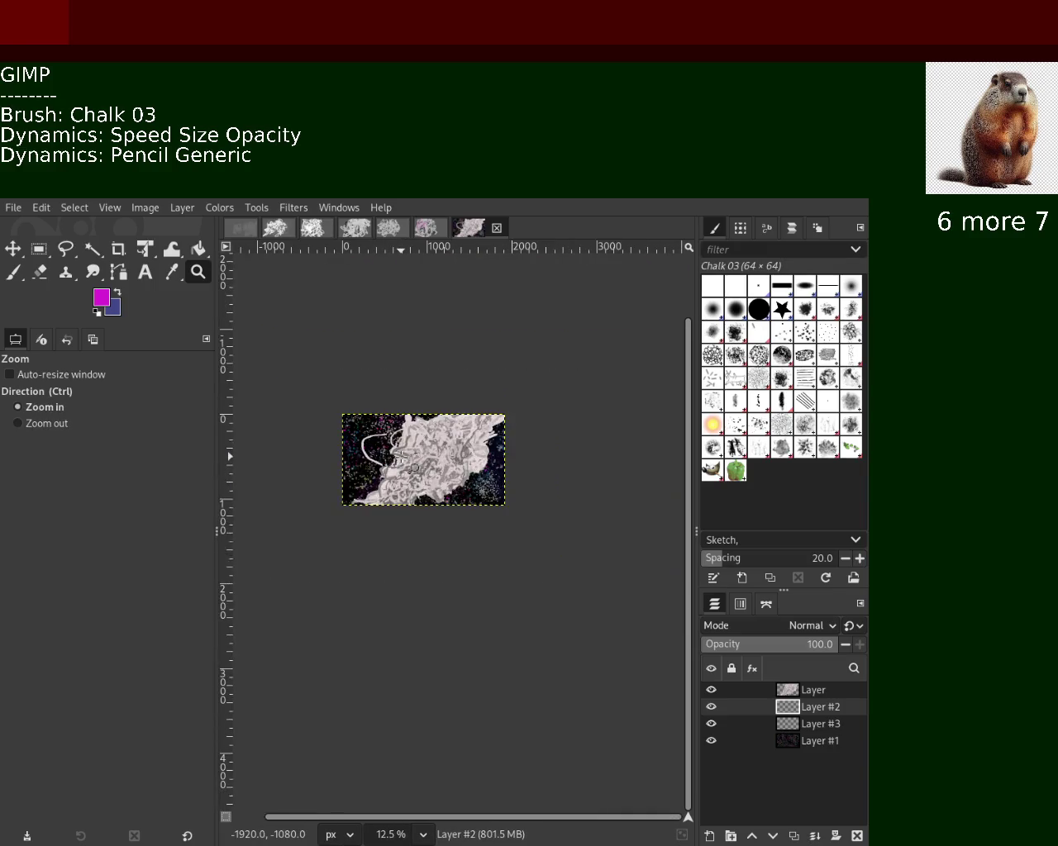
{"action": "double_click", "coordinate": [402, 457]}
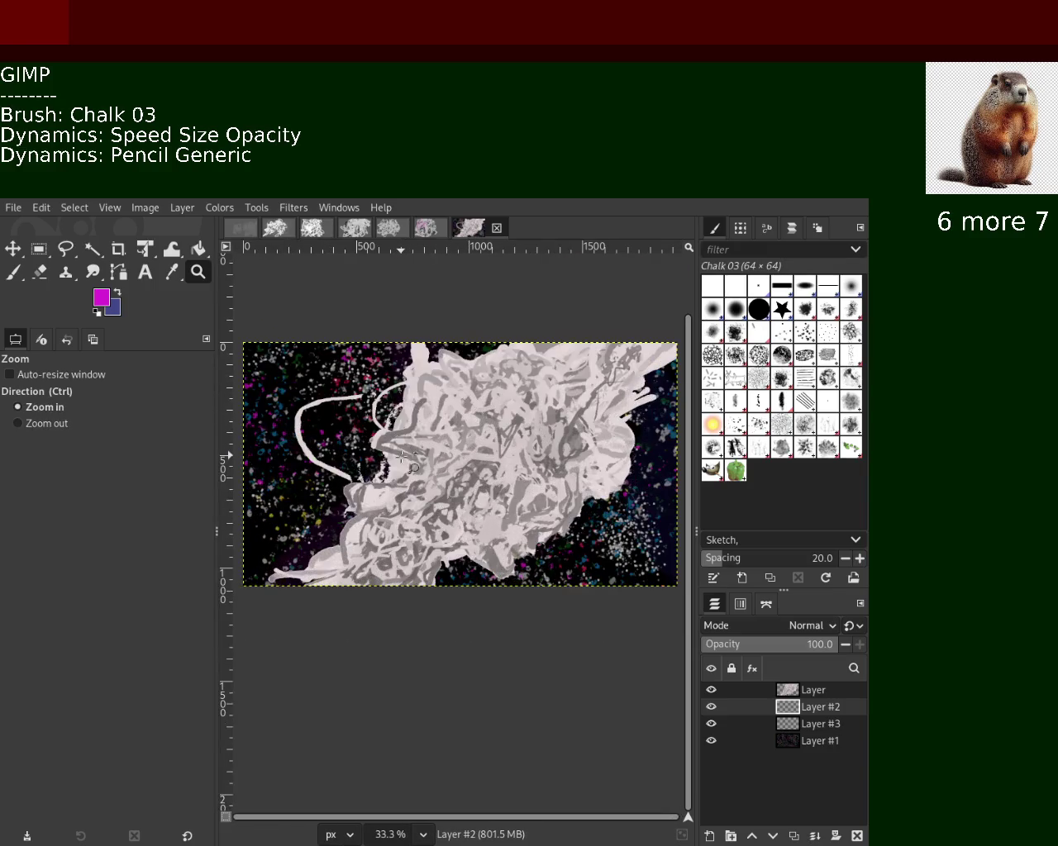
Test deleting Layer #1 twice, restoring it each time, then hide all layers except Layer #3.
{"action": "left_click", "coordinate": [799, 743]}
{"action": "left_click", "coordinate": [857, 835]}
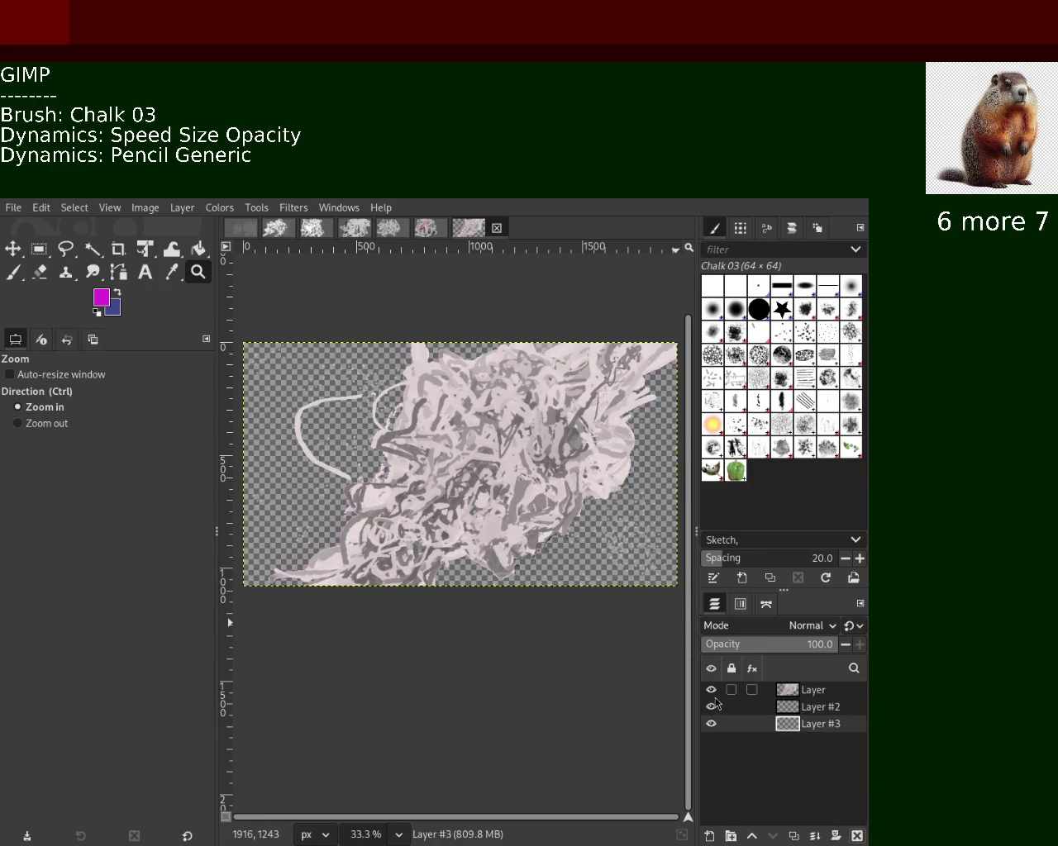
{"action": "key", "text": "ctrl+z"}
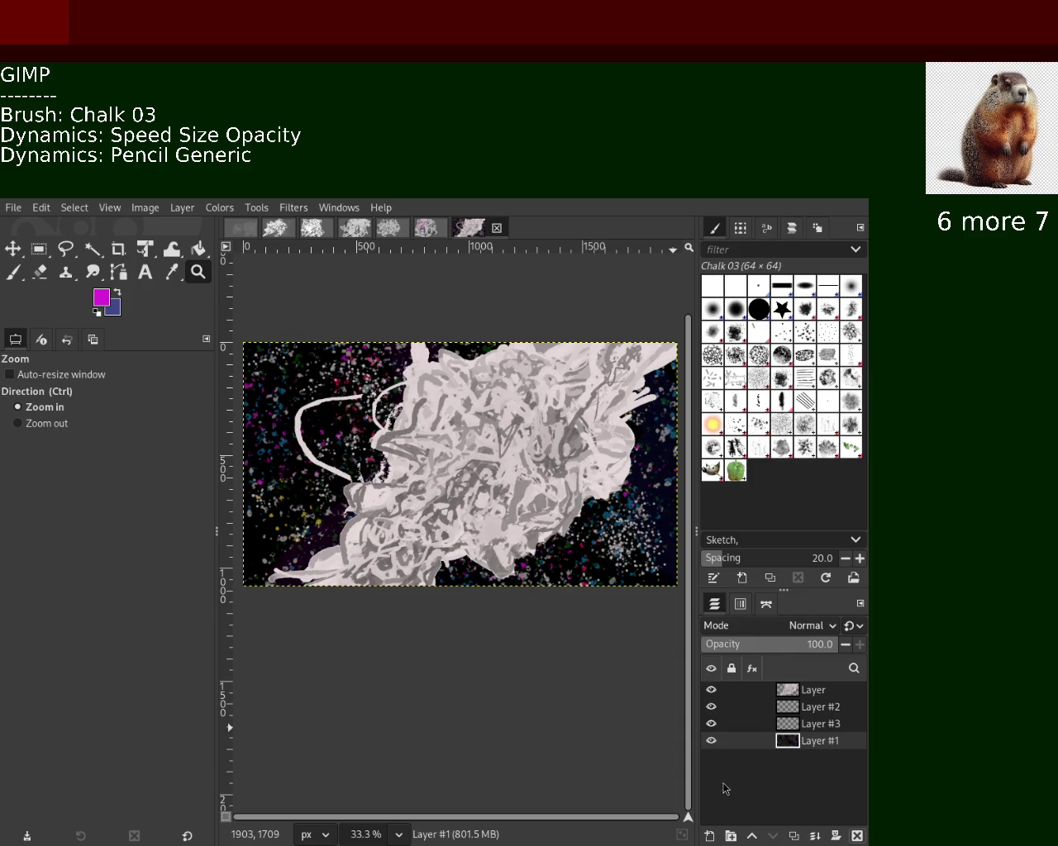
{"action": "left_click", "coordinate": [857, 837]}
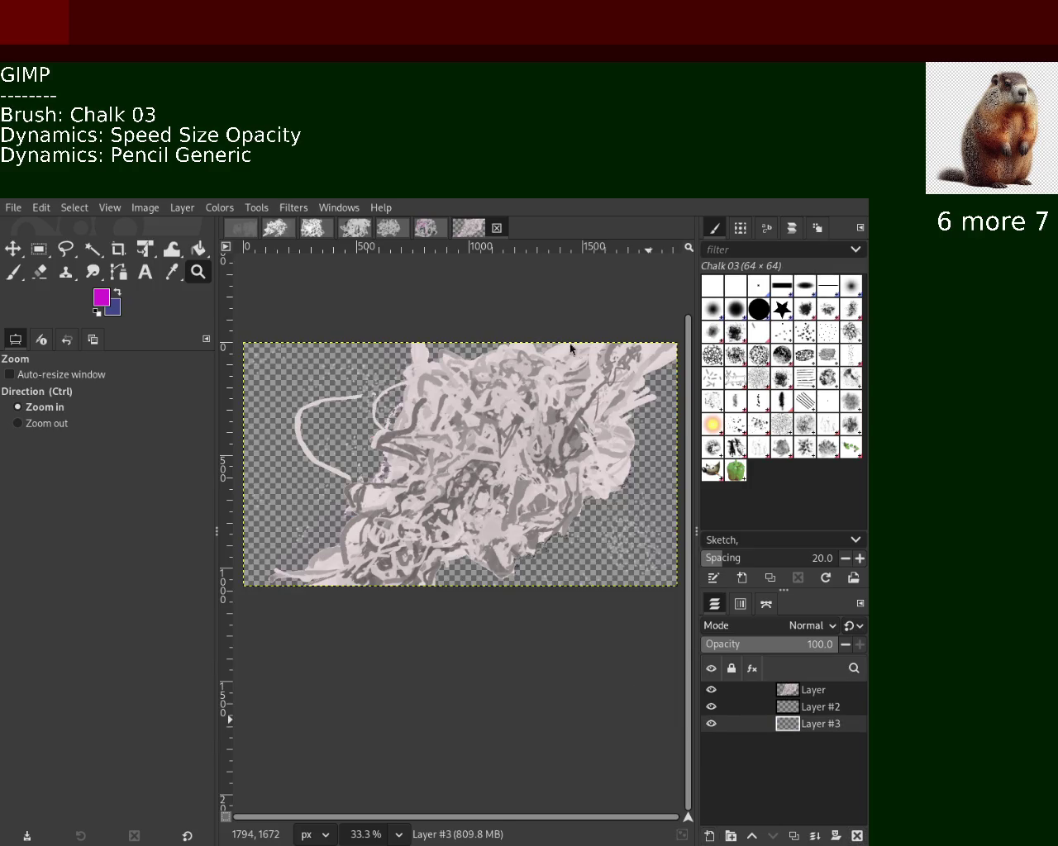
{"action": "key", "text": "ctrl+z"}
{"action": "left_click_drag", "start_coordinate": [710, 724], "coordinate": [701, 683]}
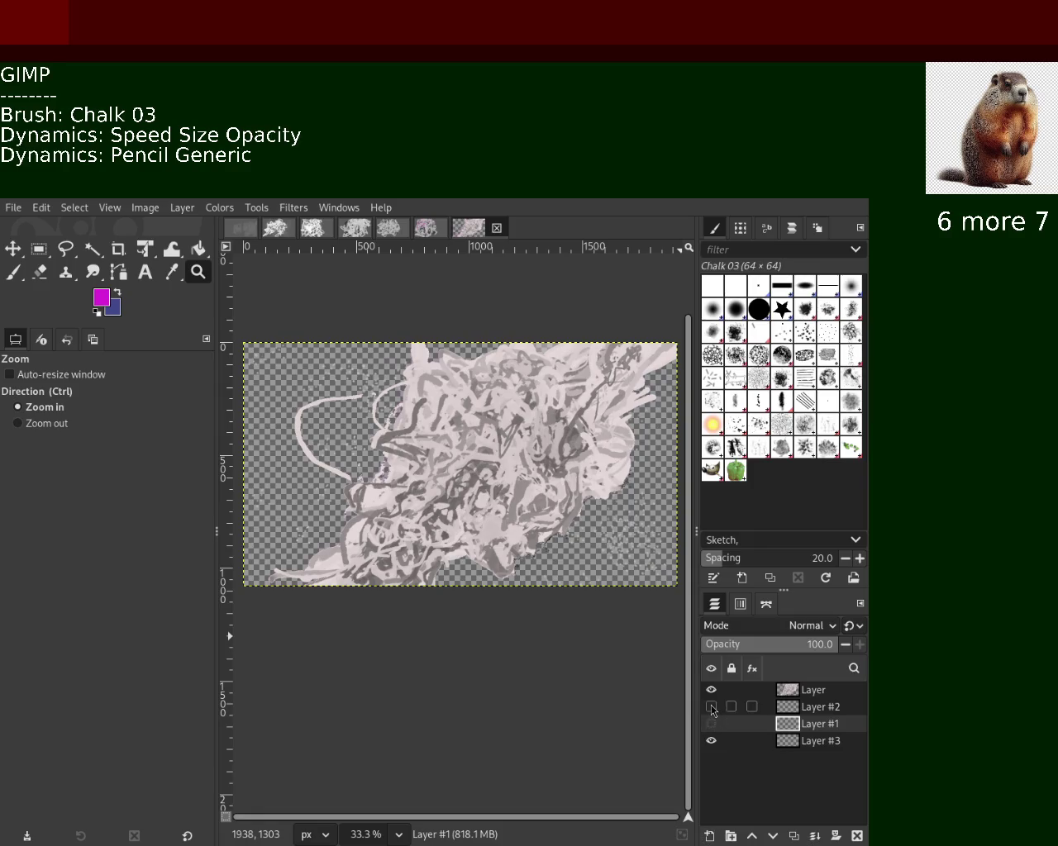
Choose the Splats 01 paintbrush, make Layer #3 active and show the chalk scribble layer.
{"action": "left_click", "coordinate": [24, 279]}
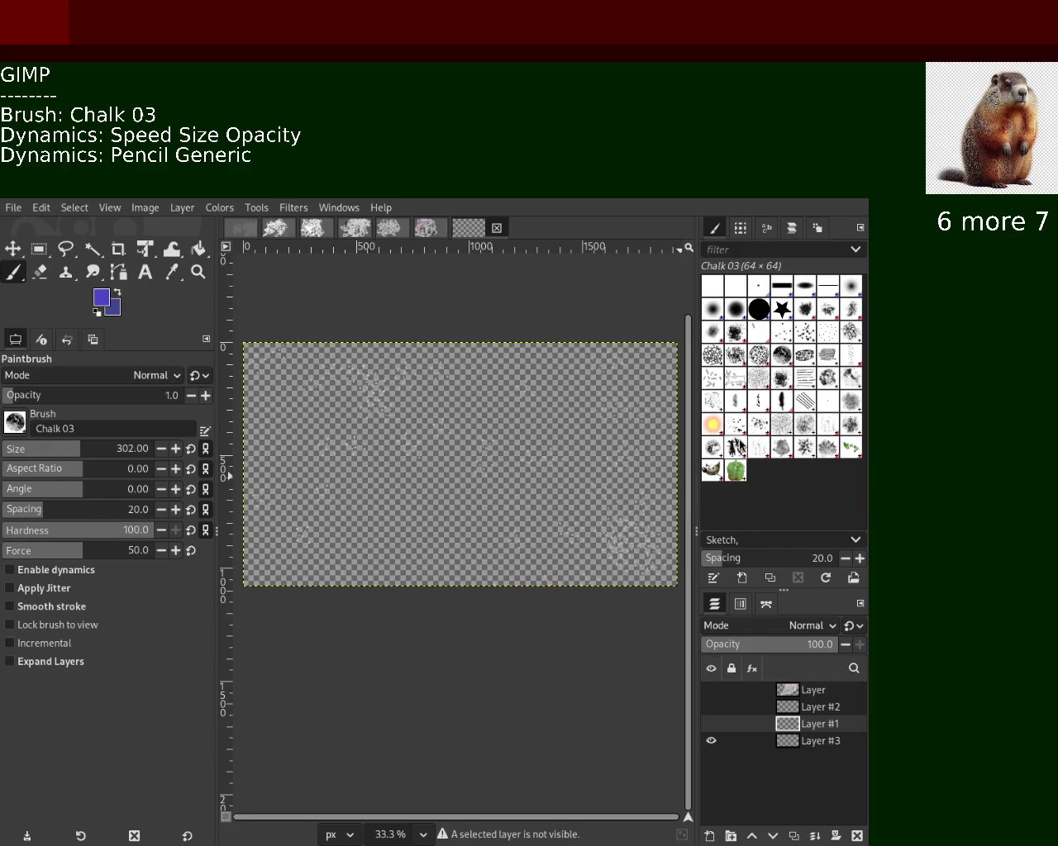
{"action": "left_click", "coordinate": [736, 447]}
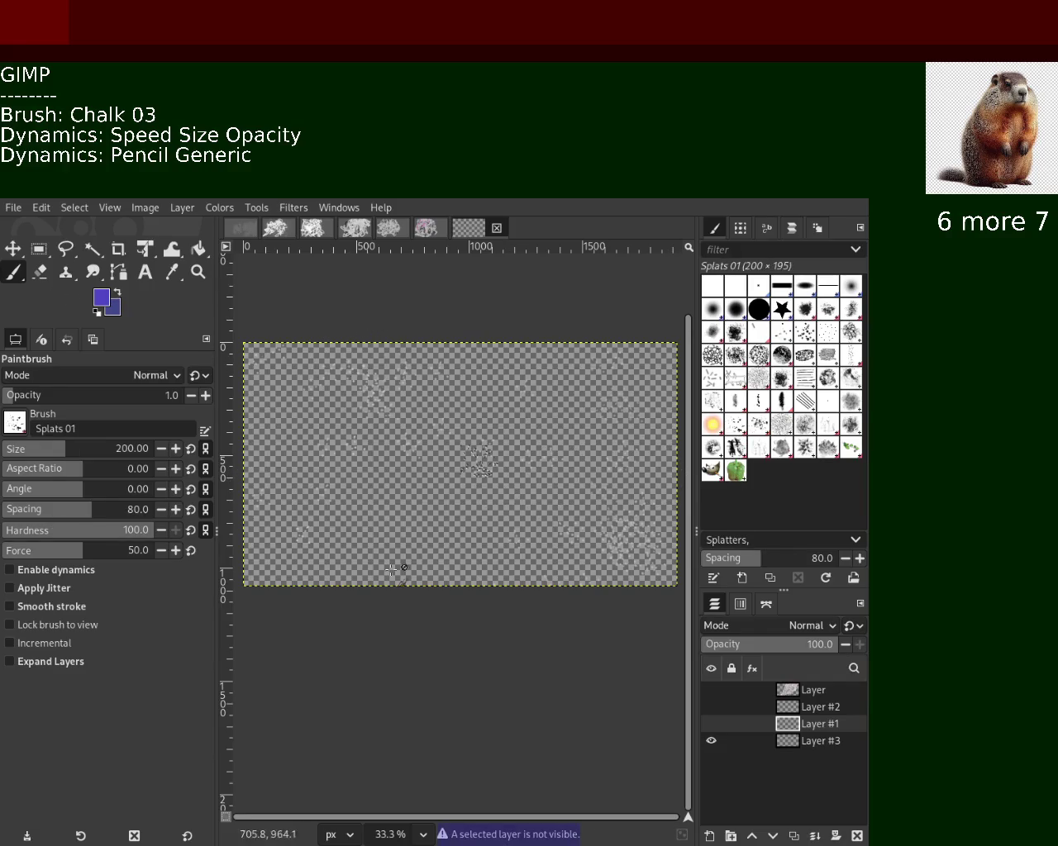
{"action": "left_click", "coordinate": [791, 741]}
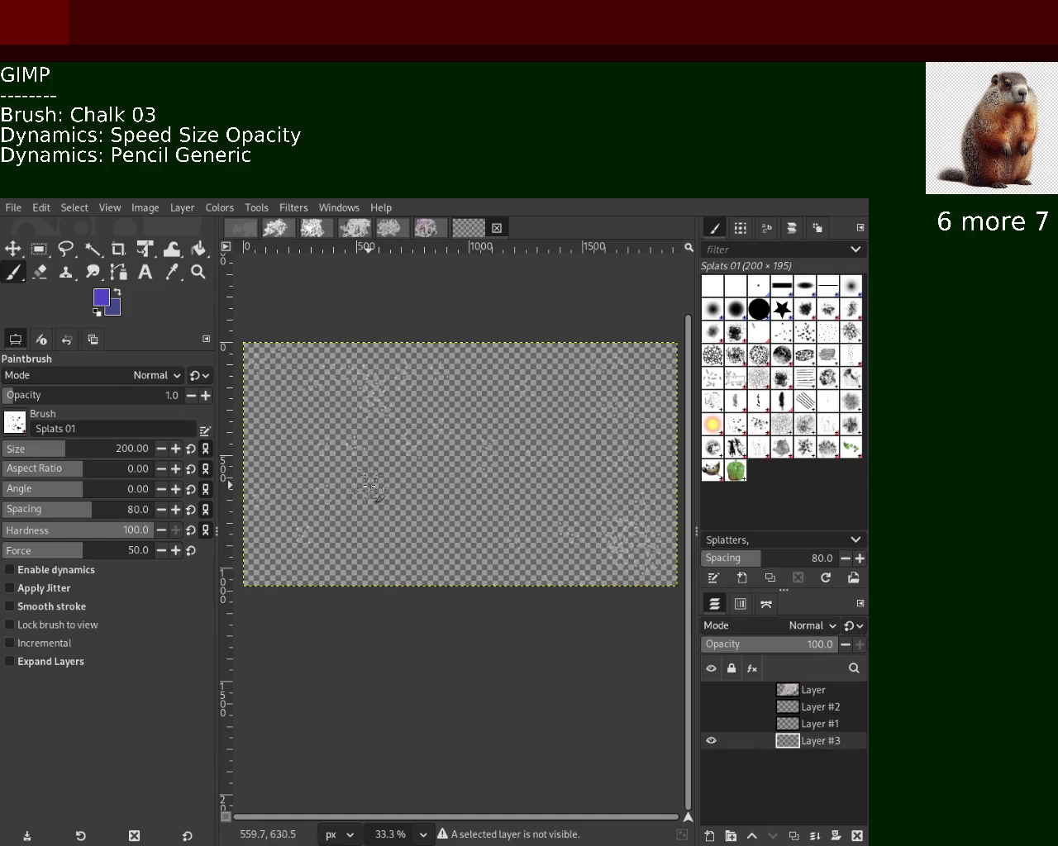
{"action": "left_click", "coordinate": [710, 690]}
{"action": "mouse_move", "coordinate": [752, 723]}
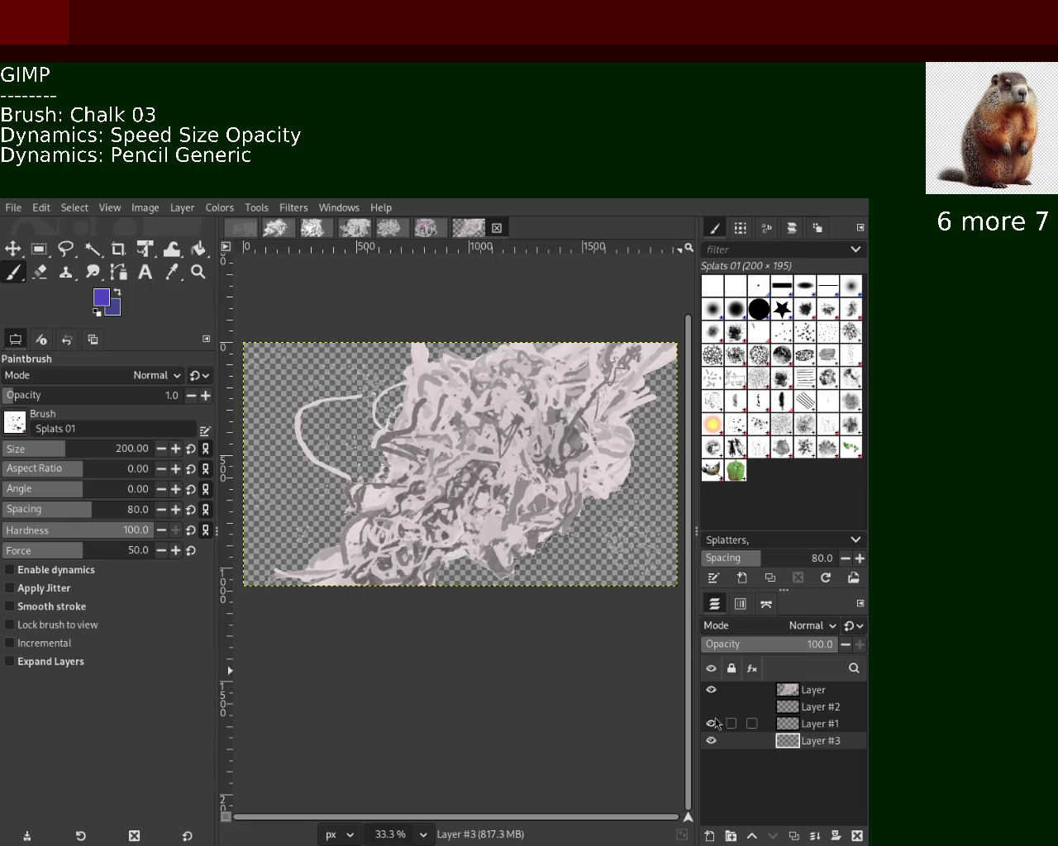
Select Layer #2, bring back all four layers' visibility and zoom out one step.
{"action": "left_click", "coordinate": [810, 714]}
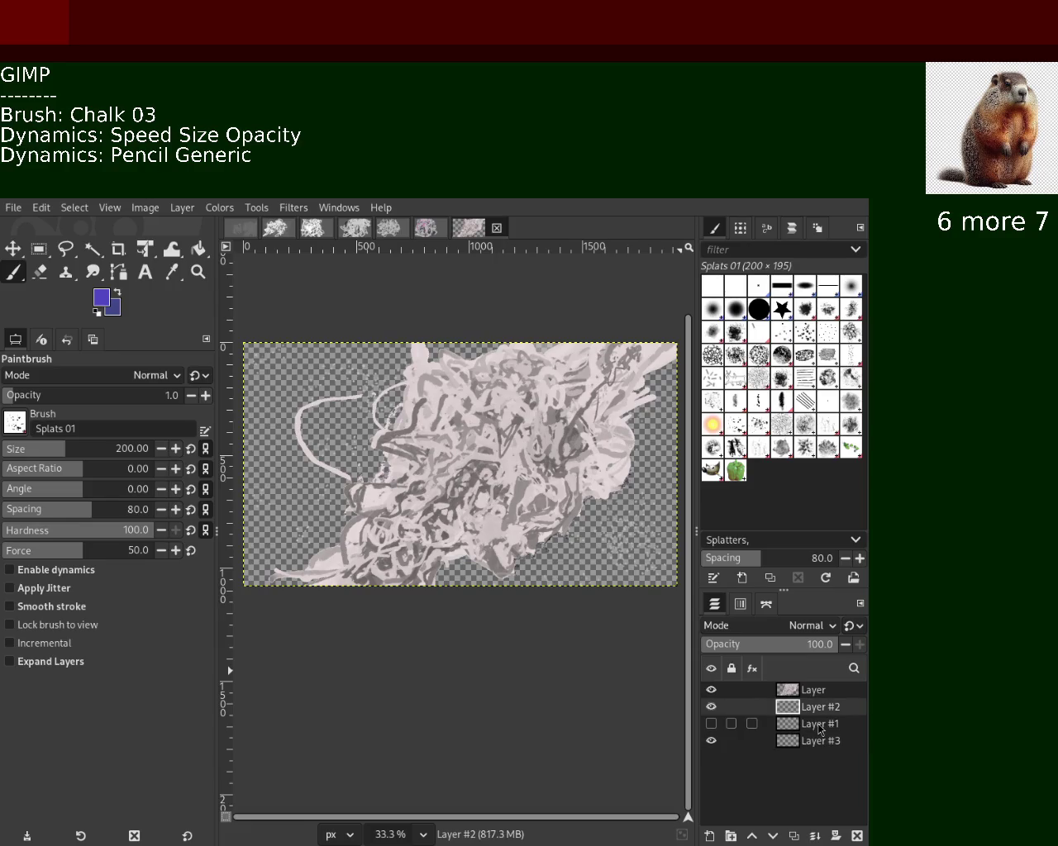
{"action": "key", "text": "ctrl+z"}
{"action": "key", "text": "ctrl+z"}
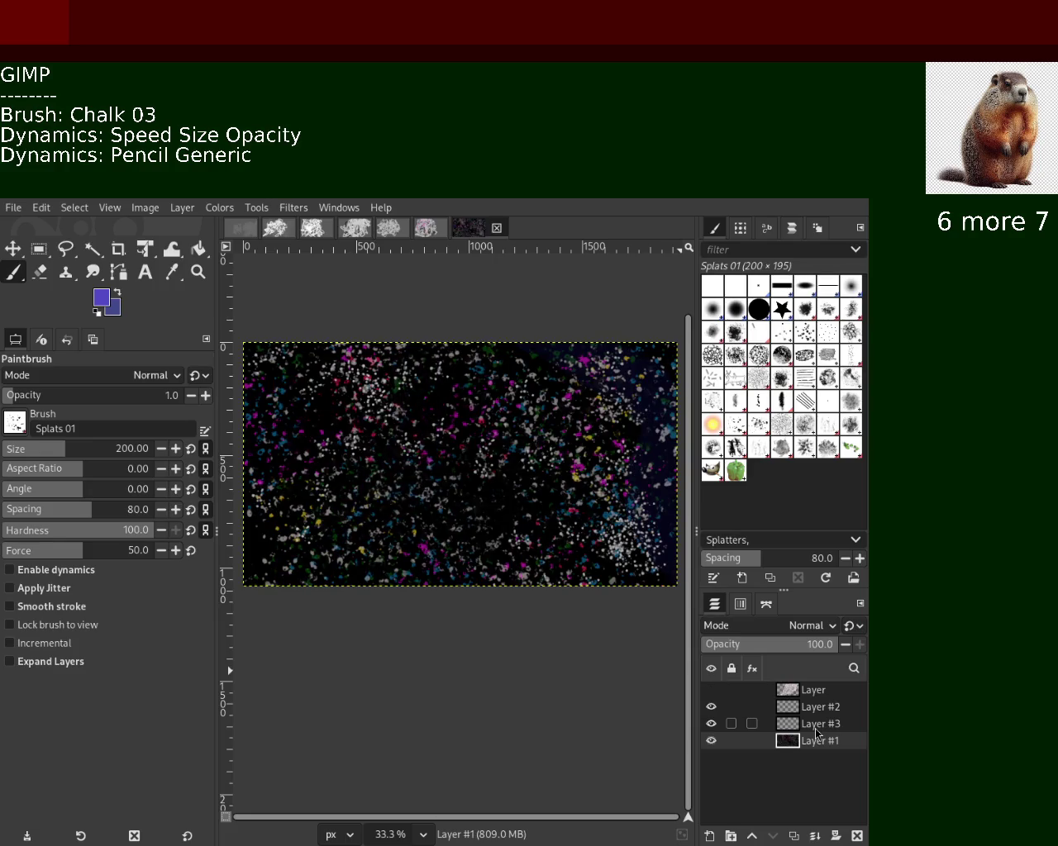
{"action": "key", "text": "ctrl+y"}
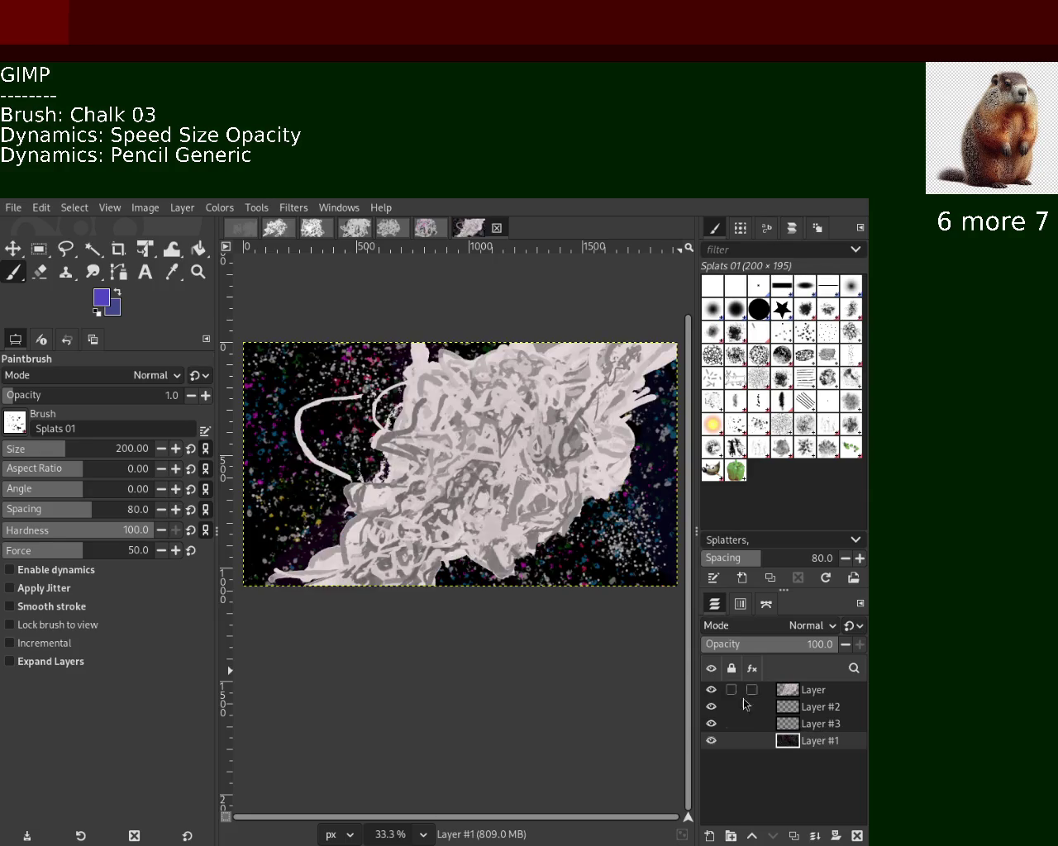
{"action": "left_click", "coordinate": [205, 279]}
{"action": "left_click", "coordinate": [504, 470], "text": "ctrl"}
Zoom in on the upper part of the chalk scribble.
{"action": "left_click", "coordinate": [504, 469]}
{"action": "left_click", "coordinate": [504, 469], "text": "ctrl"}
{"action": "left_click", "coordinate": [504, 470], "text": "ctrl"}
{"action": "left_click", "coordinate": [504, 469]}
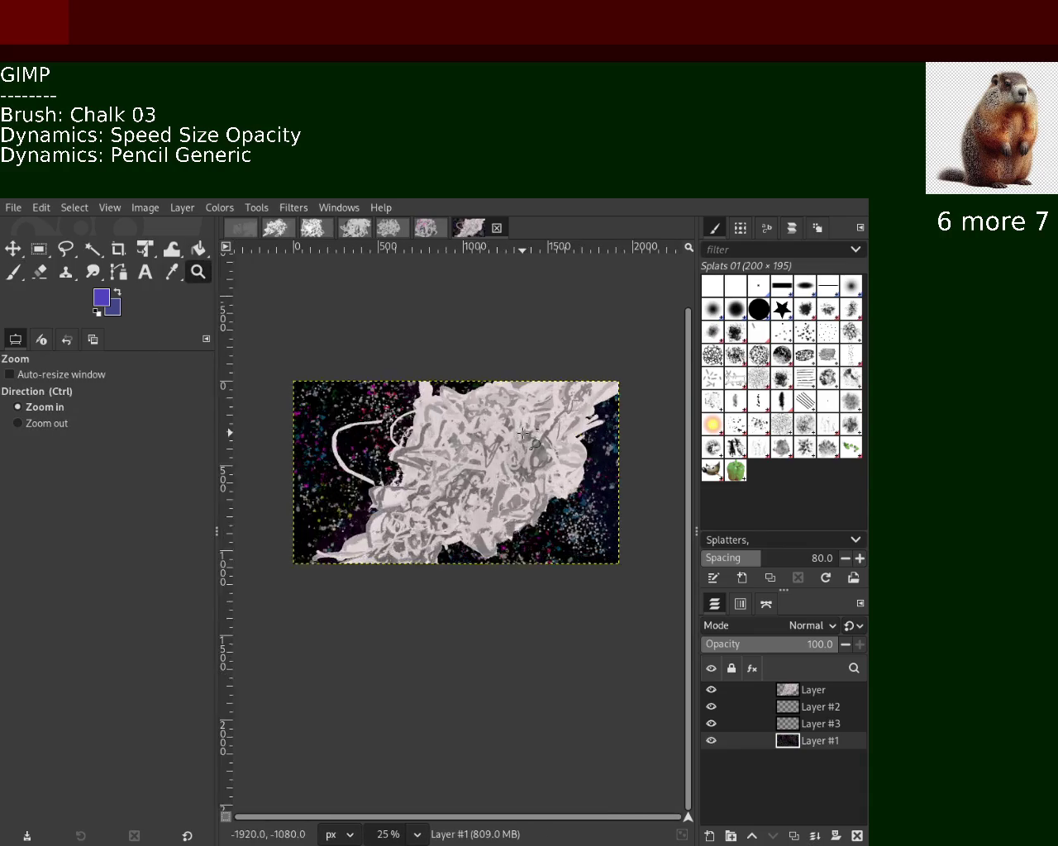
{"action": "left_click", "coordinate": [507, 450]}
{"action": "left_click", "coordinate": [507, 450]}
{"action": "left_click", "coordinate": [507, 450]}
{"action": "left_click", "coordinate": [510, 436], "text": "ctrl"}
{"action": "left_click", "coordinate": [510, 436], "text": "ctrl"}
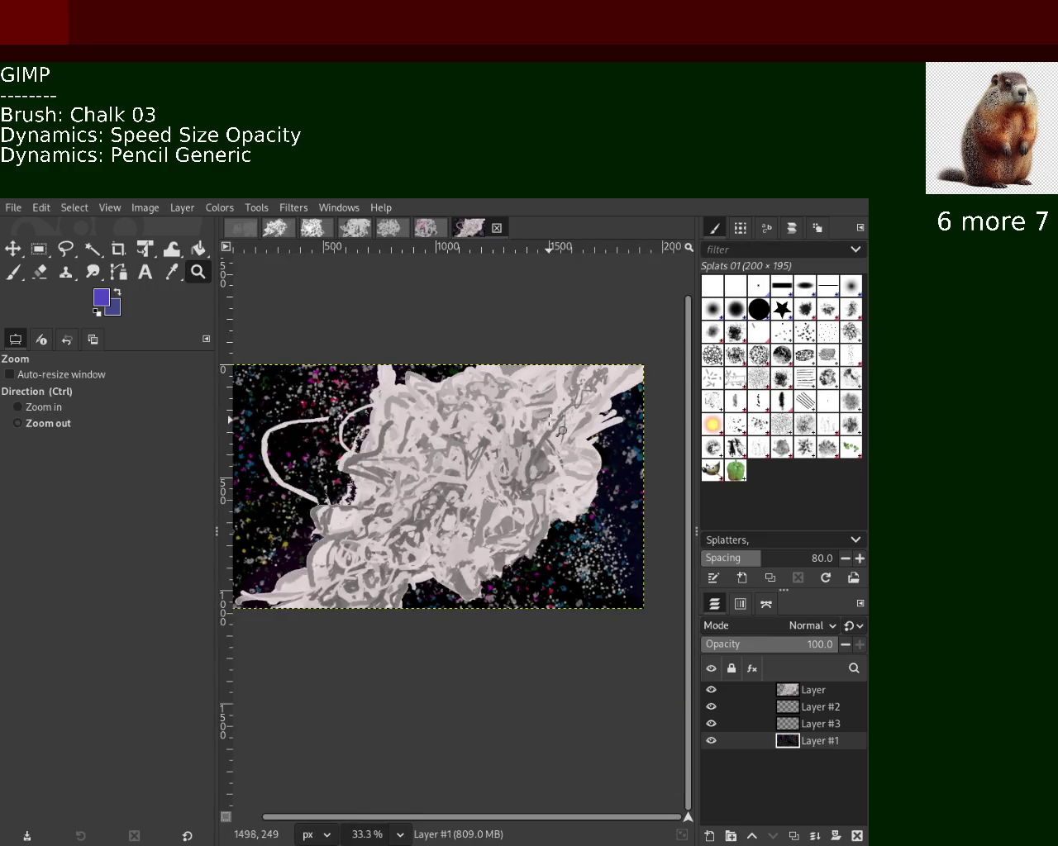
{"action": "left_click", "coordinate": [509, 436], "text": "ctrl"}
{"action": "left_click", "coordinate": [510, 436]}
{"action": "left_click", "coordinate": [509, 437]}
{"action": "left_click", "coordinate": [509, 436]}
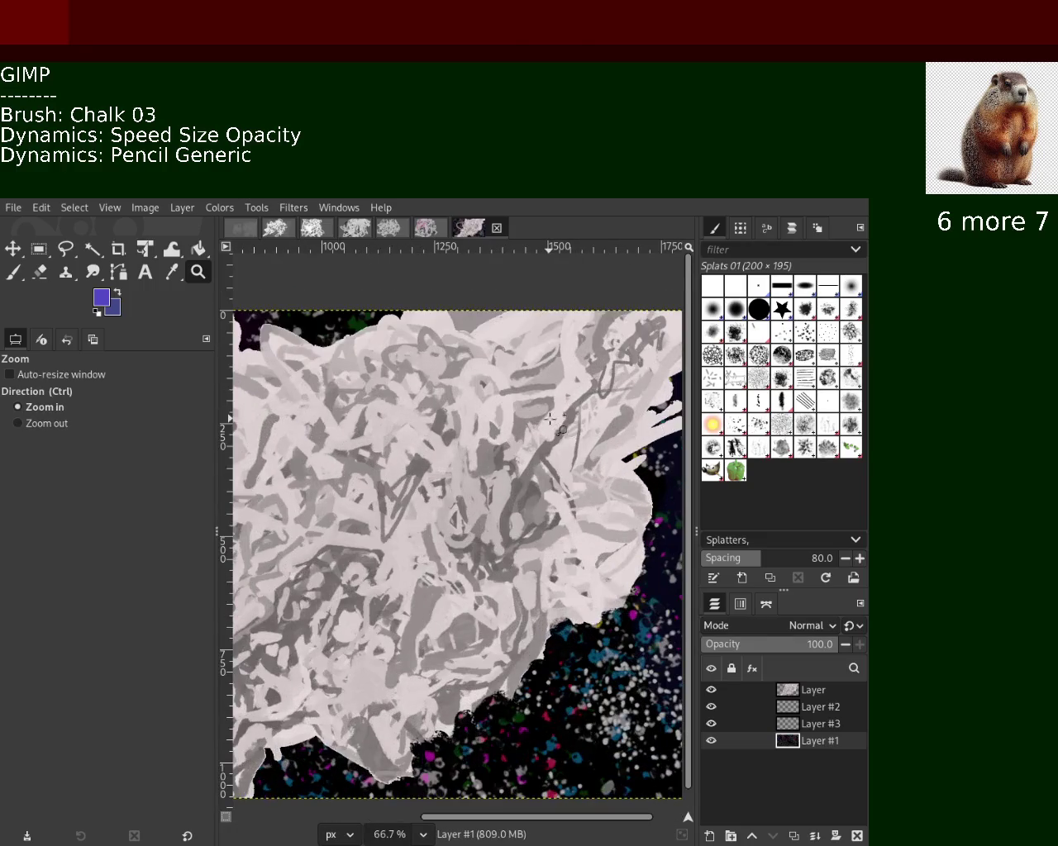
Set the Paintbrush size to 21 and make the top chalk Layer active.
{"action": "left_click", "coordinate": [11, 273]}
{"action": "left_click", "coordinate": [17, 449]}
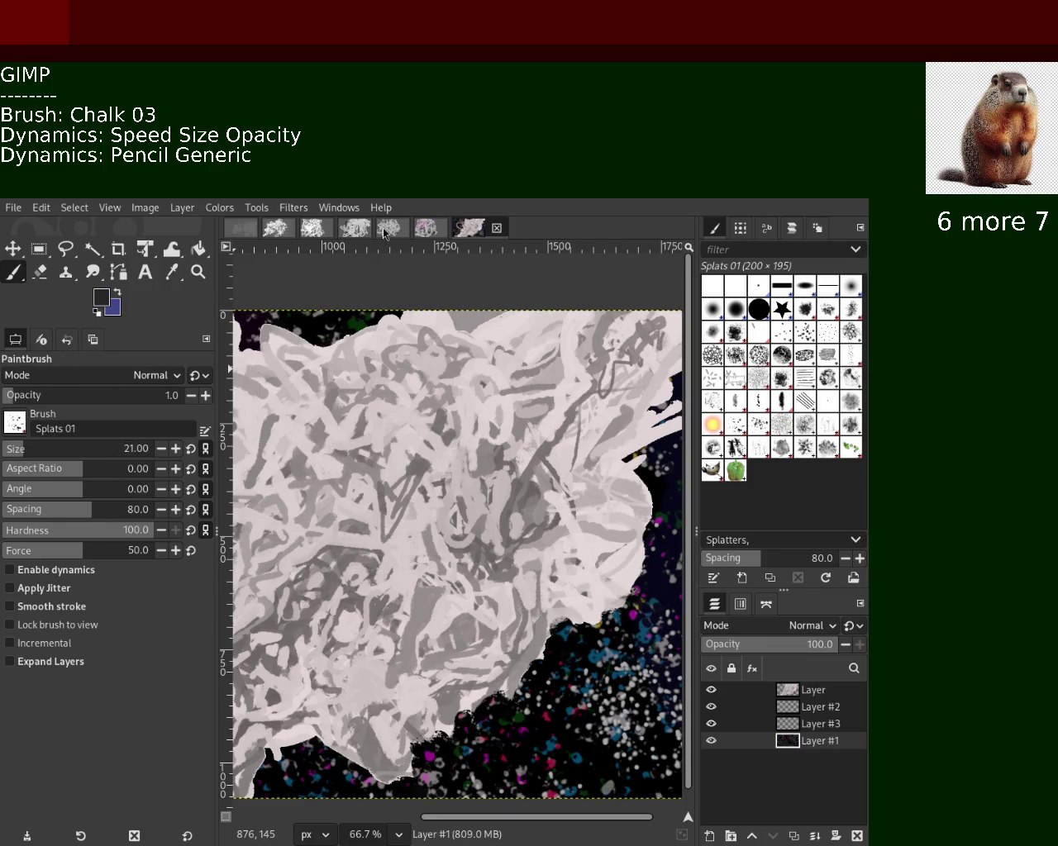
{"action": "mouse_move", "coordinate": [780, 690]}
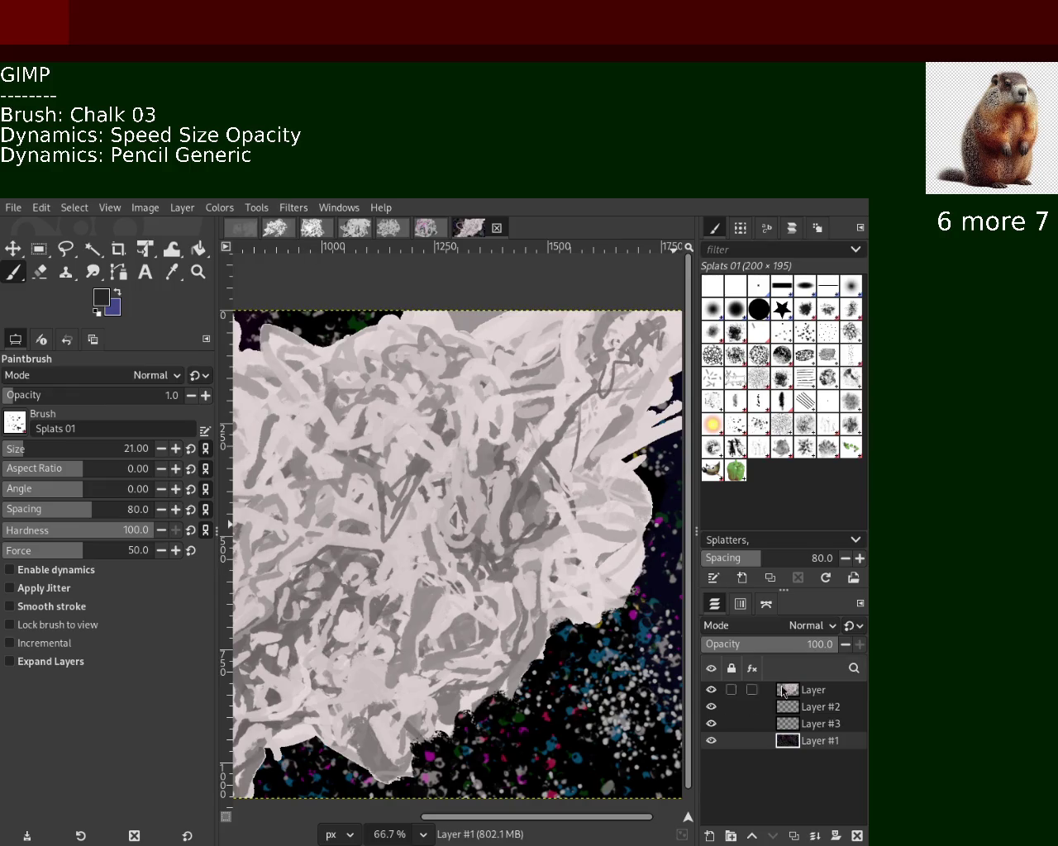
{"action": "left_click", "coordinate": [791, 698]}
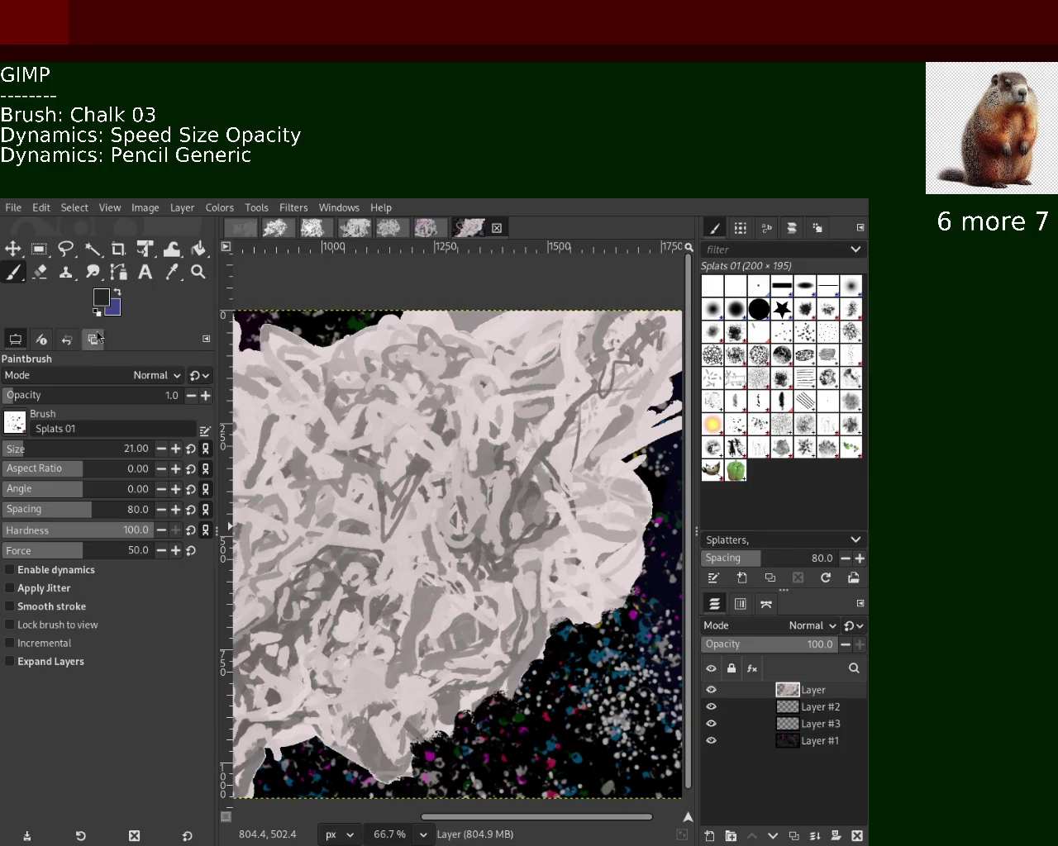
Set opacity 84 with the Chalk 03 brush and a light grey colour, undoing trial strokes.
{"action": "left_click_drag", "start_coordinate": [48, 402], "coordinate": [156, 396]}
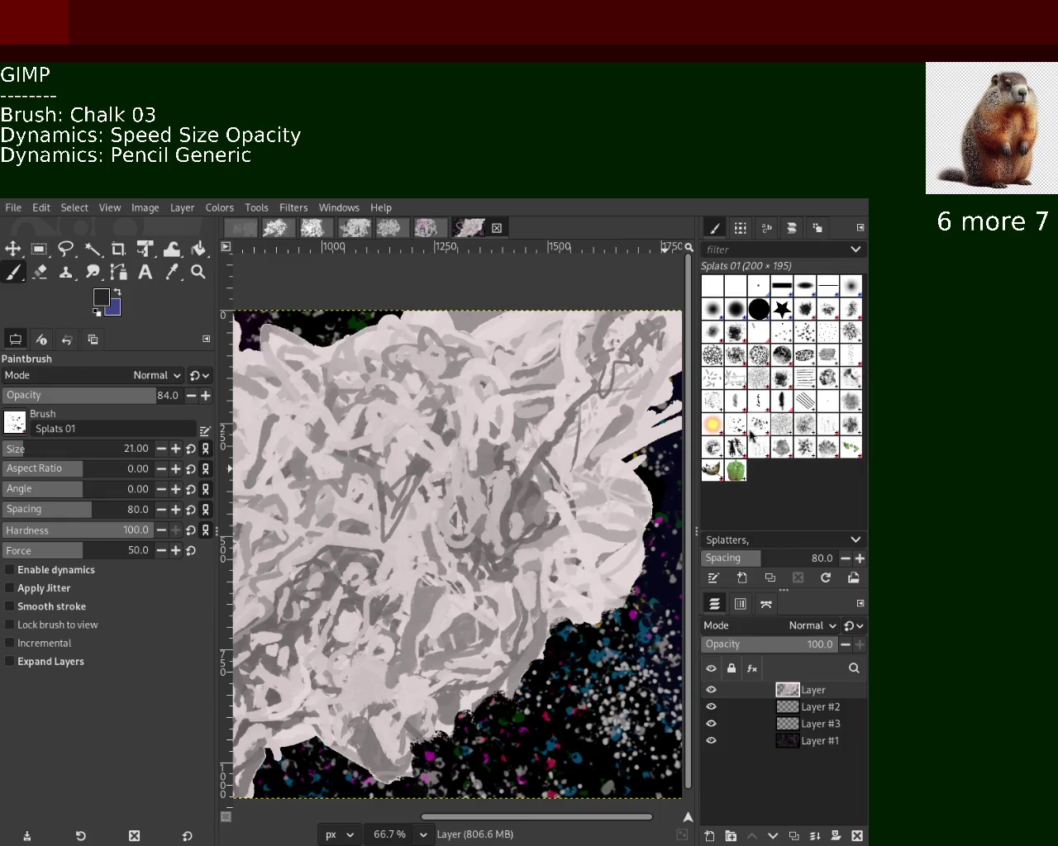
{"action": "left_click", "coordinate": [782, 367]}
{"action": "mouse_move", "coordinate": [376, 632]}
{"action": "left_mouse_down"}
{"action": "mouse_move", "coordinate": [624, 398]}
{"action": "mouse_move", "coordinate": [349, 606]}
{"action": "left_mouse_up"}
{"action": "key", "text": "ctrl+z"}
{"action": "left_click", "coordinate": [529, 538], "text": "ctrl"}
{"action": "left_click_drag", "start_coordinate": [546, 425], "coordinate": [360, 640]}
{"action": "key", "text": "ctrl+z"}
Enable Speed Size Opacity dynamics and enlarge the brush to size 134.
{"action": "left_click", "coordinate": [50, 570]}
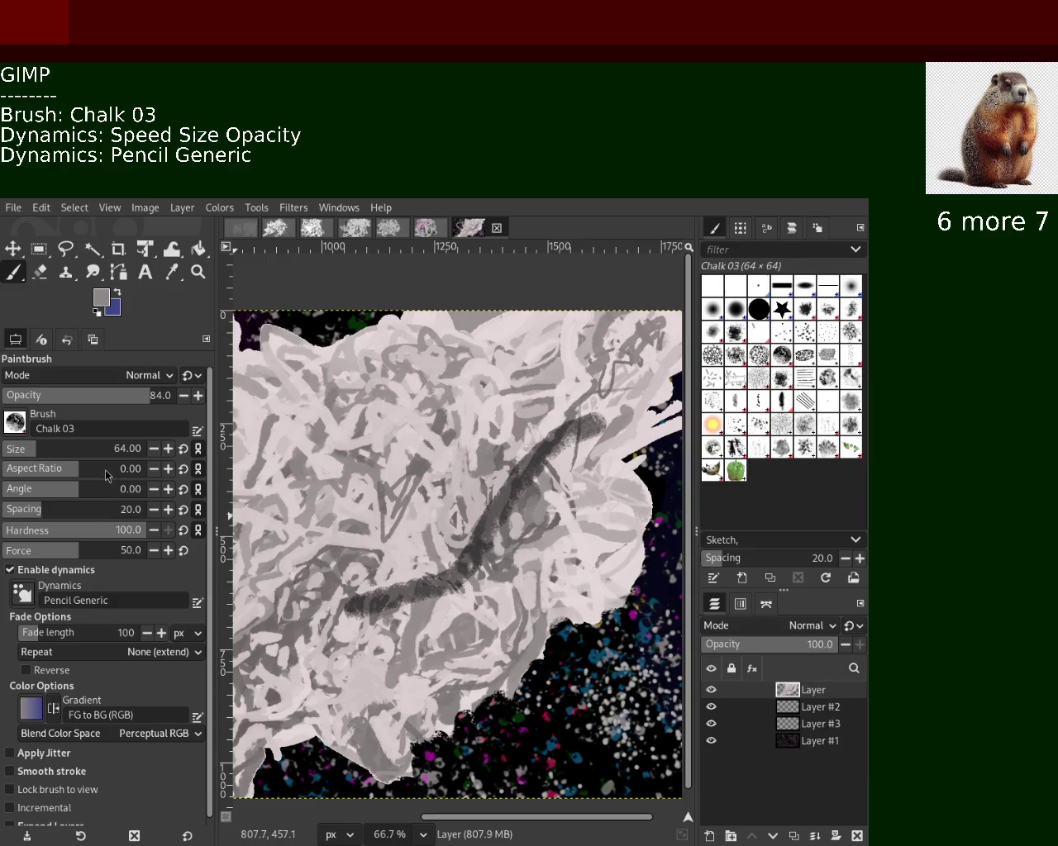
{"action": "key", "text": "ctrl+z"}
{"action": "left_click_drag", "start_coordinate": [487, 493], "coordinate": [481, 423]}
{"action": "key", "text": "ctrl+z"}
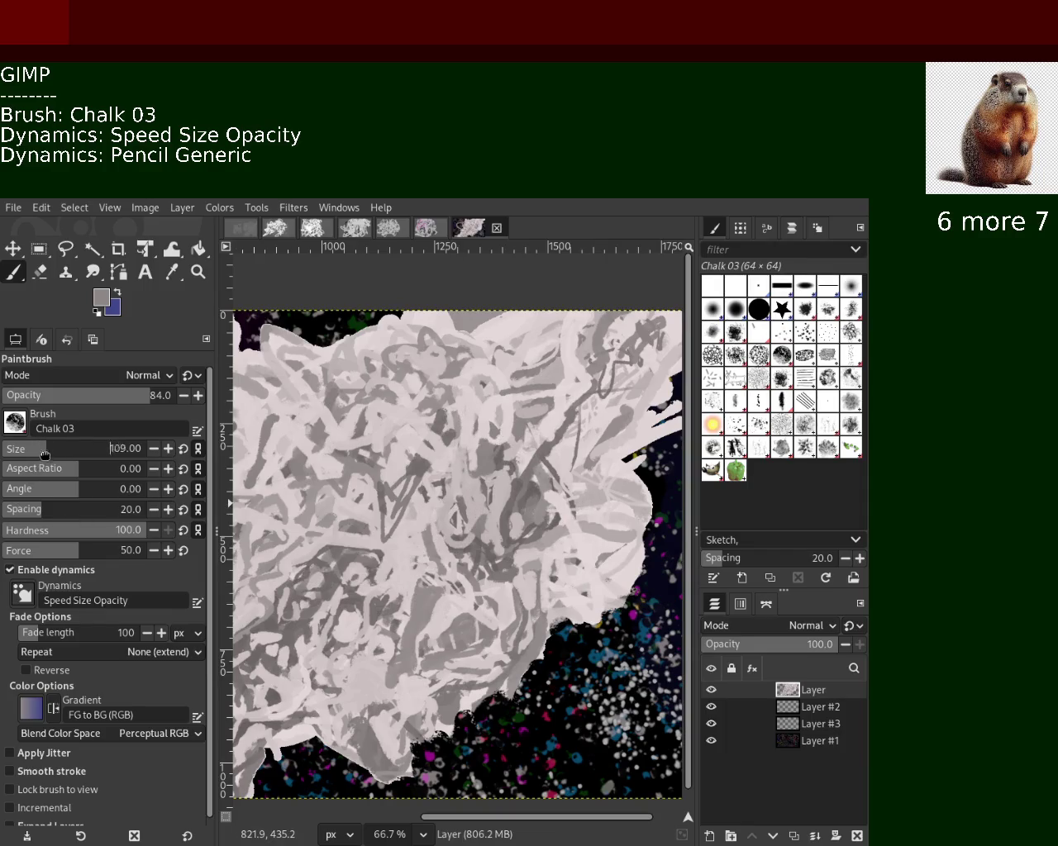
{"action": "left_click_drag", "start_coordinate": [45, 453], "coordinate": [51, 454]}
Paint a dark looping charcoal stroke across the middle in black, undoing the extra scribbles.
{"action": "left_click", "coordinate": [289, 319], "text": "ctrl"}
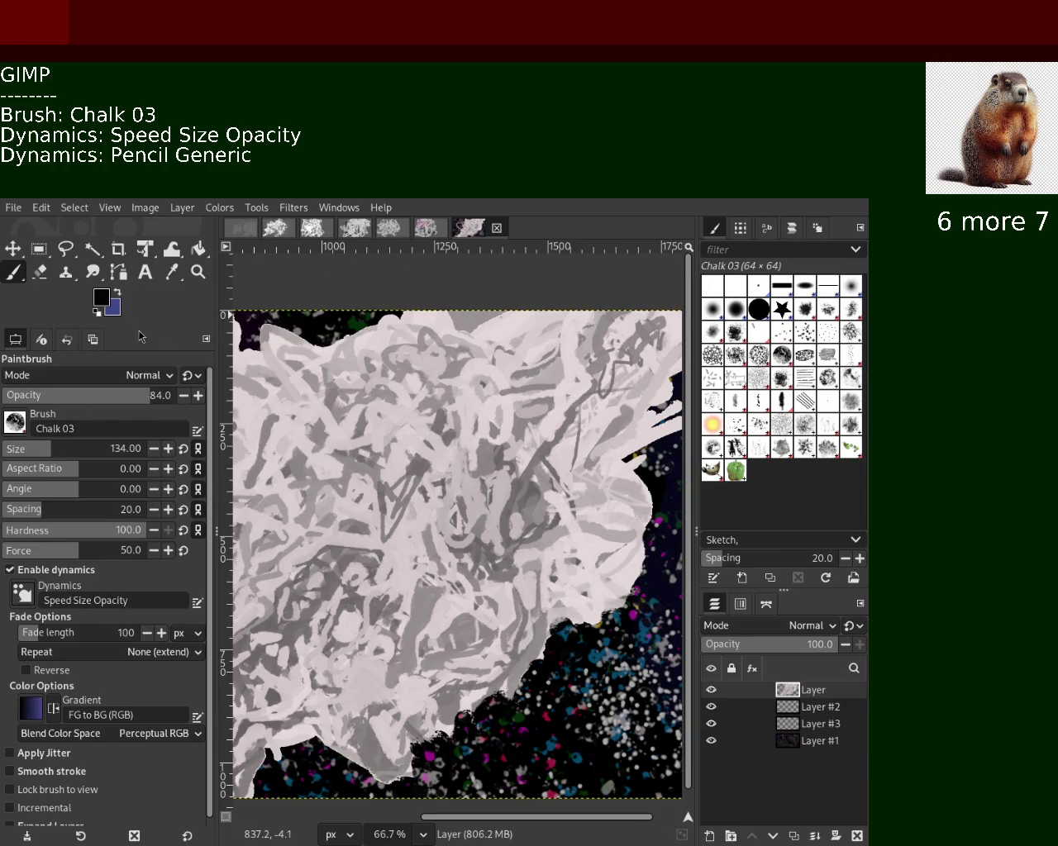
{"action": "left_click_drag", "start_coordinate": [512, 438], "coordinate": [348, 460]}
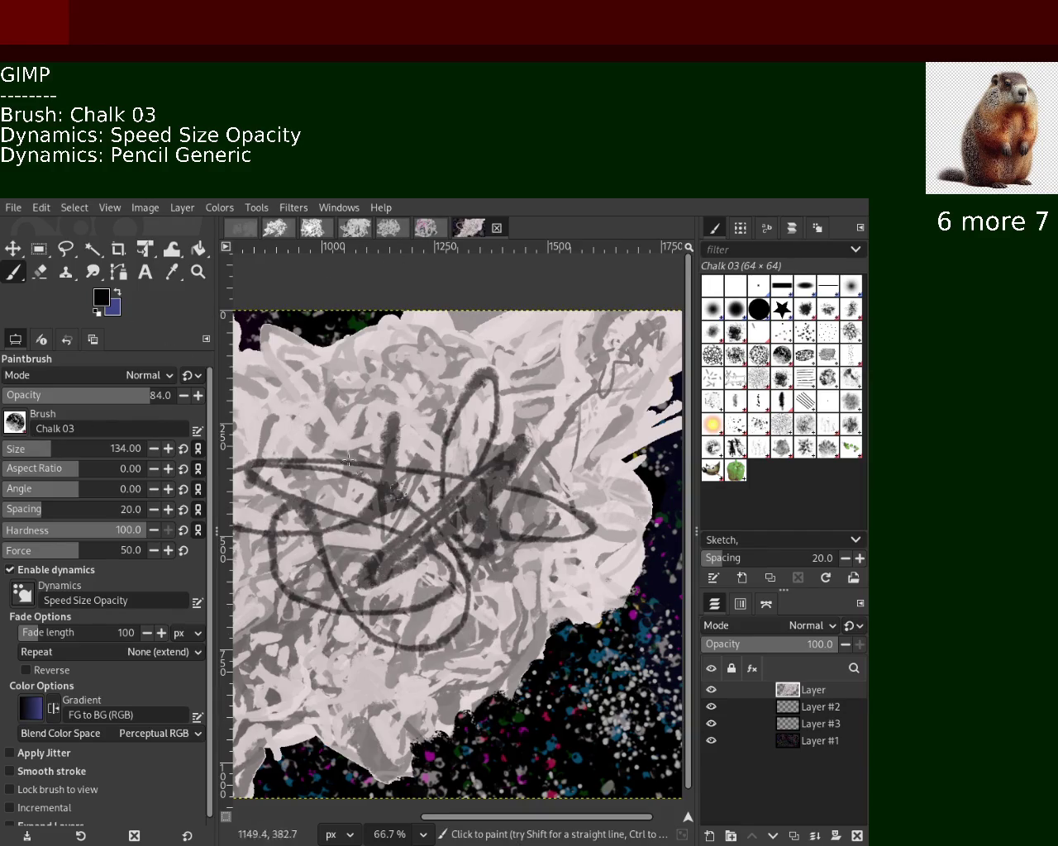
{"action": "mouse_move", "coordinate": [348, 460]}
{"action": "left_mouse_down"}
{"action": "mouse_move", "coordinate": [465, 617]}
{"action": "mouse_move", "coordinate": [431, 403]}
{"action": "mouse_move", "coordinate": [203, 631]}
{"action": "left_mouse_up"}
{"action": "key", "text": "ctrl+z"}
Sample greys from the image and paint pale pinkish-grey chalk strokes over the dark loops.
{"action": "left_click", "coordinate": [511, 505], "text": "ctrl"}
{"action": "mouse_move", "coordinate": [570, 570]}
{"action": "left_mouse_down"}
{"action": "mouse_move", "coordinate": [420, 524]}
{"action": "mouse_move", "coordinate": [312, 623]}
{"action": "mouse_move", "coordinate": [358, 426]}
{"action": "left_mouse_up"}
{"action": "left_click", "coordinate": [310, 625], "text": "ctrl"}
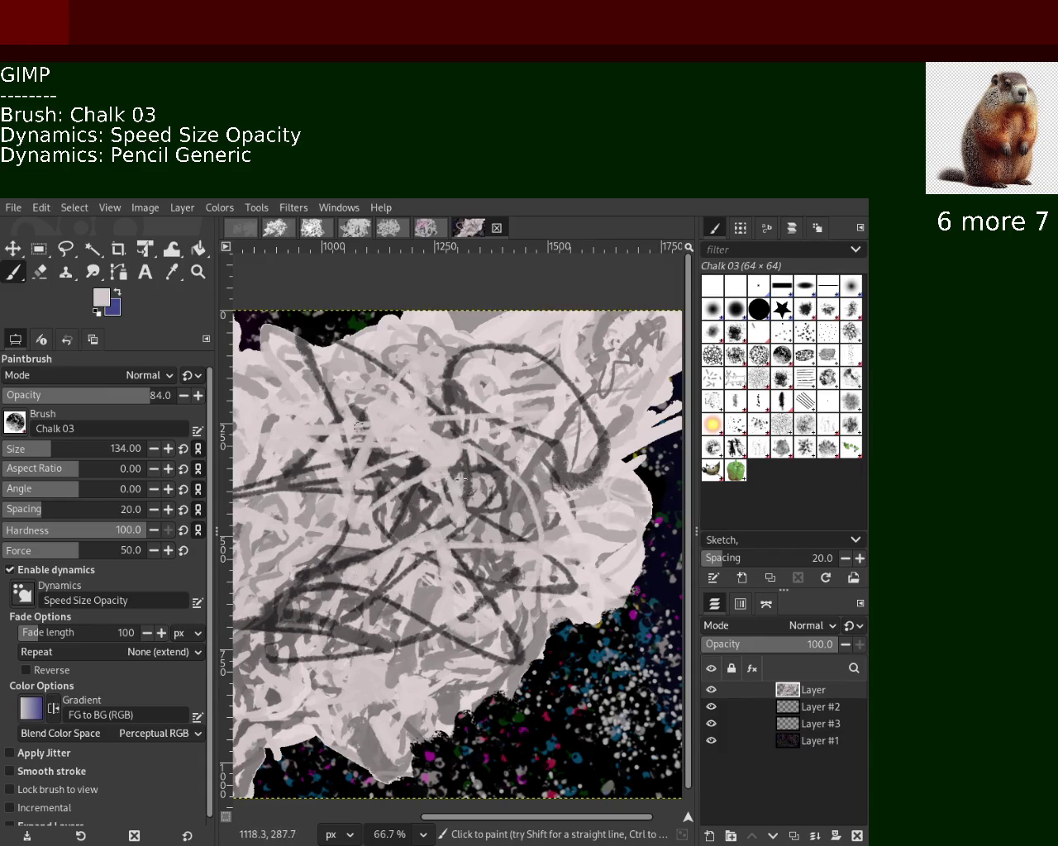
{"action": "mouse_move", "coordinate": [359, 426]}
{"action": "left_mouse_down"}
{"action": "mouse_move", "coordinate": [298, 529]}
{"action": "mouse_move", "coordinate": [400, 514]}
{"action": "mouse_move", "coordinate": [339, 517]}
{"action": "mouse_move", "coordinate": [404, 656]}
{"action": "mouse_move", "coordinate": [623, 464]}
{"action": "left_mouse_up"}
{"action": "left_click", "coordinate": [404, 497], "text": "ctrl"}
{"action": "left_click", "coordinate": [320, 548], "text": "ctrl"}
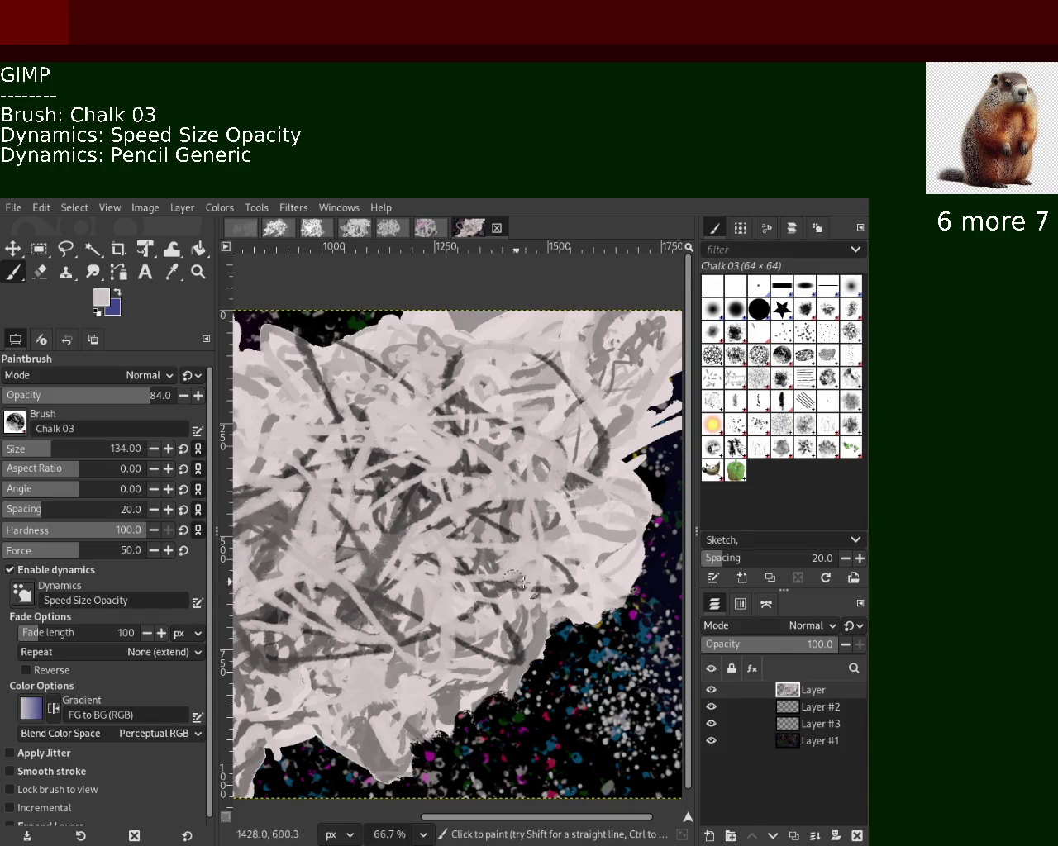
{"action": "left_click_drag", "start_coordinate": [433, 503], "coordinate": [339, 475]}
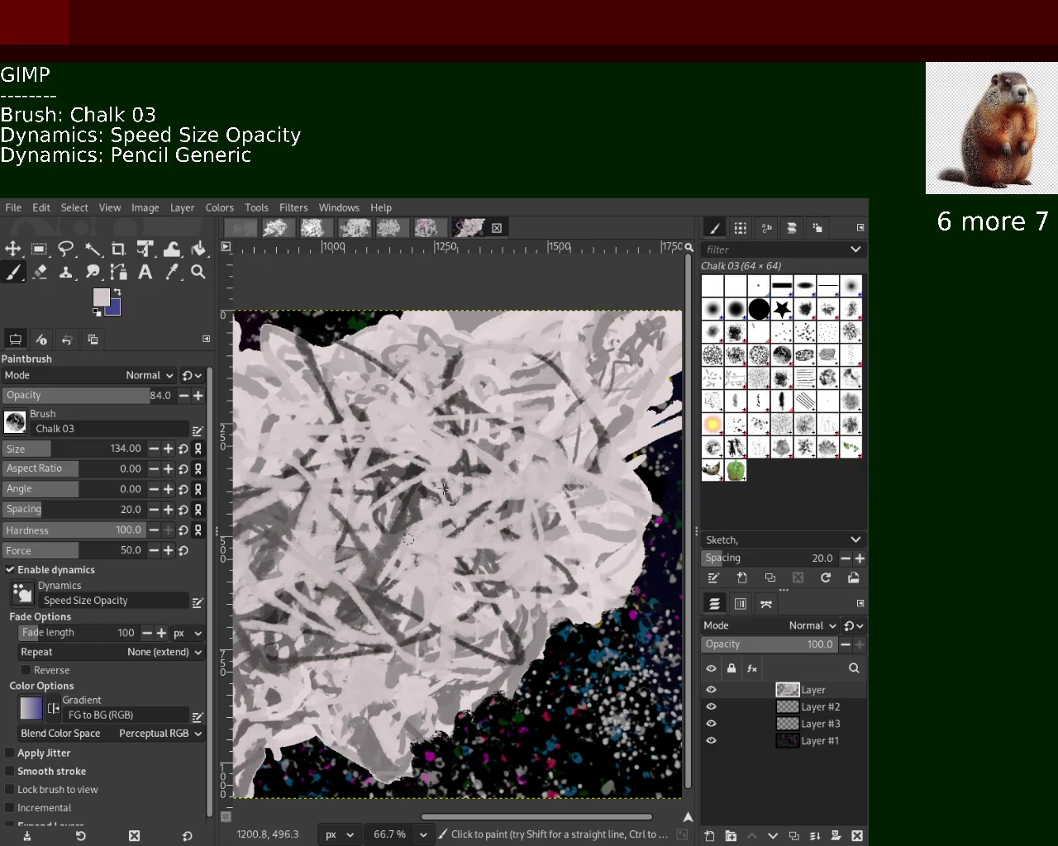